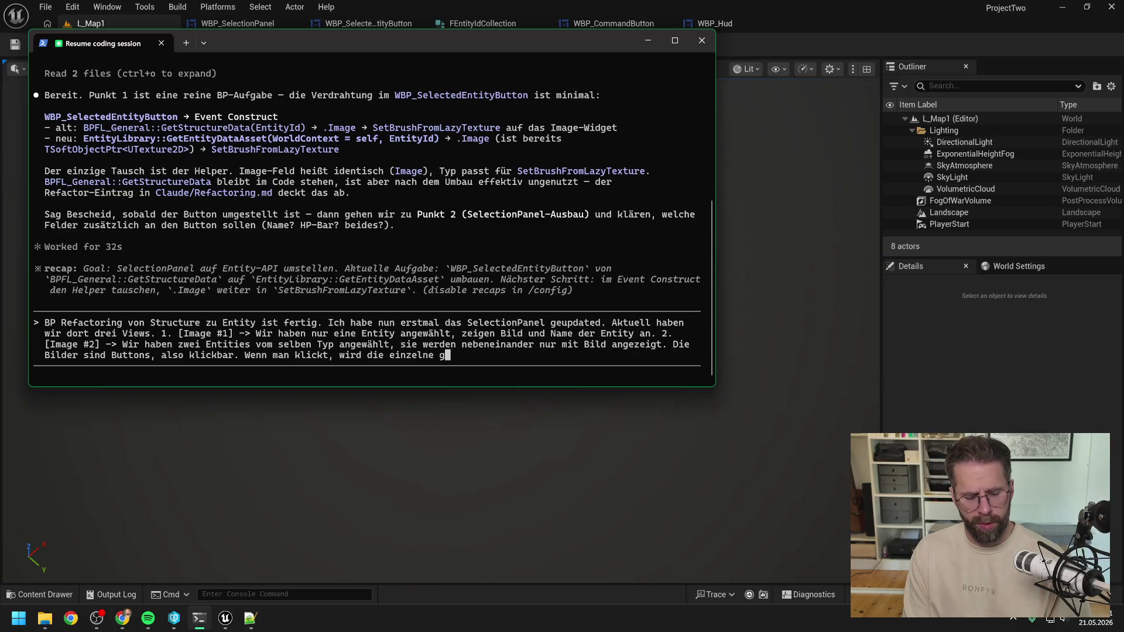
Add that the single clicked entity gets selected and you return to View 1
type("eklickte Enti")
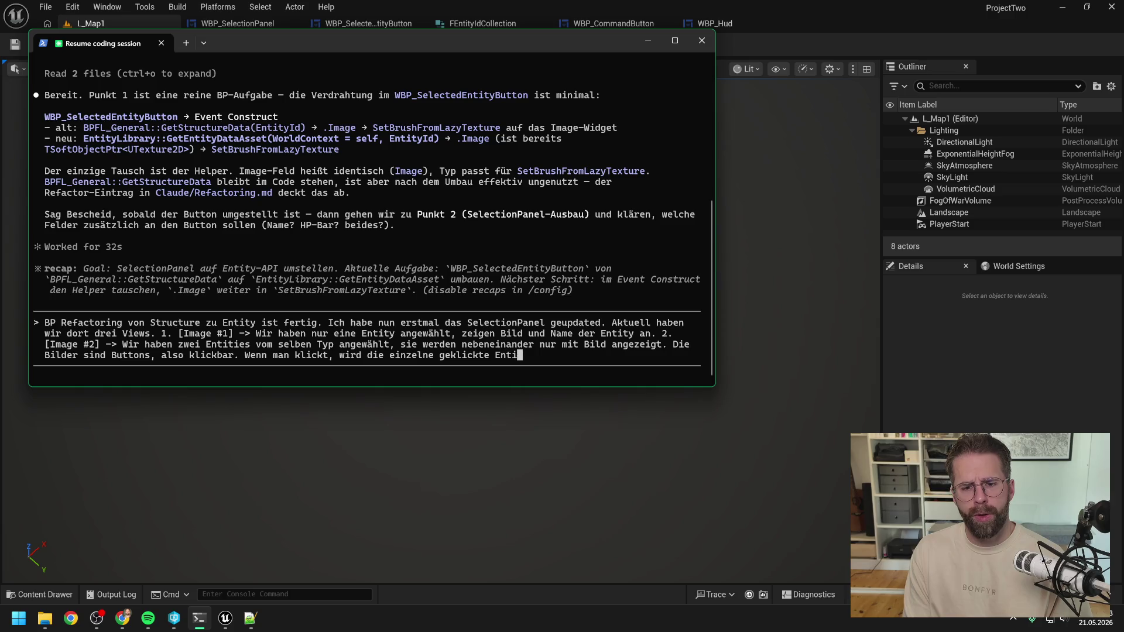
type("ty ausgewählt ")
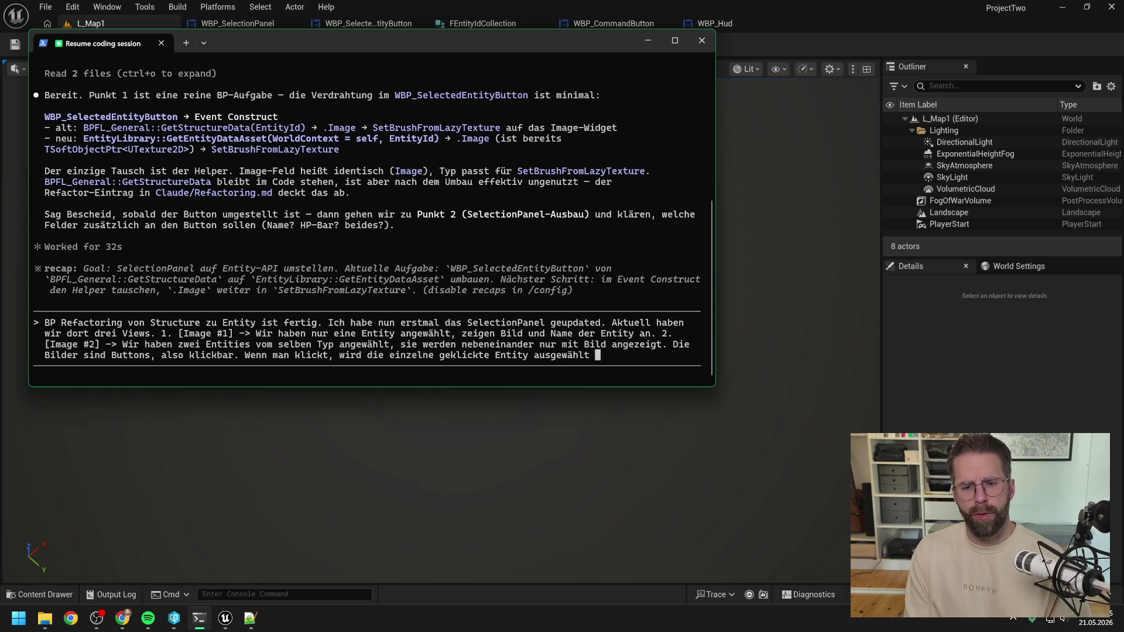
type("und man kommt wieder")
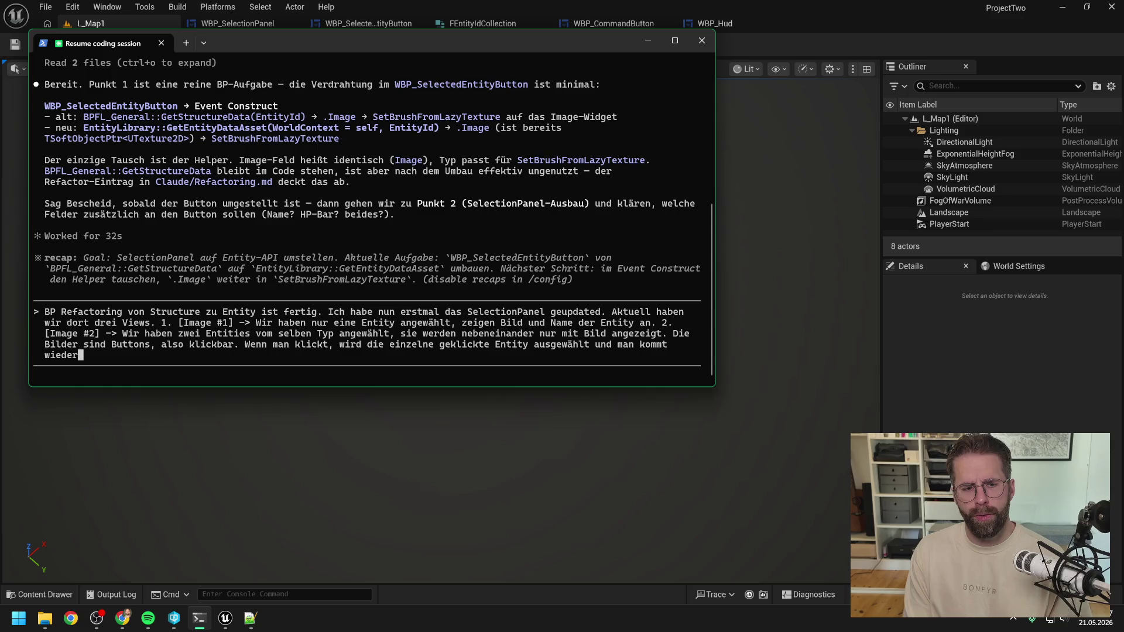
type(" zu View ")
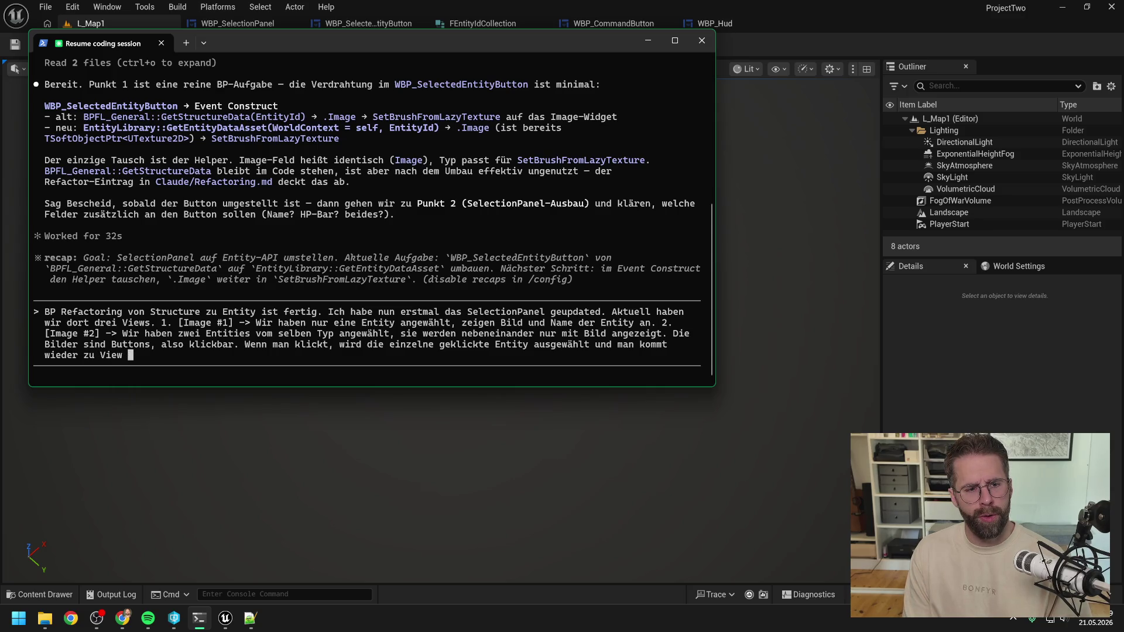
type("1.")
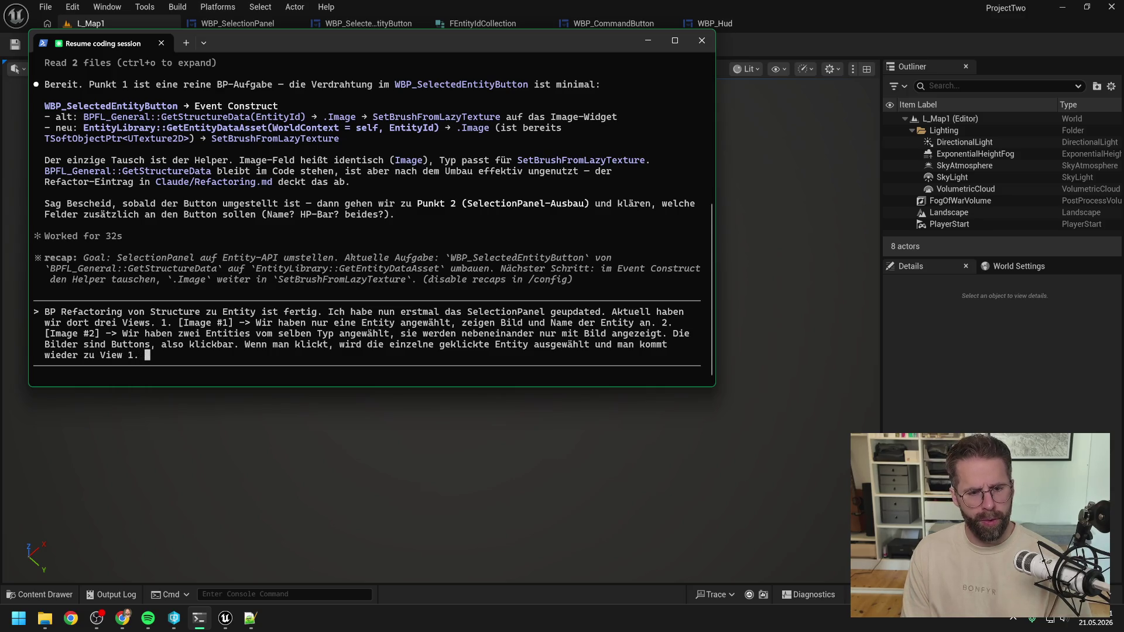
left_click(843, 51)
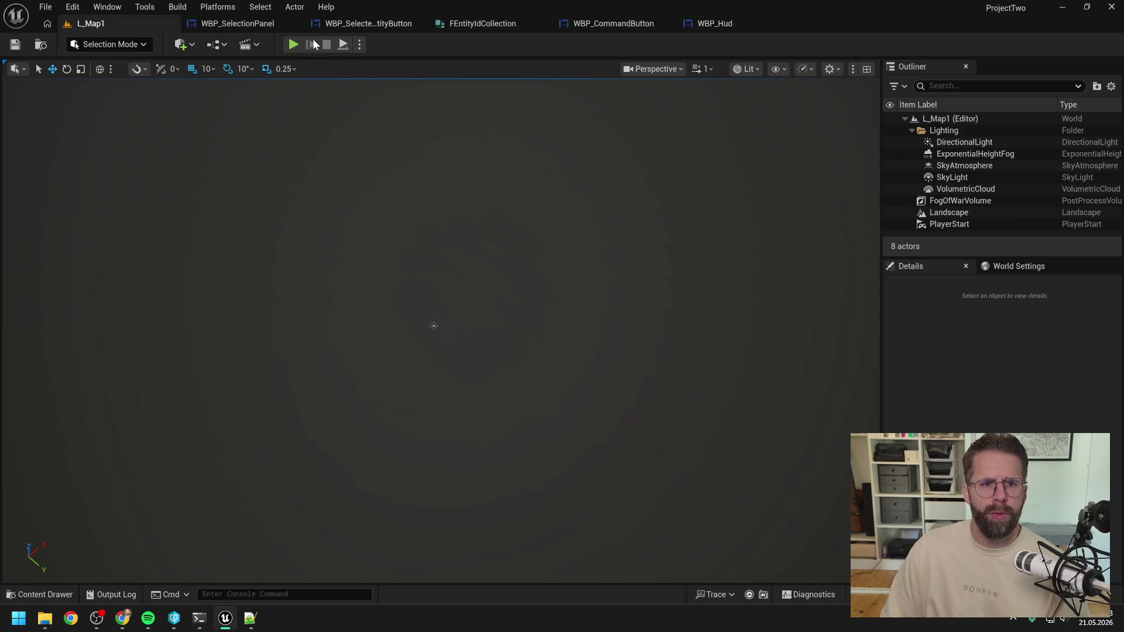
left_click(293, 44)
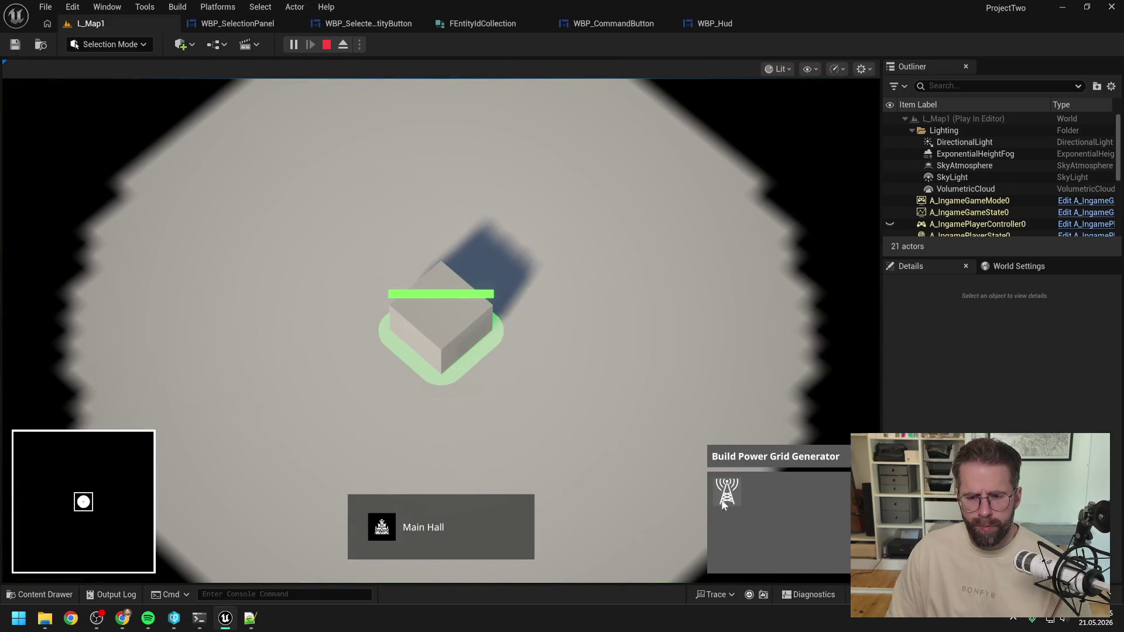
left_click(724, 505)
left_click(618, 374)
left_click(600, 235)
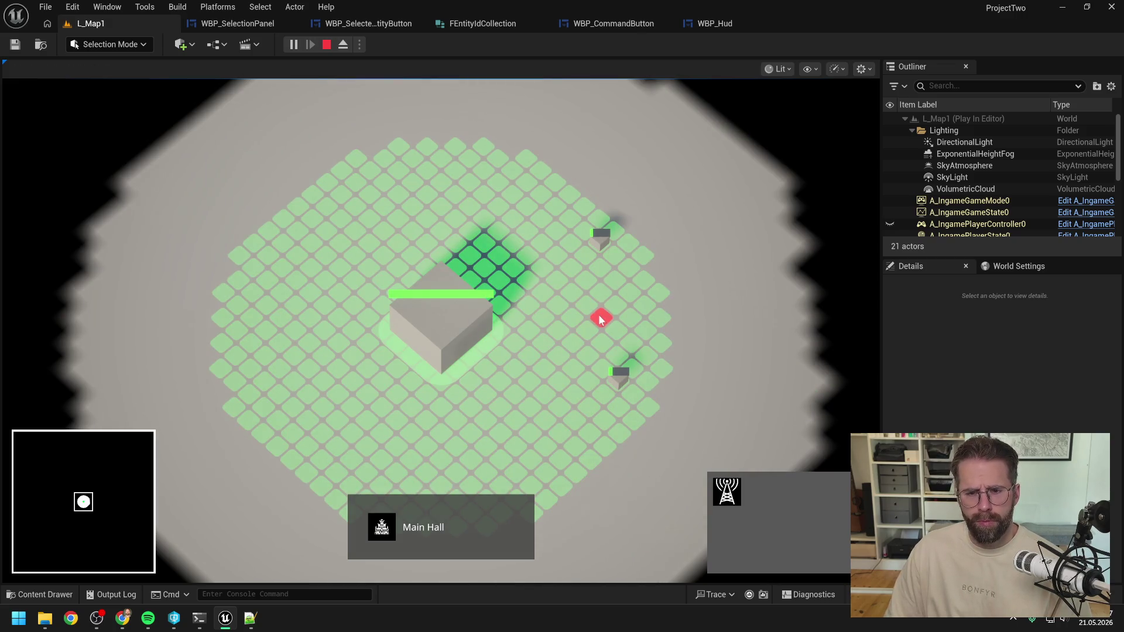
left_click(548, 465)
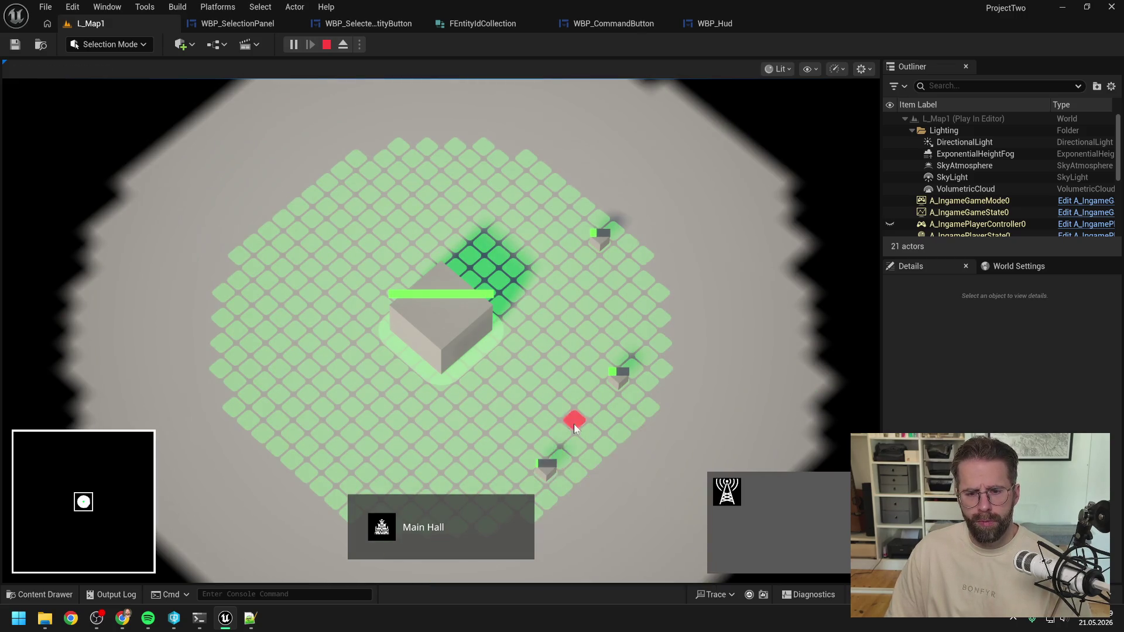
right_click(574, 424)
left_click_drag(527, 204, 665, 529)
left_click(471, 342, "shift")
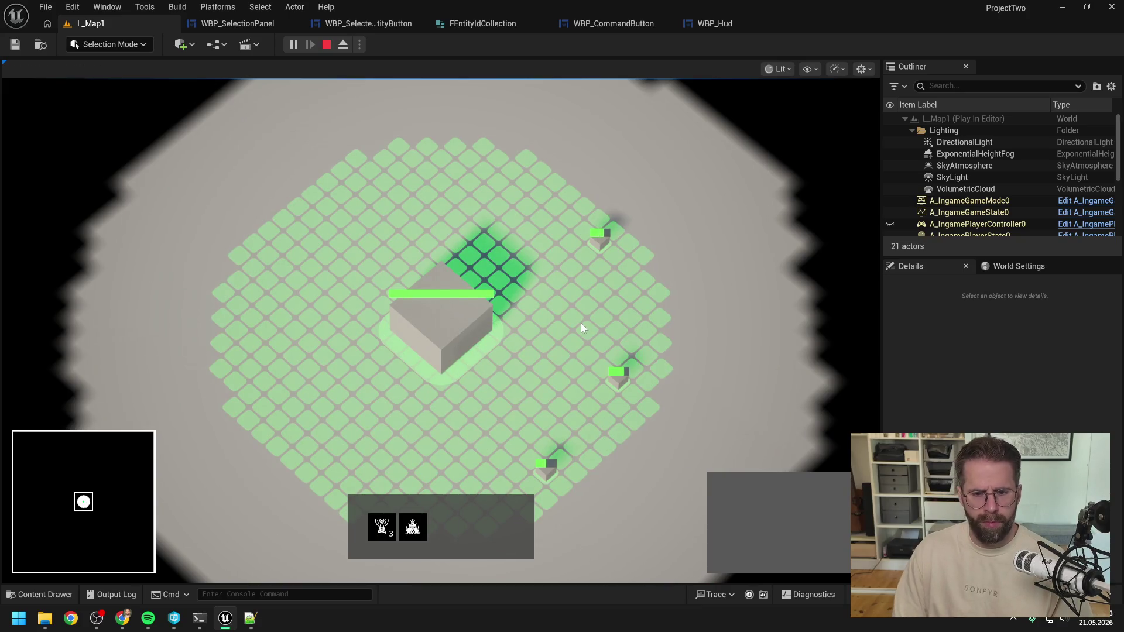
key("Escape")
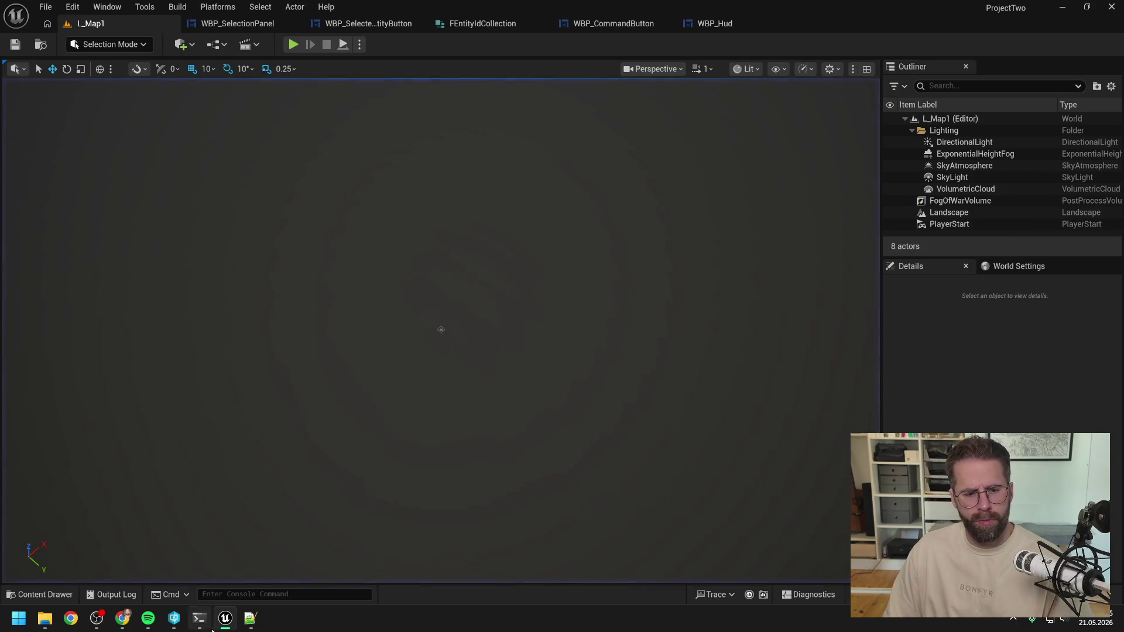
left_click(250, 618)
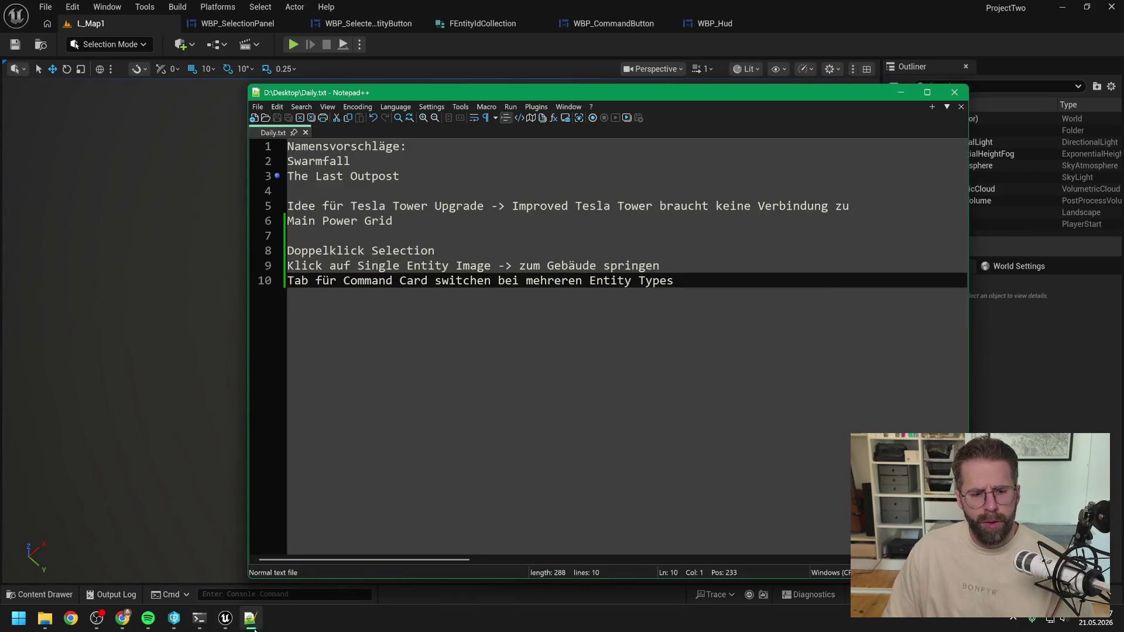
left_click(253, 628)
key("alt+Tab")
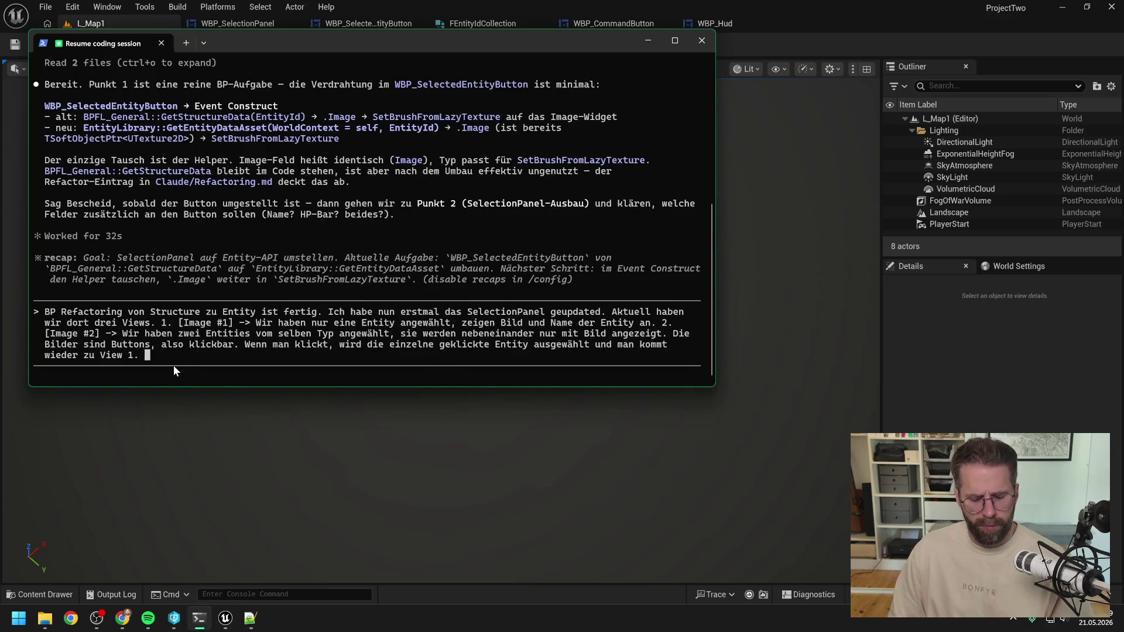
Start View 3 with screenshot Image #3: several entities of different types, grouped by type
type("3.")
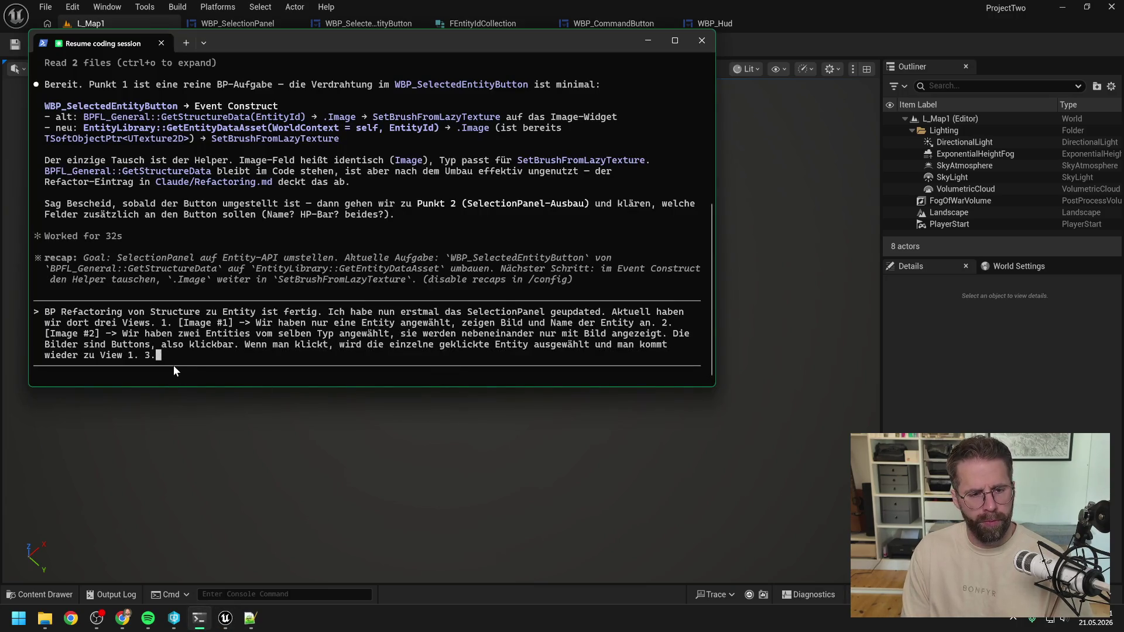
key("alt+v")
type("->")
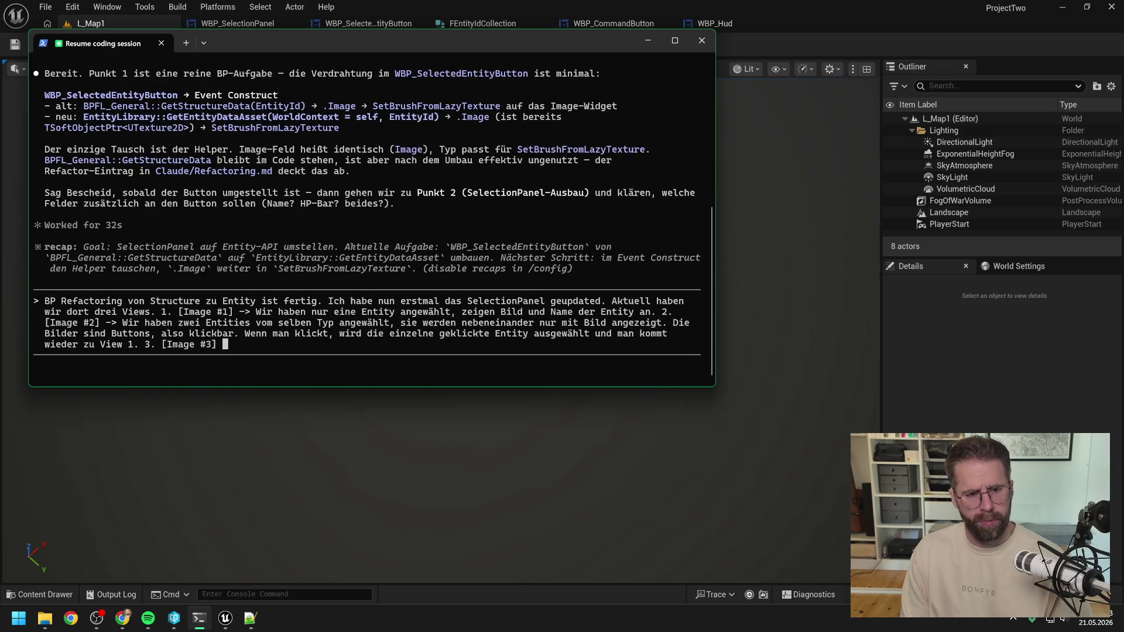
type(" Wir haben ")
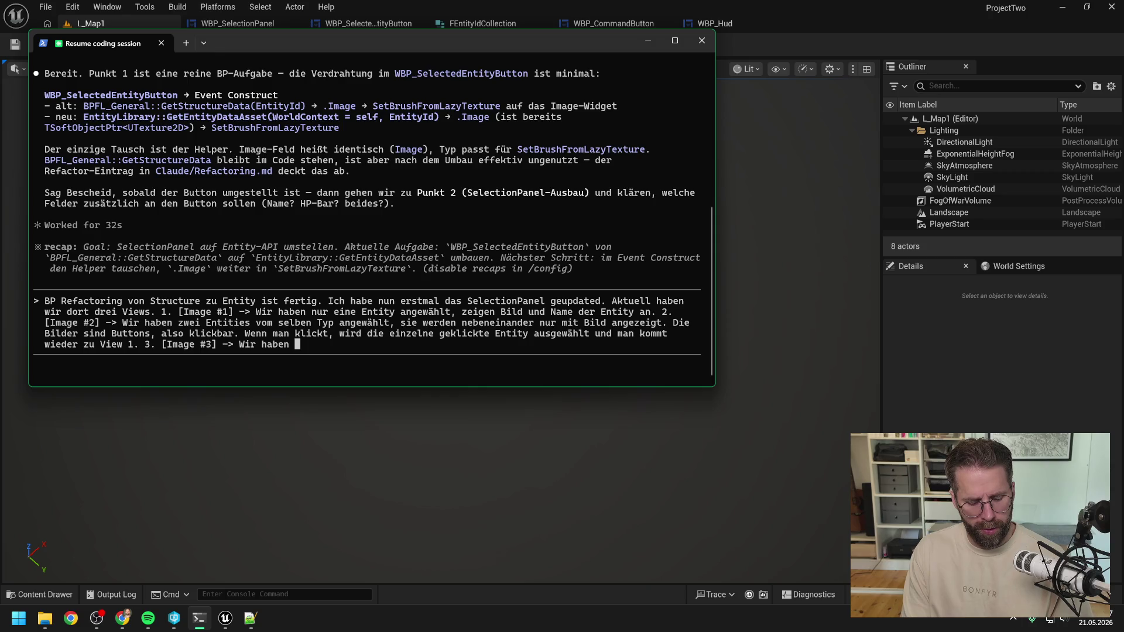
type("me")
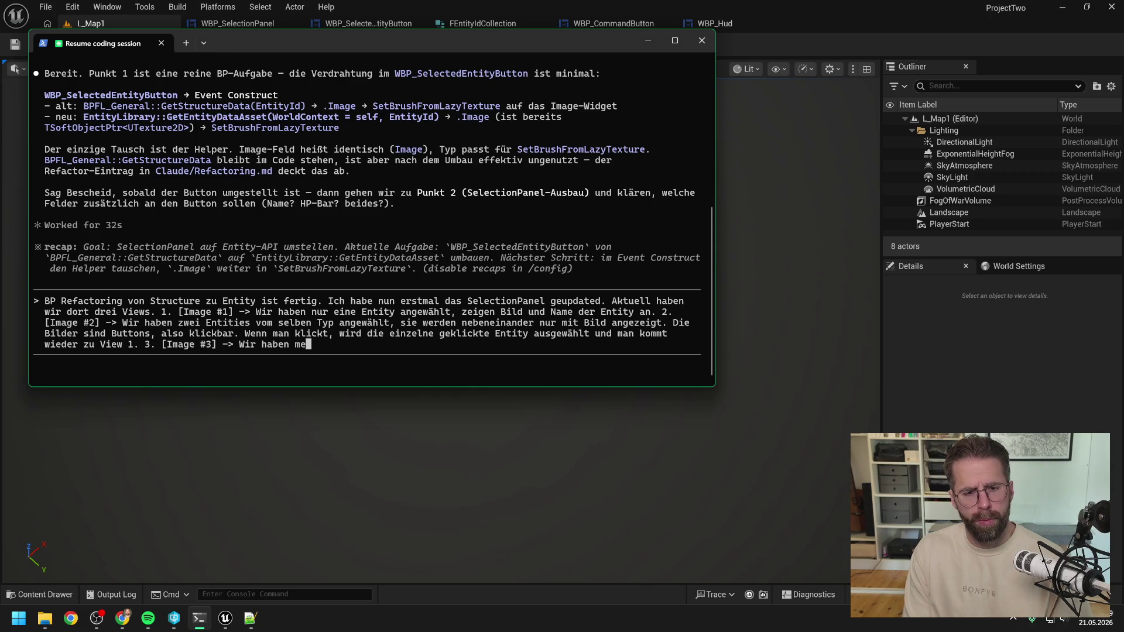
type("hrere")
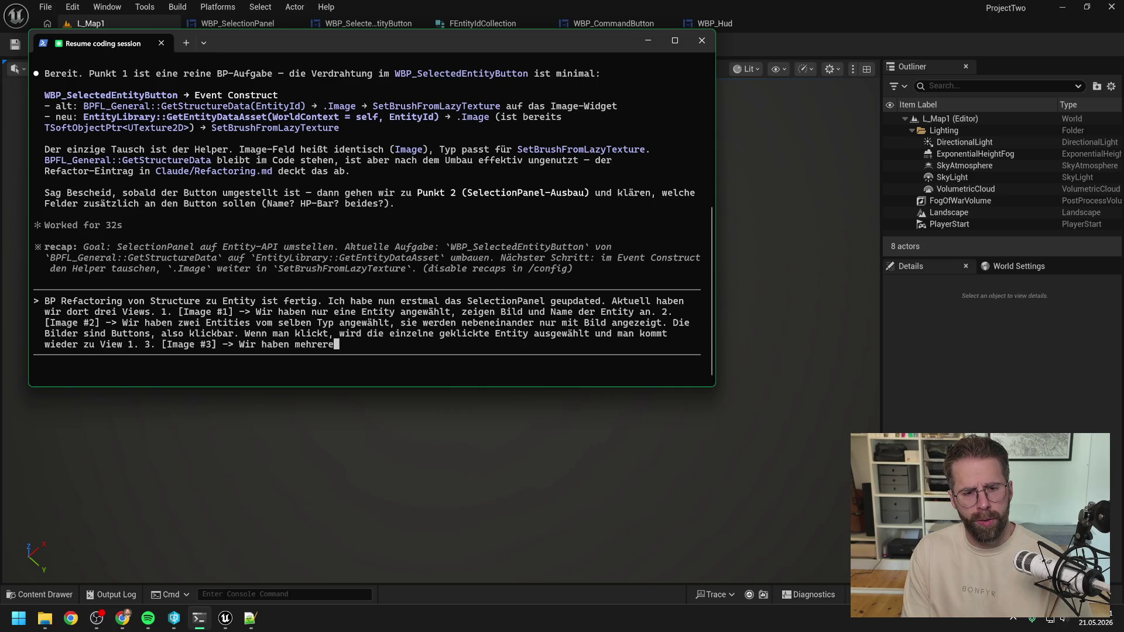
type(" Entit")
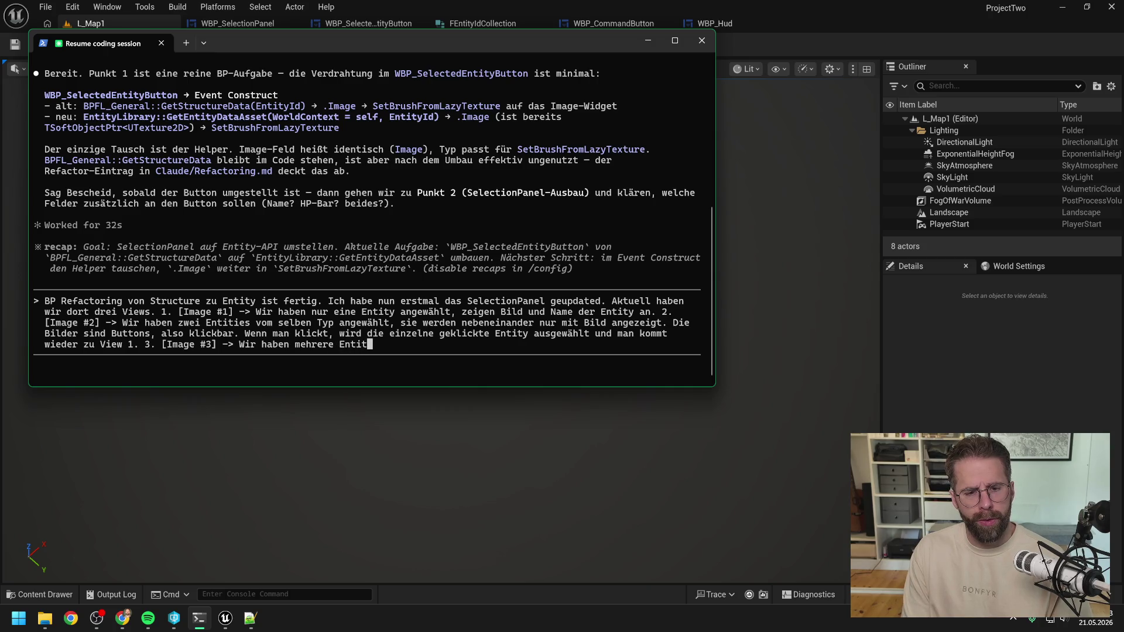
key("BackSpace")
key("BackSpace")
key("BackSpace")
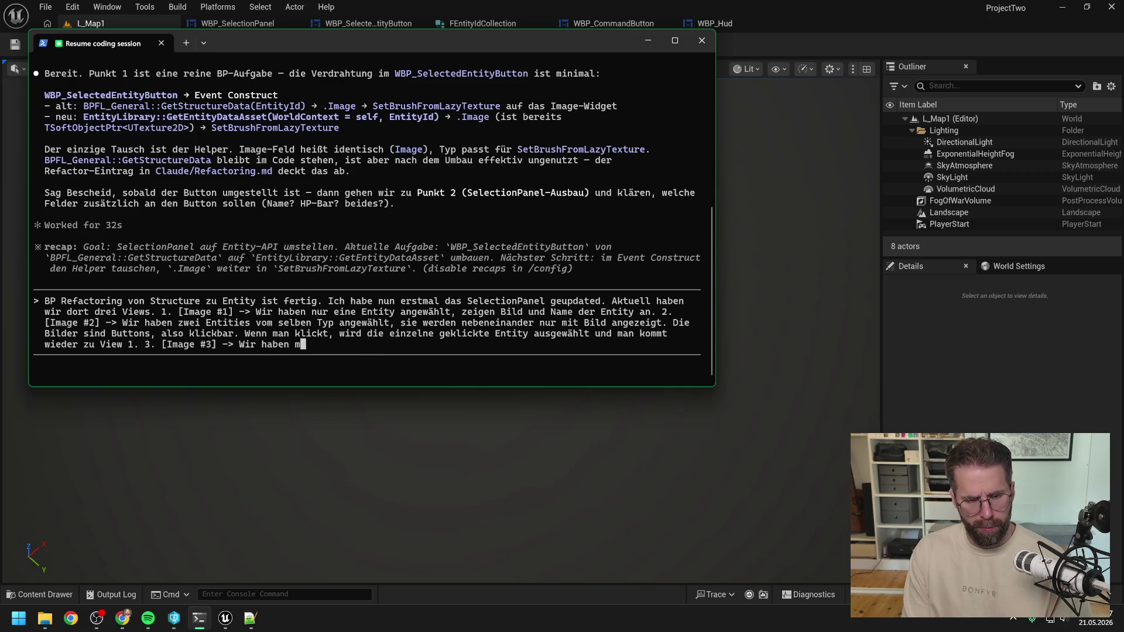
key("BackSpace")
type("Entit")
key("BackSpace")
key("BackSpace")
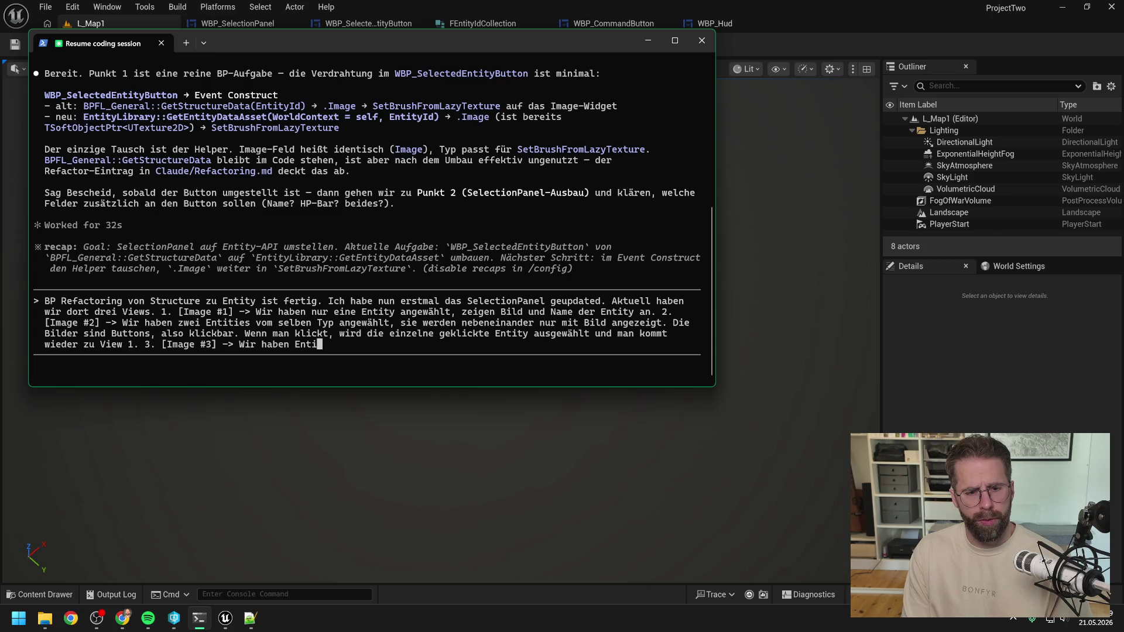
type("ties mit ")
type("verschiedenen")
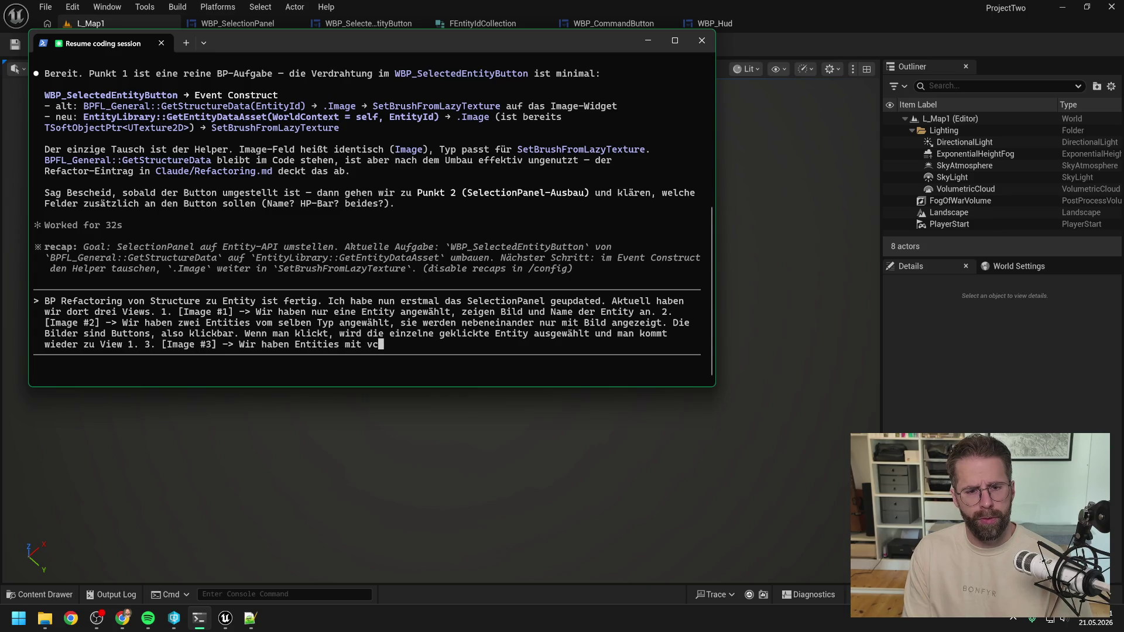
type(" Typ")
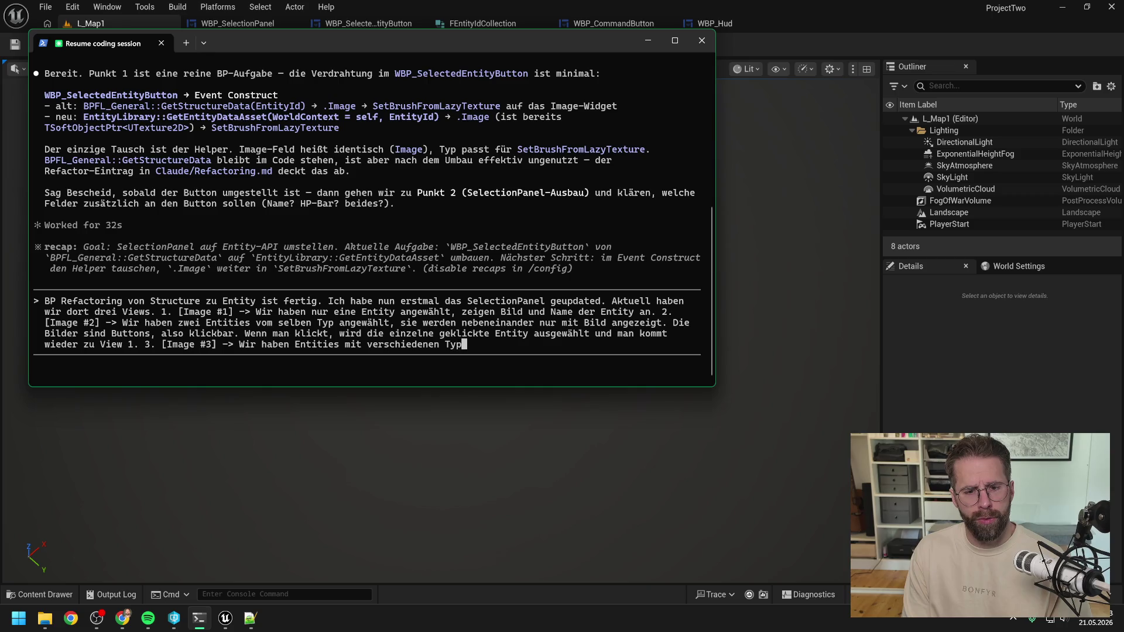
type("en ausgewählt. Jeder")
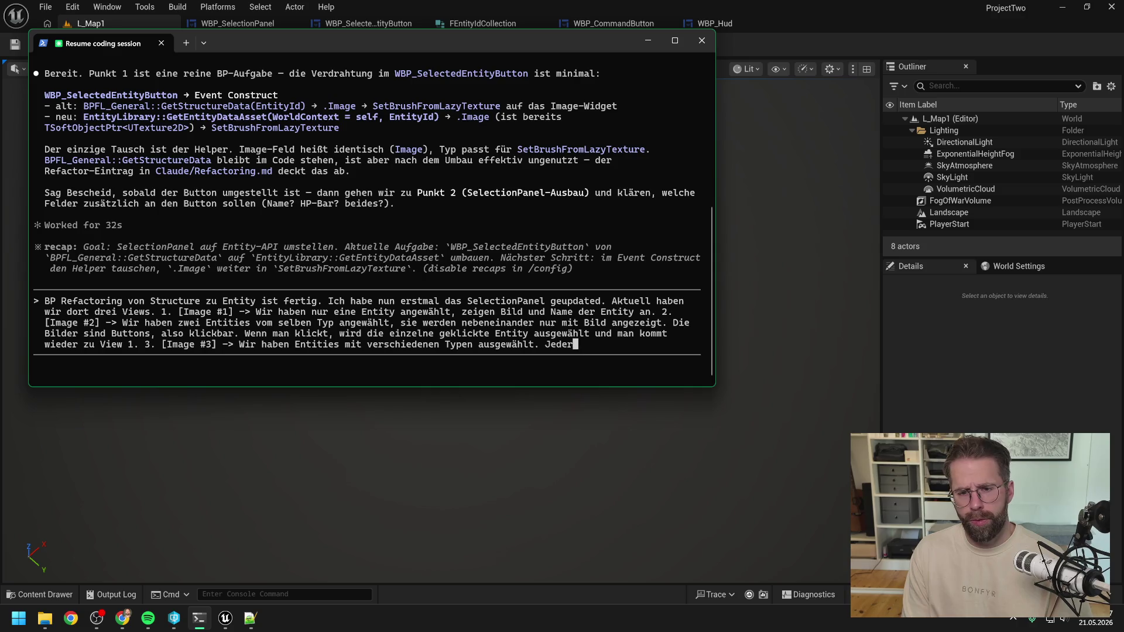
type("t Typ wird zusamme")
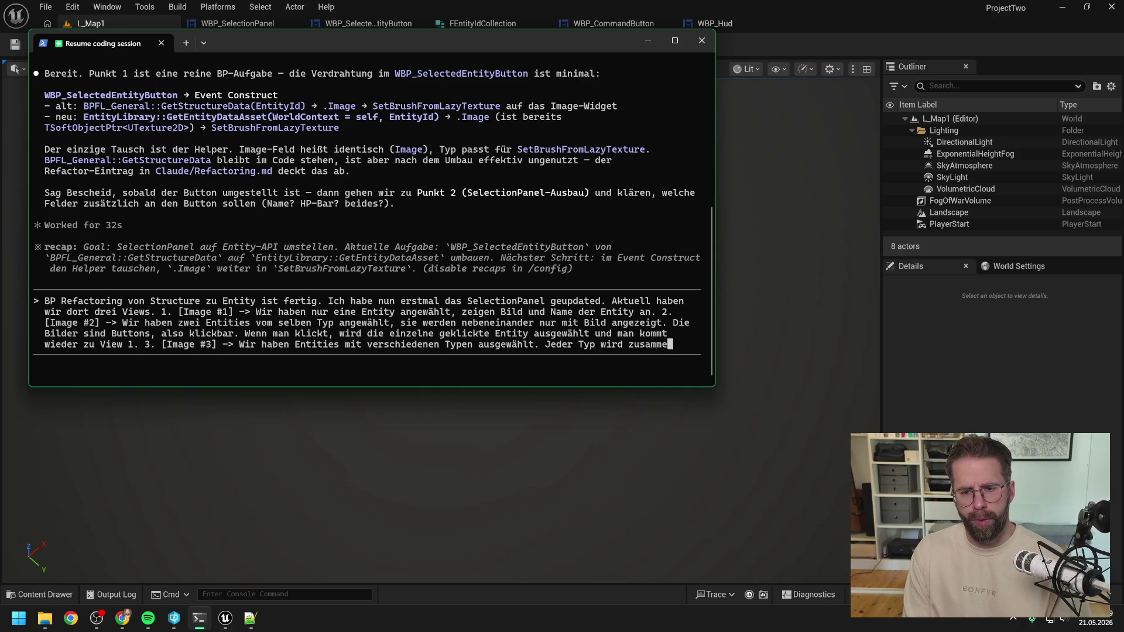
type("ngefasst. ")
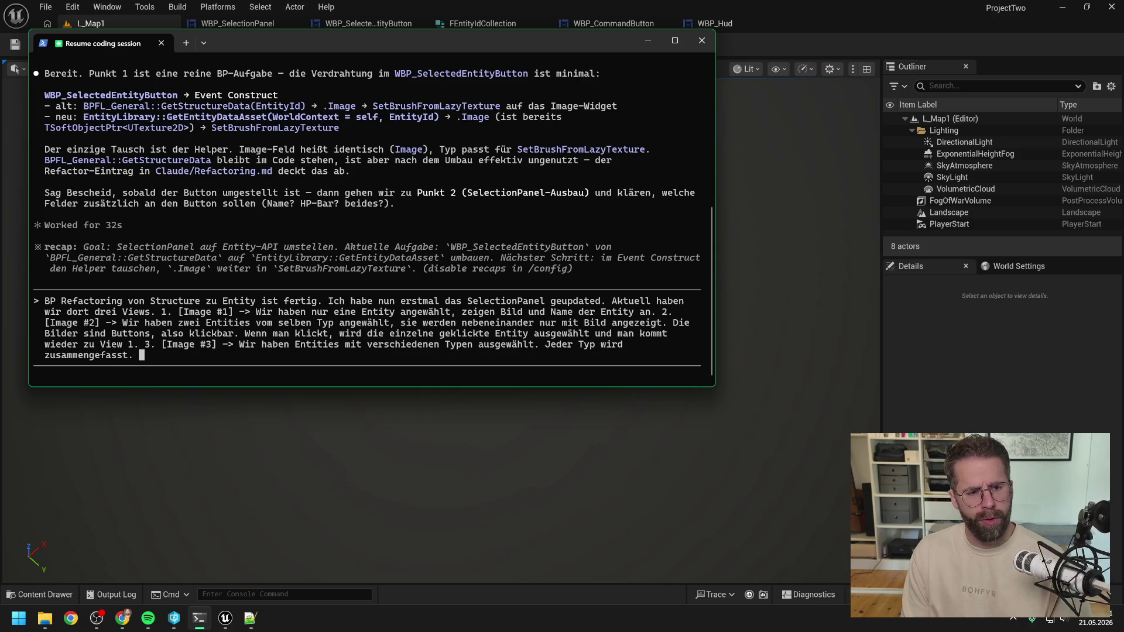
type("Im Bild haben wir ")
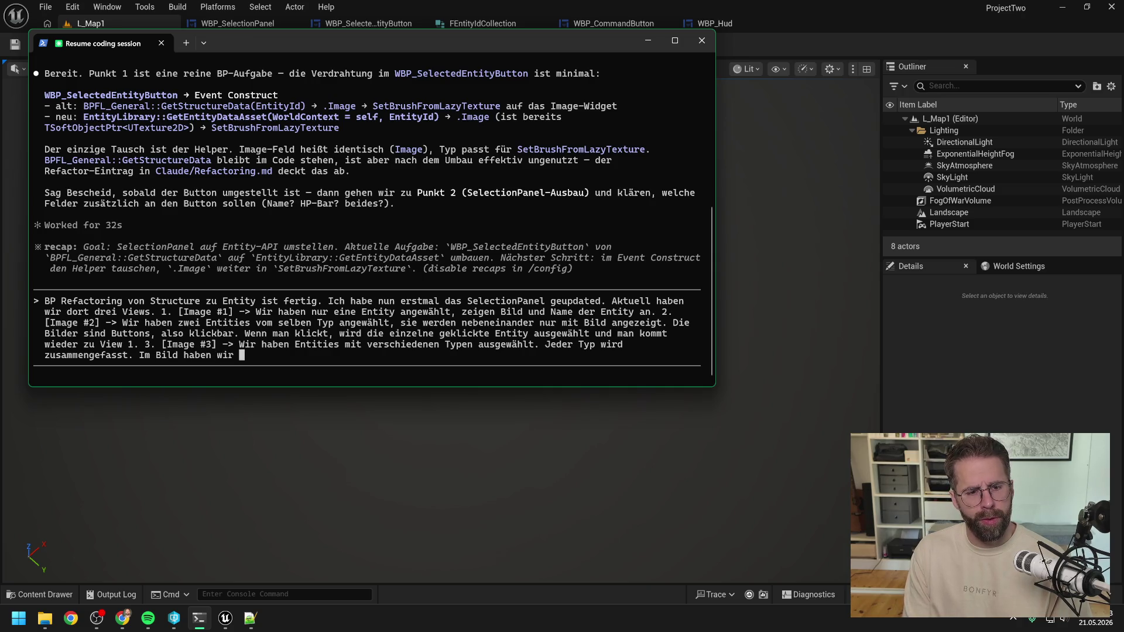
type("3 ")
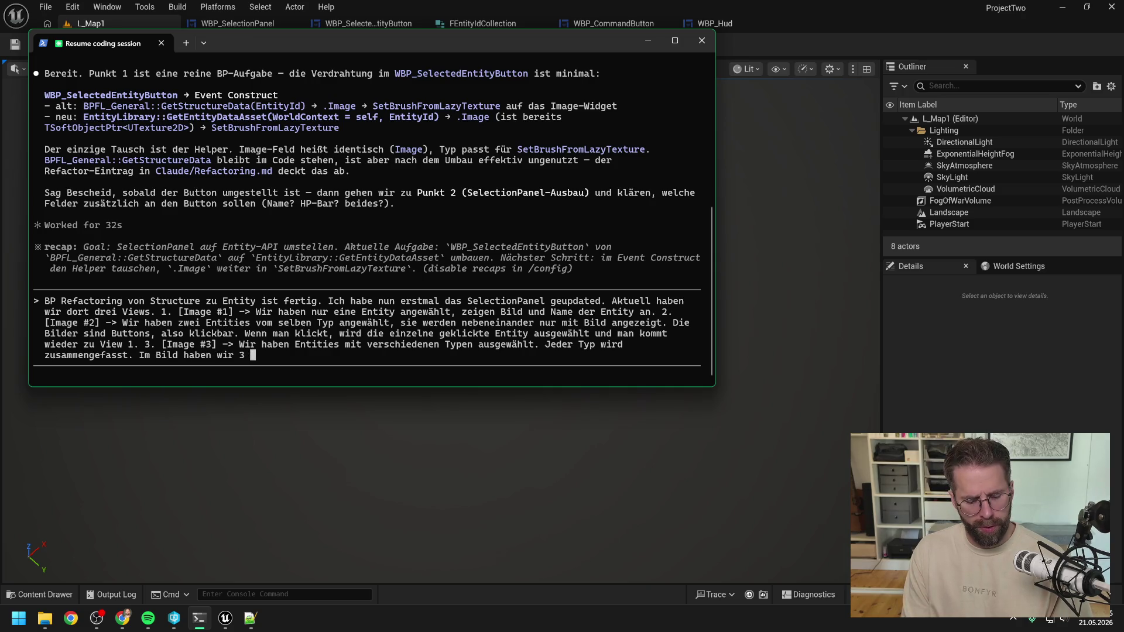
type("ower Grid Ge")
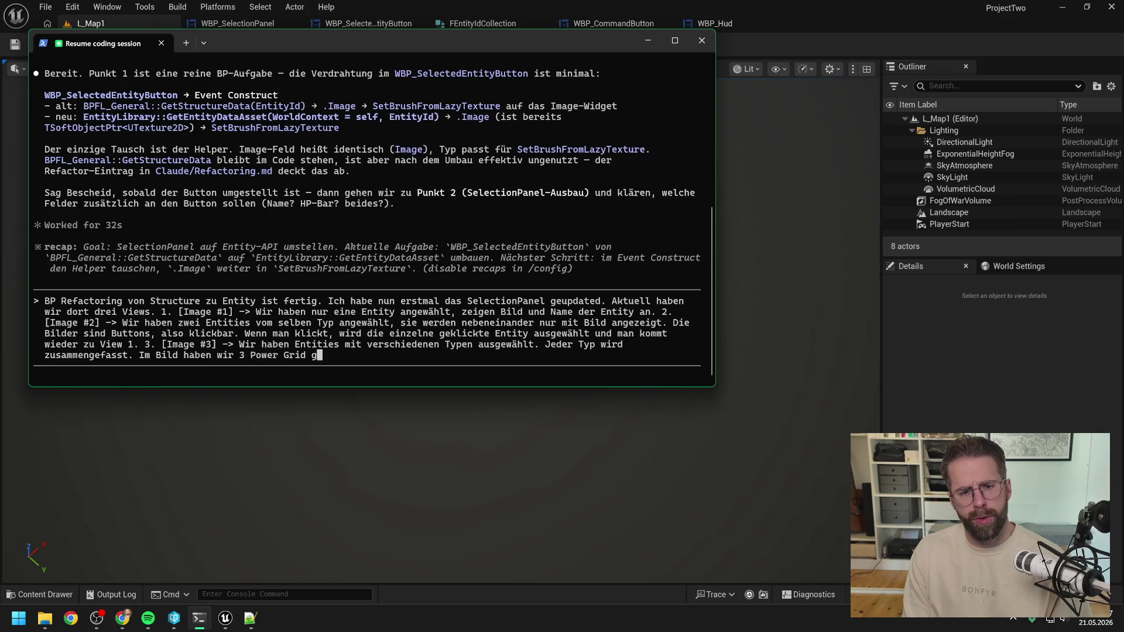
type("ner")
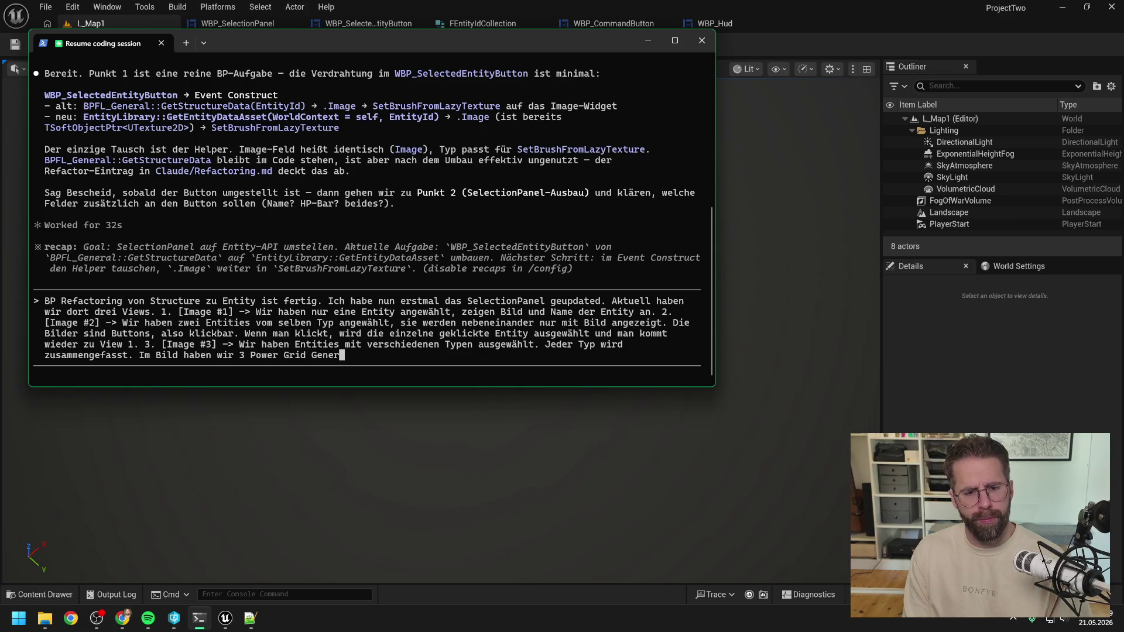
type("aors")
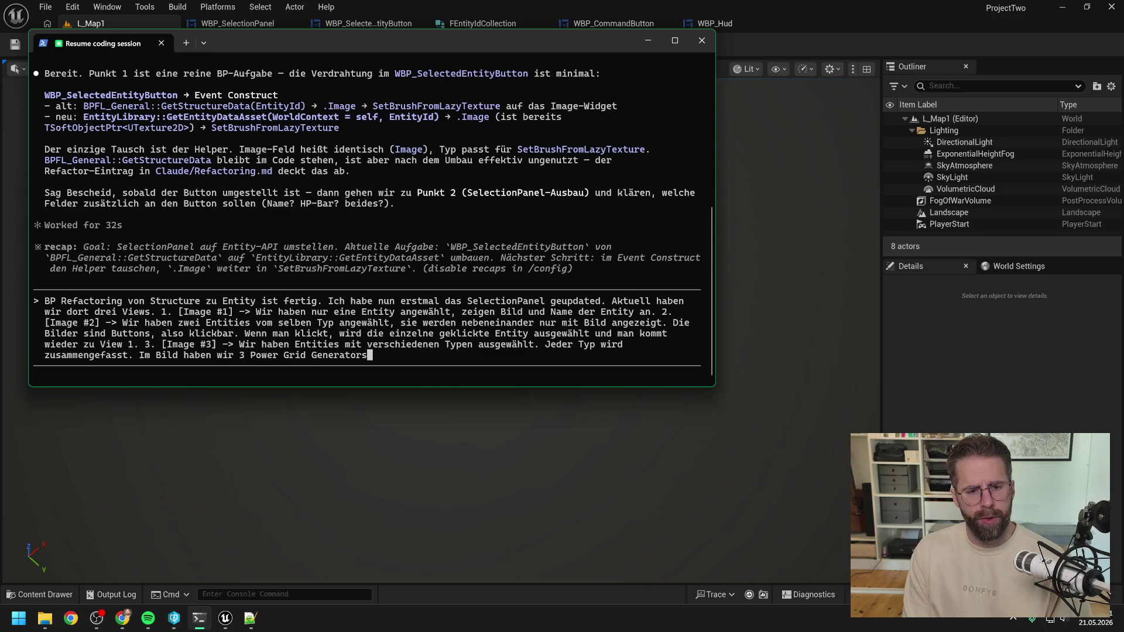
type(" und die M")
Note that a Main Hall is selected, clicking an image leads to View 2, and start missing features
key("BackSpace")
key("BackSpace")
key("BackSpace")
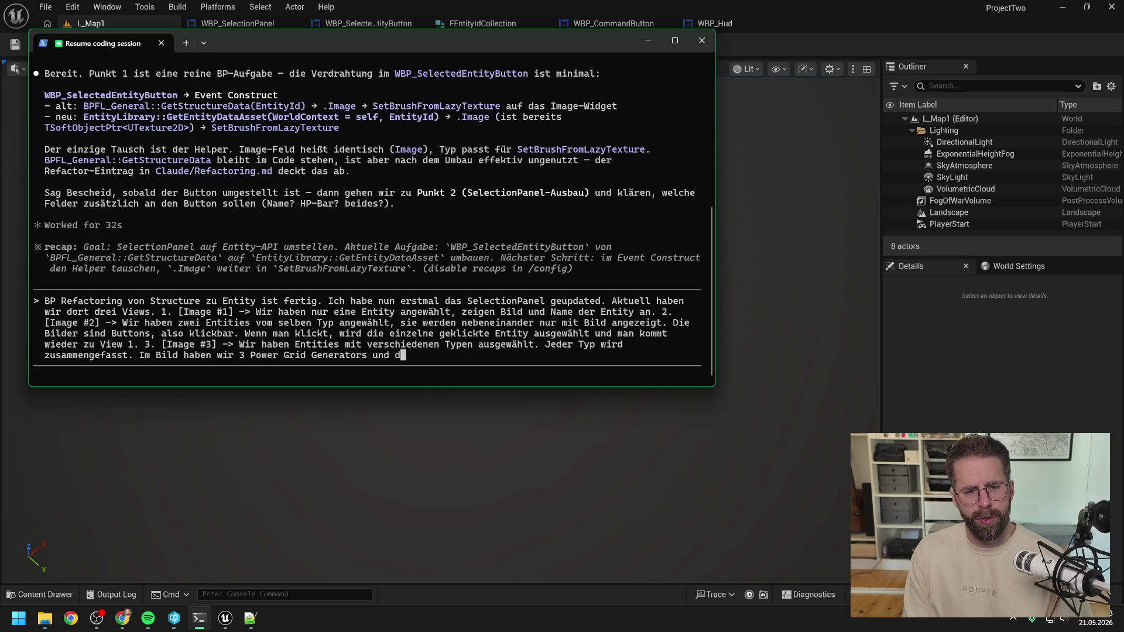
type("eine Main Hall ausg")
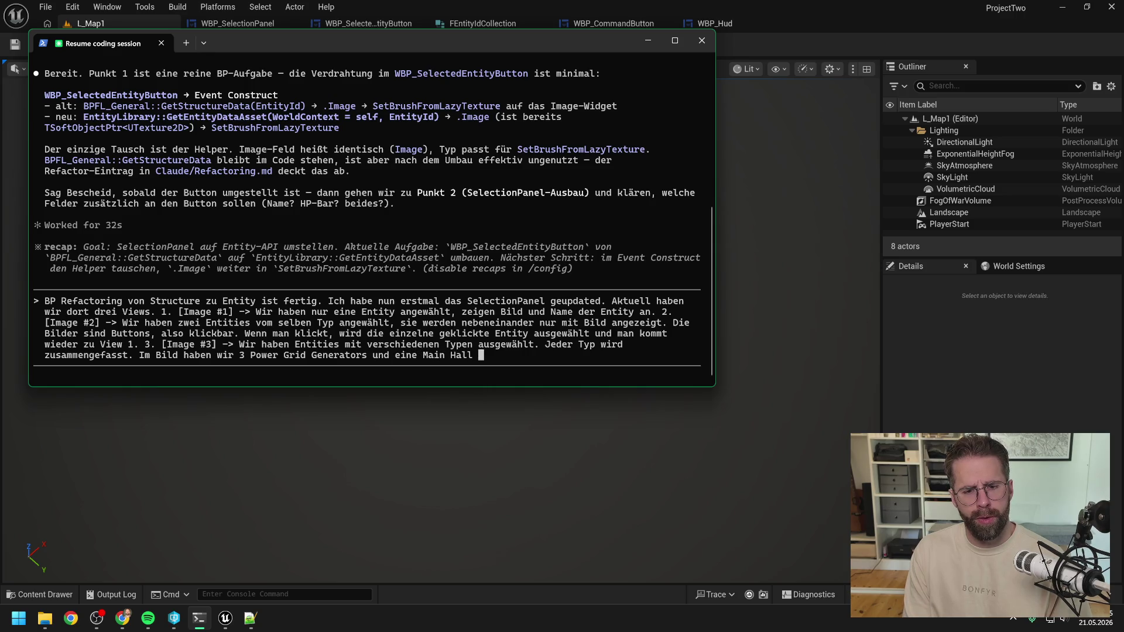
type("ewähj")
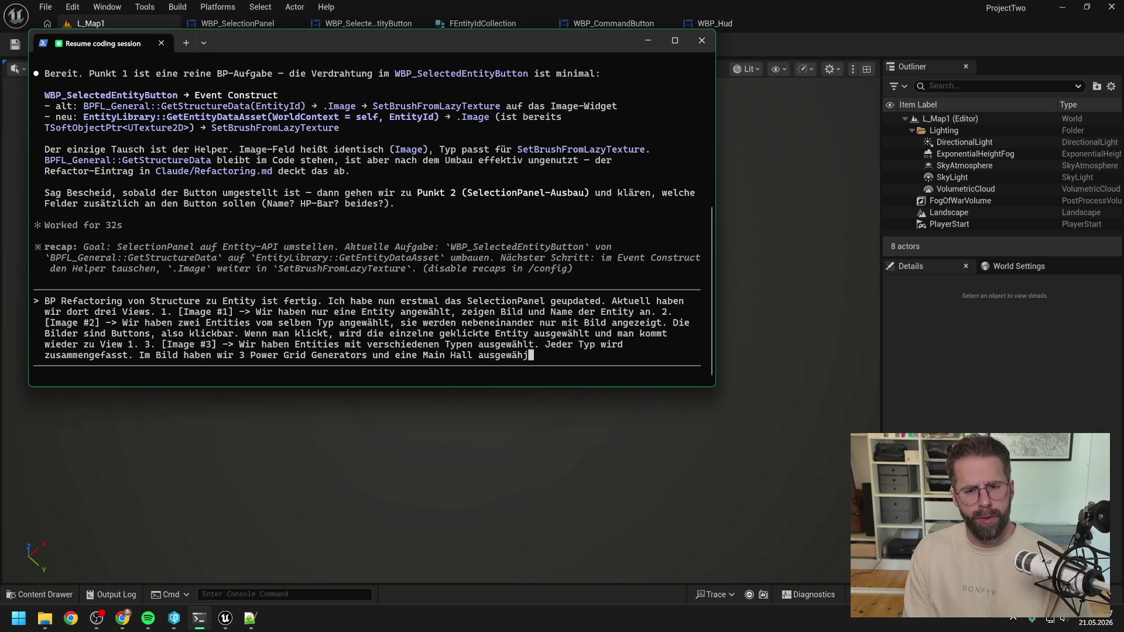
key("BackSpace")
type("lt.")
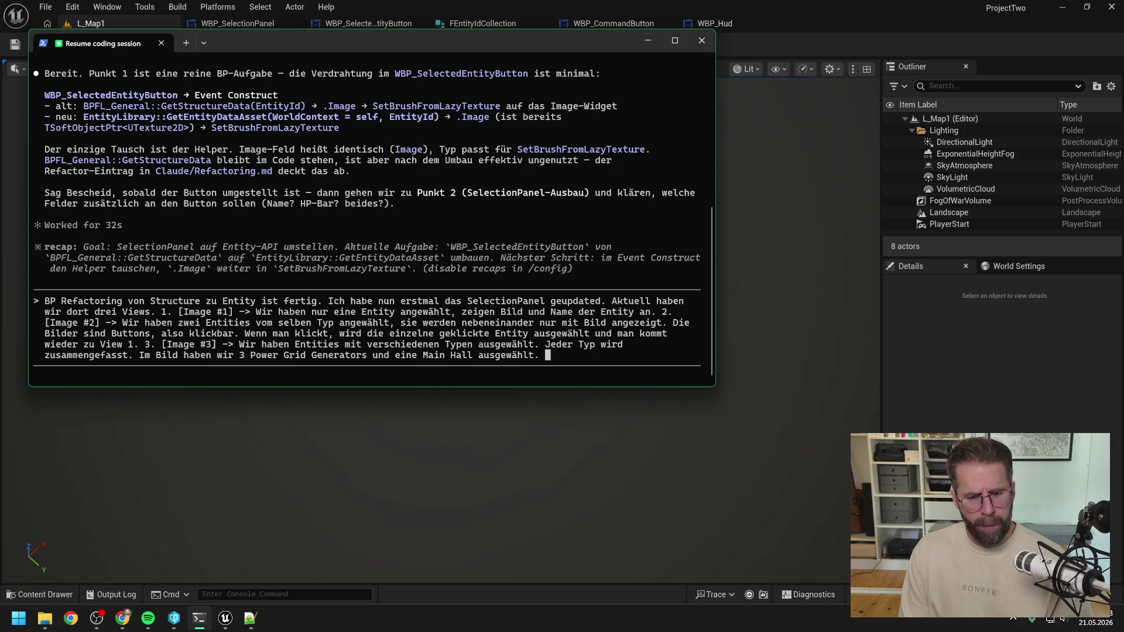
type("Wenn wir")
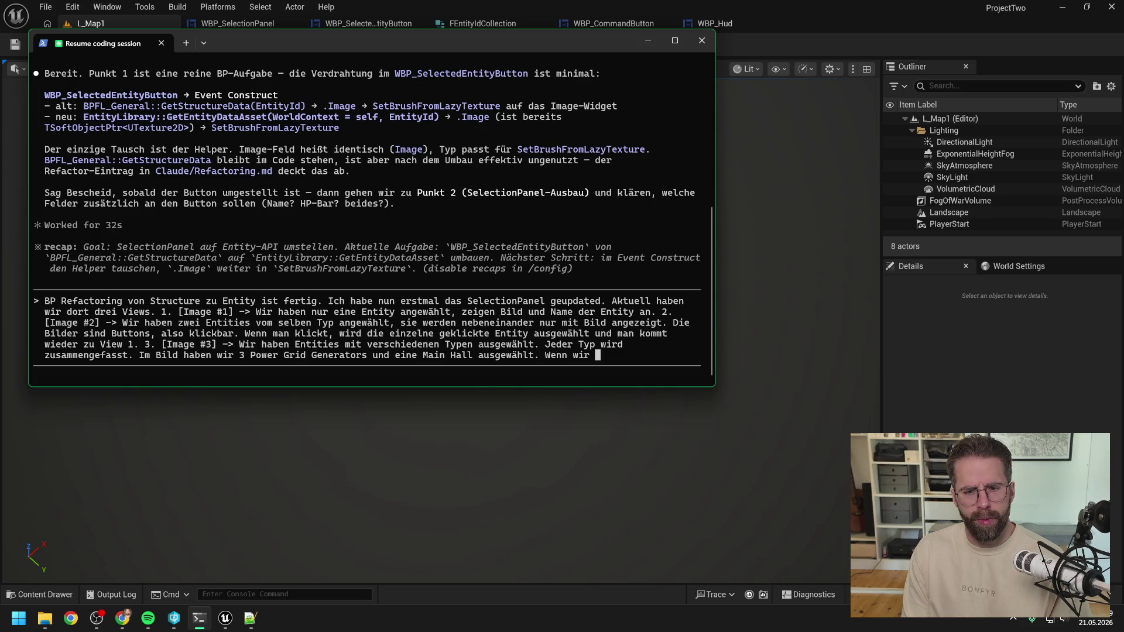
type("eines ")
type("der Bi")
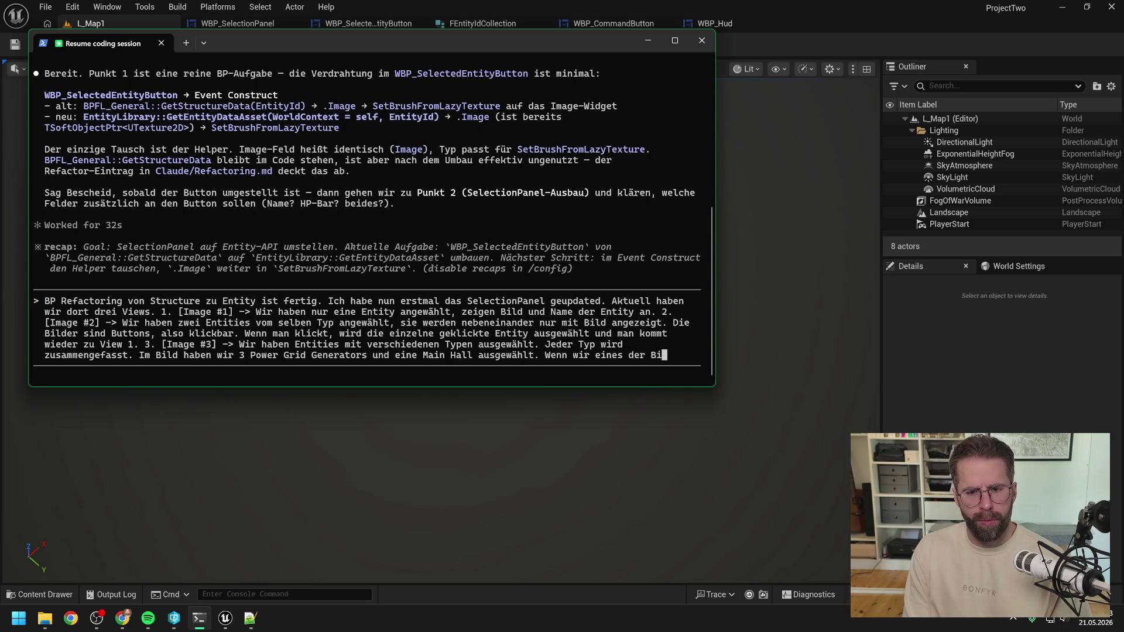
type("lder klick")
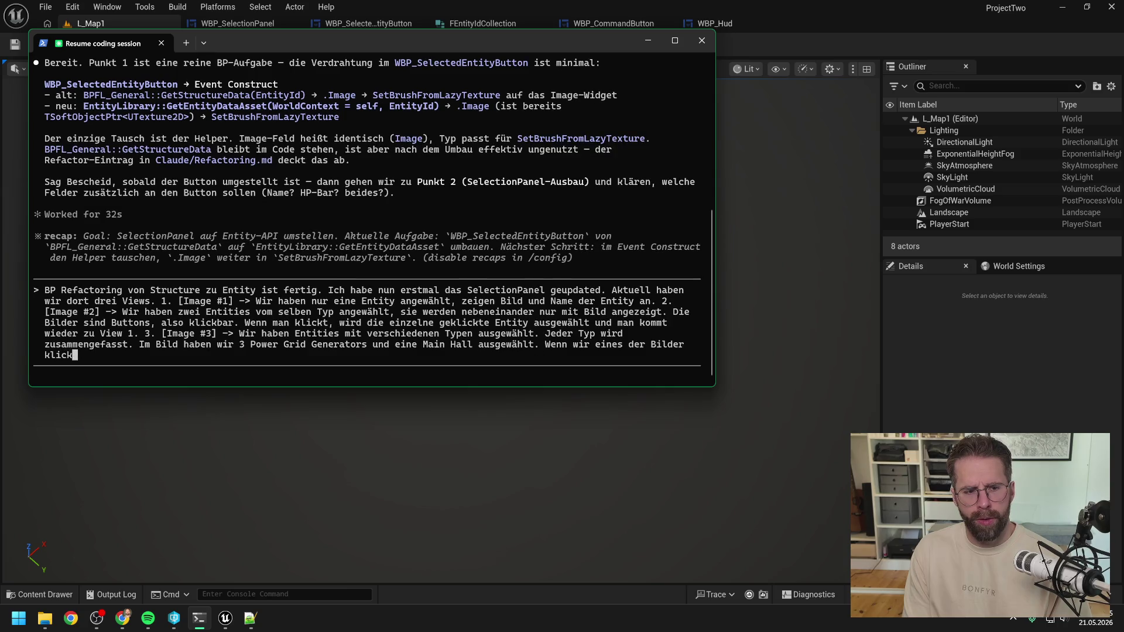
type("en, kommen wir ")
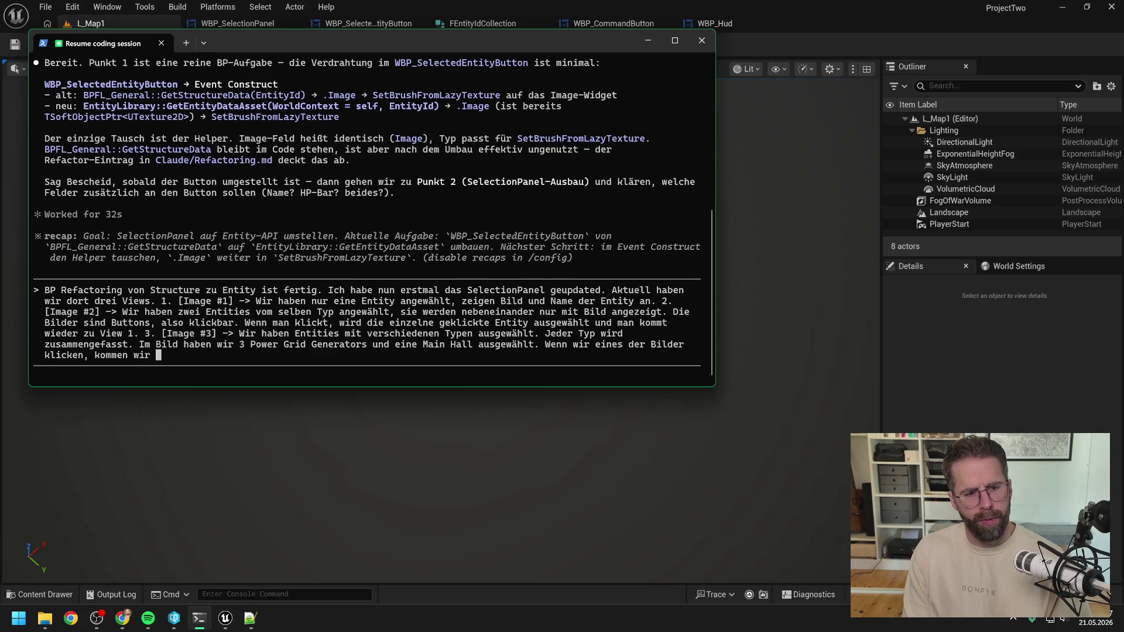
type("zu View 2. ")
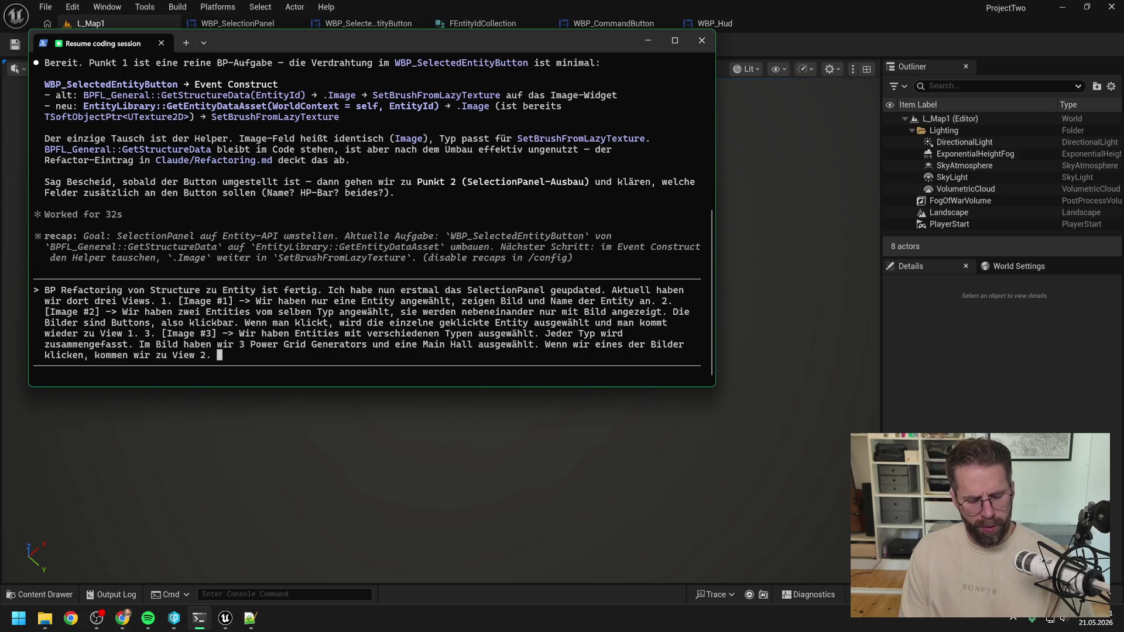
type("Features")
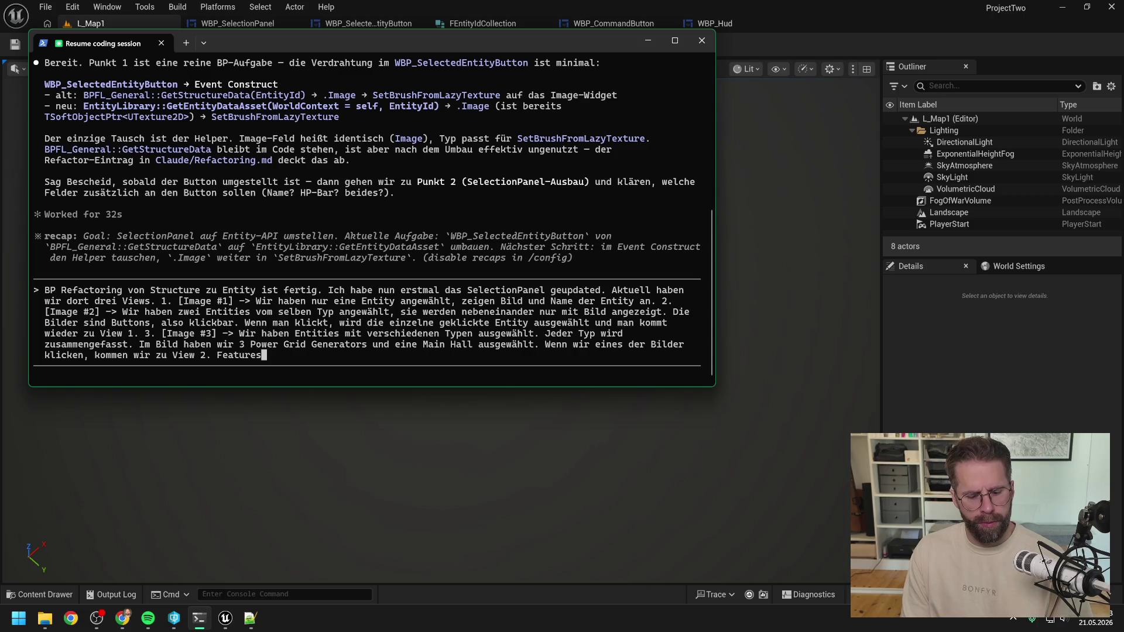
type(", die aktuell ")
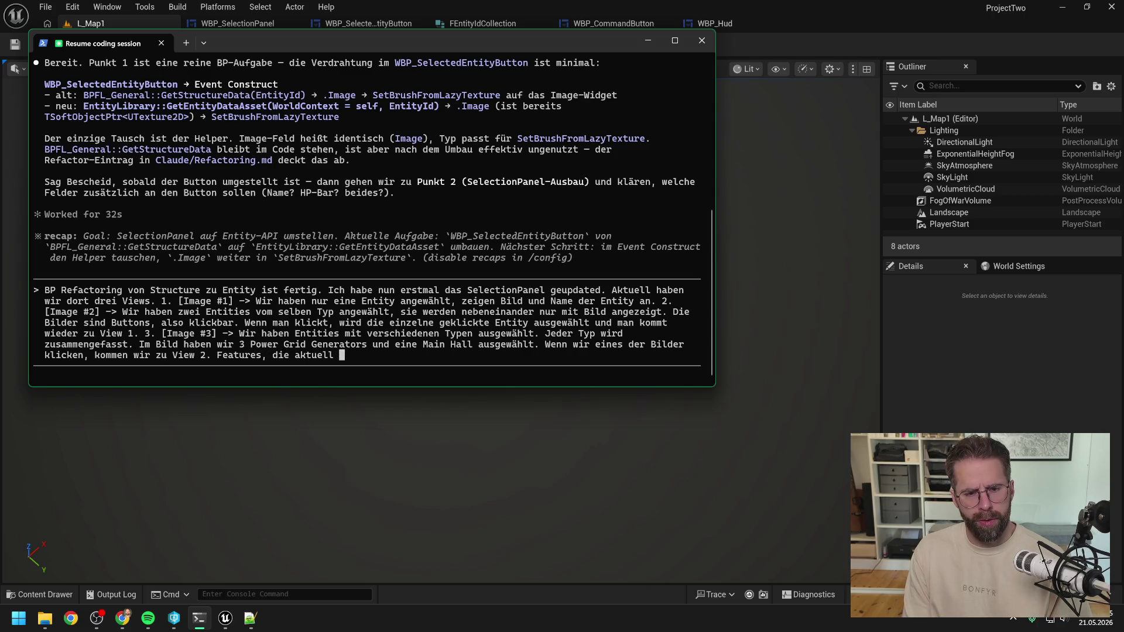
type("noch fehlen")
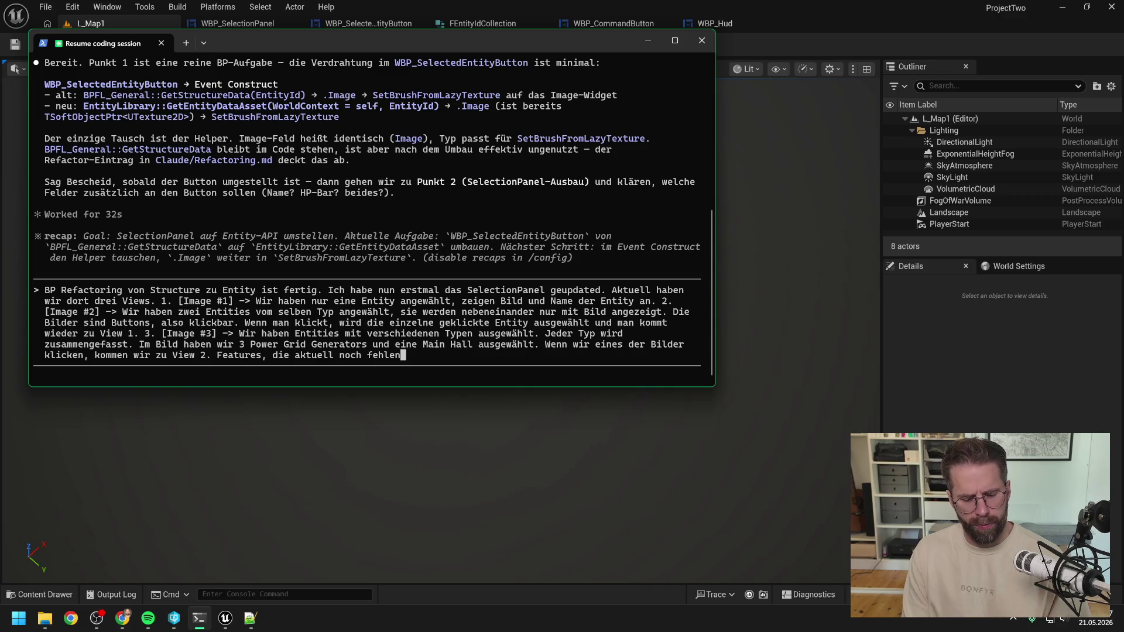
type(" und umgesetzt ")
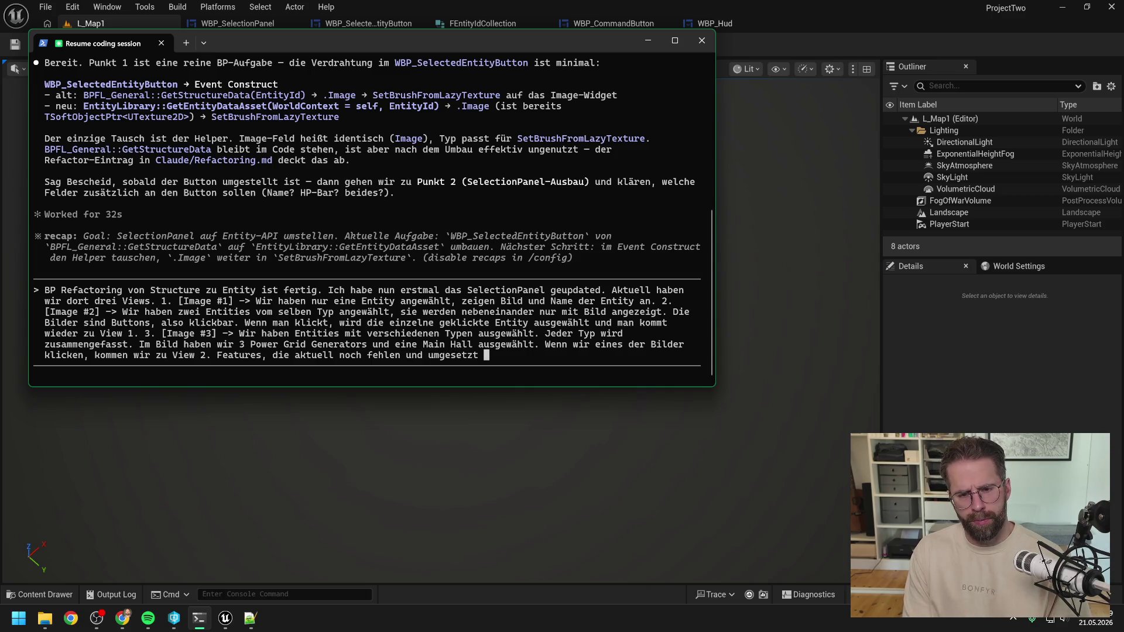
type("werden sollen:")
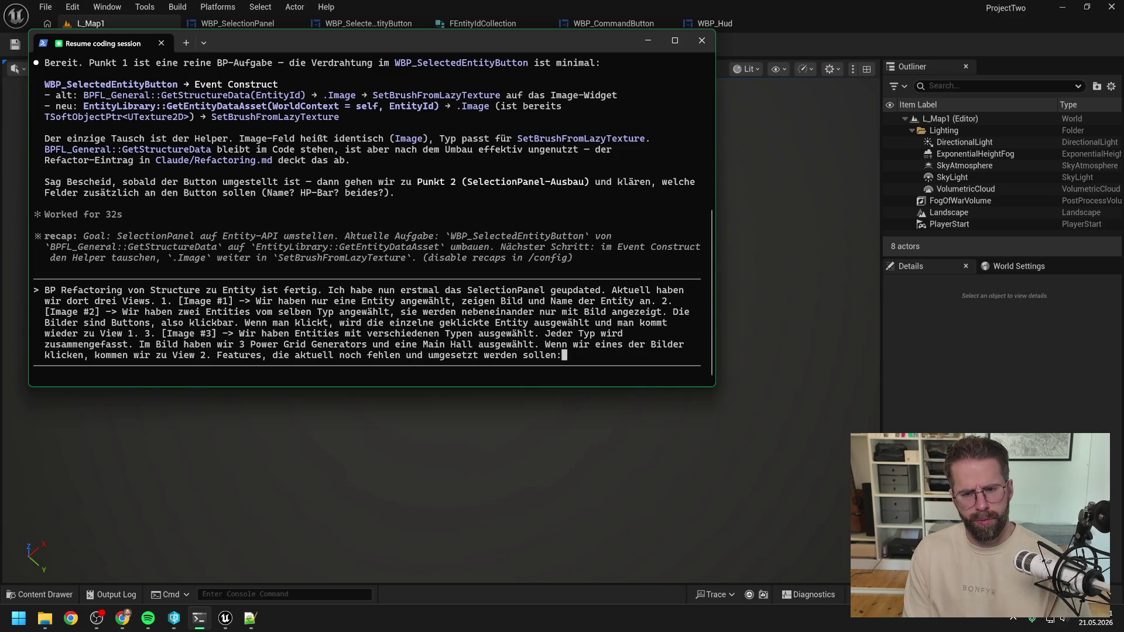
type(" A)")
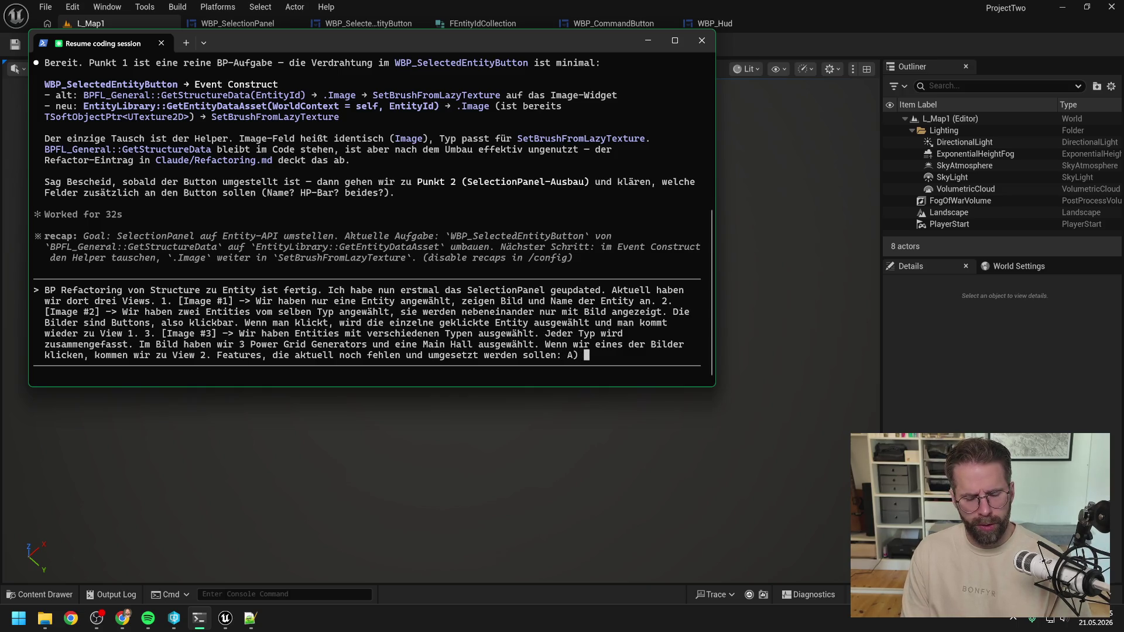
Glance at the Daily.txt notes, then return to the Claude Code prompt
left_click(251, 618)
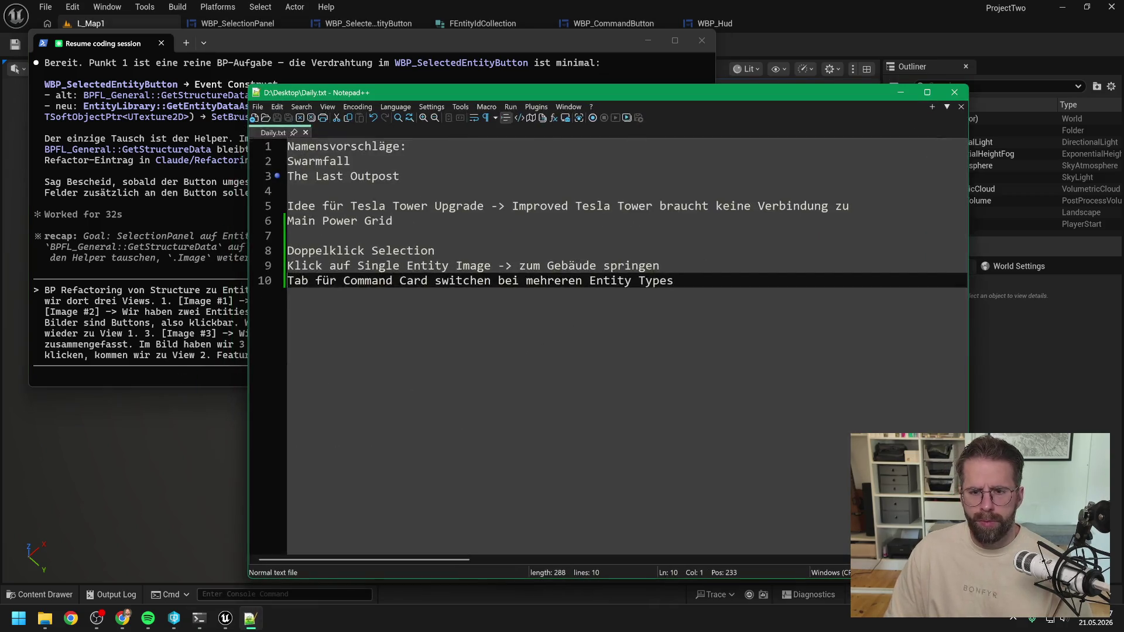
key("super+Down")
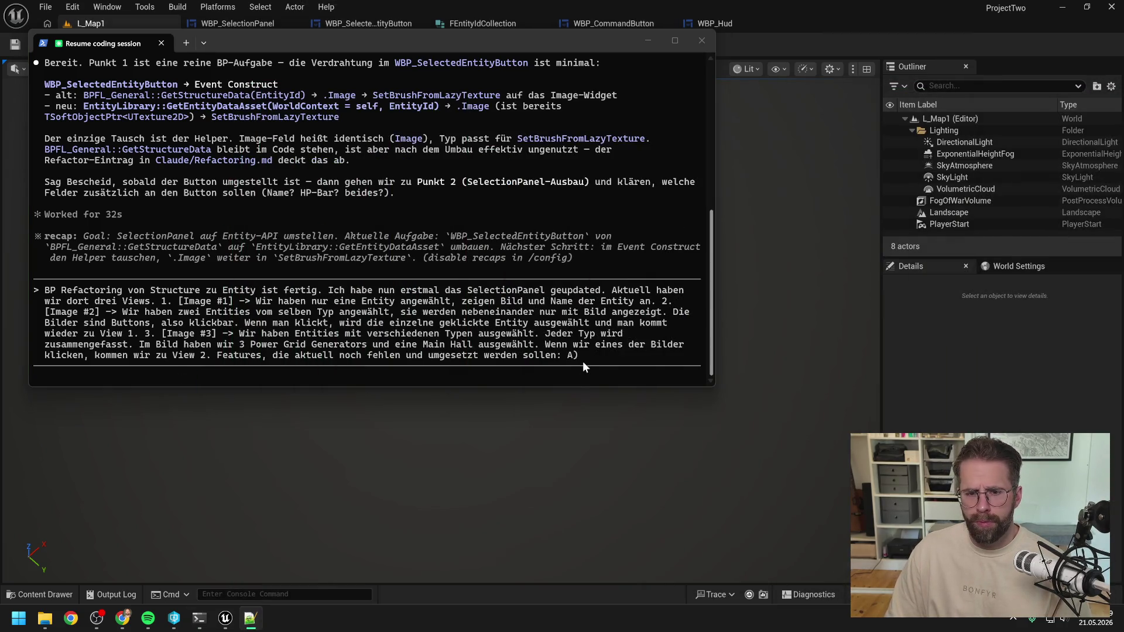
left_click(604, 366)
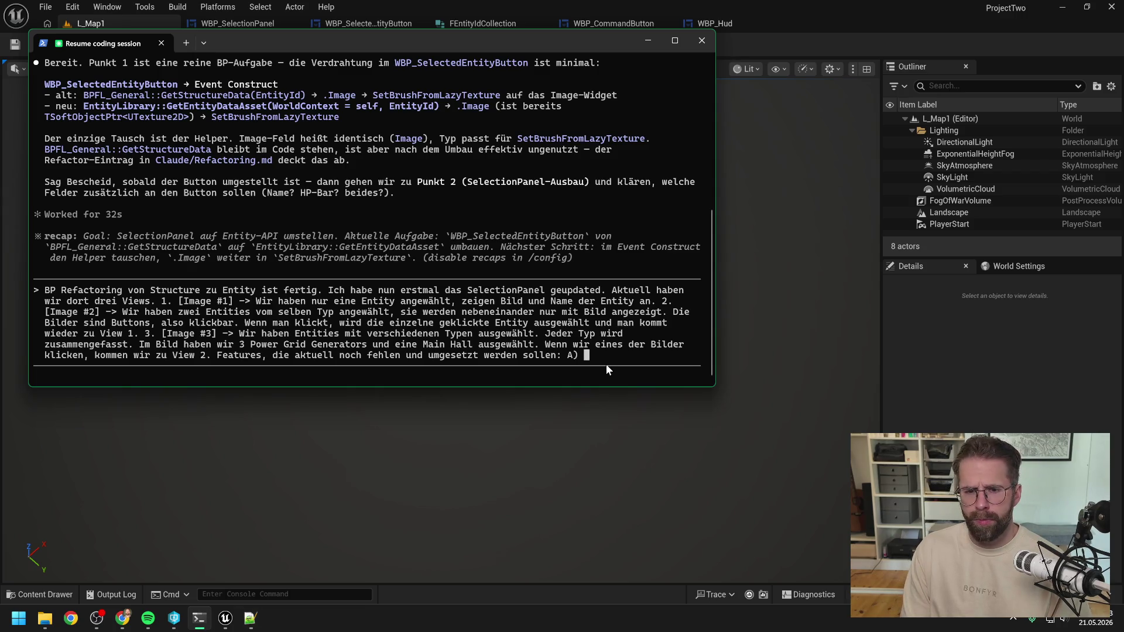
Write feature A: clicking a View 1 image jumps to and centres the entity; begin the View 3 CommandCard request
type("Klick")
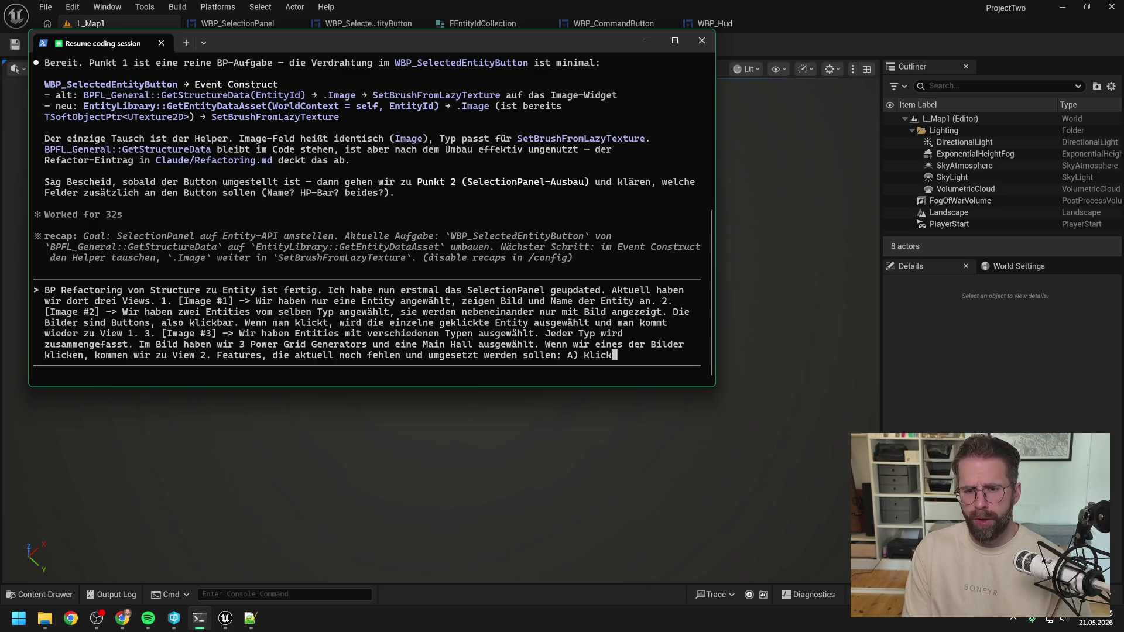
type(" auf Bild von ")
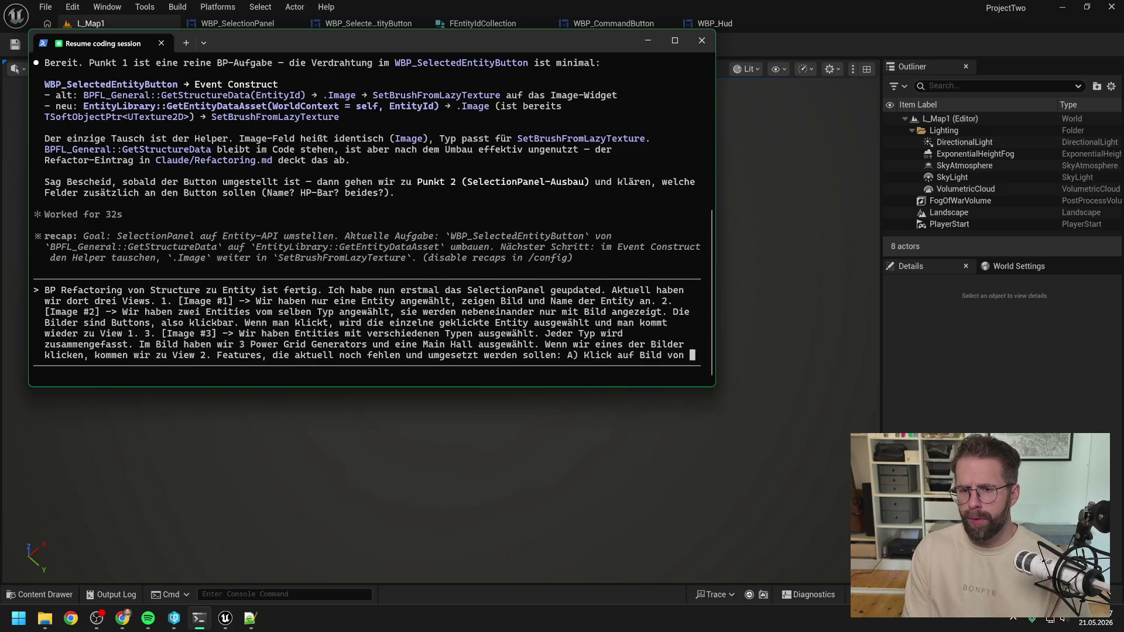
type("View 1 ->")
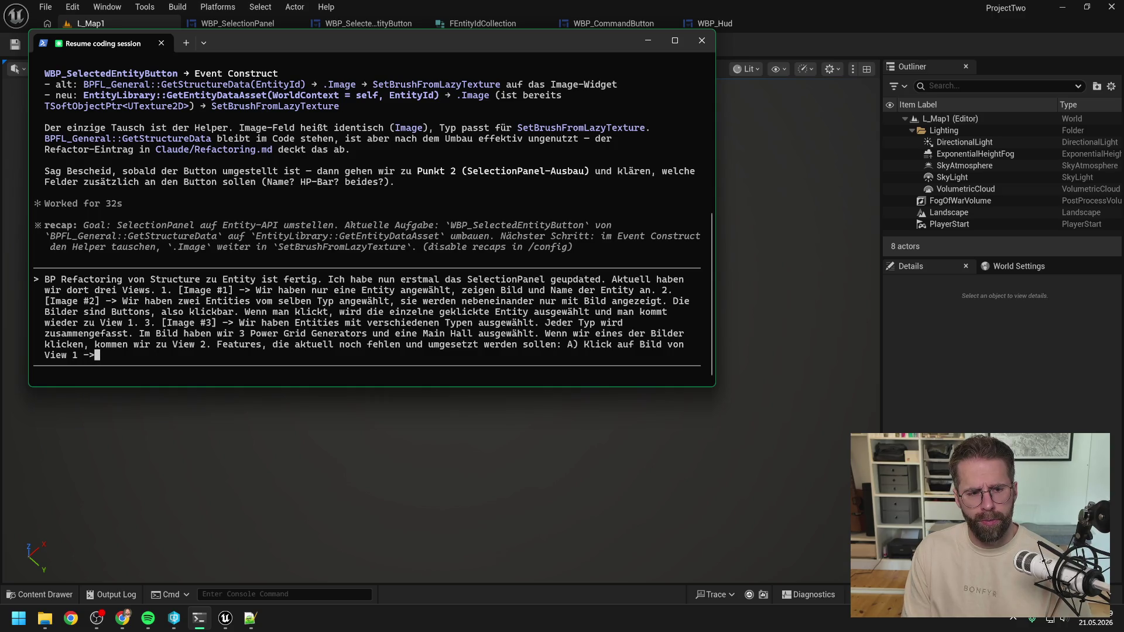
type(" Wir spring")
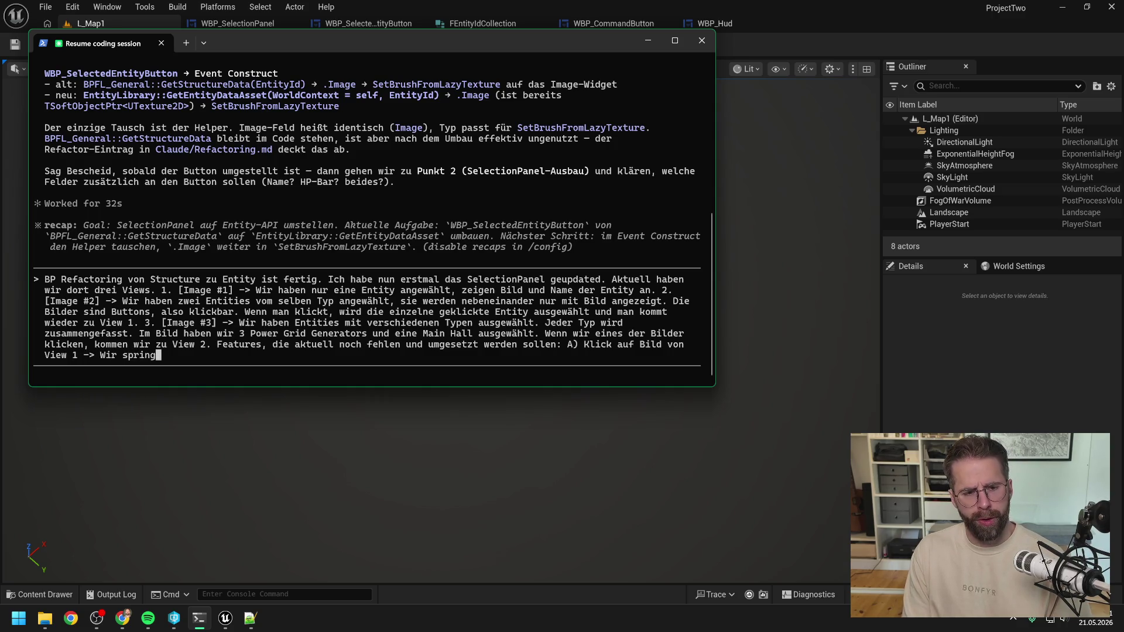
type("en")
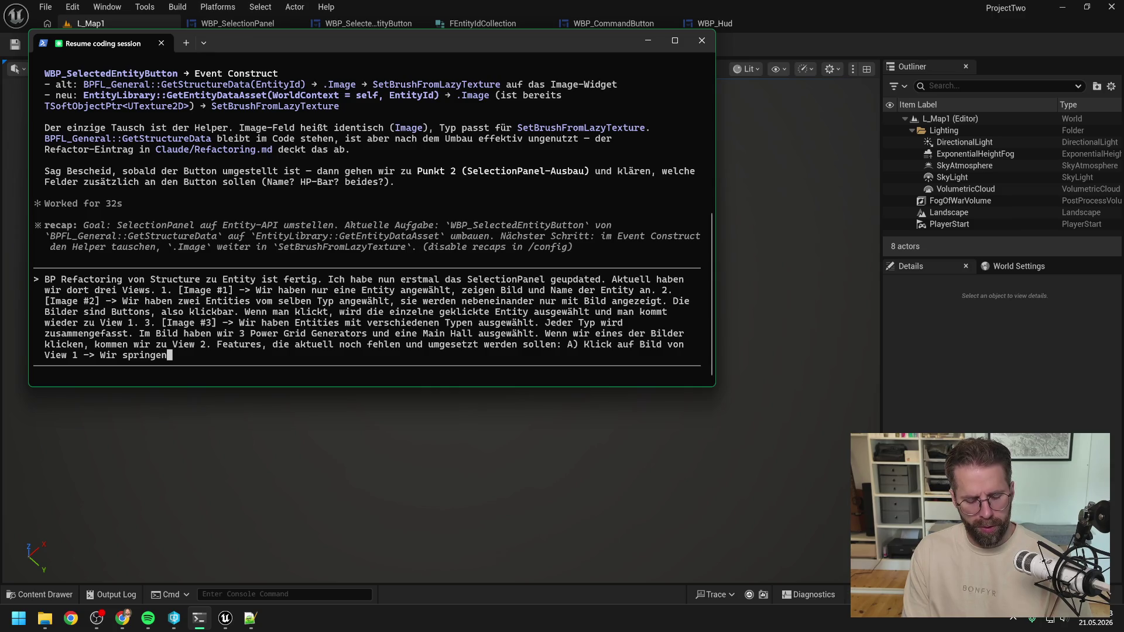
type(" zum Gebäude")
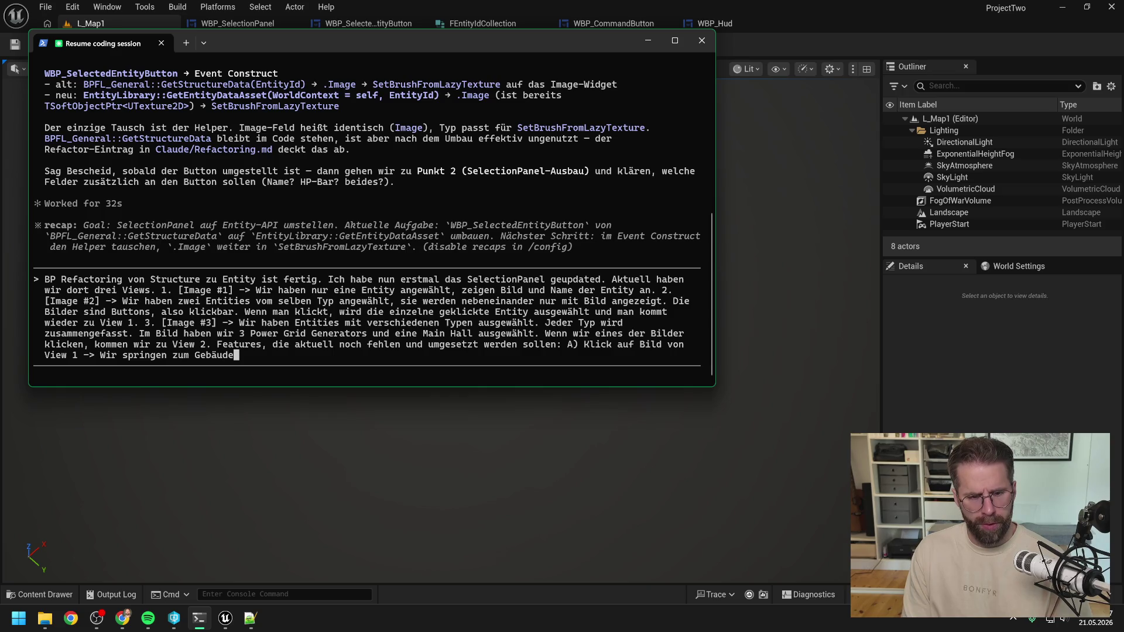
type(",")
key("ctrl+BackSpace")
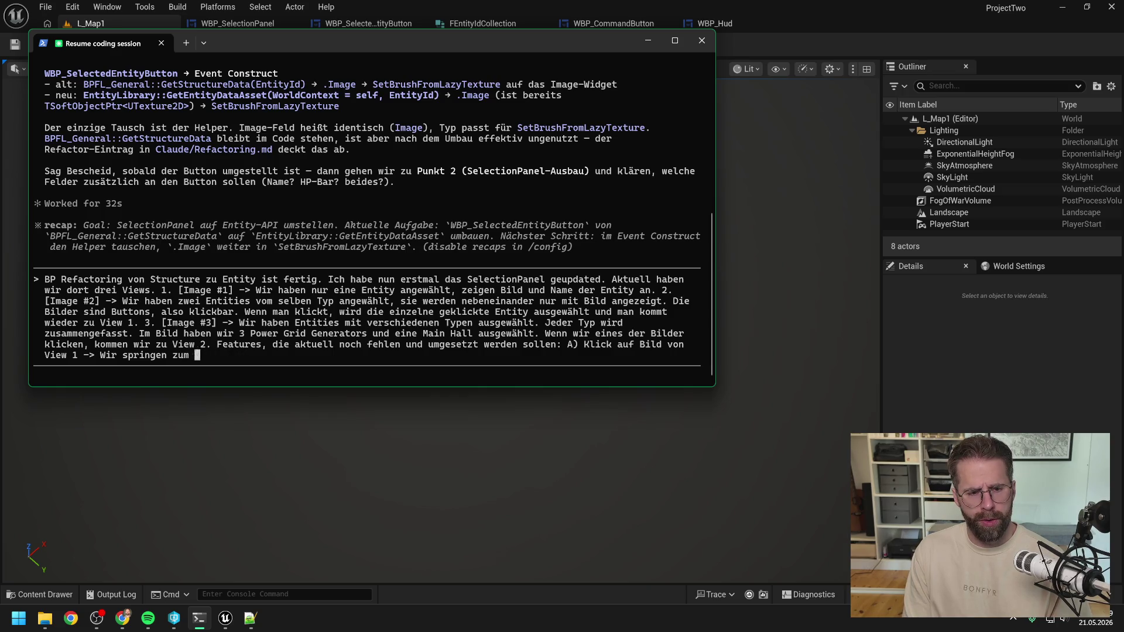
type("Entity")
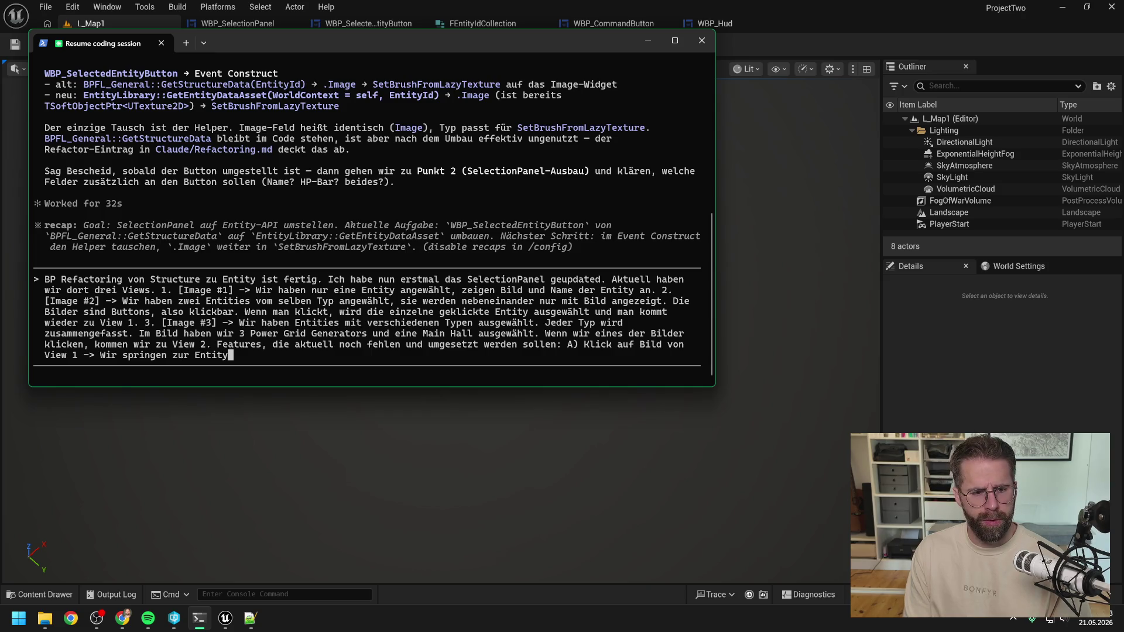
type(", ")
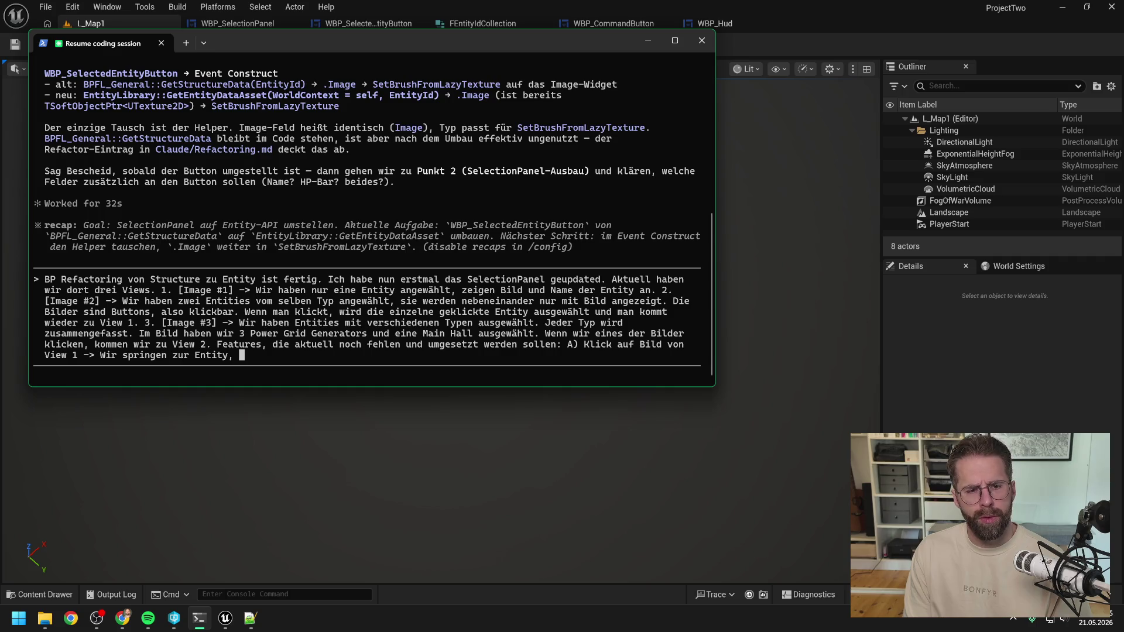
type("wird also ")
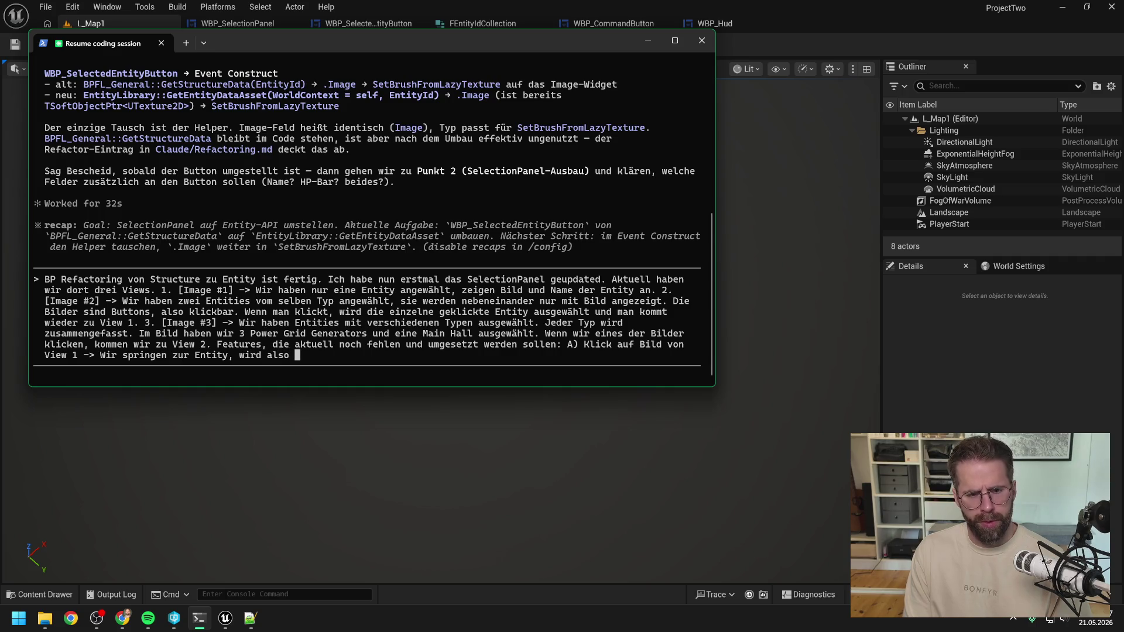
type("zentriert.")
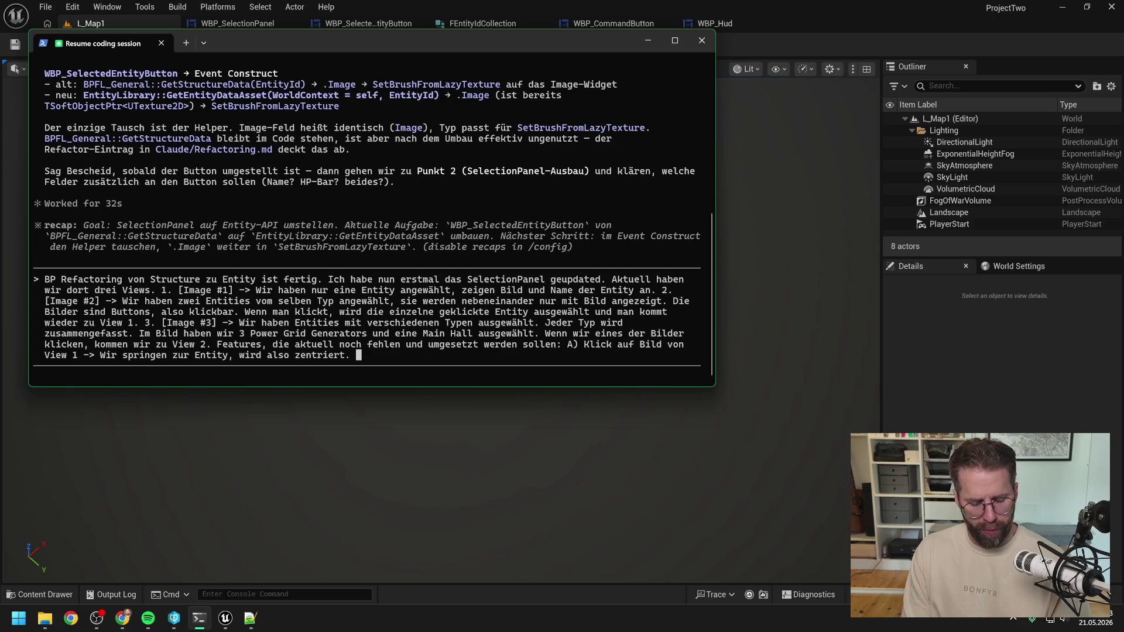
type("In")
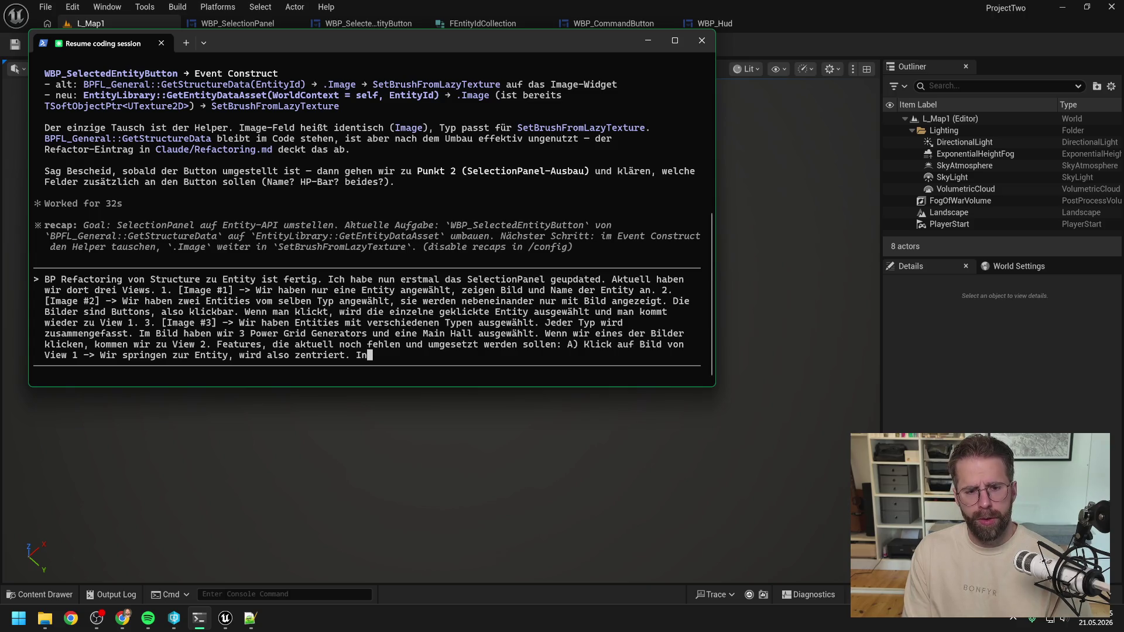
type(" View 3 ")
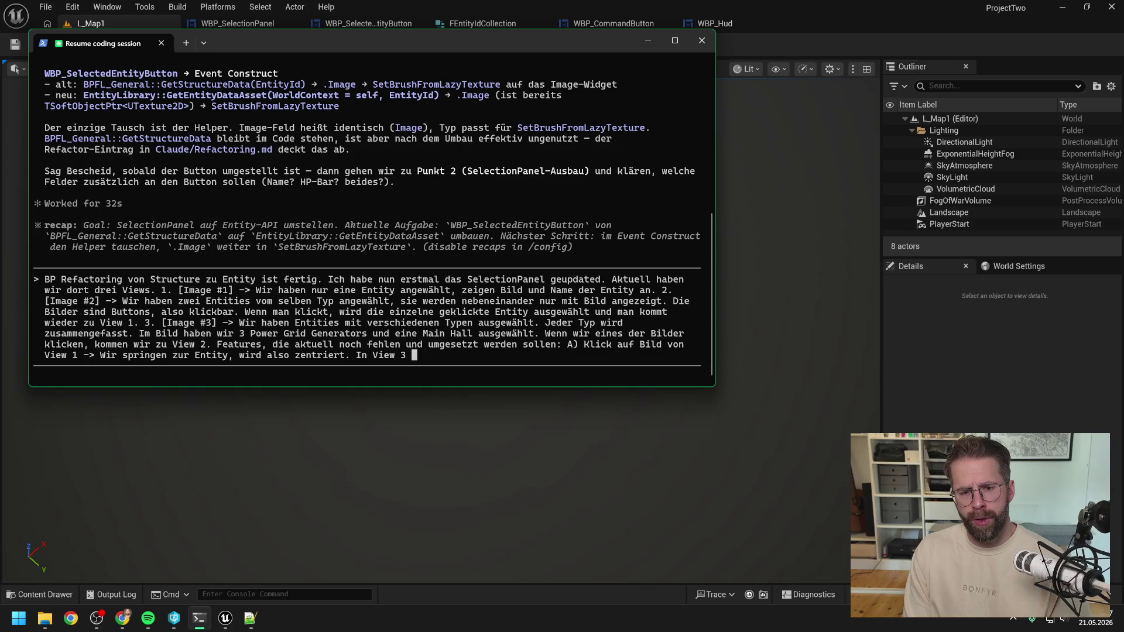
type("soll ")
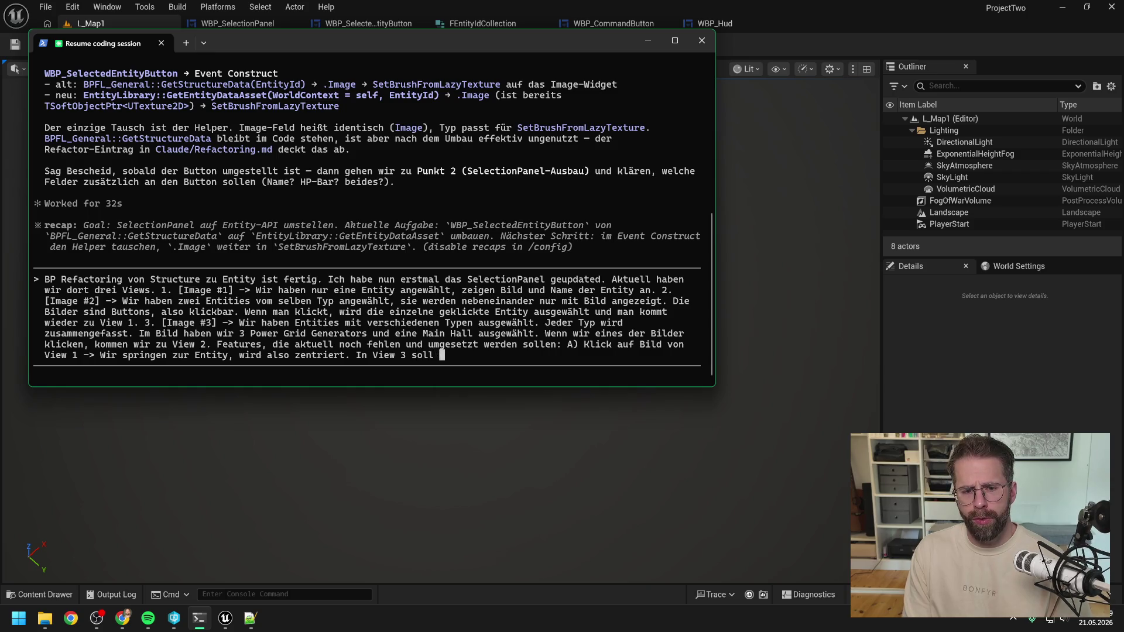
type("die CommandCard")
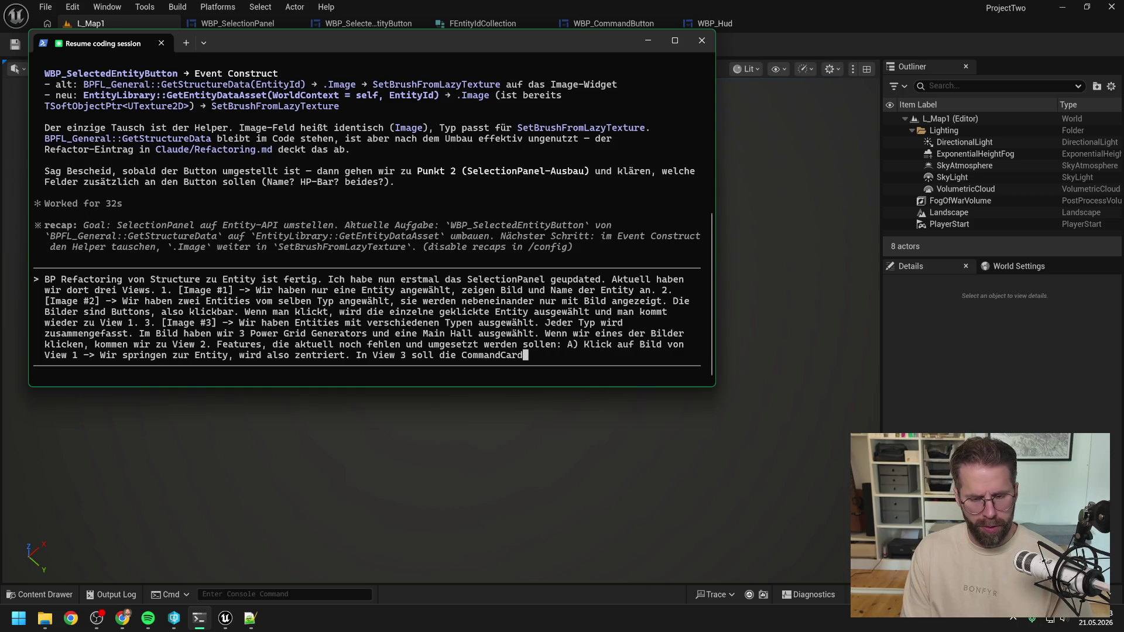
type(" der aktiven")
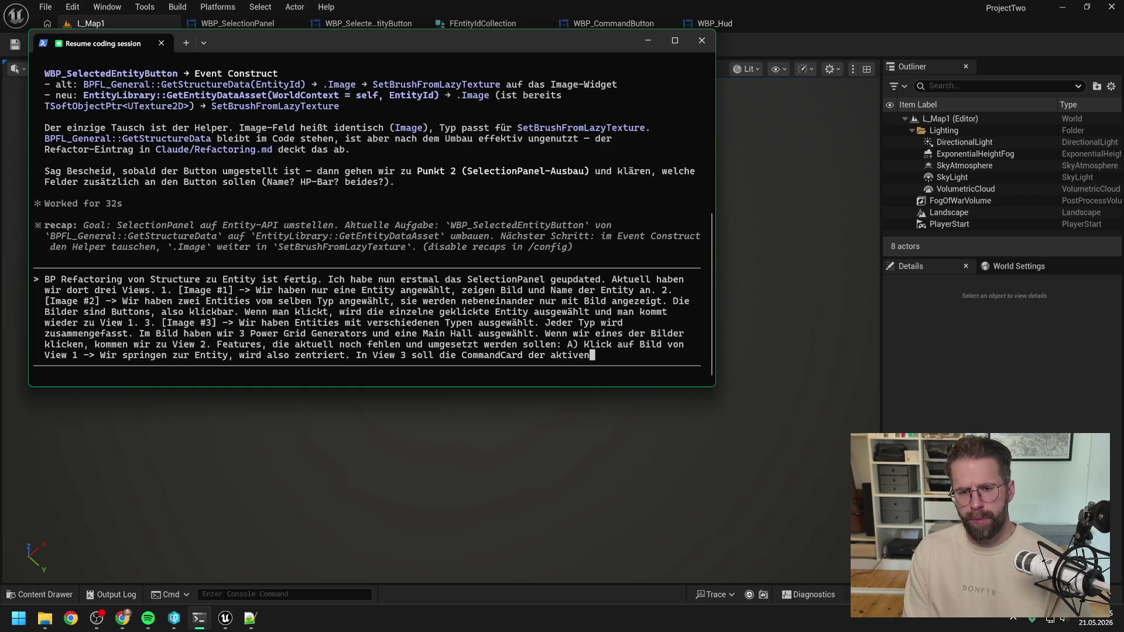
Request View 3 show the active entity's CommandCard, defaulting to the first selected, cycled with TAB
key("BackSpace")
key("BackSpace")
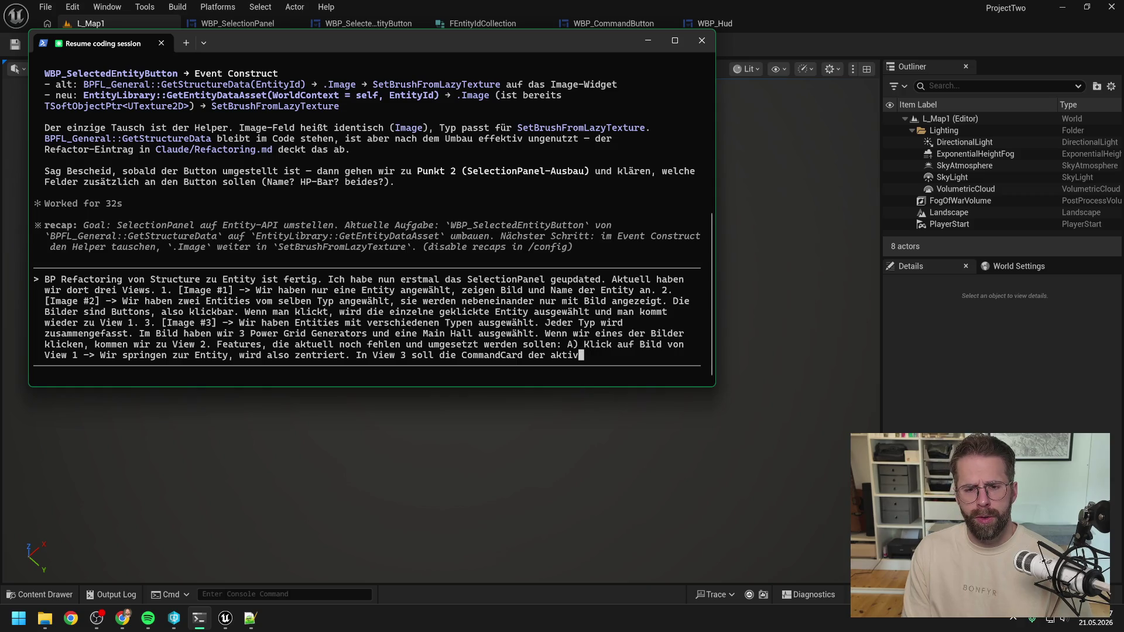
type("en Entity")
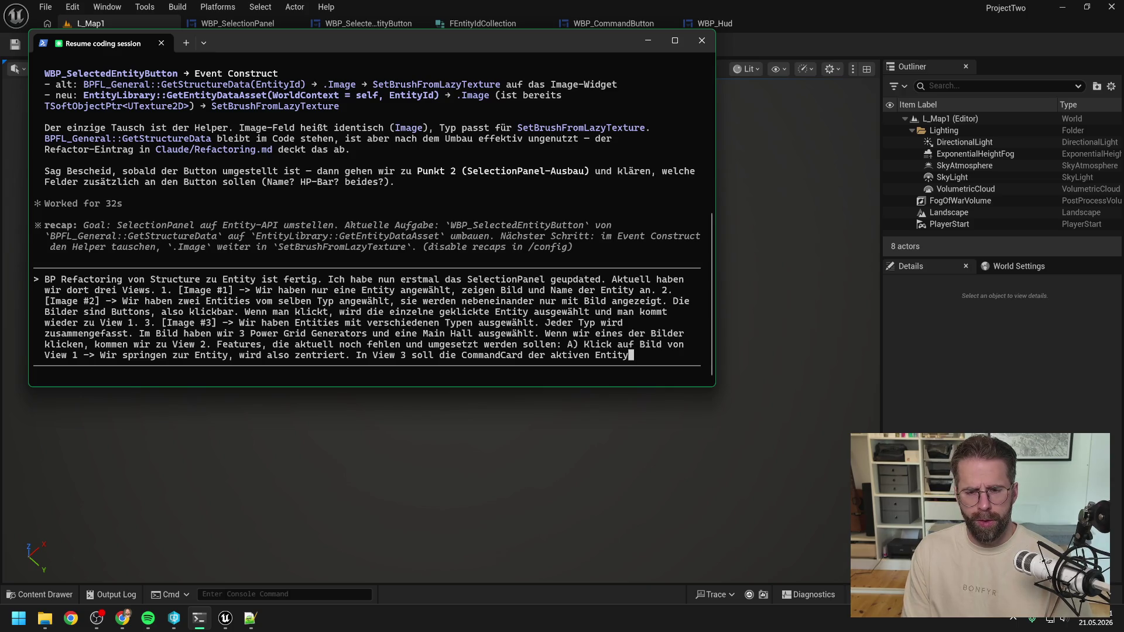
type(" angezeigt ")
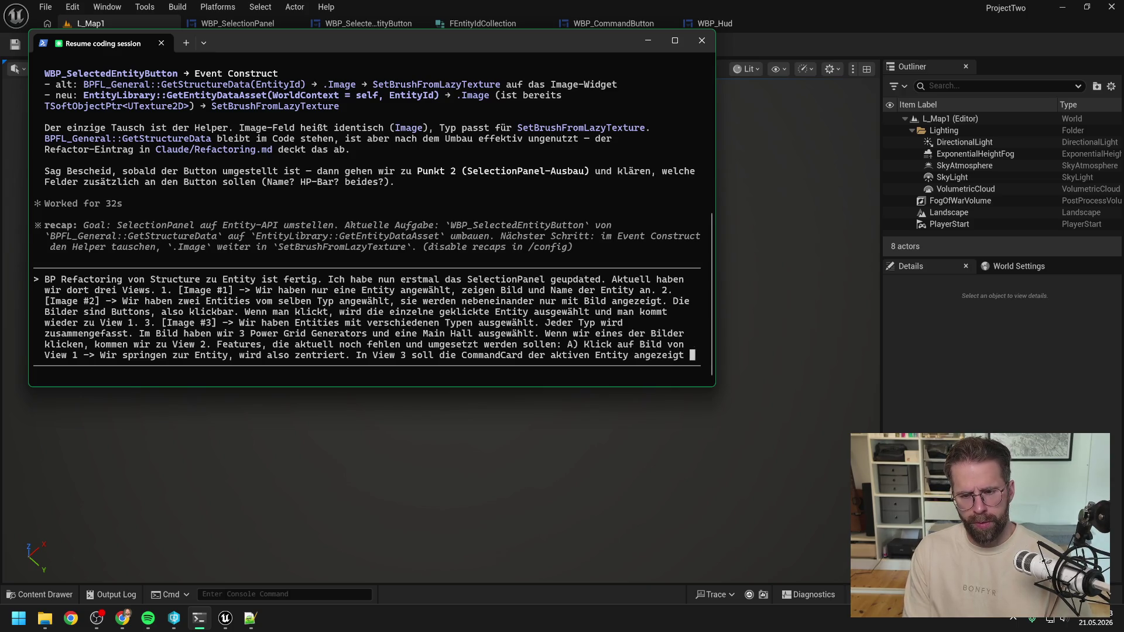
type("werden. ")
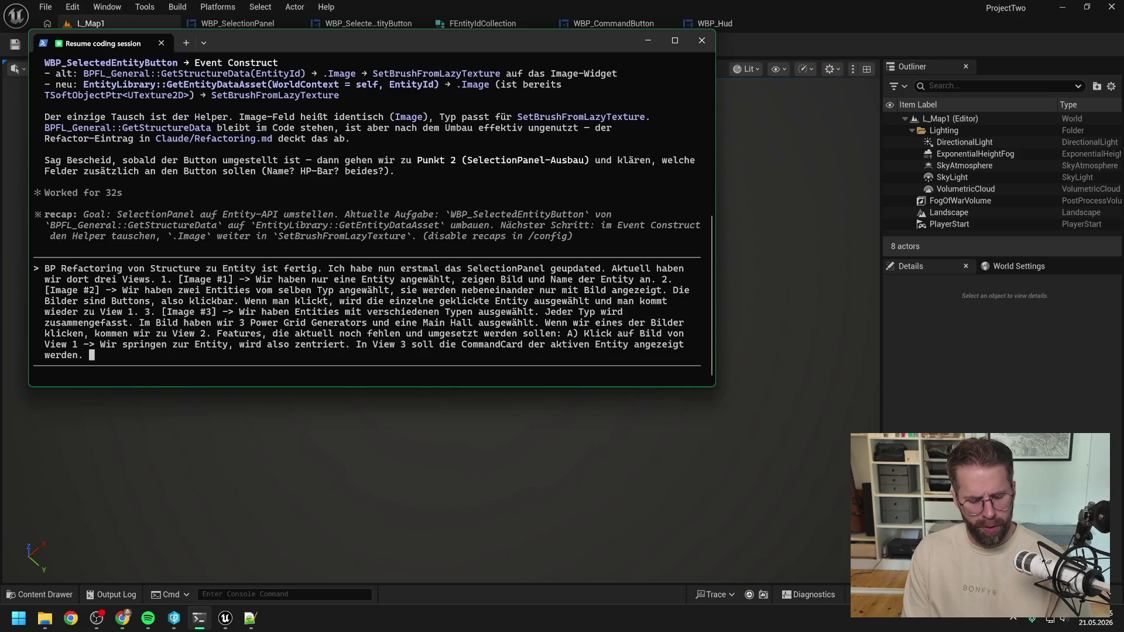
type("Defau")
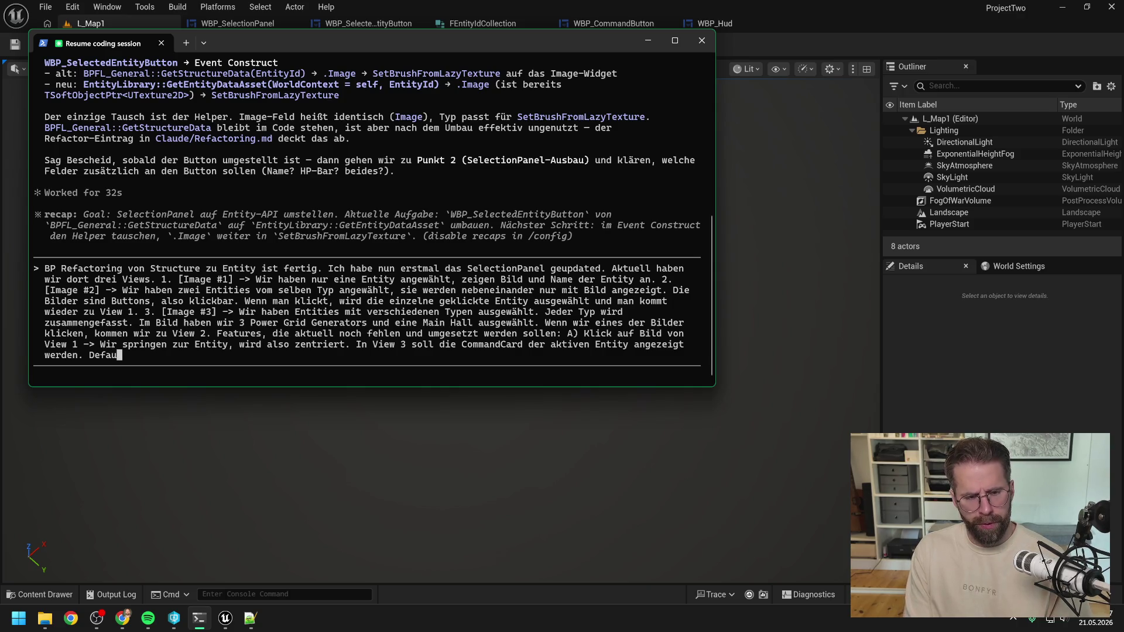
type("lt ist d")
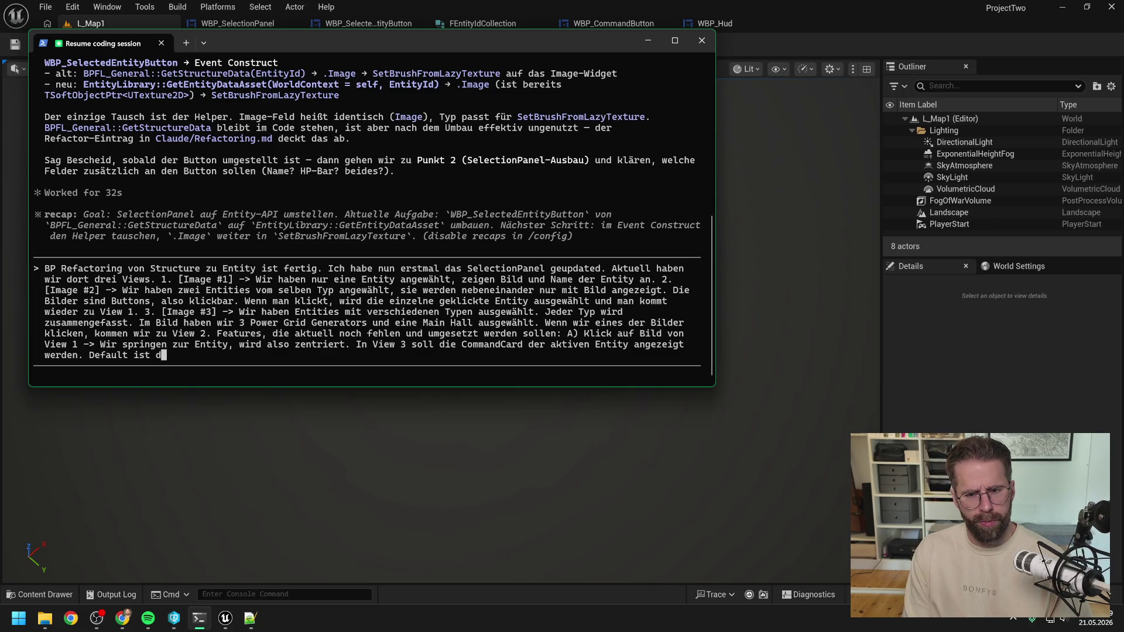
type("ie erste Entity")
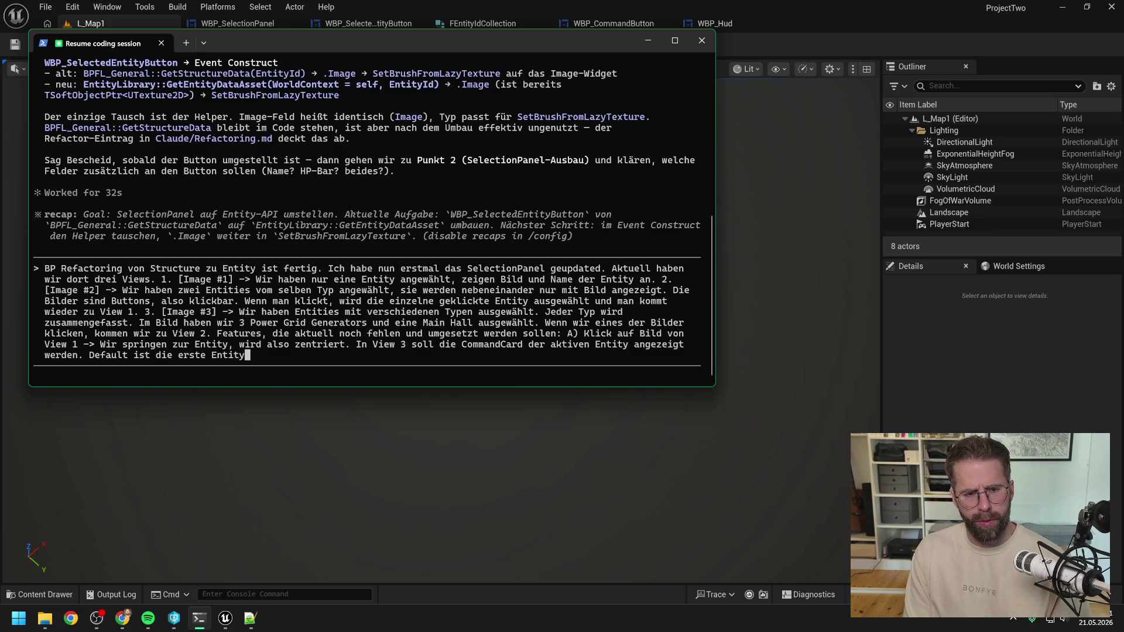
type(" von der Reihenfolge im ")
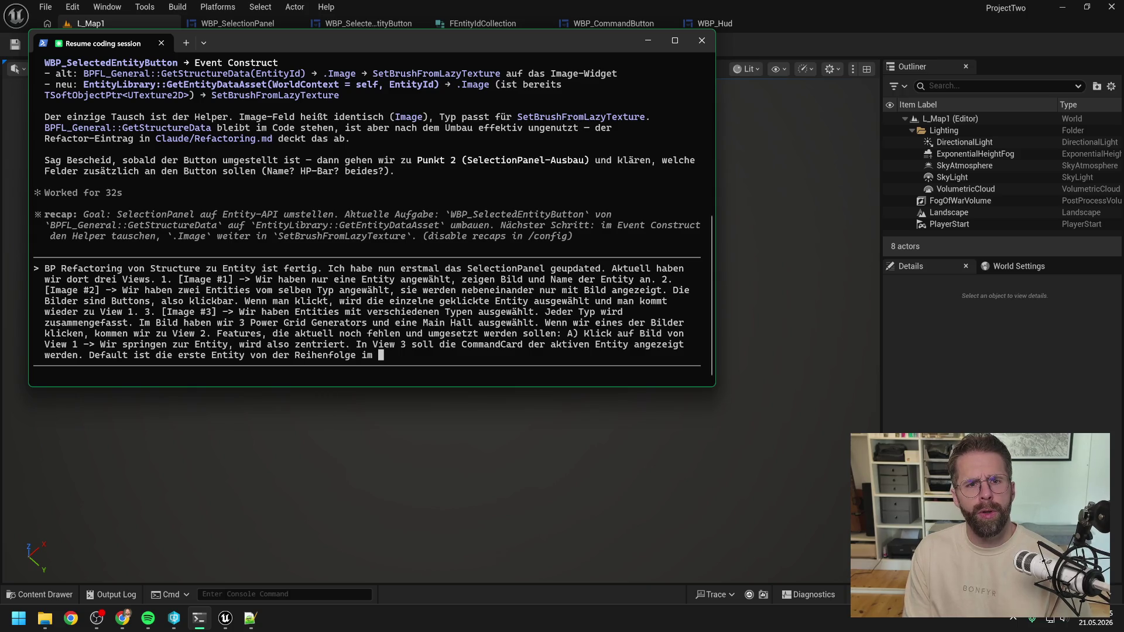
type("Selection")
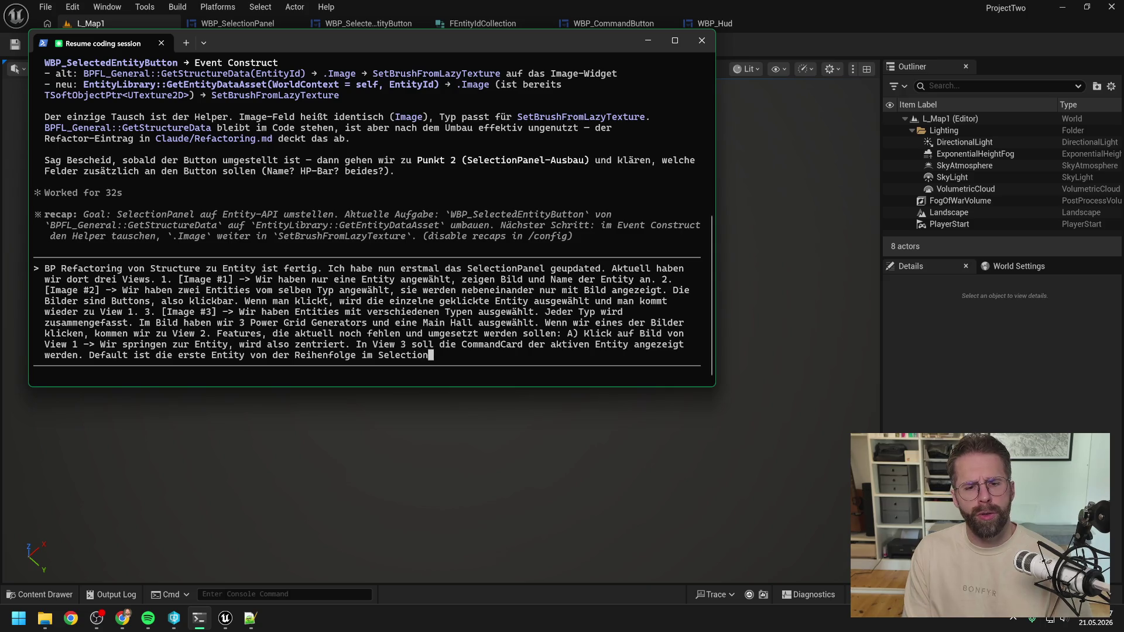
type("Panel aktiv")
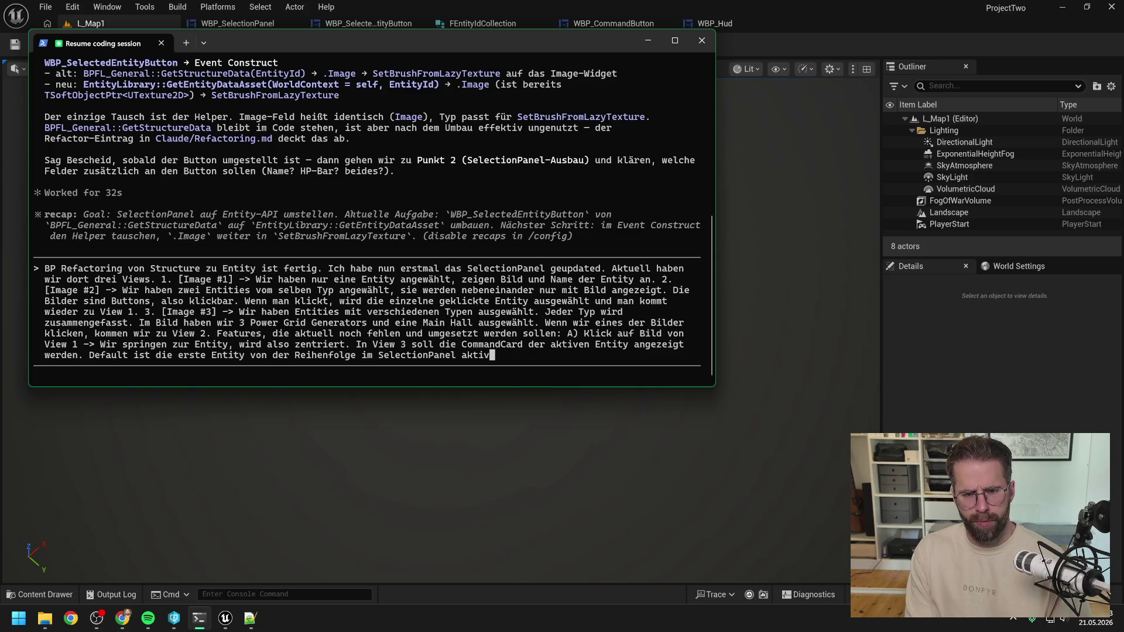
type(". Mit ")
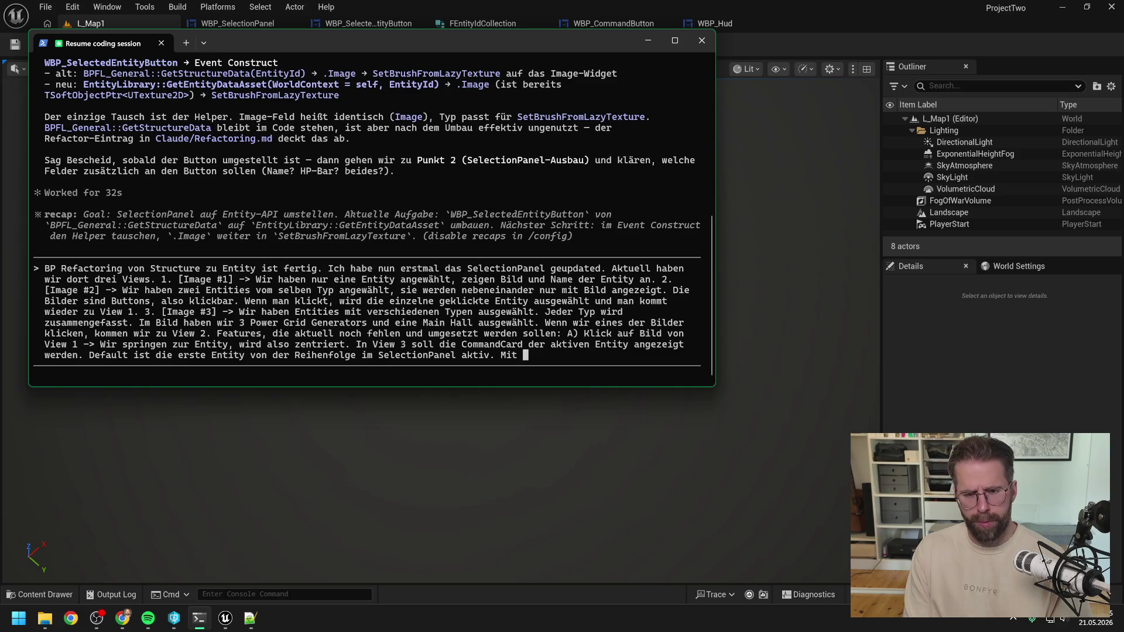
type("TAB können wir")
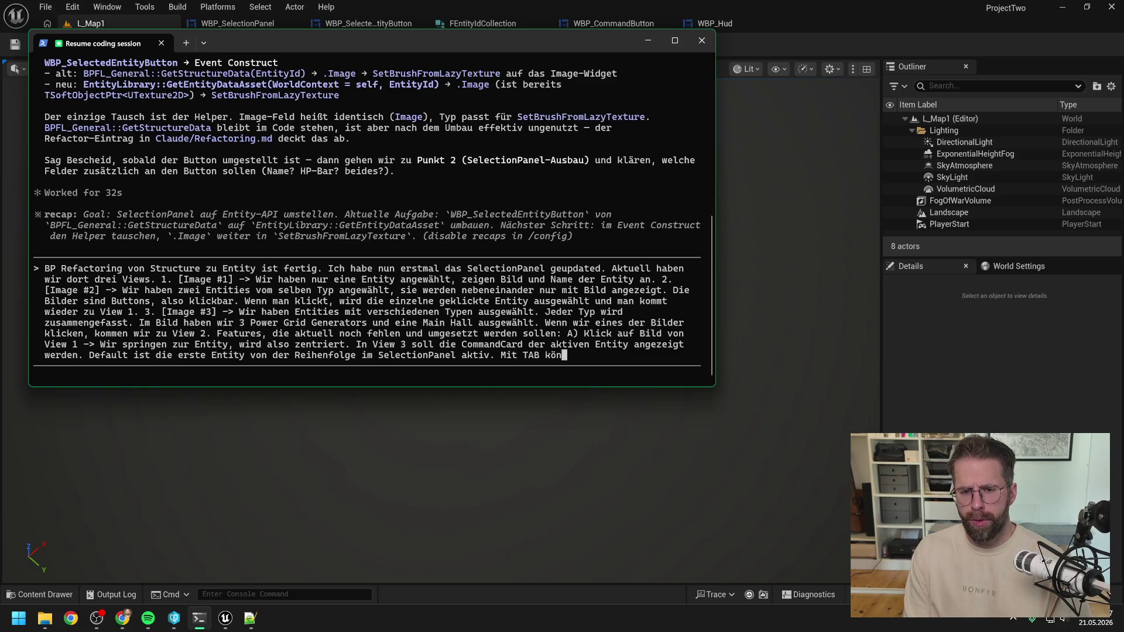
type(" d")
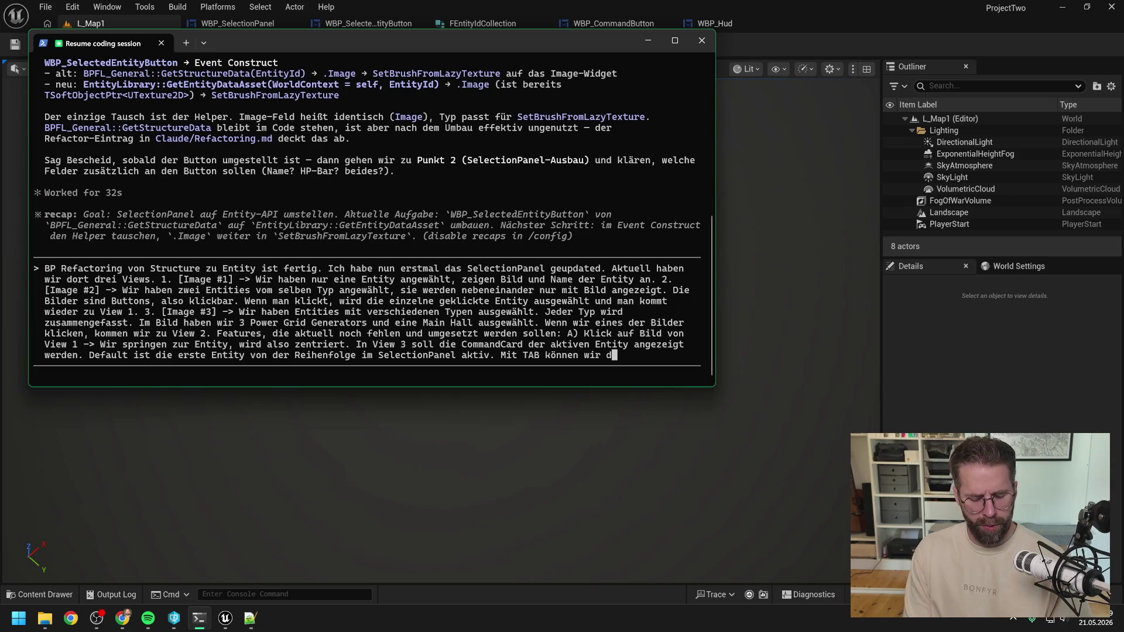
type("urch alle durch switchen")
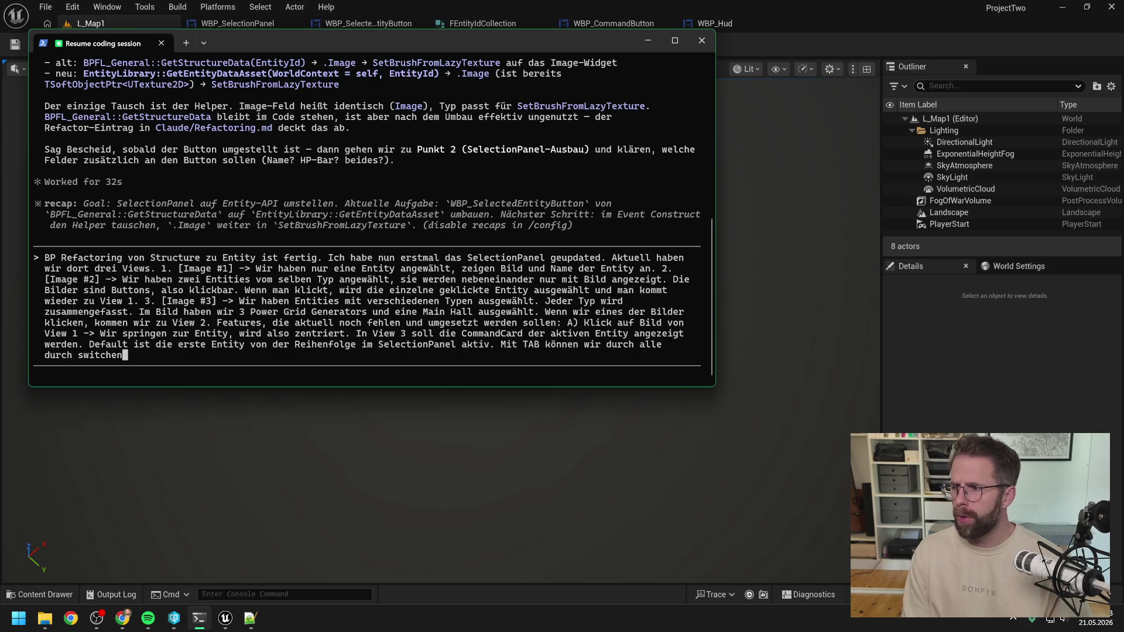
type(". ")
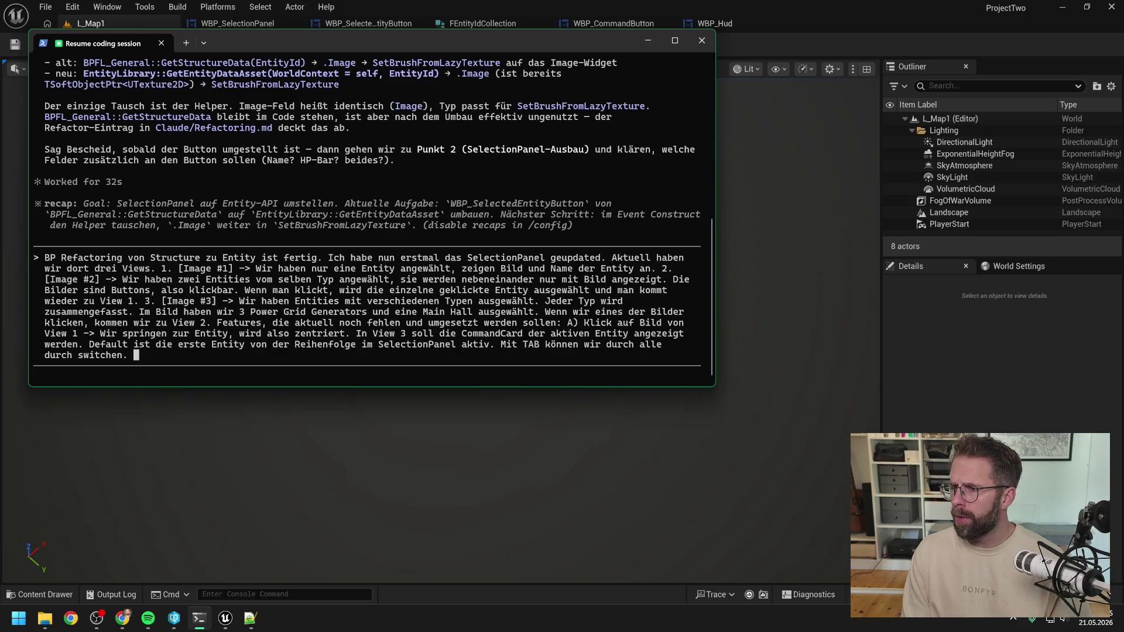
type("D")
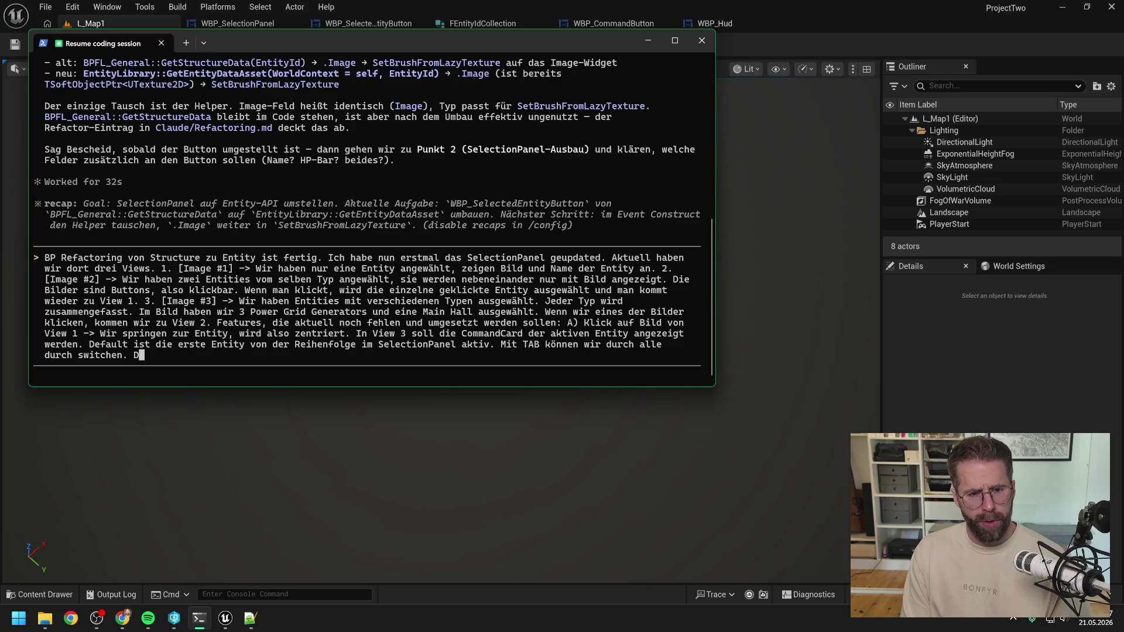
key("BackSpace")
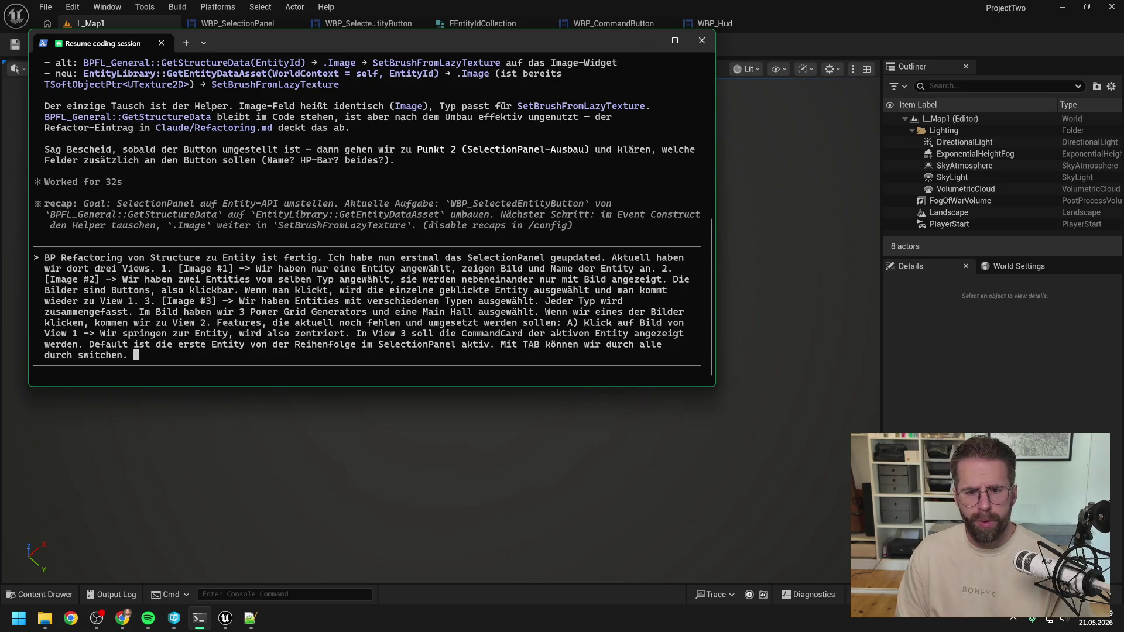
left_click(136, 345)
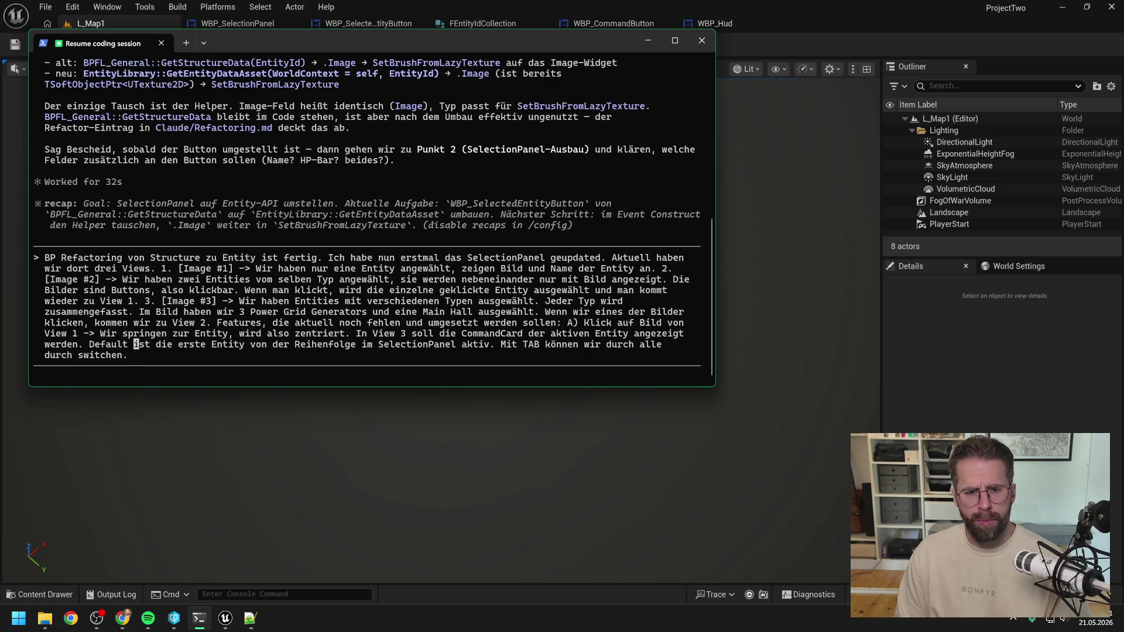
Label the CommandCard request B) and start item 'C) Doppelklick Selection.' at the end
left_click(136, 333)
key("Right")
key("Right")
key("Right")
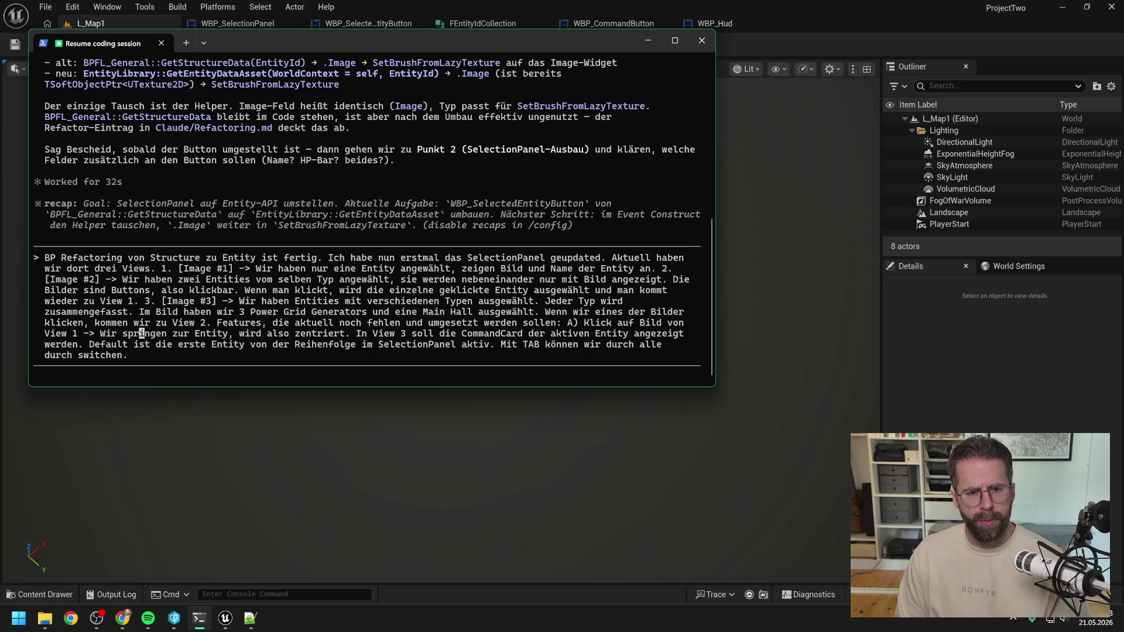
key("Right")
key("Right")
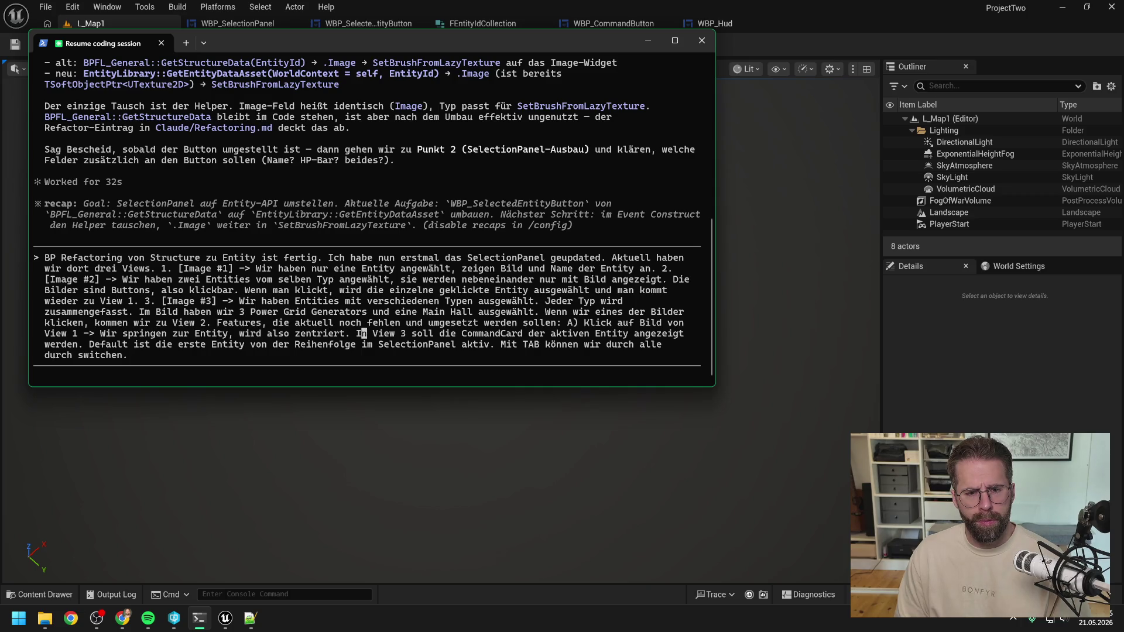
key("Left")
key("Left")
type("B")
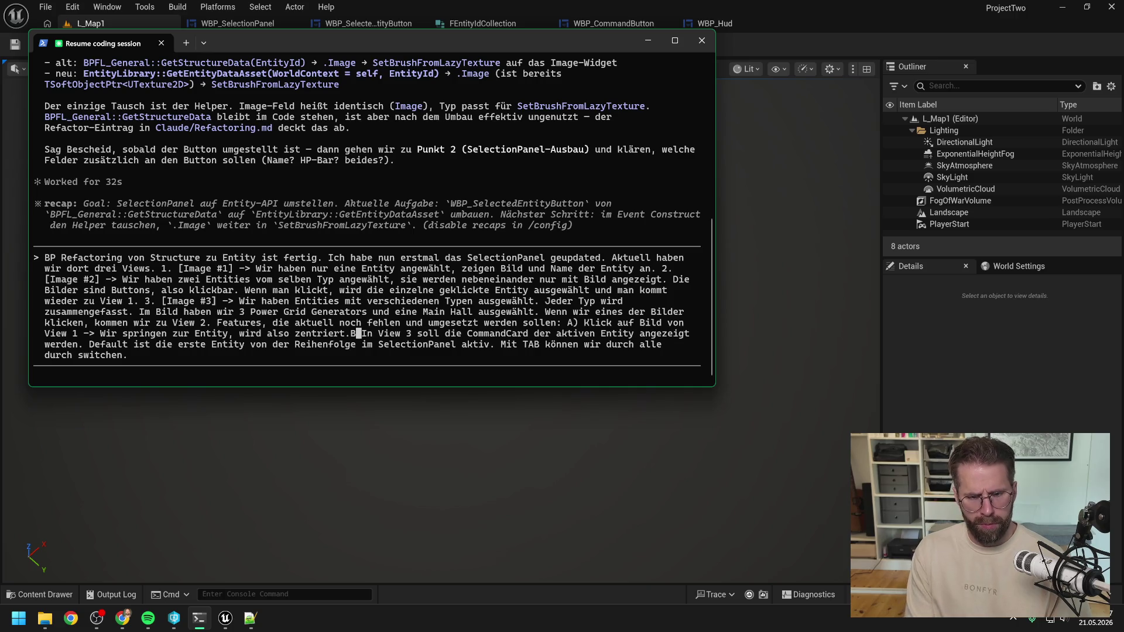
key("Left")
key("Right")
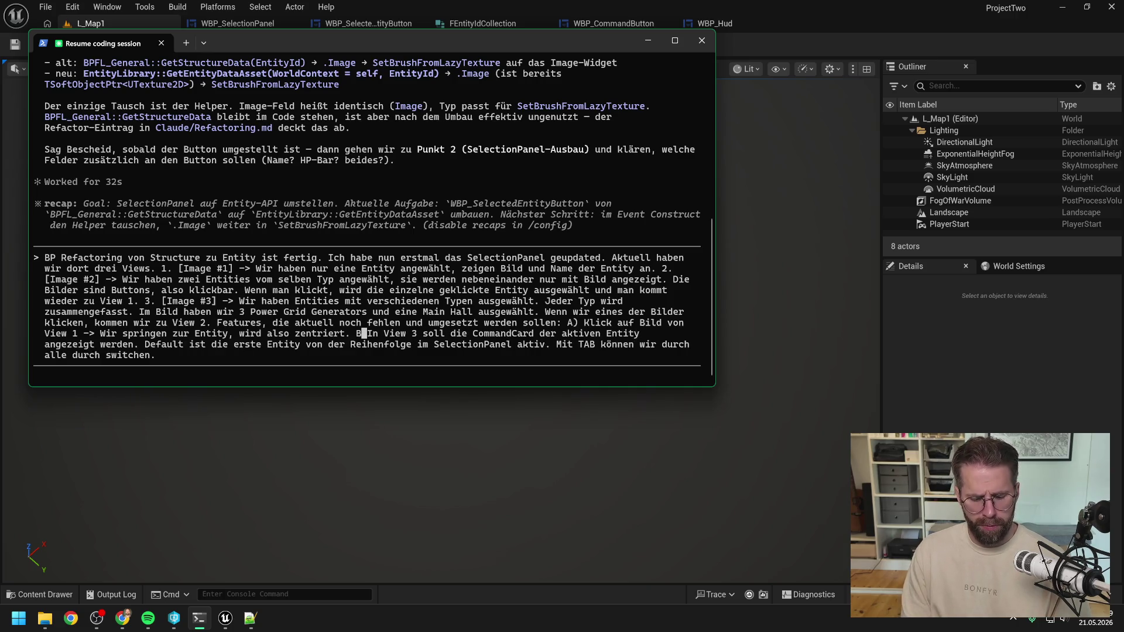
type(")")
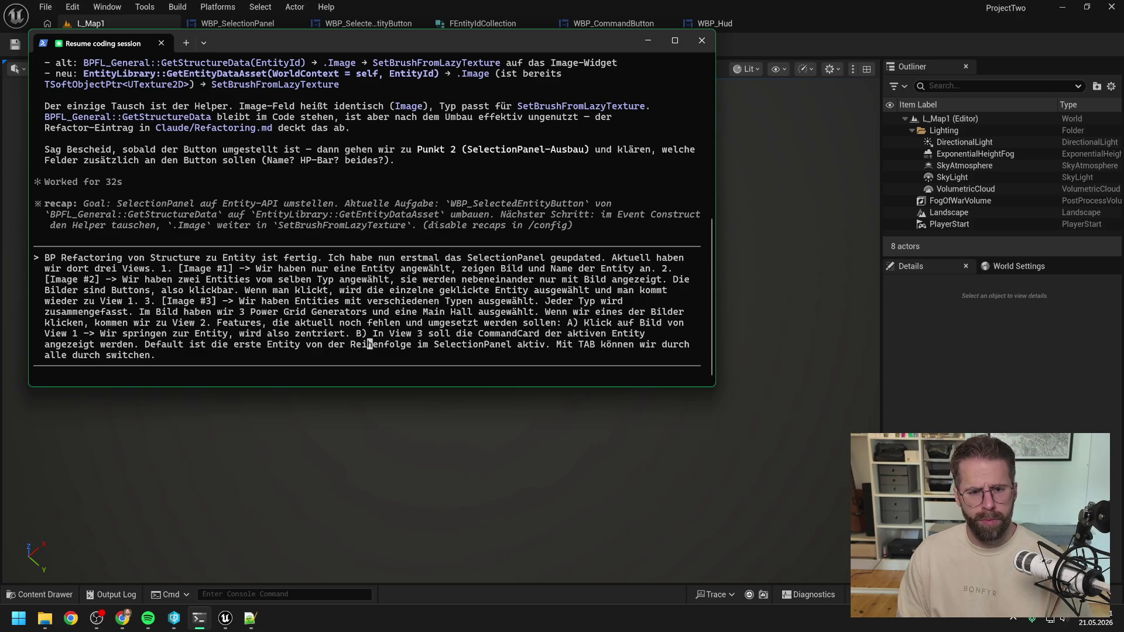
key("End")
type("C) D")
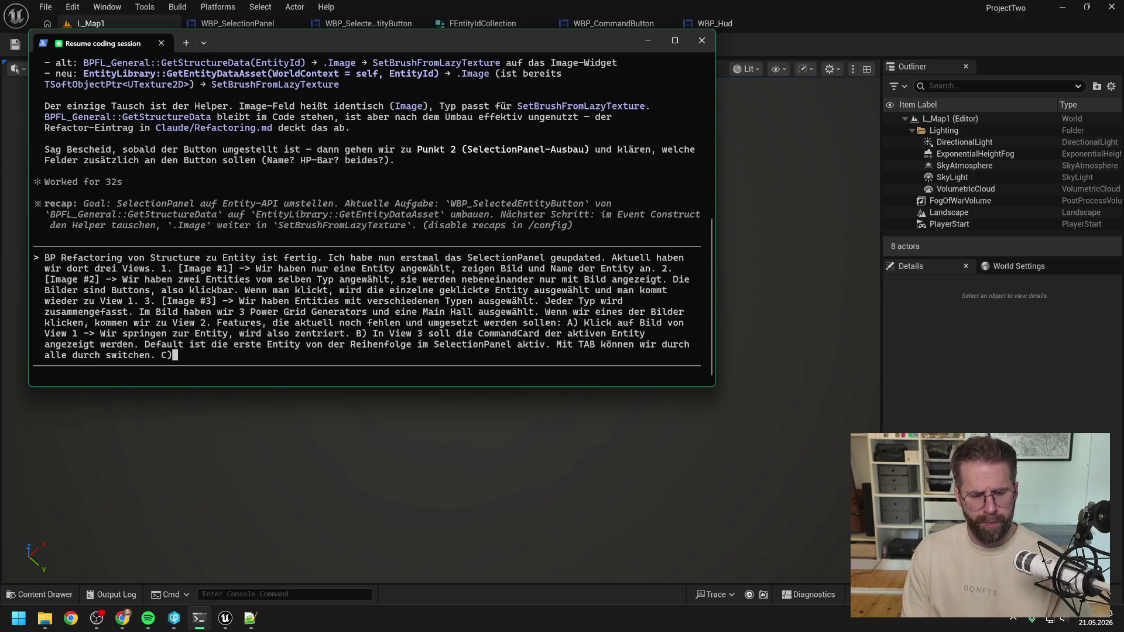
type("oppel")
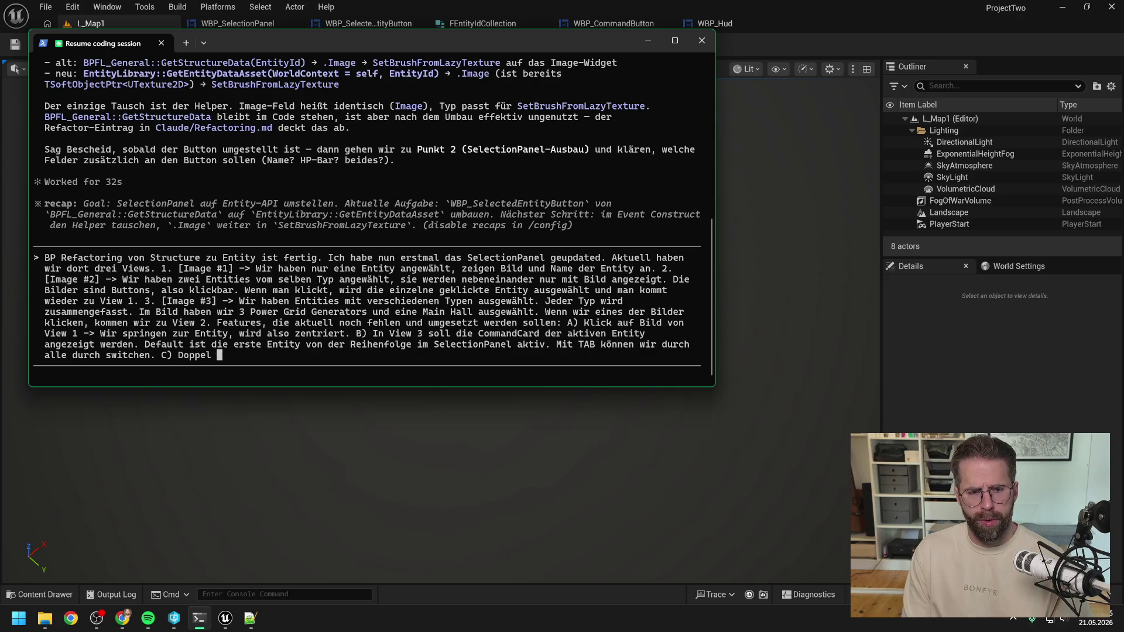
type("klick ")
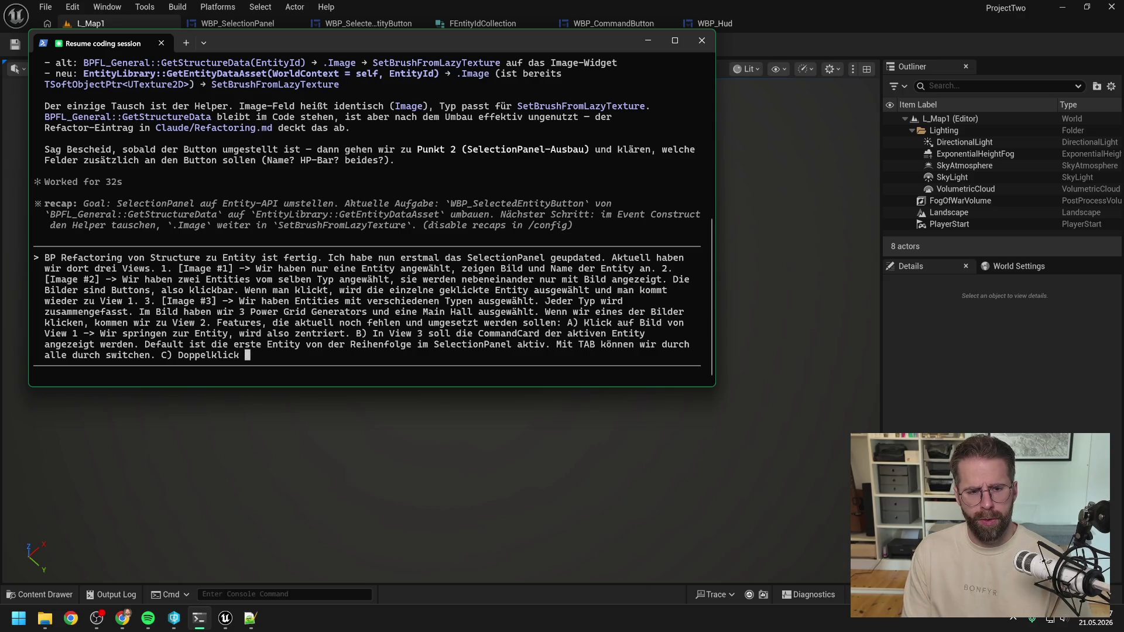
type("Selection.")
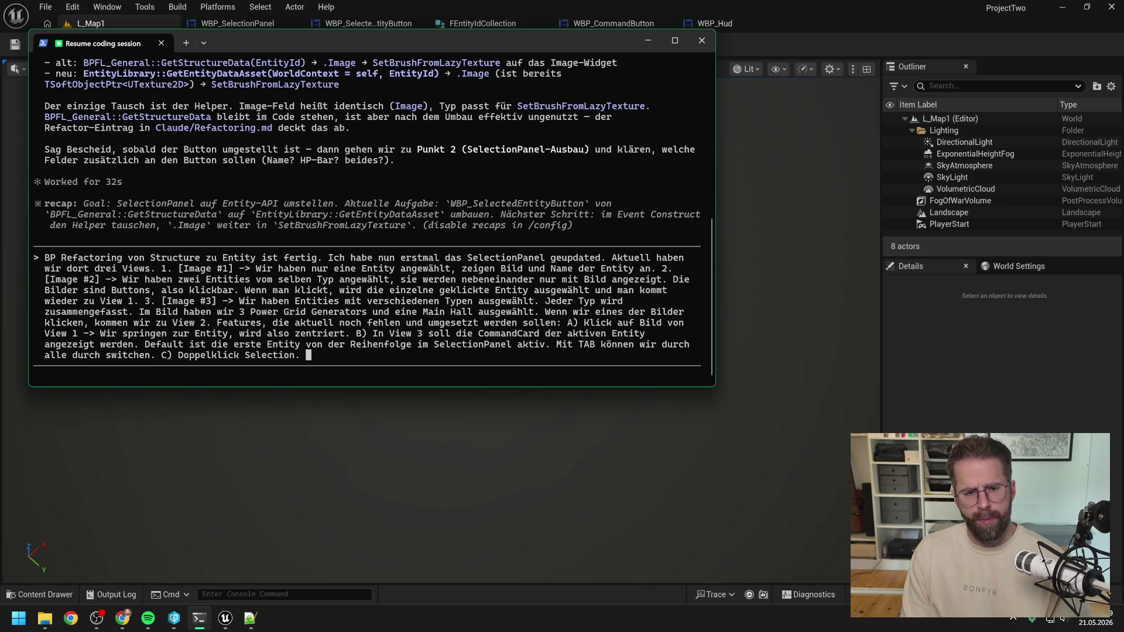
Describe feature C: double-click selects same-type entities on screen, Shift+double-click map-wide; send it
key("BackSpace")
key("BackSpace")
type("->")
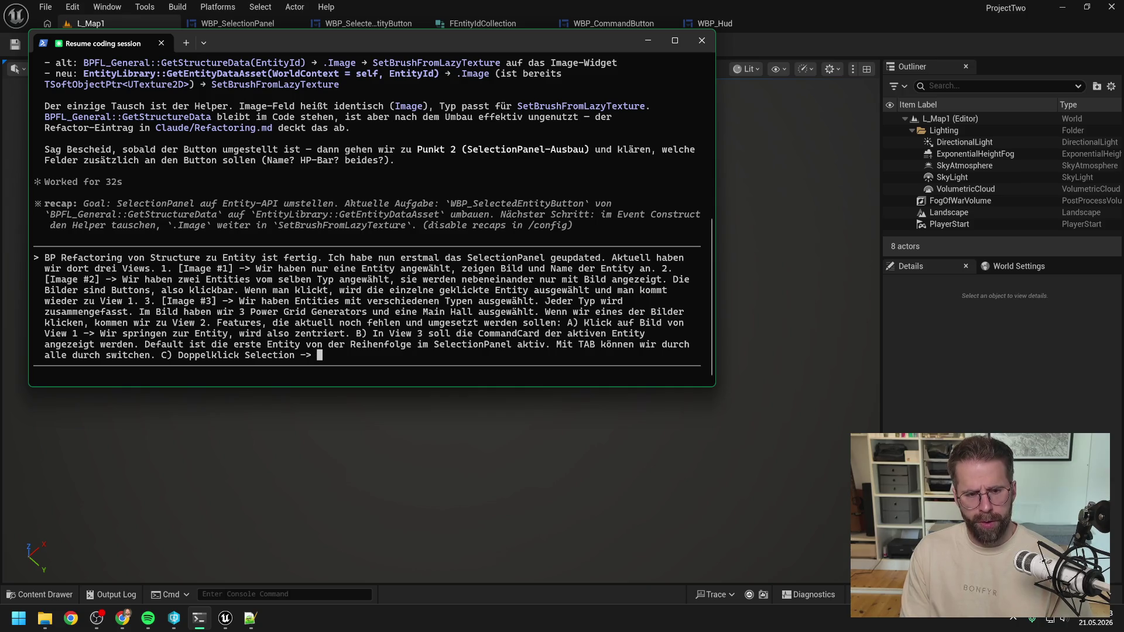
type(" Doppelkli")
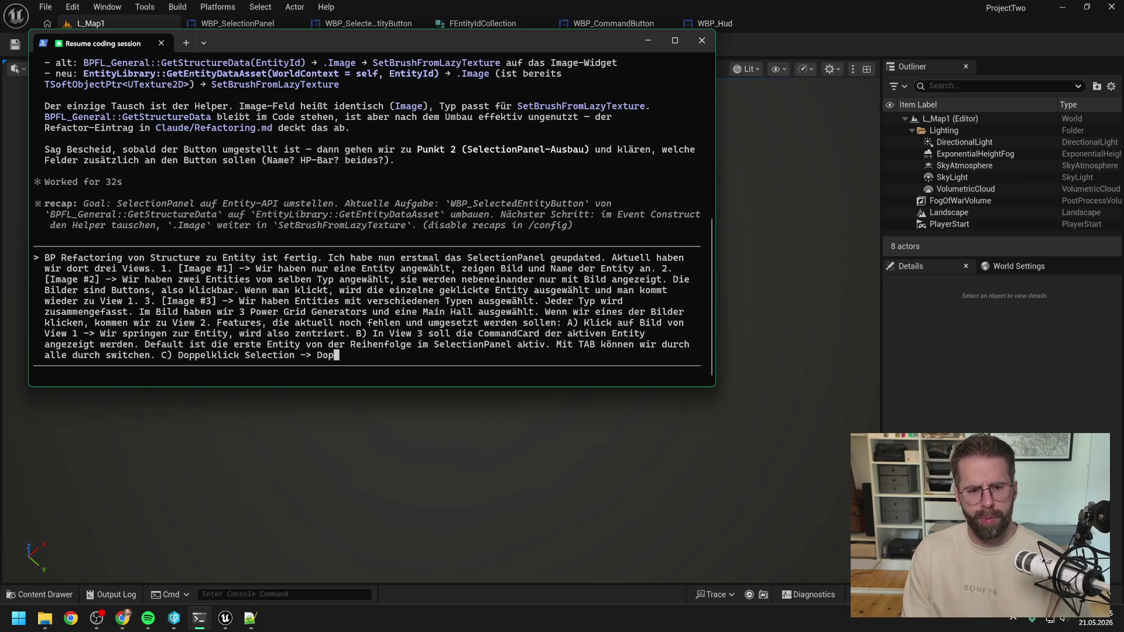
type("cken wirt ei")
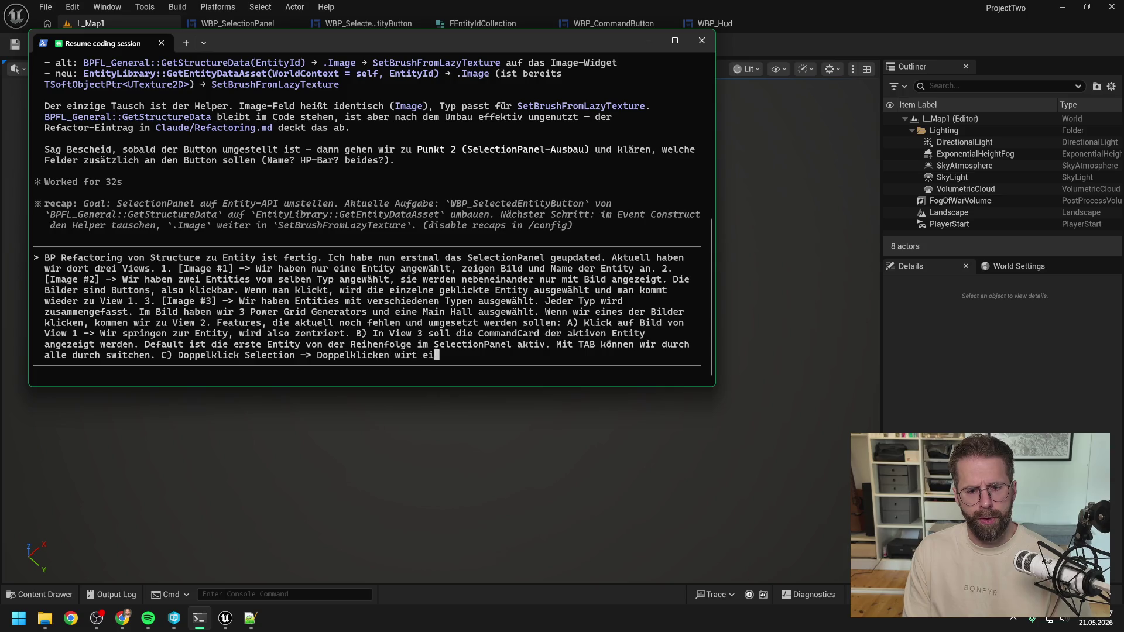
key("BackSpace")
key("BackSpace")
key("BackSpace")
key("BackSpace")
type(" eine E")
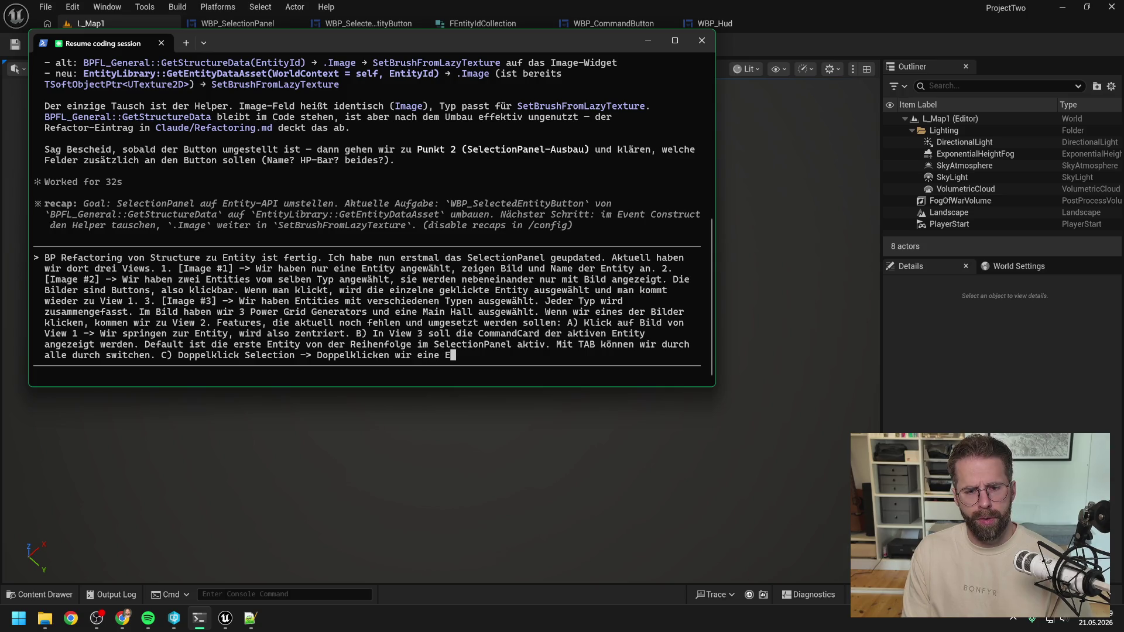
type("ntity wä")
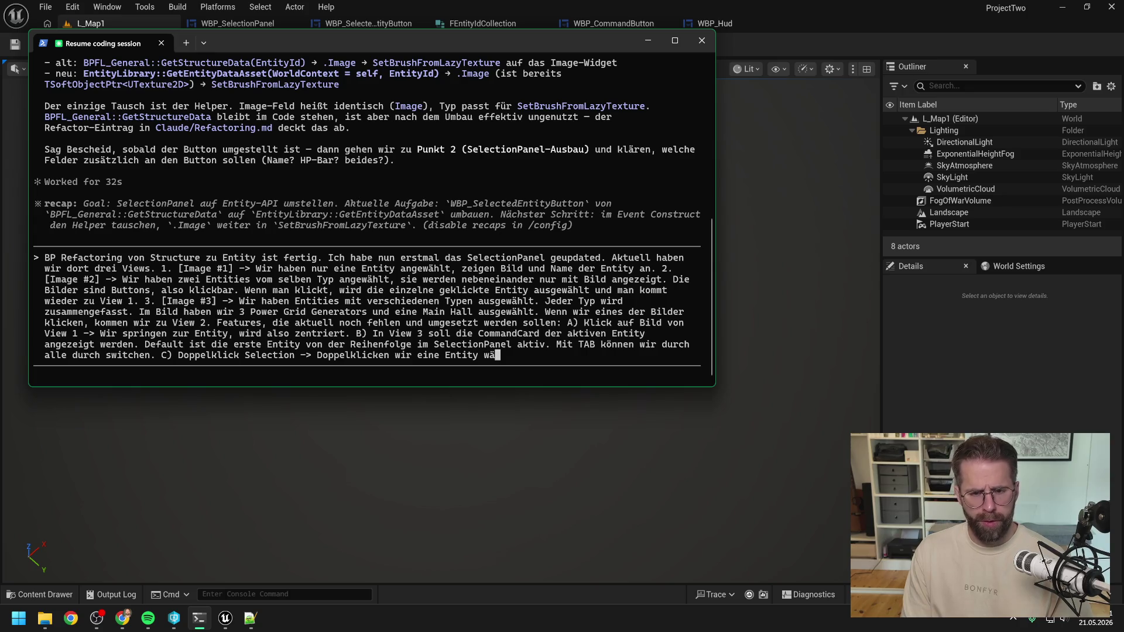
type("hlen wir alle E")
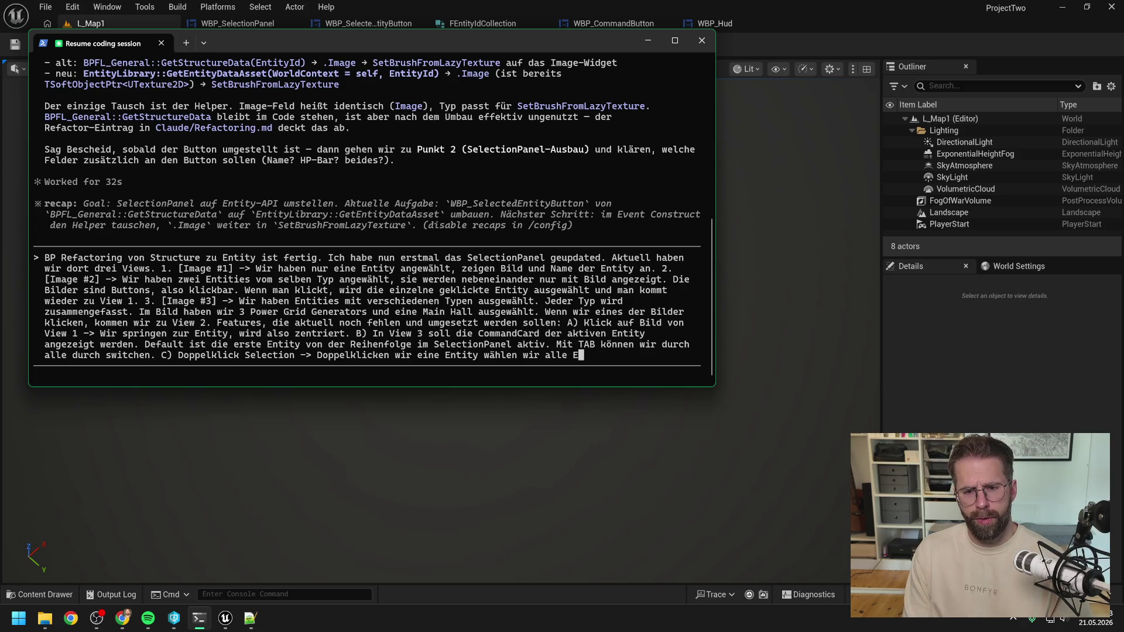
type("ntities auf dem Bildschirm")
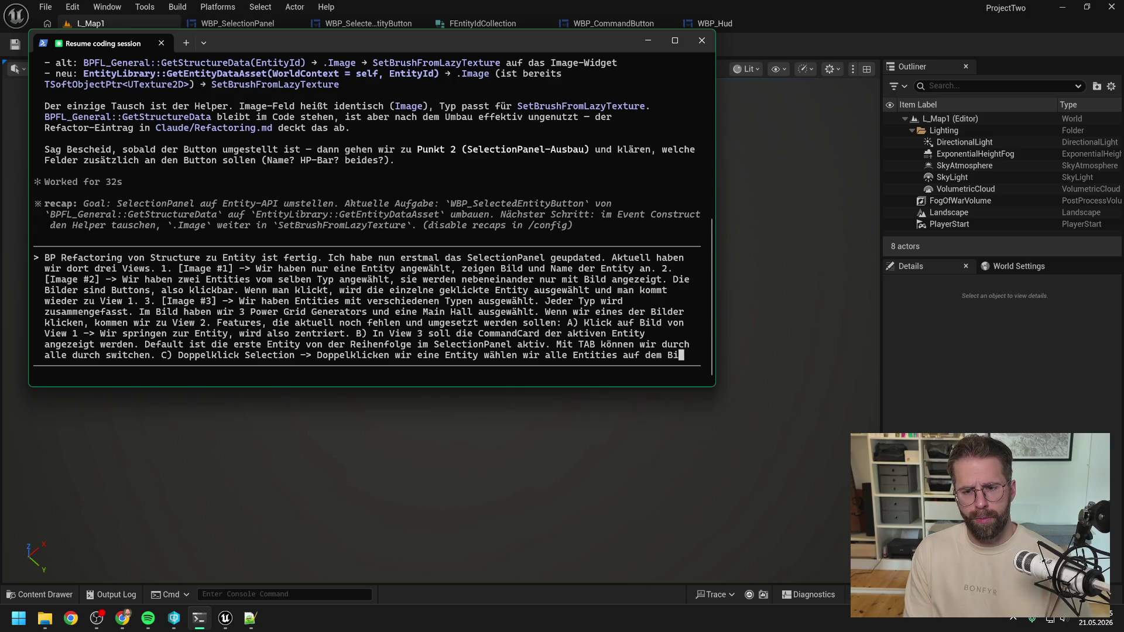
key("BackSpace")
key("BackSpace")
key("BackSpace")
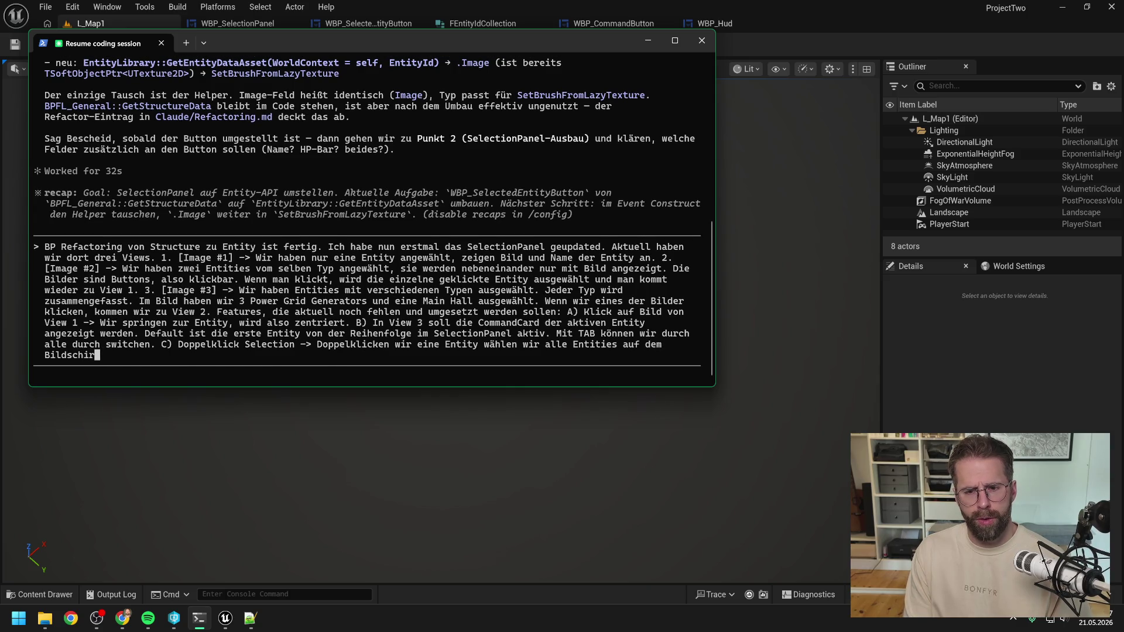
type("des sel")
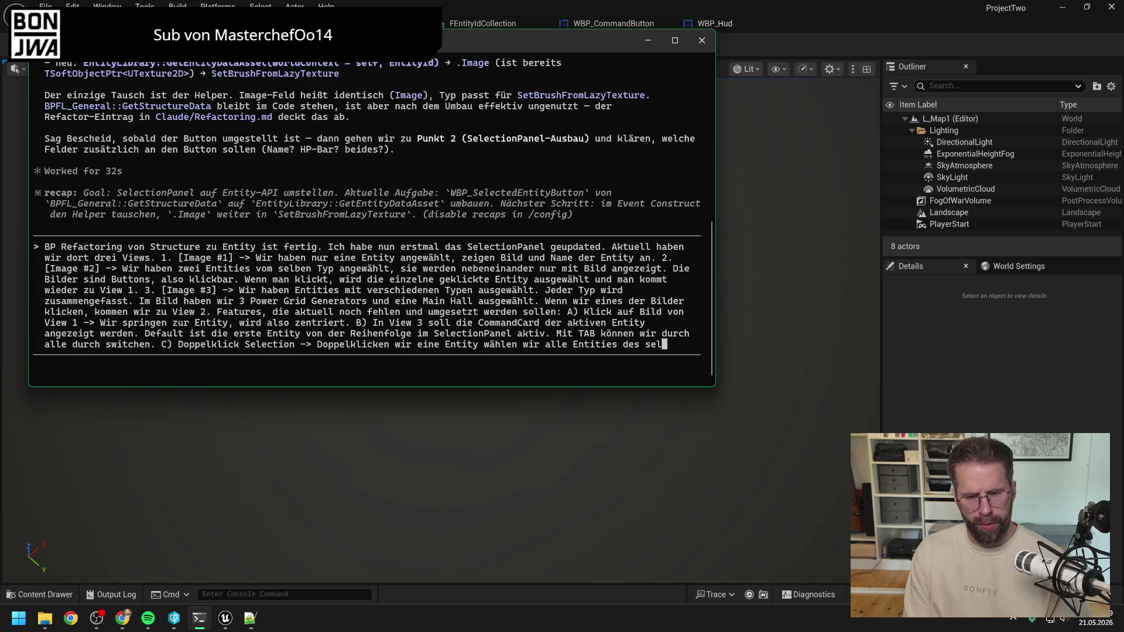
type("ben Typs auf dem")
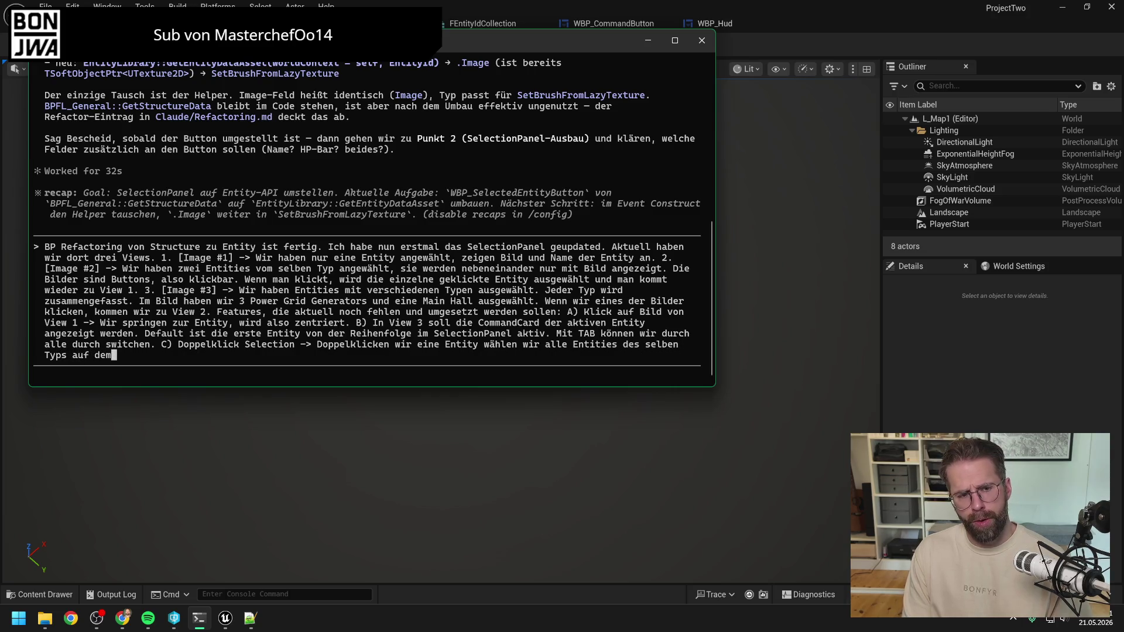
type(" Bildschirm aus")
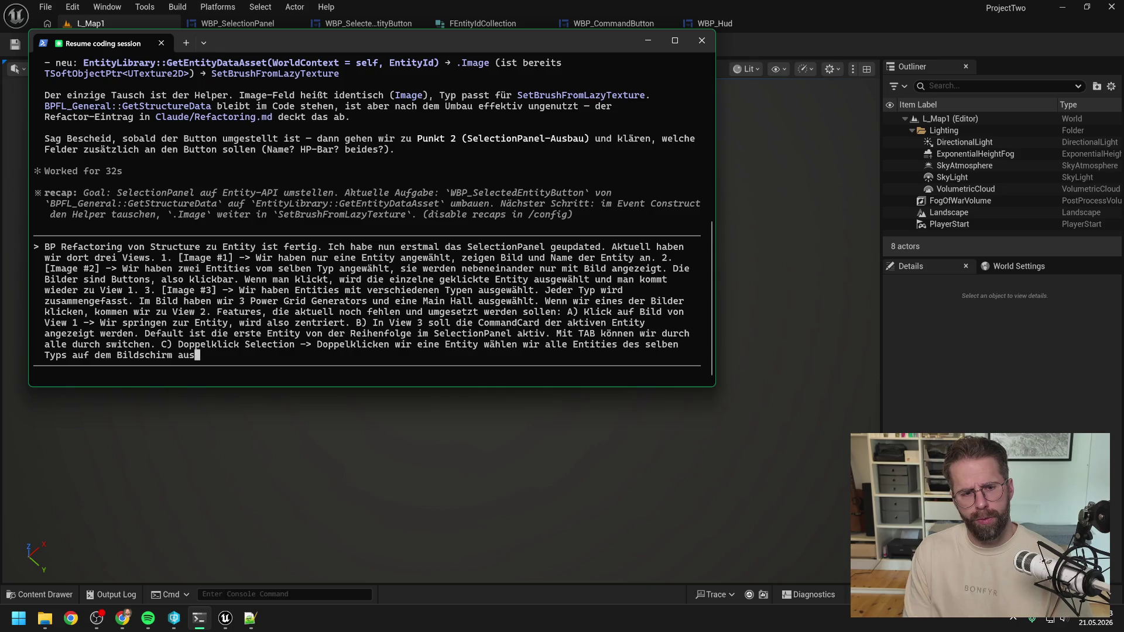
type(". Halt")
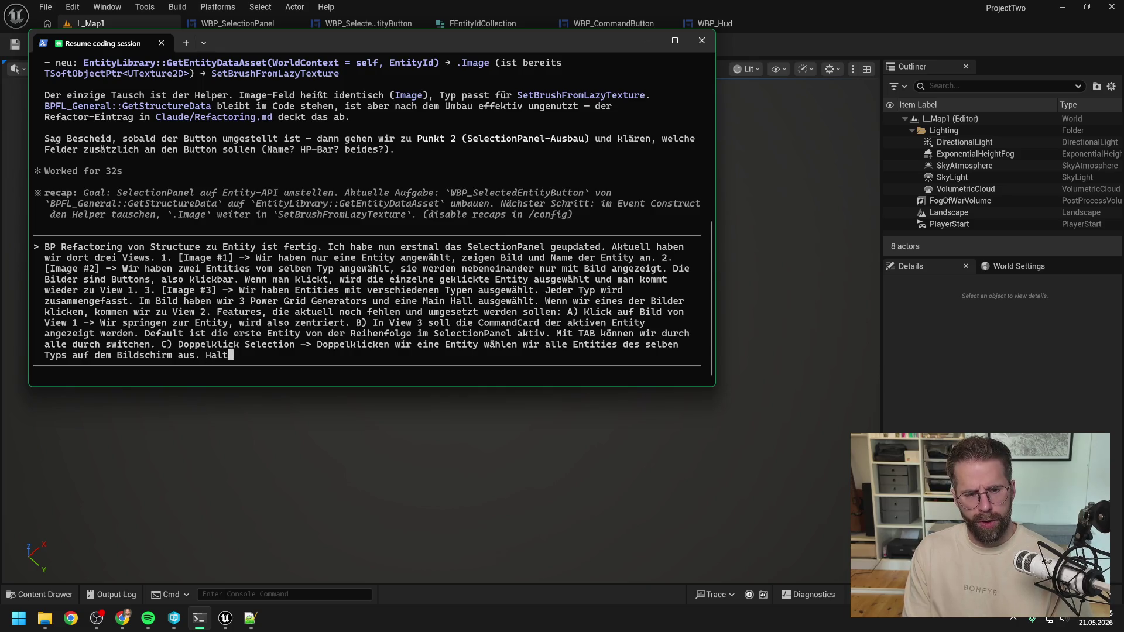
type("en wir Shift")
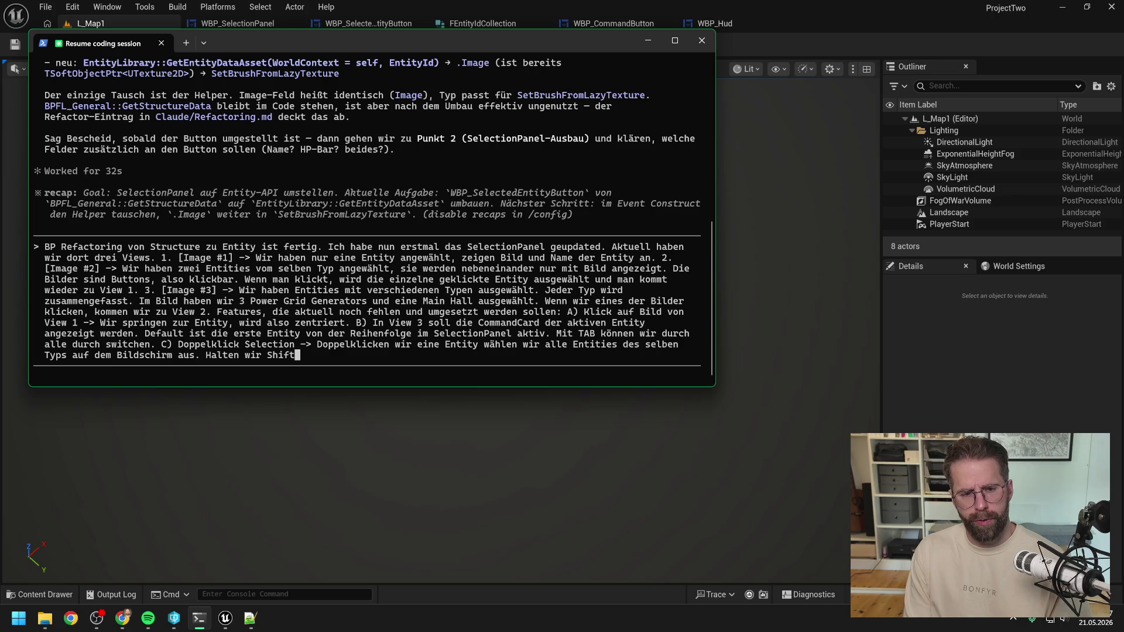
type(" gedrückt und Do")
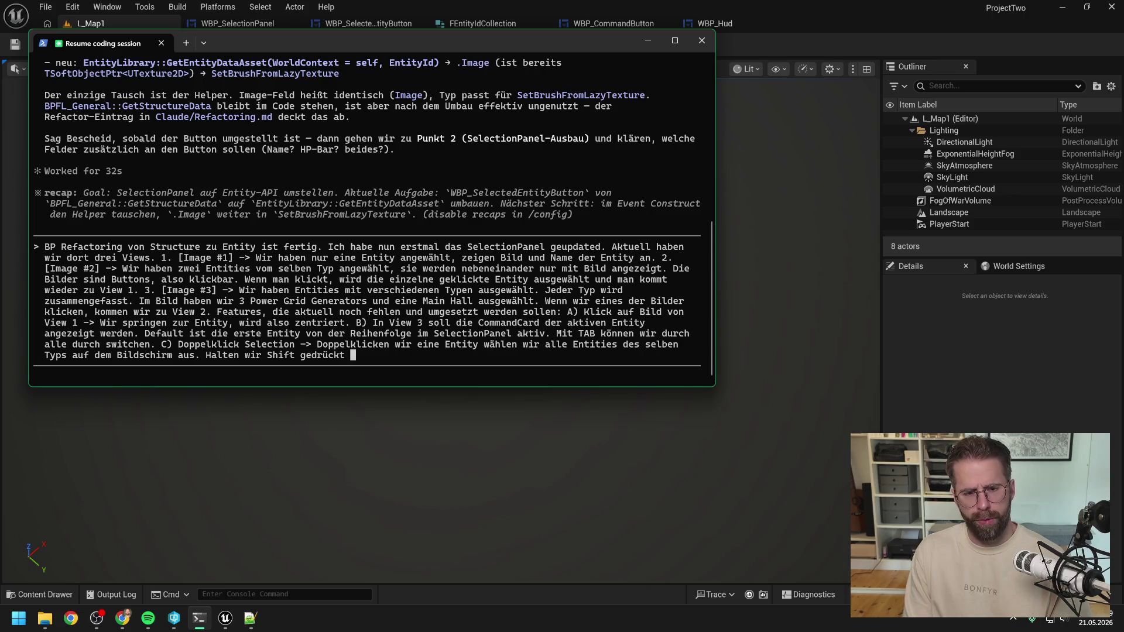
key("BackSpace")
key("BackSpace")
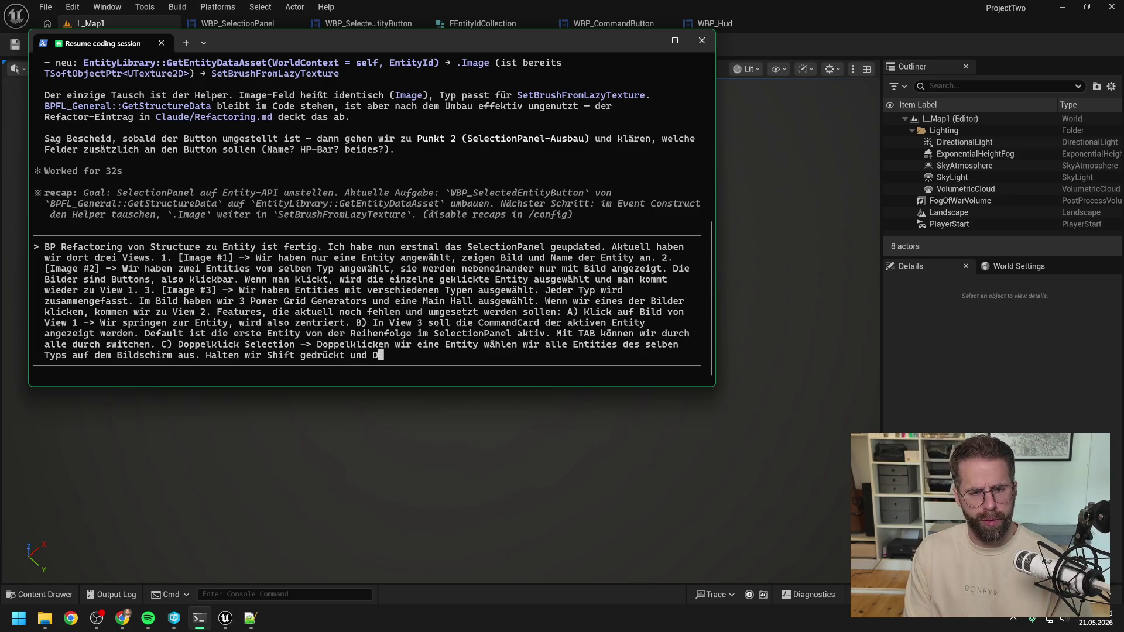
type("doppelklicken eine Entit")
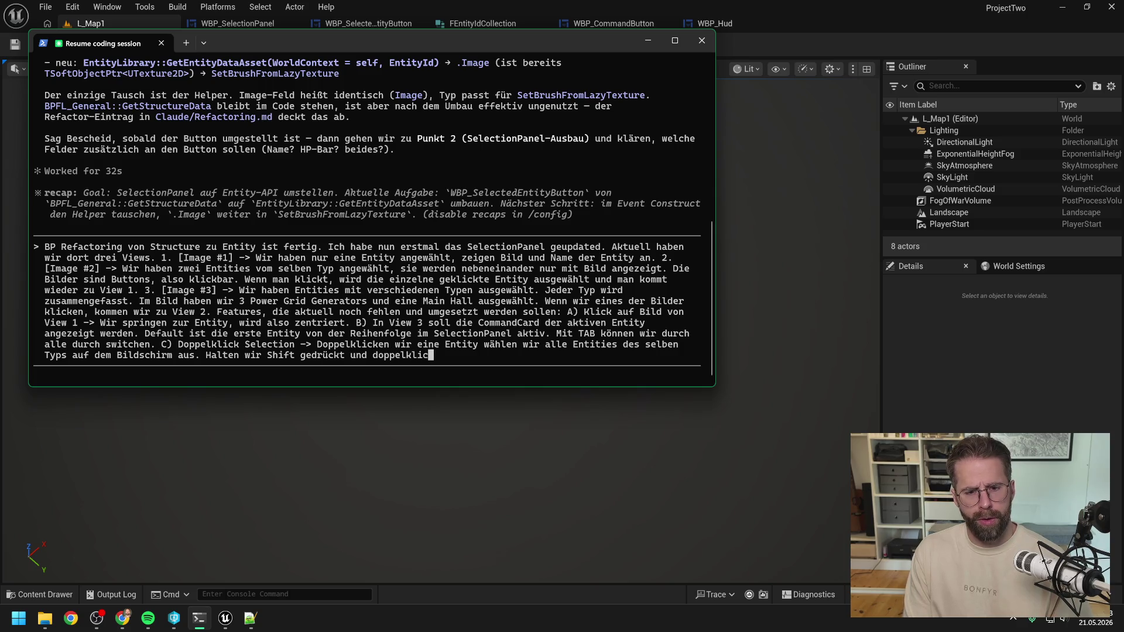
type("y, wählen wir ")
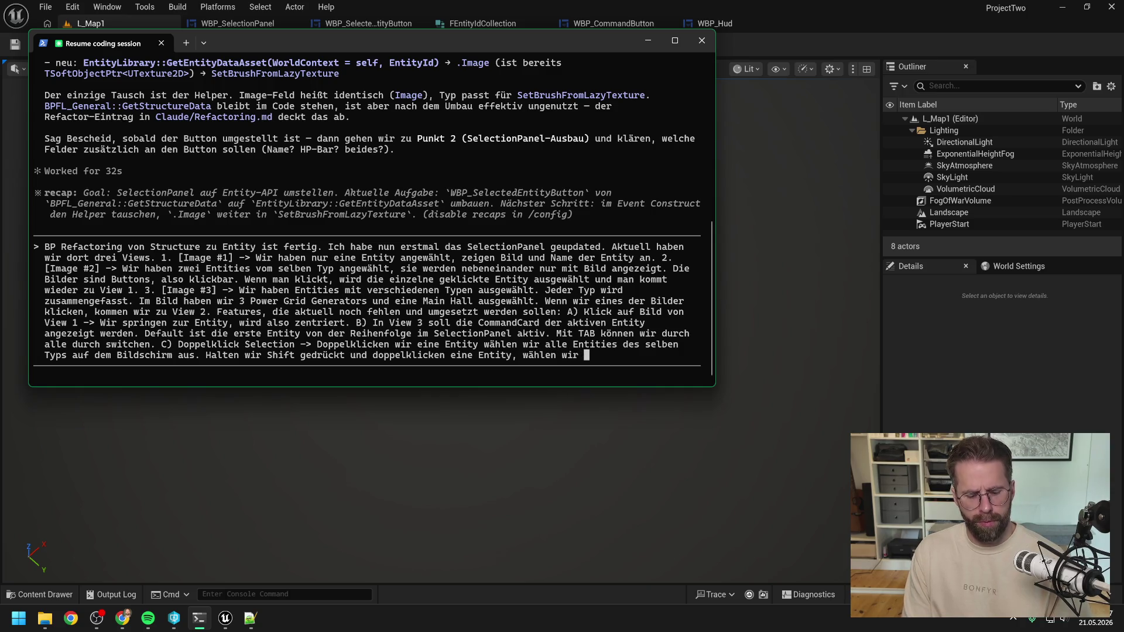
type("al")
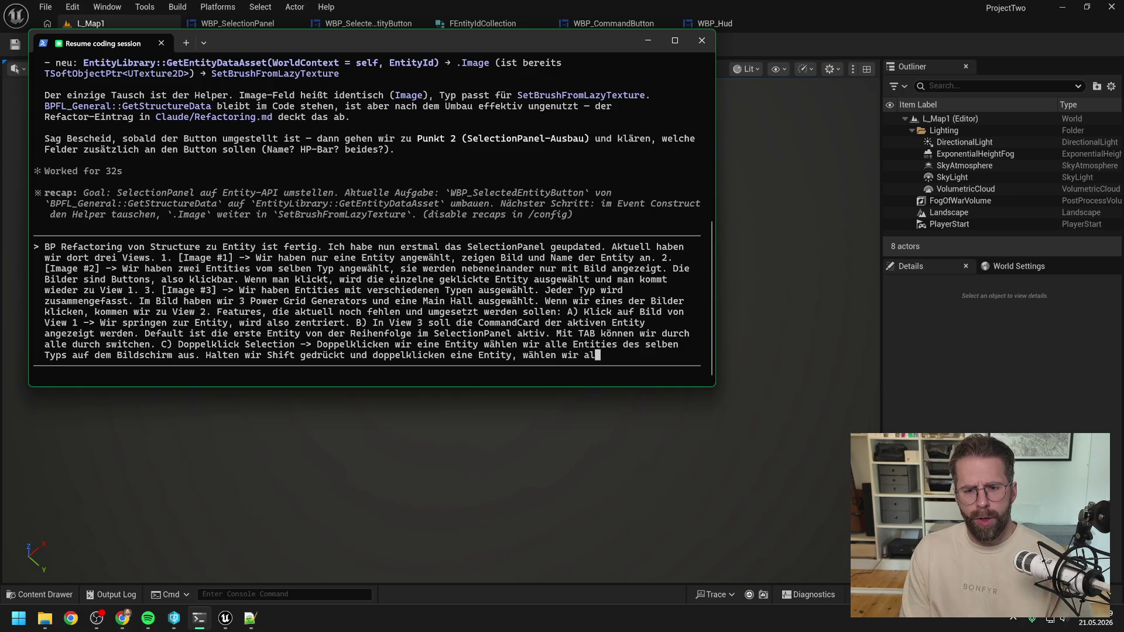
type("le Entities vom ")
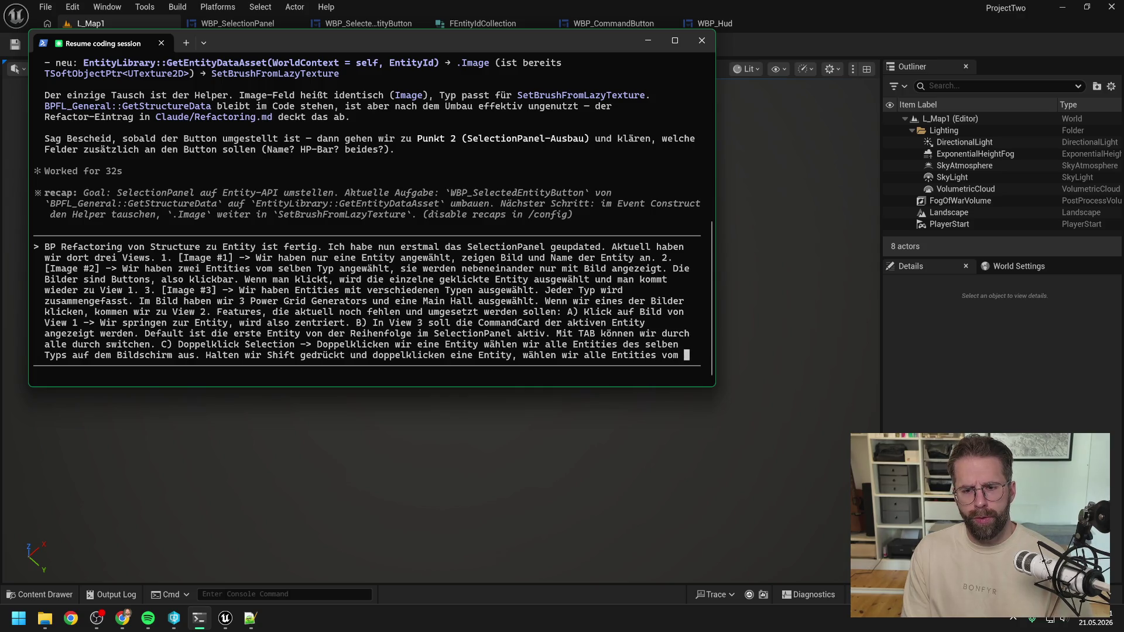
type("selben Typ au")
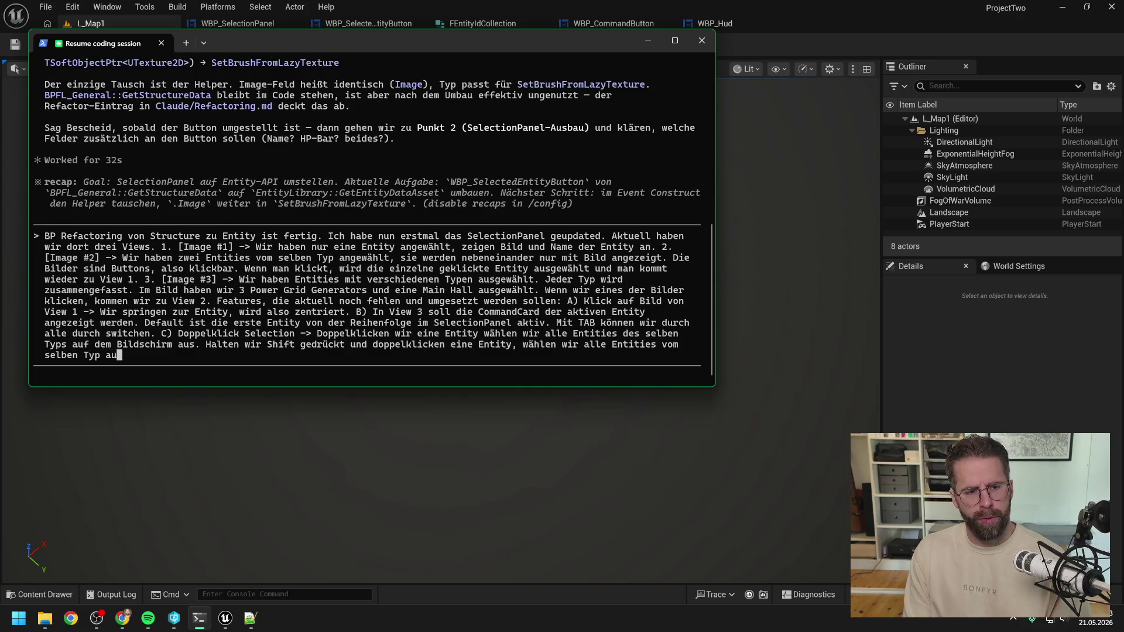
type("f der gesamten ")
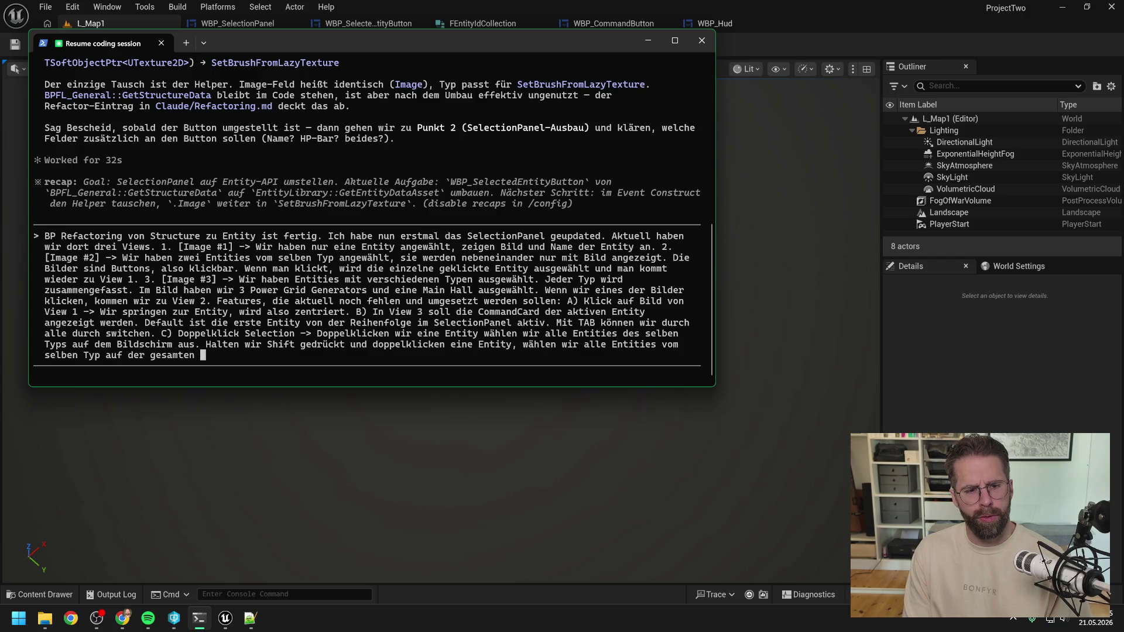
type("Map aus.")
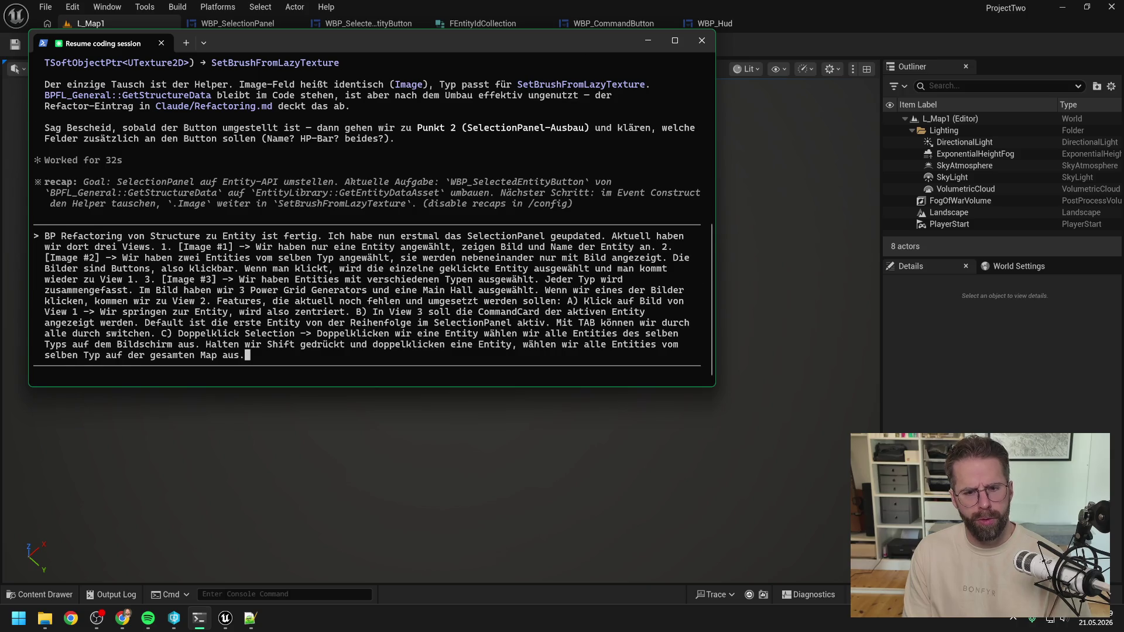
key("Return")
key("alt+Tab")
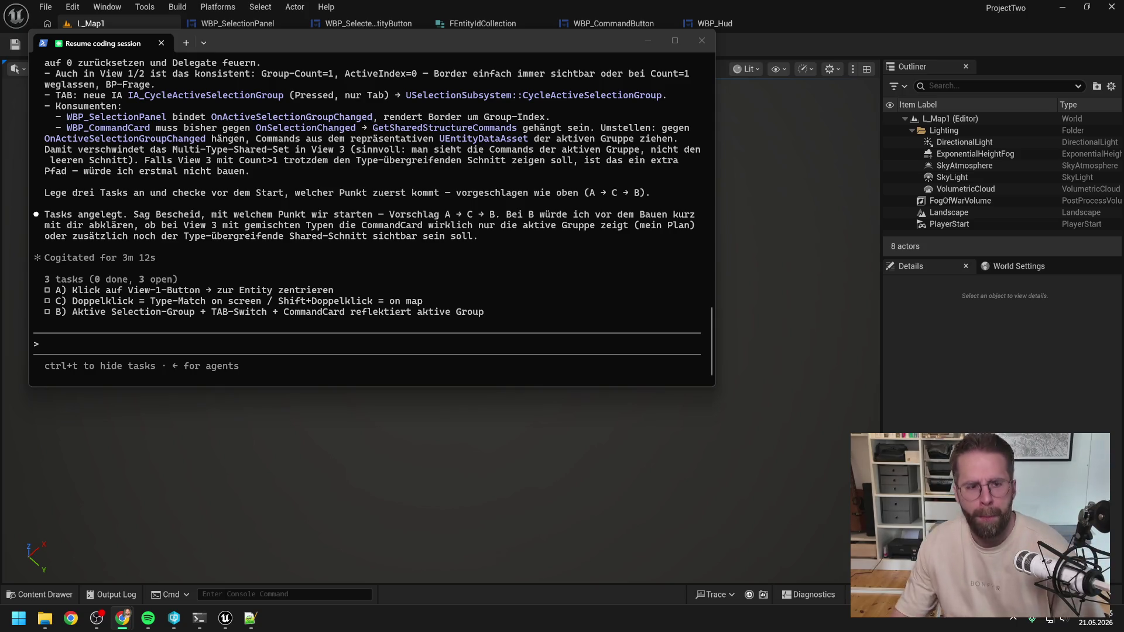
scroll(449, 249, "up", 5)
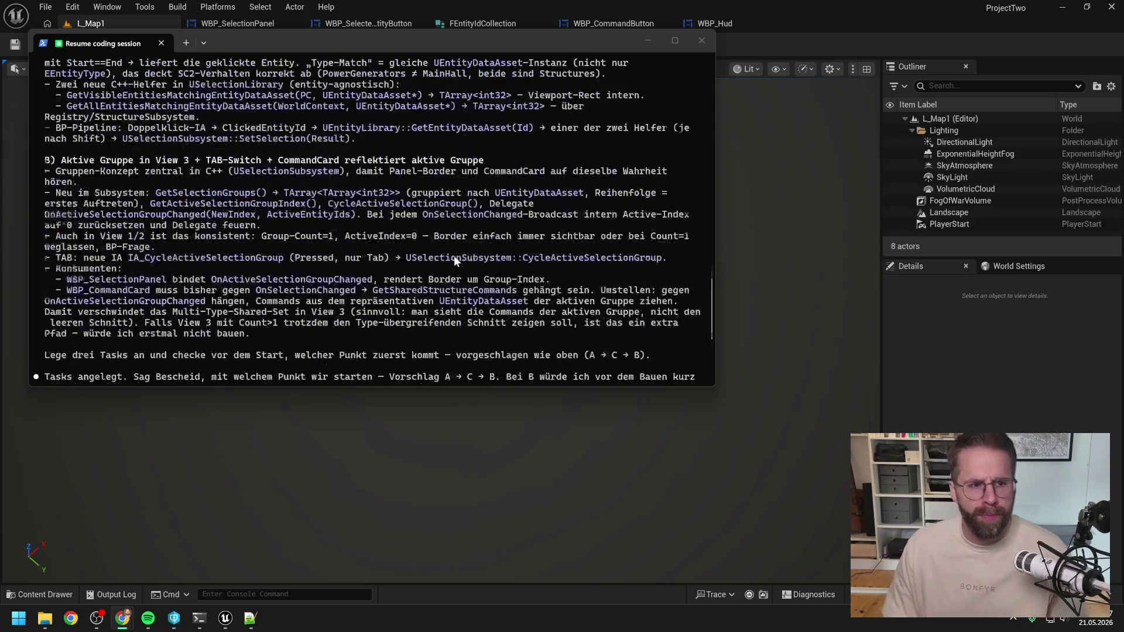
scroll(454, 257, "up", 6)
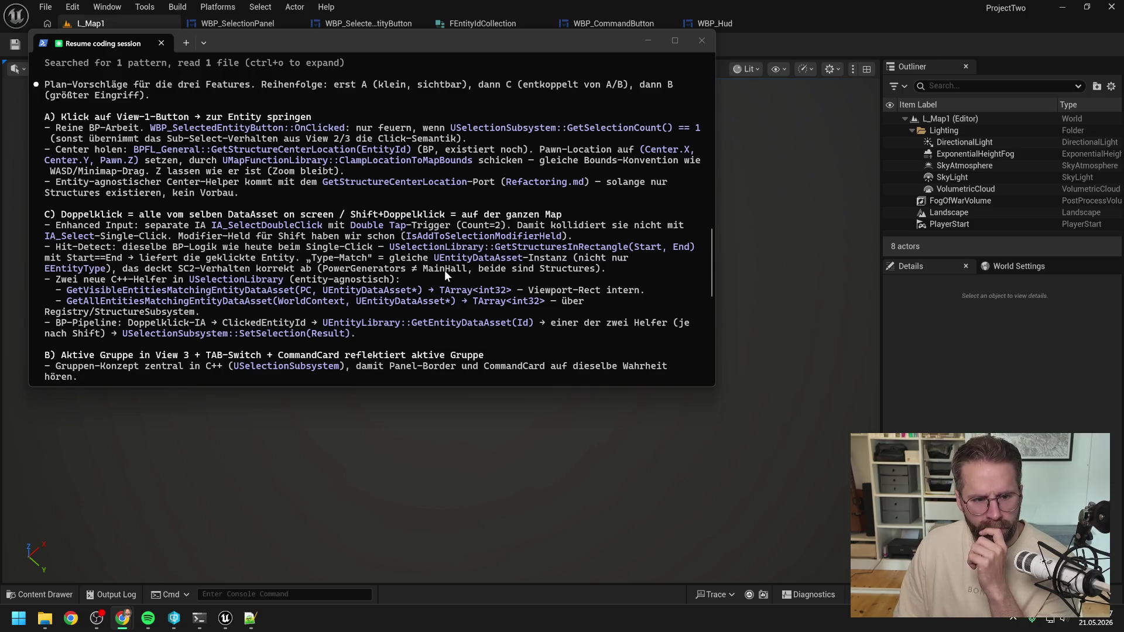
scroll(447, 270, "down", 1)
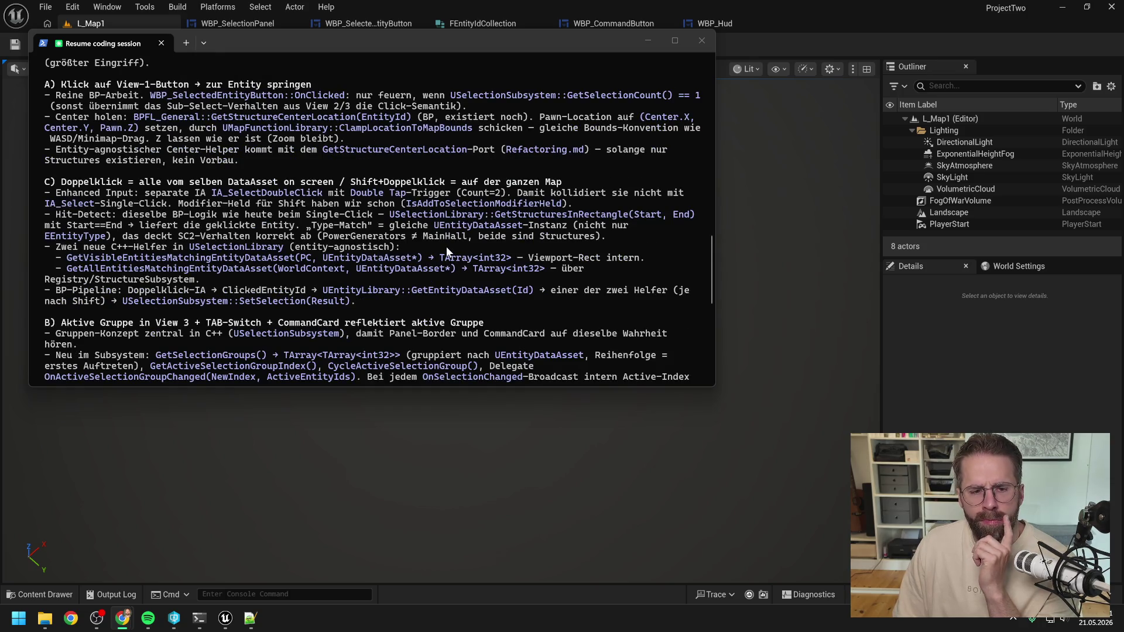
scroll(454, 240, "down", 2)
scroll(520, 234, "down", 1)
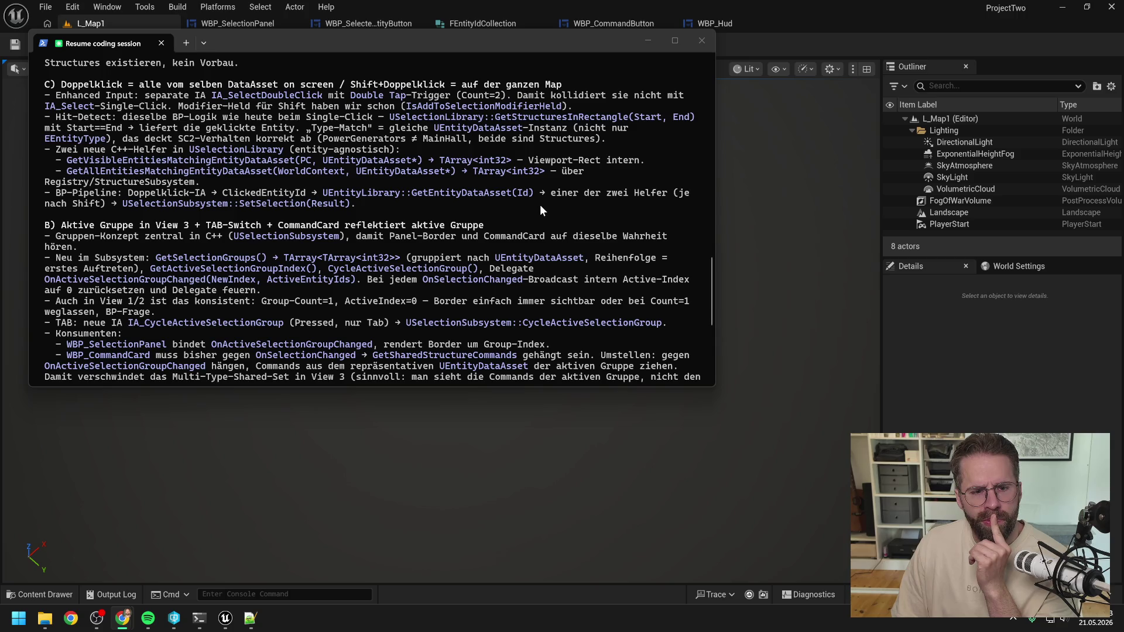
scroll(539, 204, "down", 1)
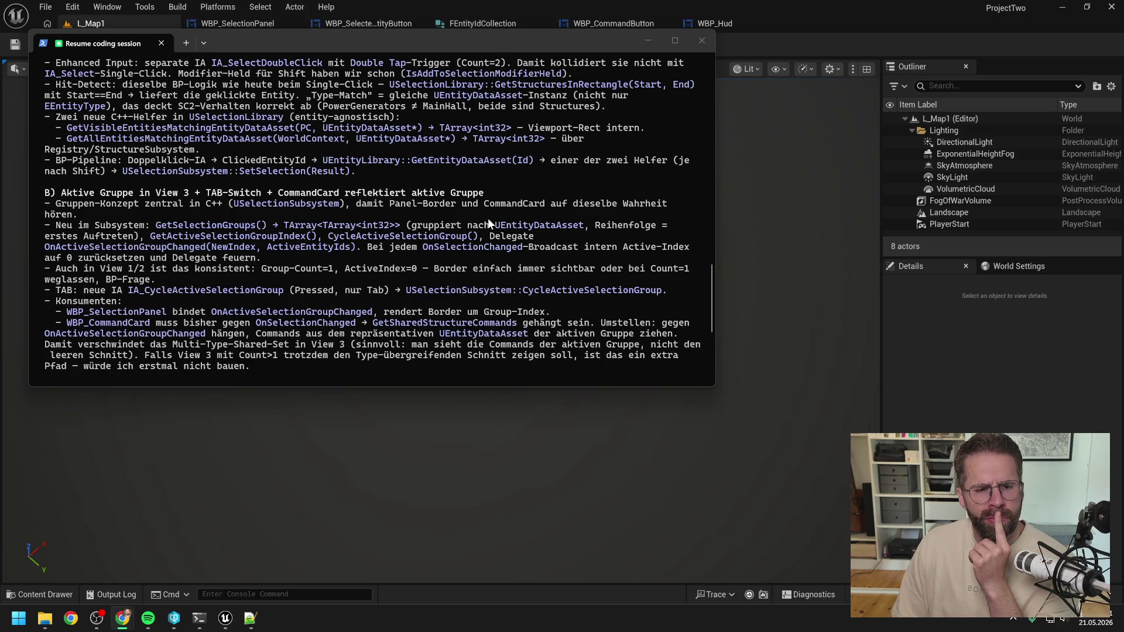
scroll(470, 237, "down", 1)
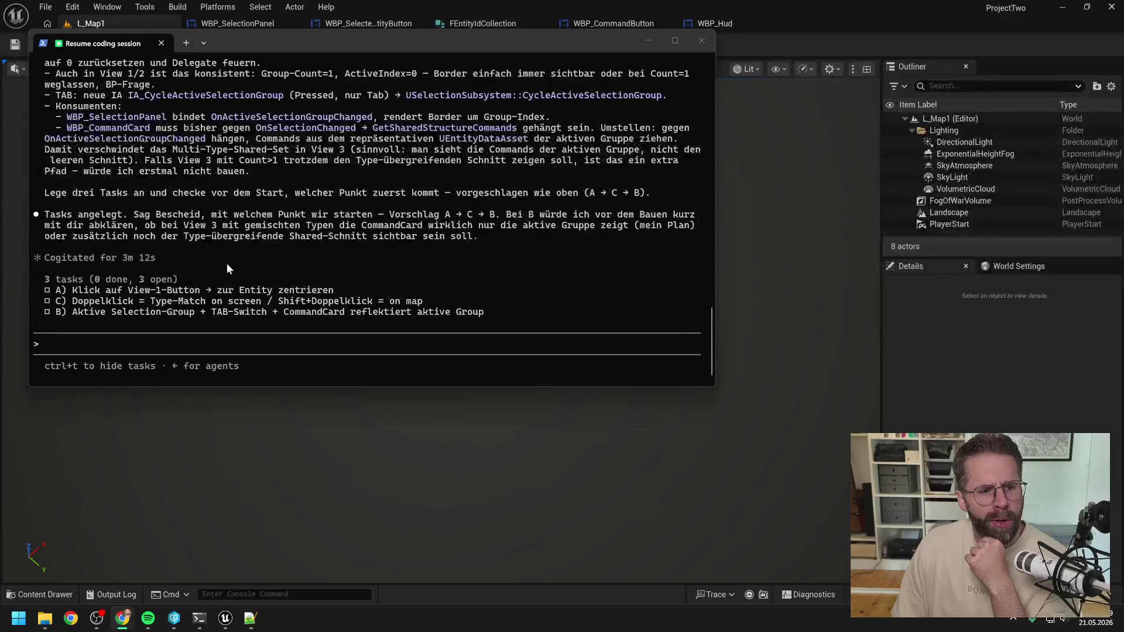
scroll(278, 237, "up", 5)
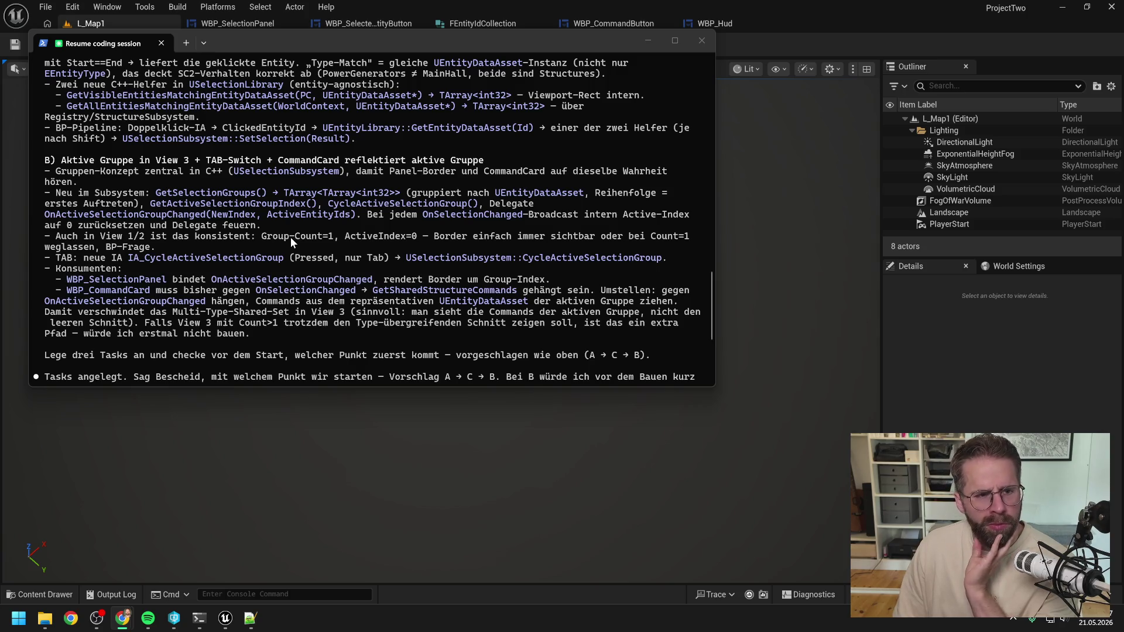
scroll(290, 237, "up", 2)
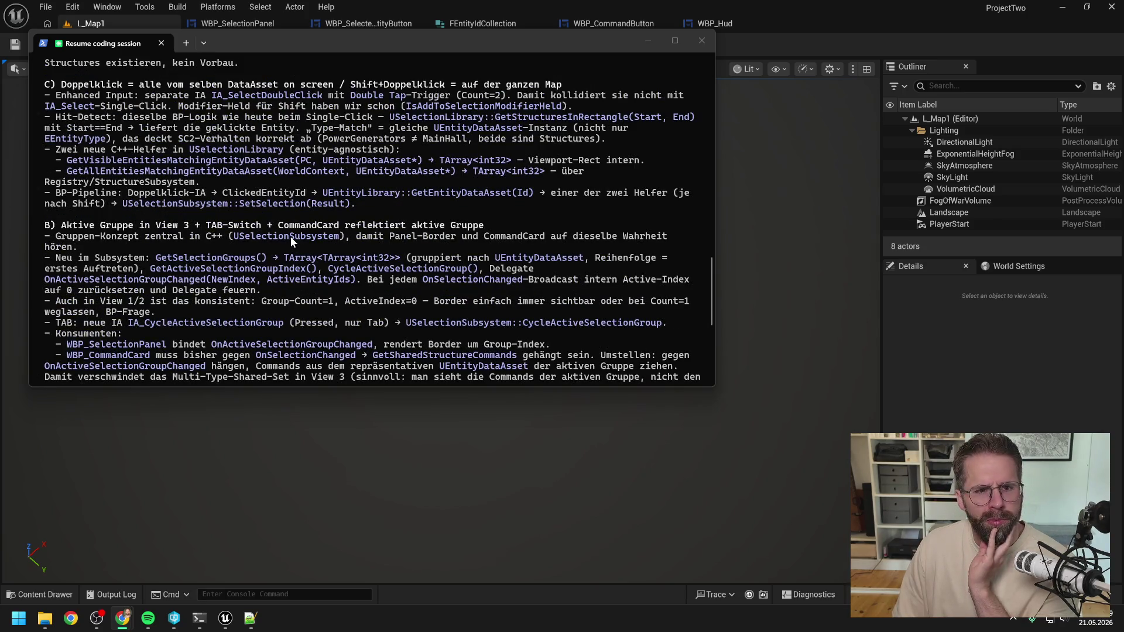
scroll(290, 237, "down", 1)
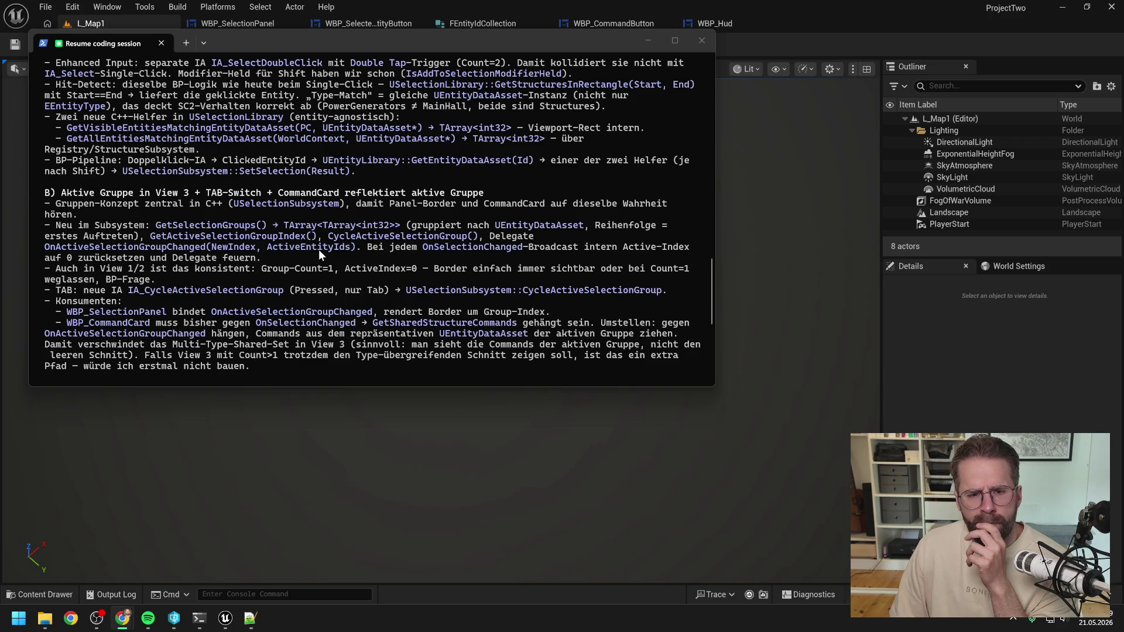
Search the Unreal Content Drawer for 'command card'
left_click(772, 50)
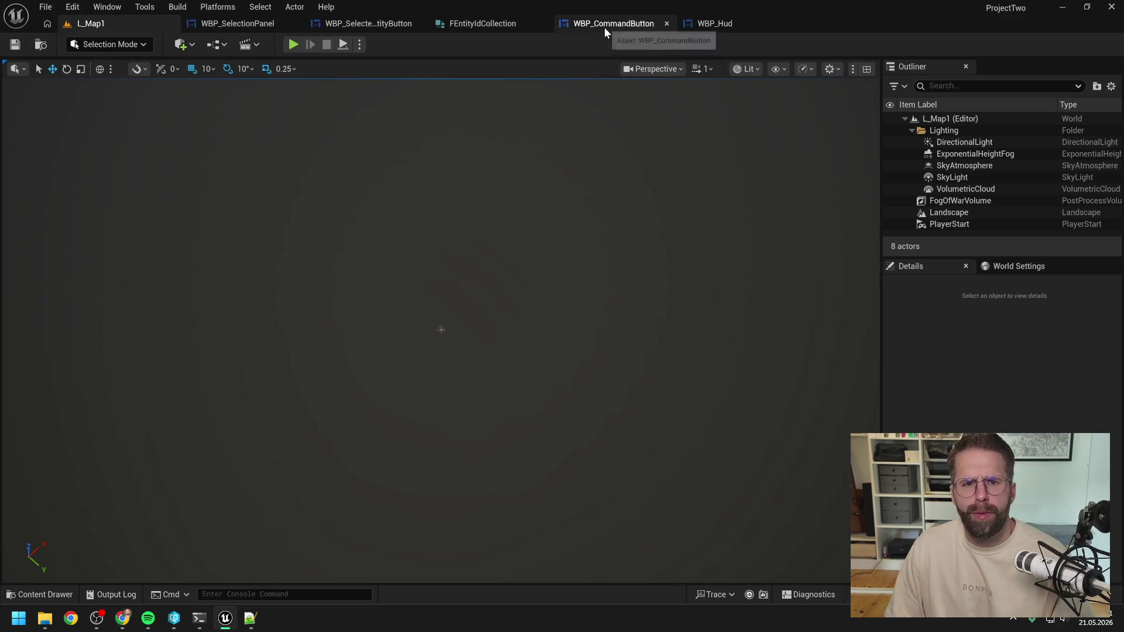
key("ctrl+space")
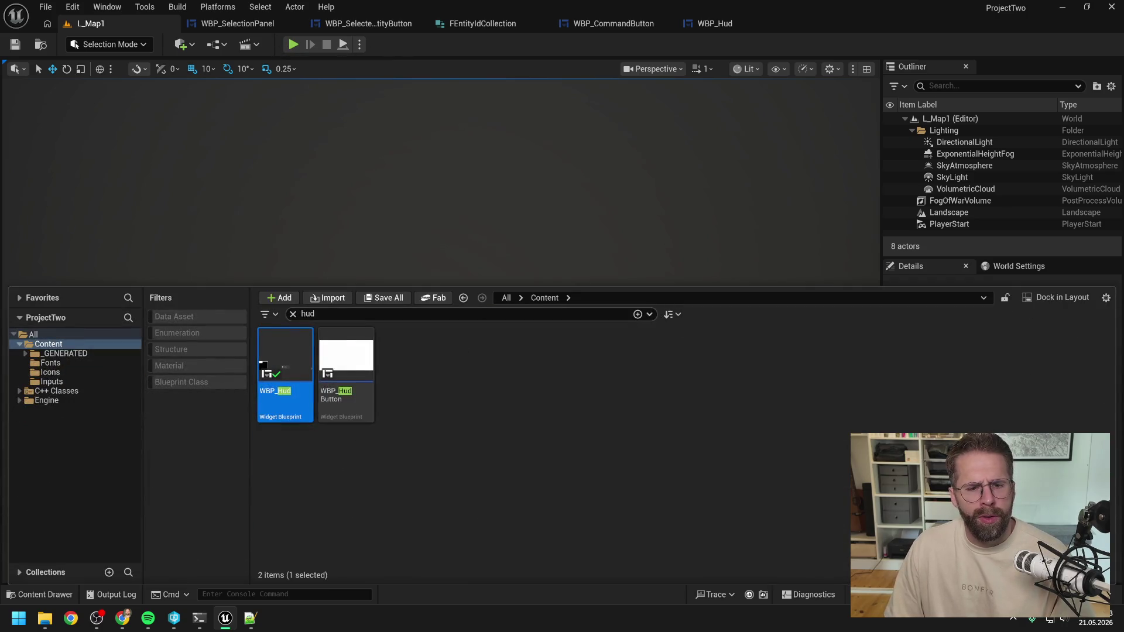
type("comman")
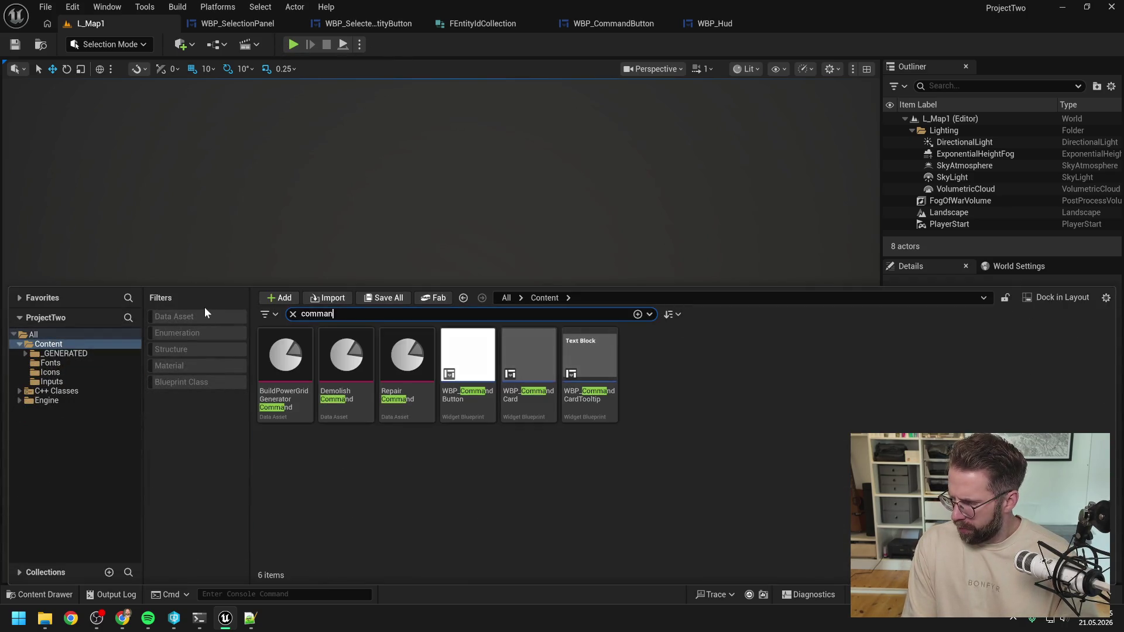
type("d card")
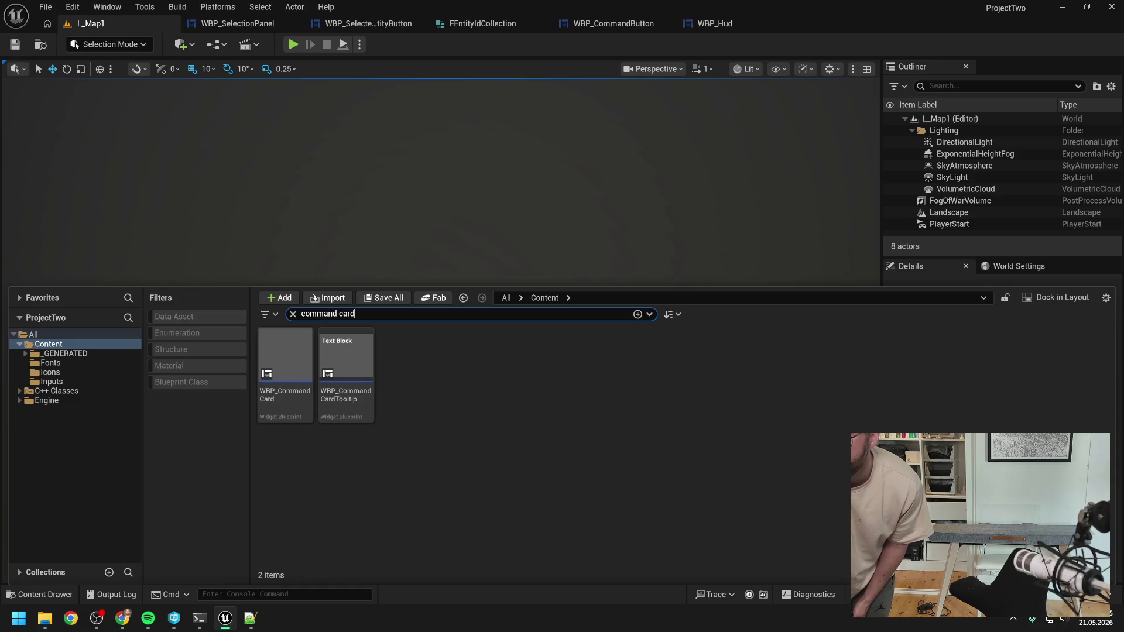
key("alt+Tab")
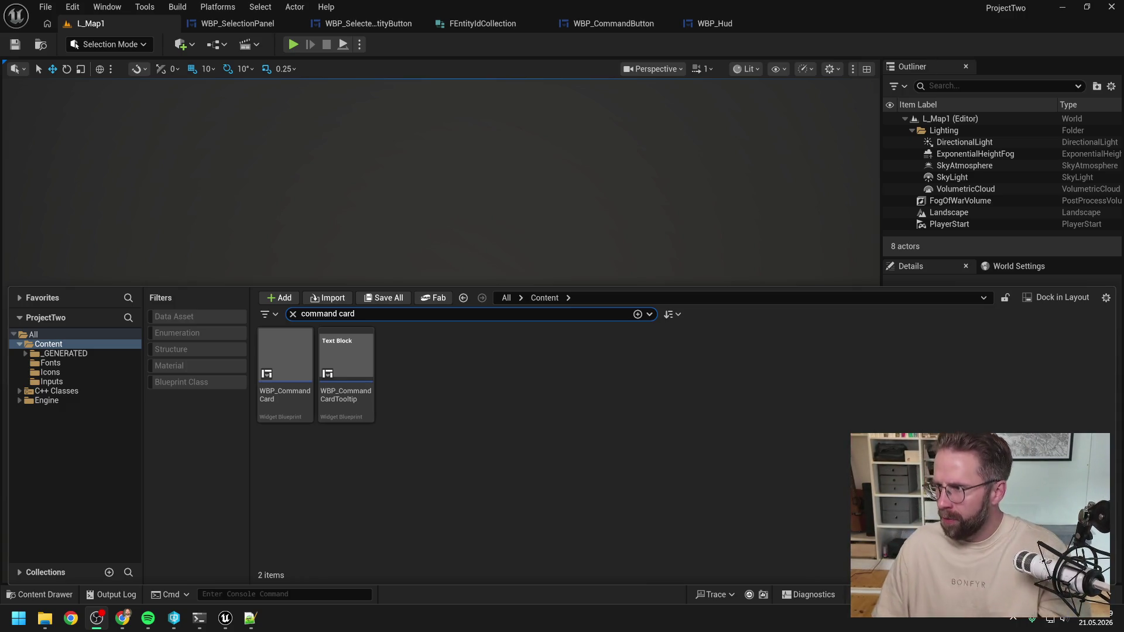
Bring the Claude Code planning session in front of the Unreal editor
key("alt+Tab")
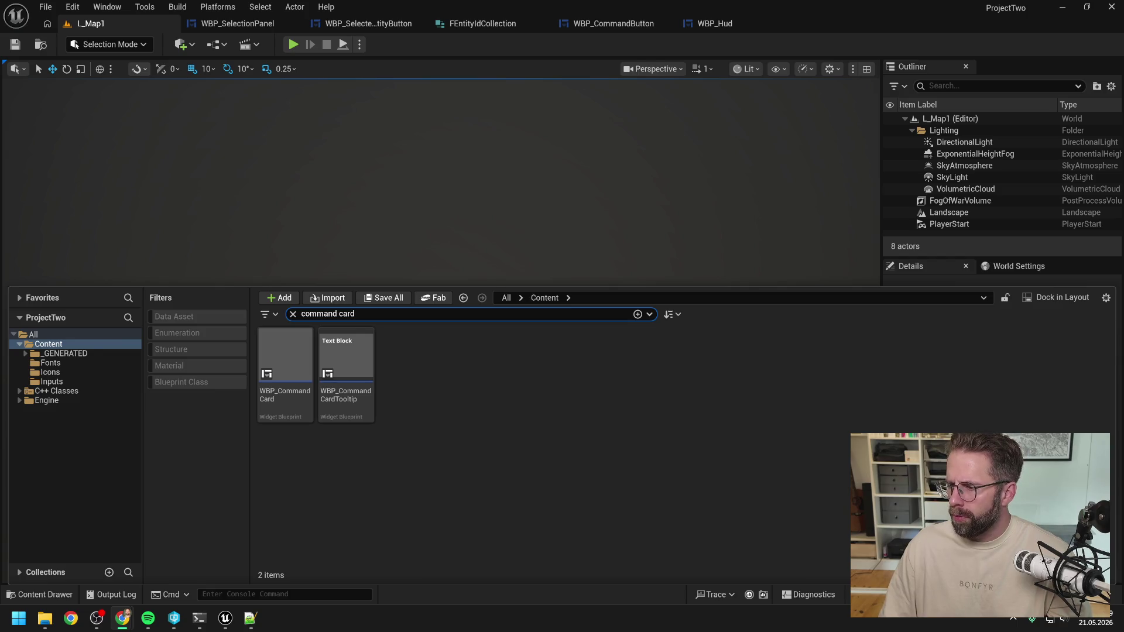
key("alt+Tab")
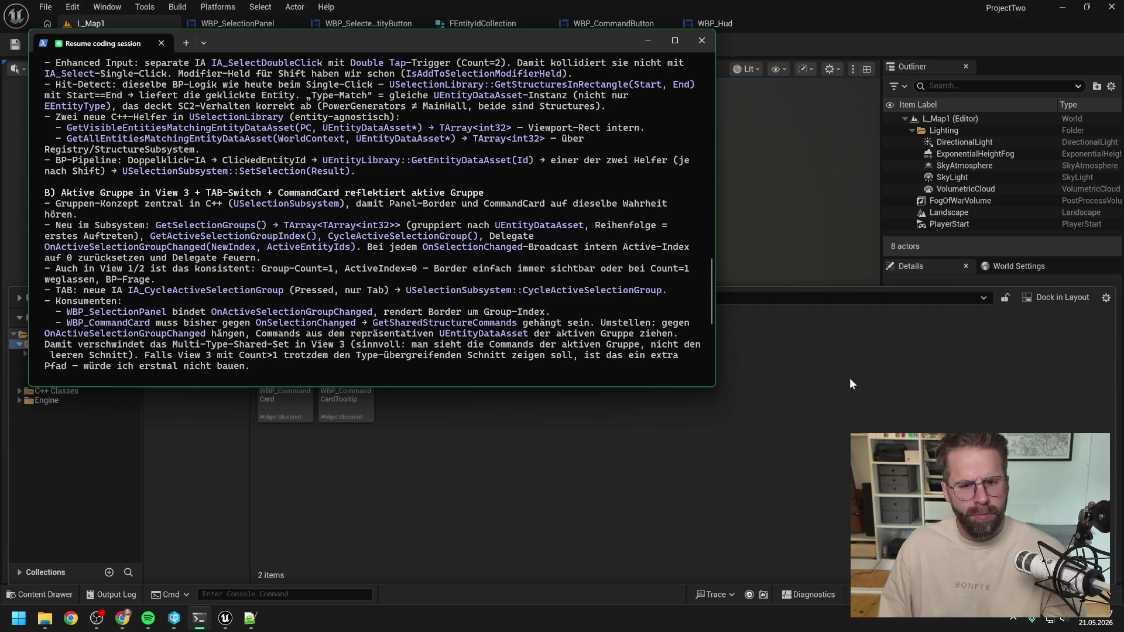
Scroll back through the Claude Code plan, then return to the Unreal editor
scroll(416, 241, "up", 5)
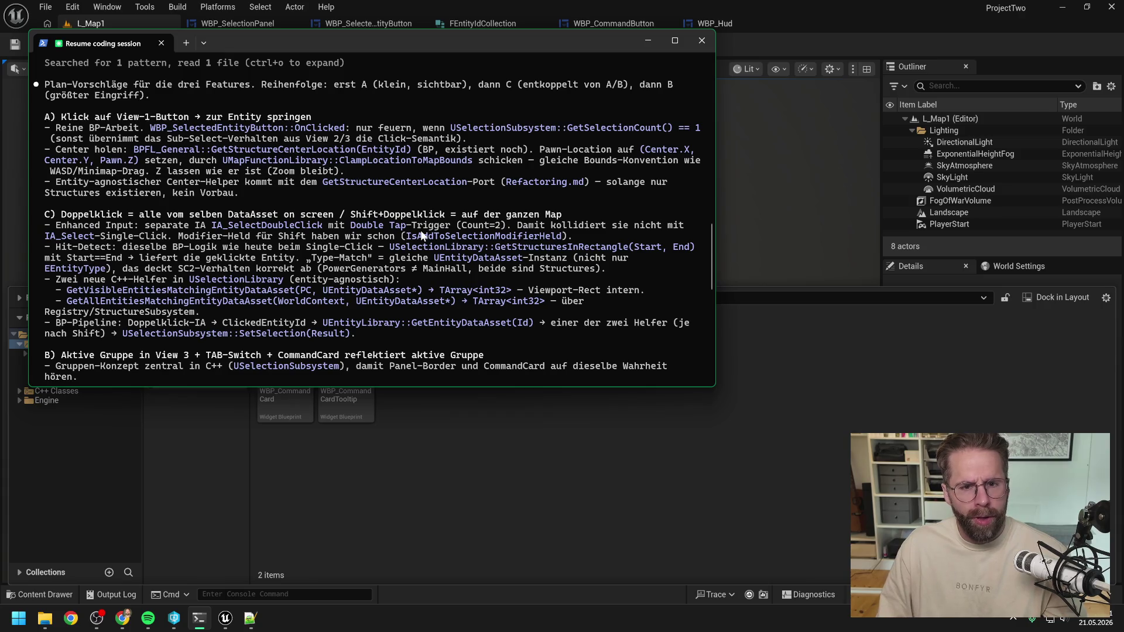
left_click(725, 385)
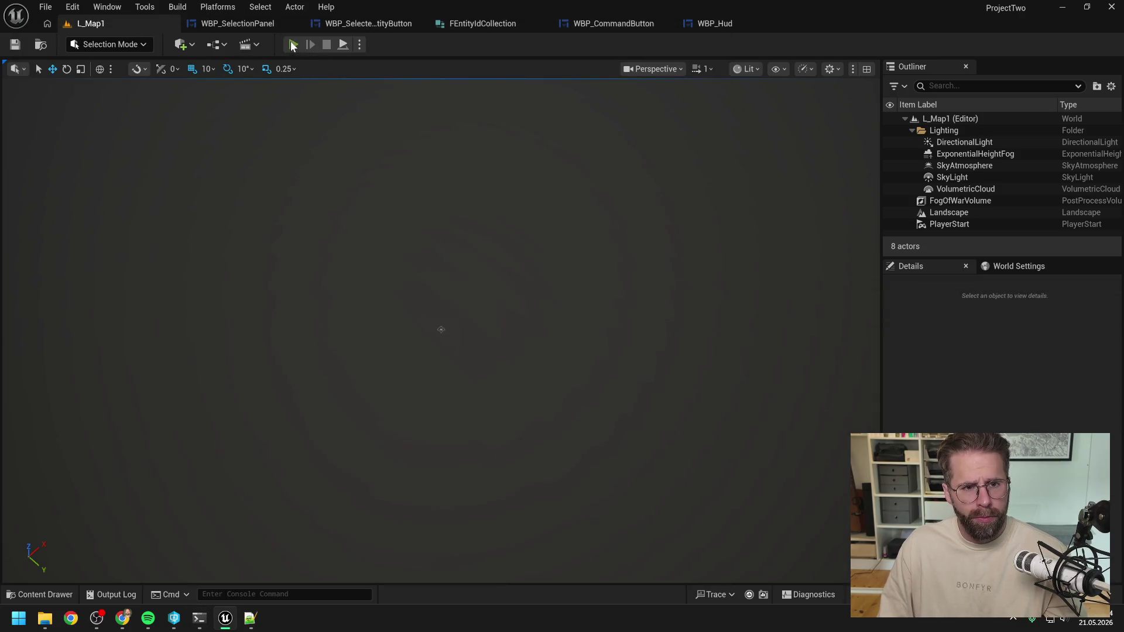
Play the level, select the Main Hall, and place three power grid generators around it
left_click(293, 44)
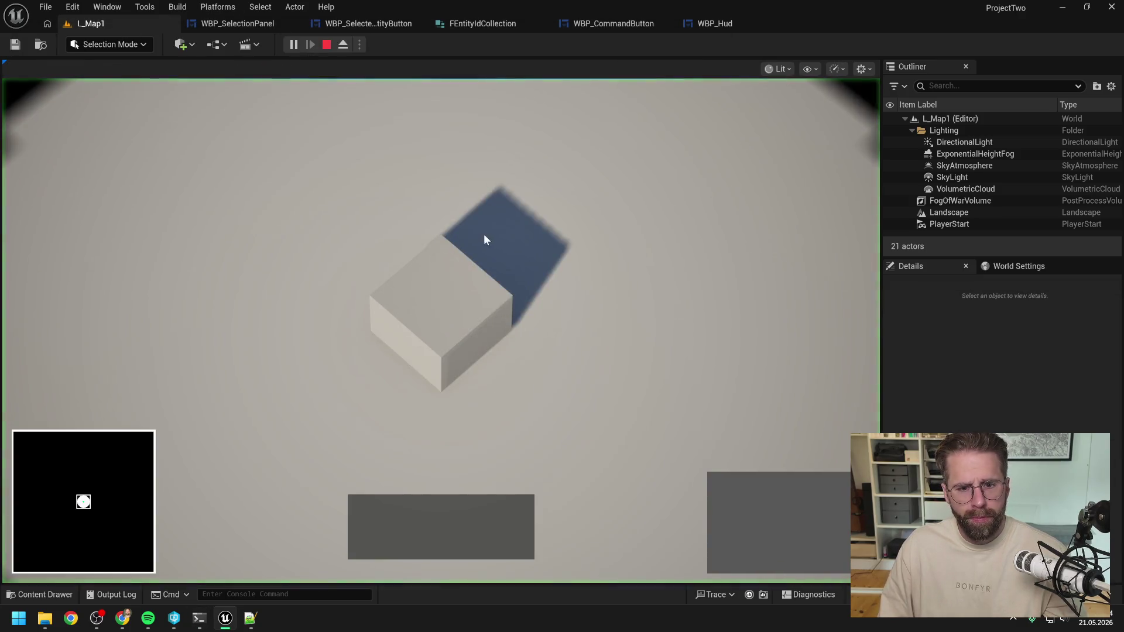
left_click(472, 335)
scroll(644, 263, "down", 2)
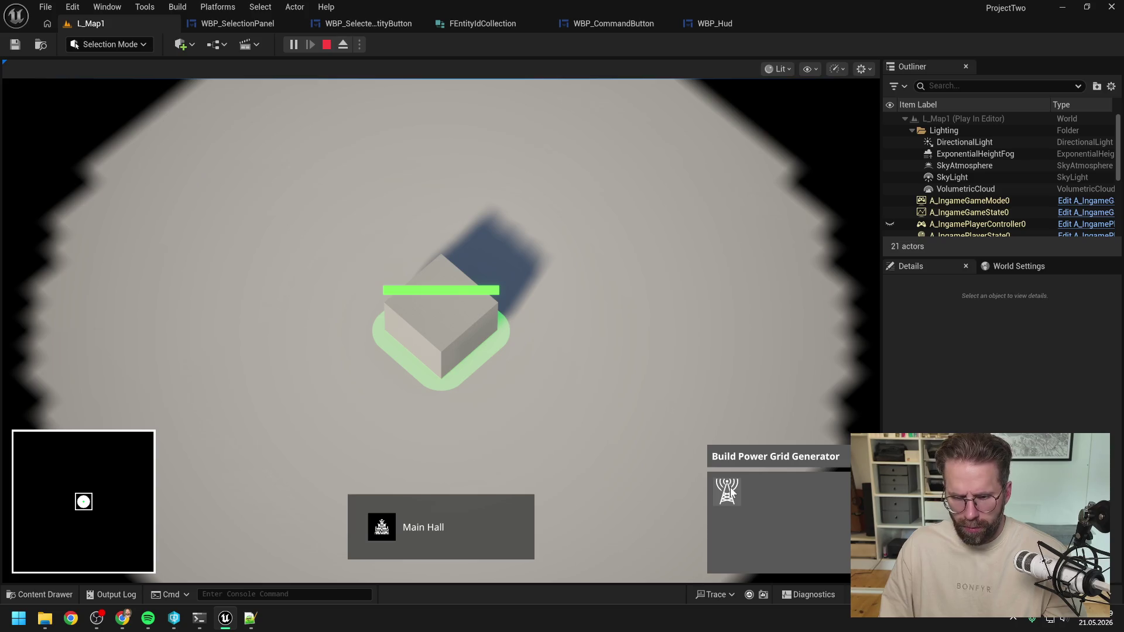
left_click(731, 490)
left_click(648, 375)
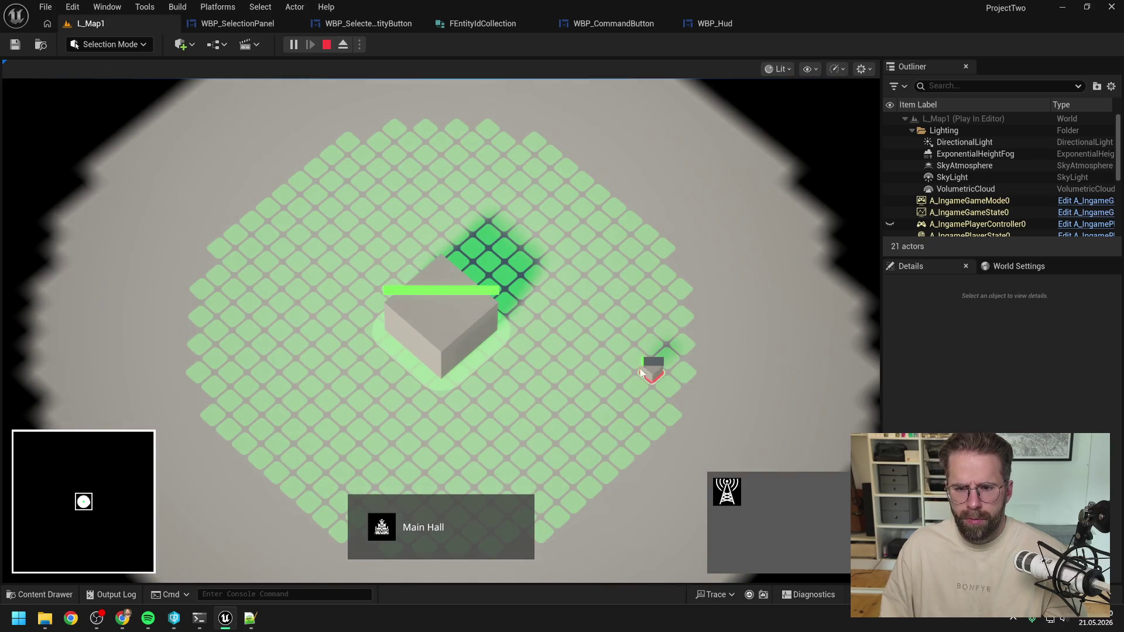
left_click(607, 211)
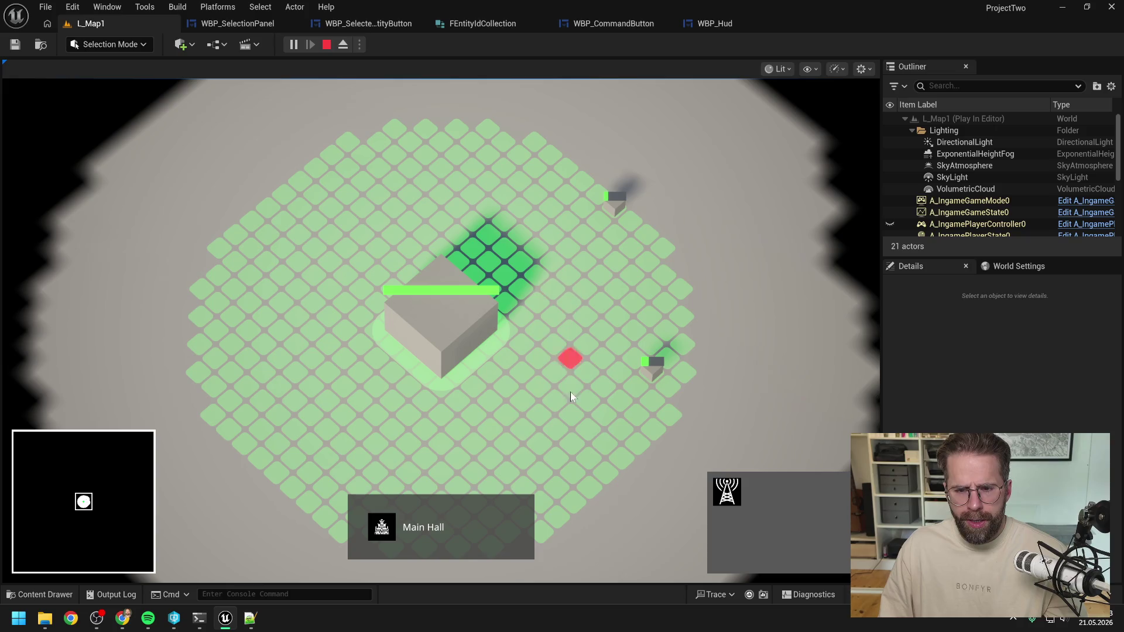
scroll(589, 400, "down", 2)
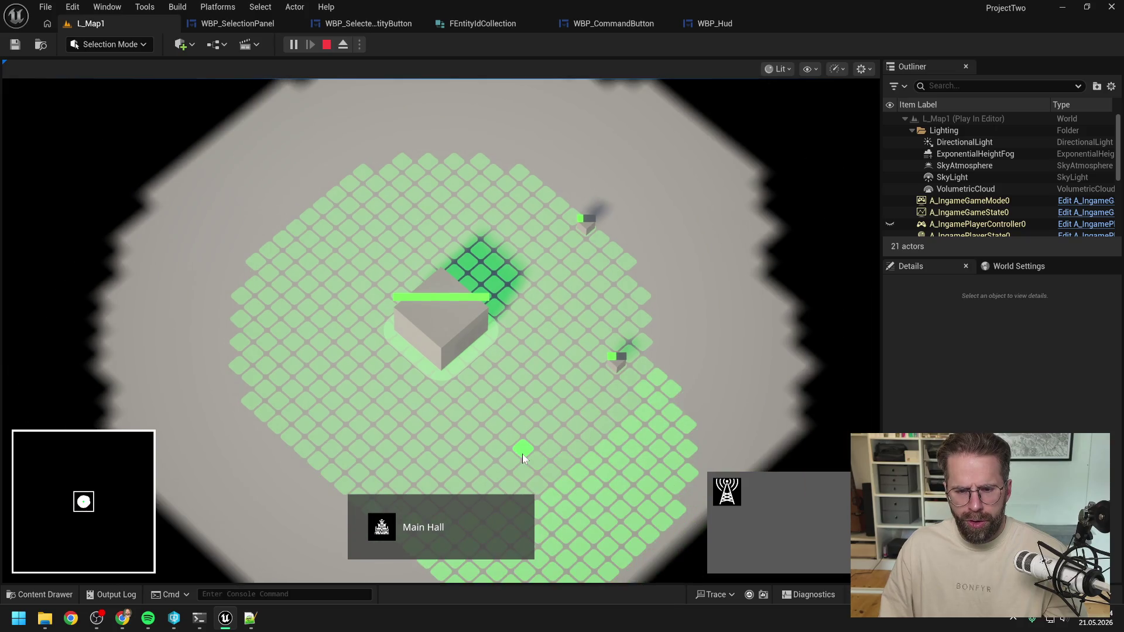
left_click(522, 454)
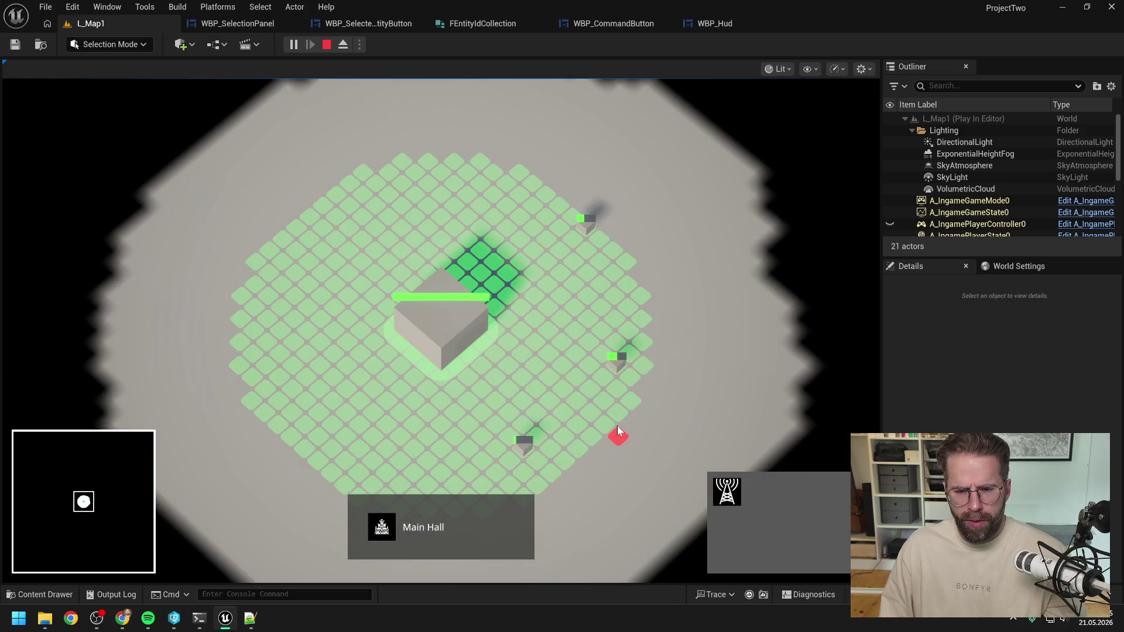
right_click(602, 421)
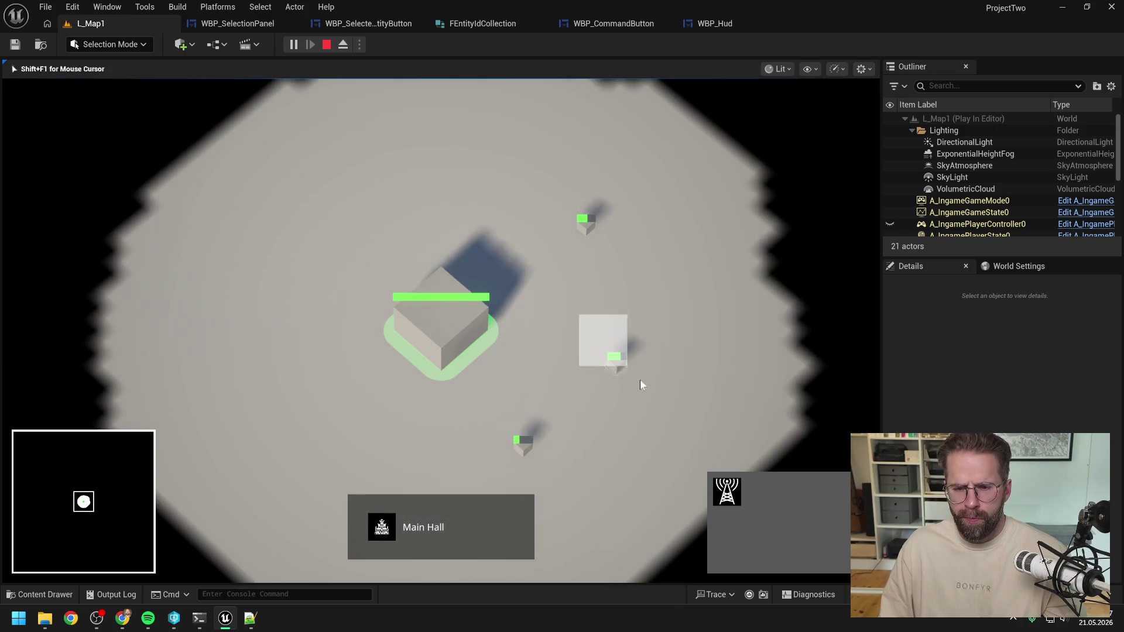
Select and deselect the placed generators a few times, then stop the play session
left_click(616, 354)
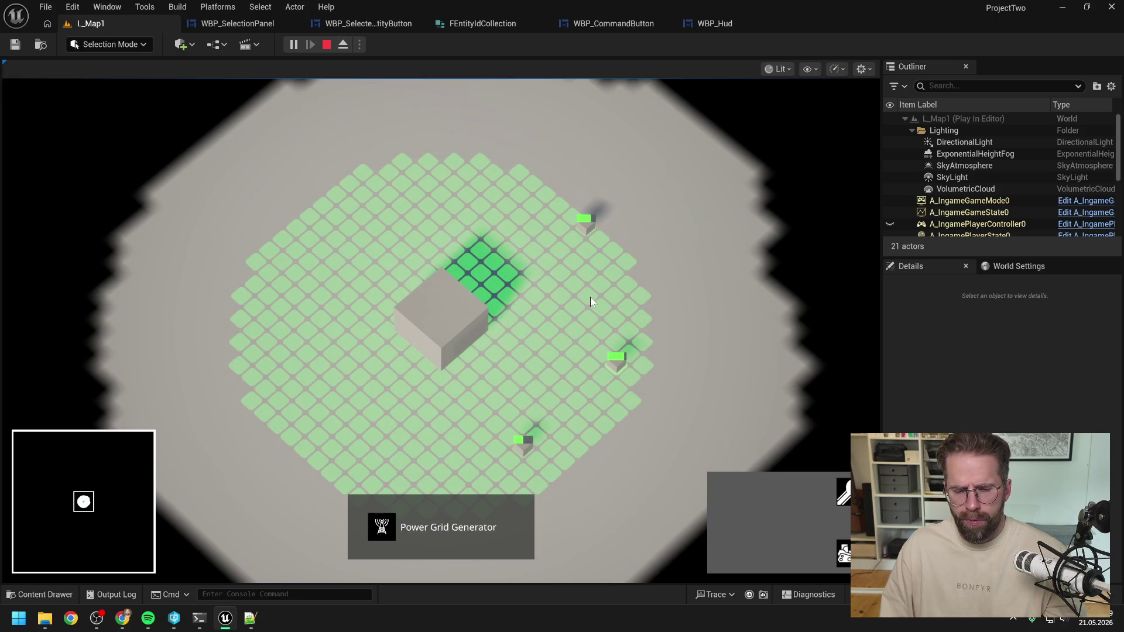
right_click(590, 301)
left_click(620, 281)
right_click(595, 343)
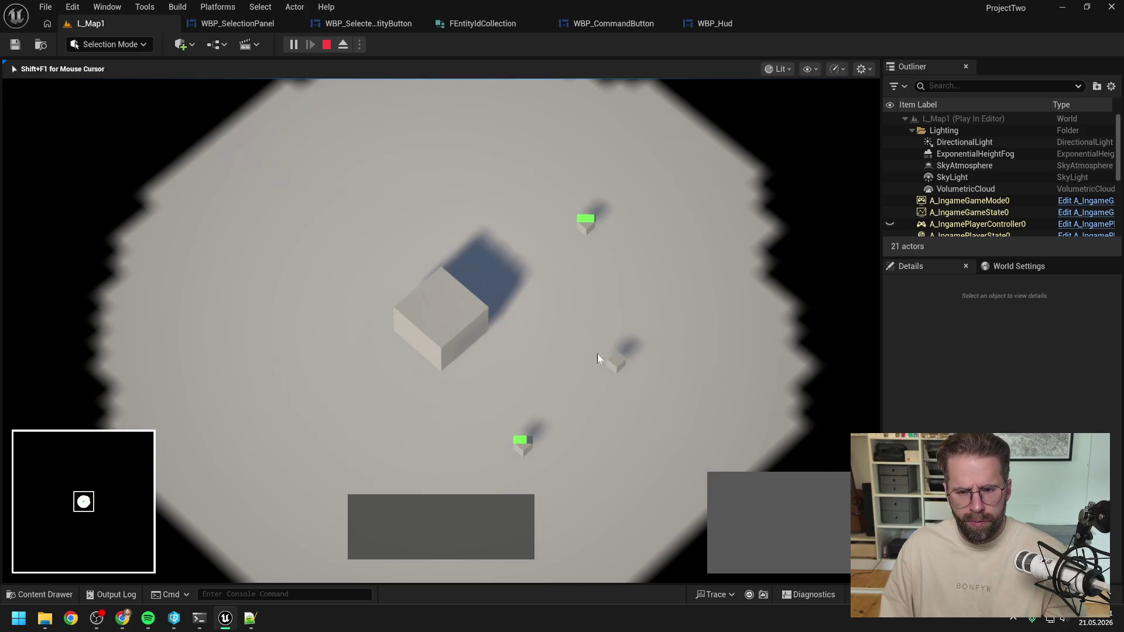
left_click(613, 359)
right_click(553, 322)
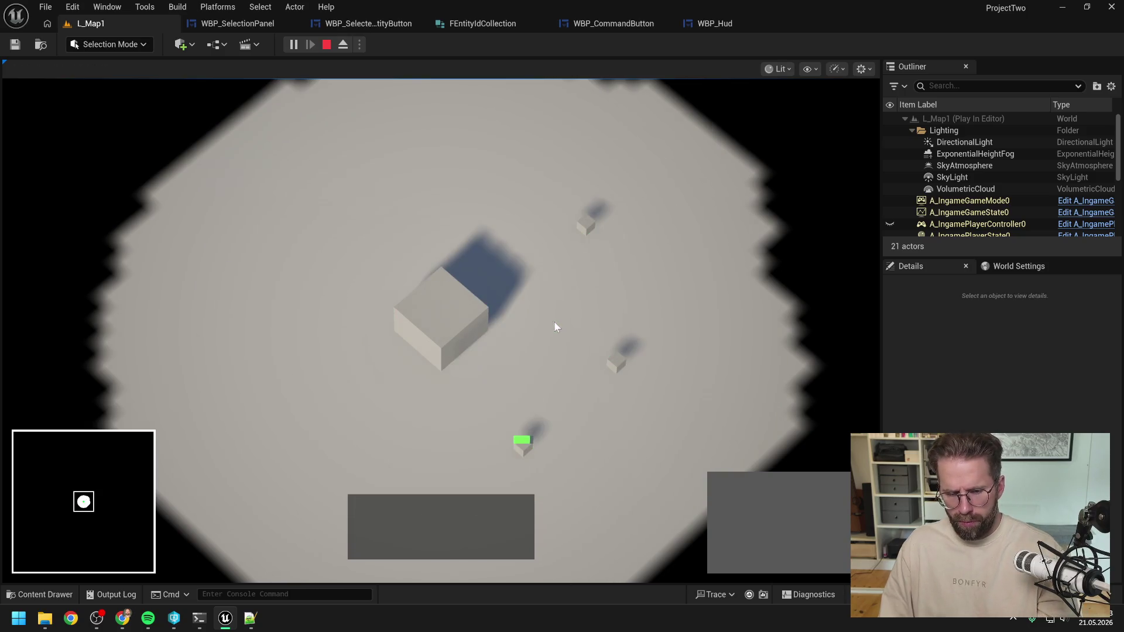
key("Escape")
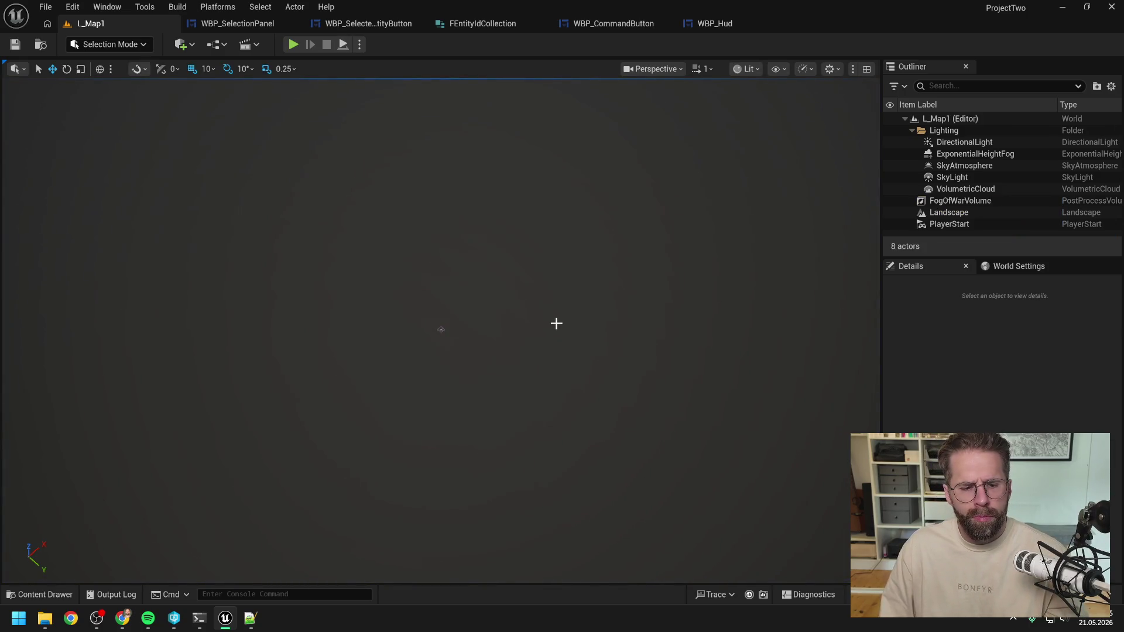
key("ctrl+space")
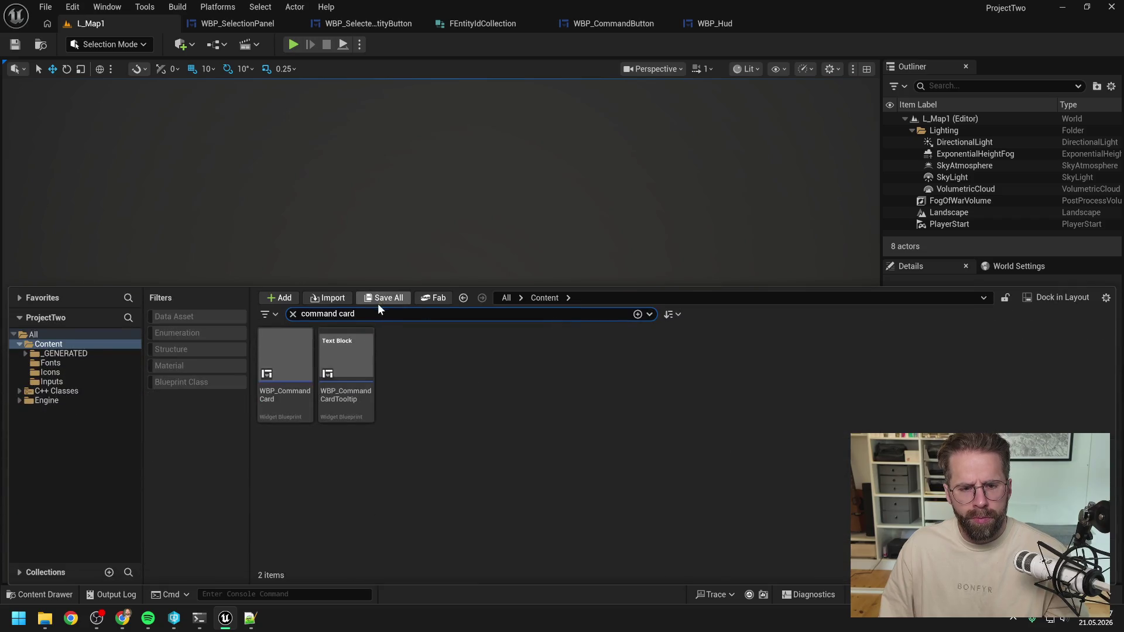
Clear the content drawer search and open the Icons folder with T_Demolish, T_MainHall and T_Repair
key("ctrl+a")
key("BackSpace")
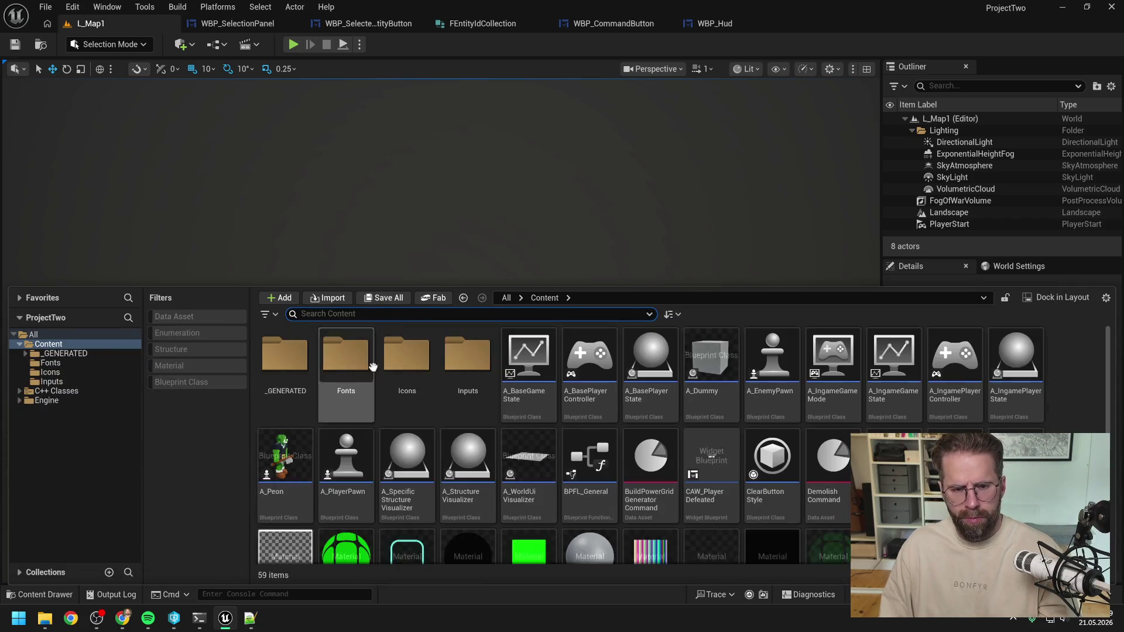
left_click(50, 372)
left_click(444, 476)
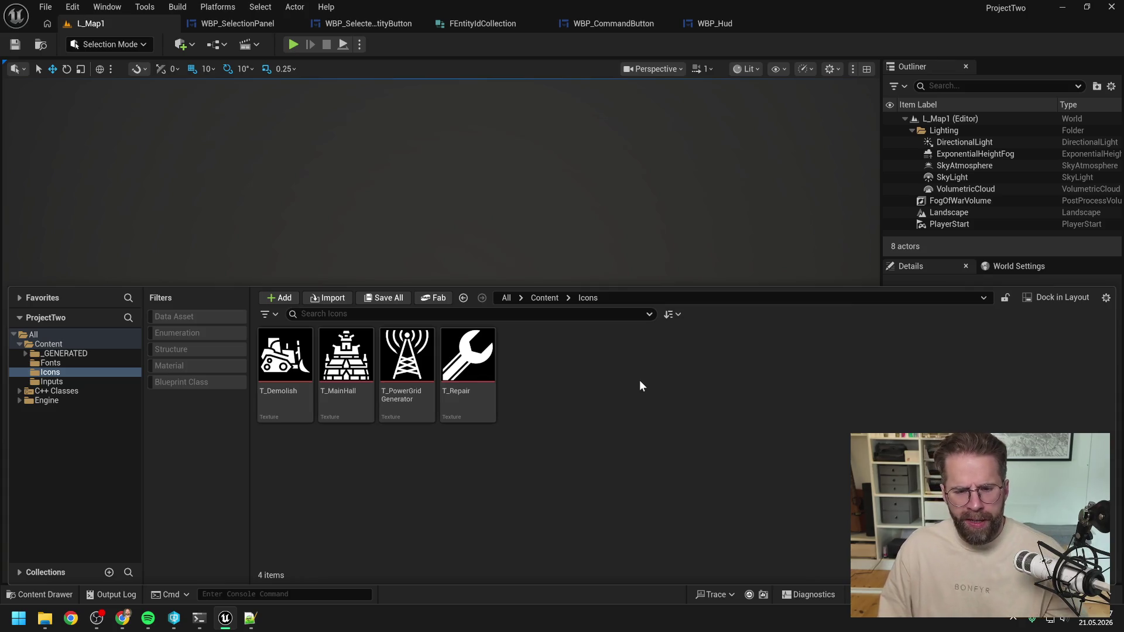
left_click(45, 624)
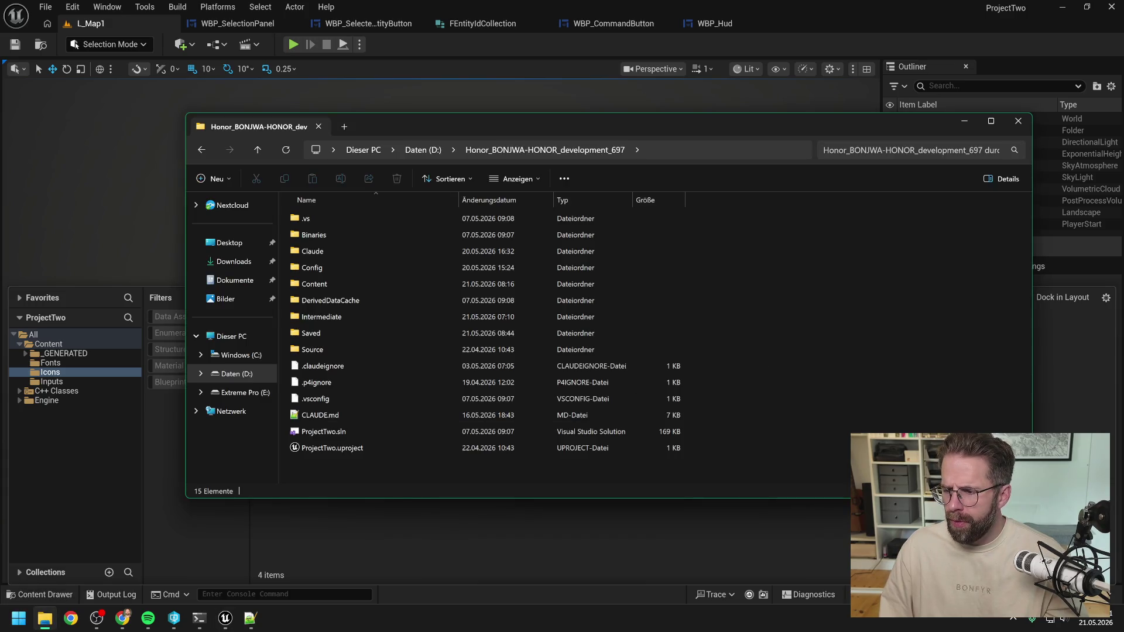
Open an extra File Explorer window showing this PC's drives, then close it again
key("super")
key("super+e")
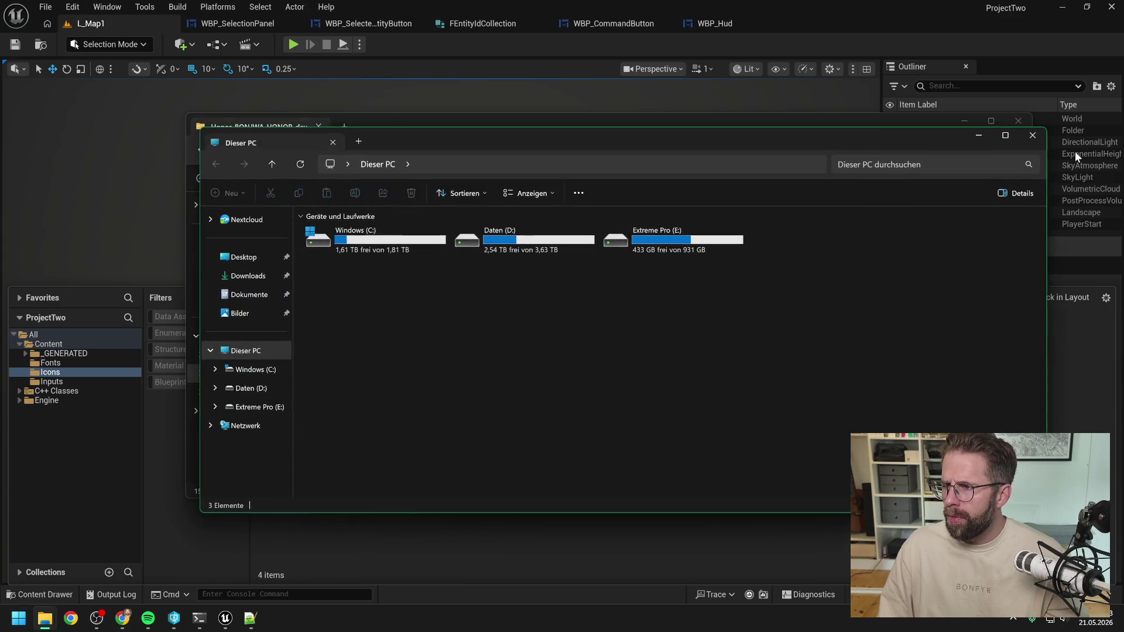
key("ctrl+w")
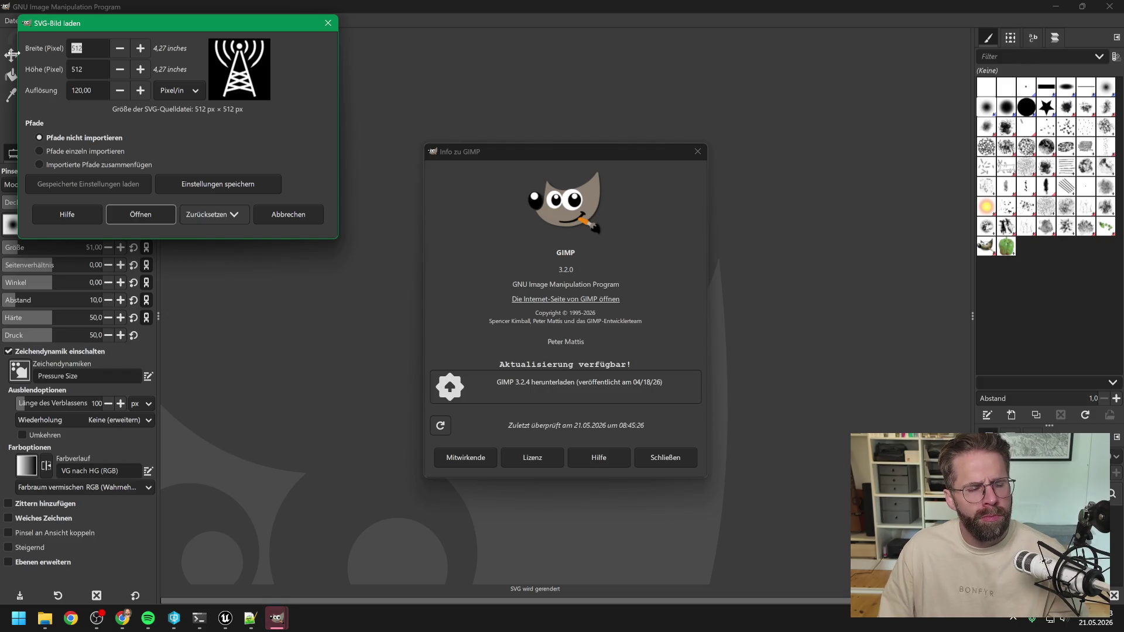
Import the radio-tower SVG into GIMP at 256 × 256 pixels
type("256")
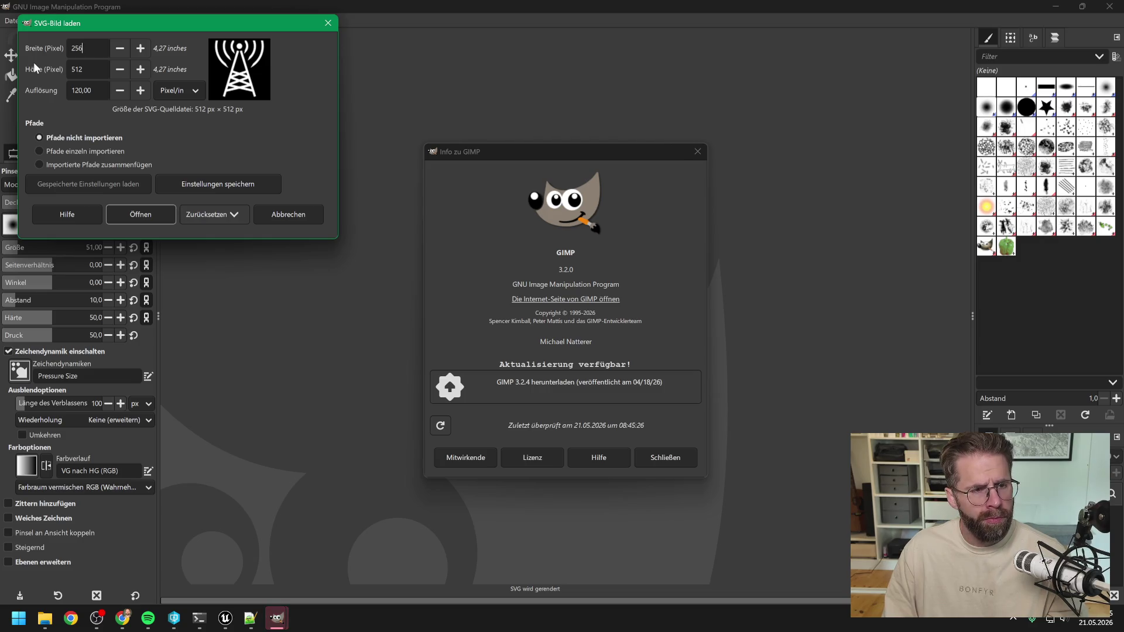
key("Tab")
type("256")
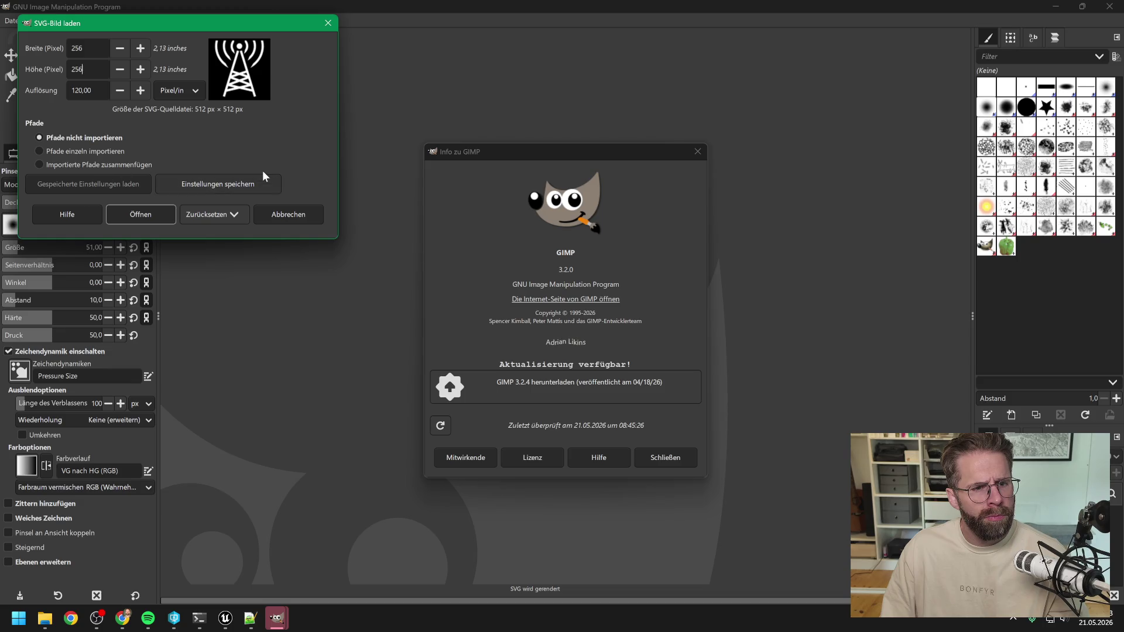
left_click(146, 216)
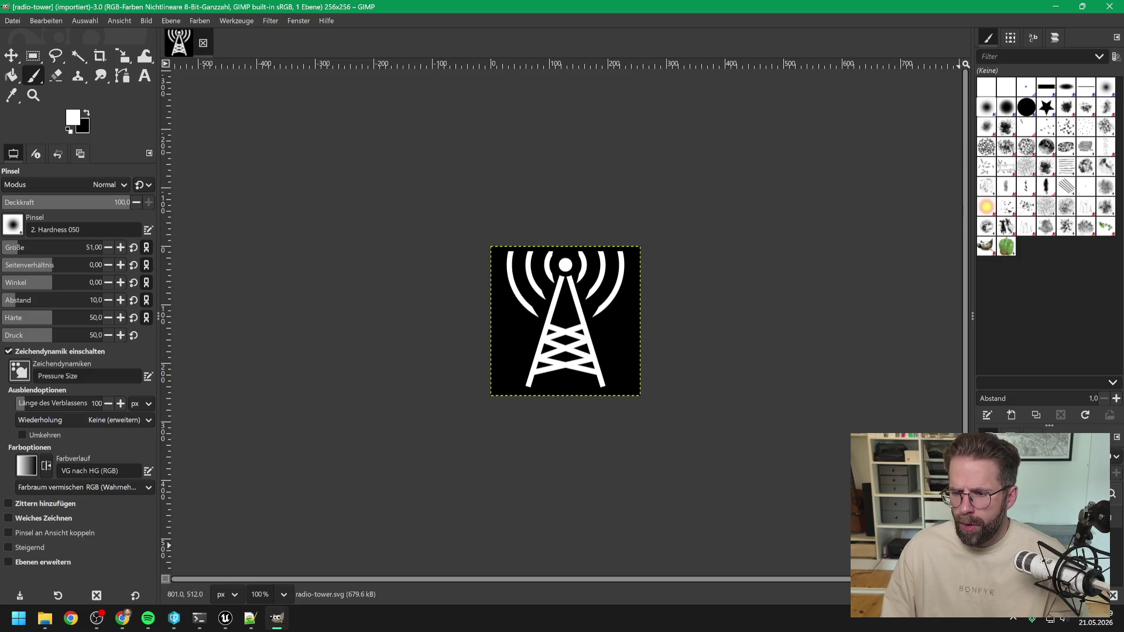
Undo the stray stroke and place the Game-icons.net radio tower page over GIMP
left_click(531, 295)
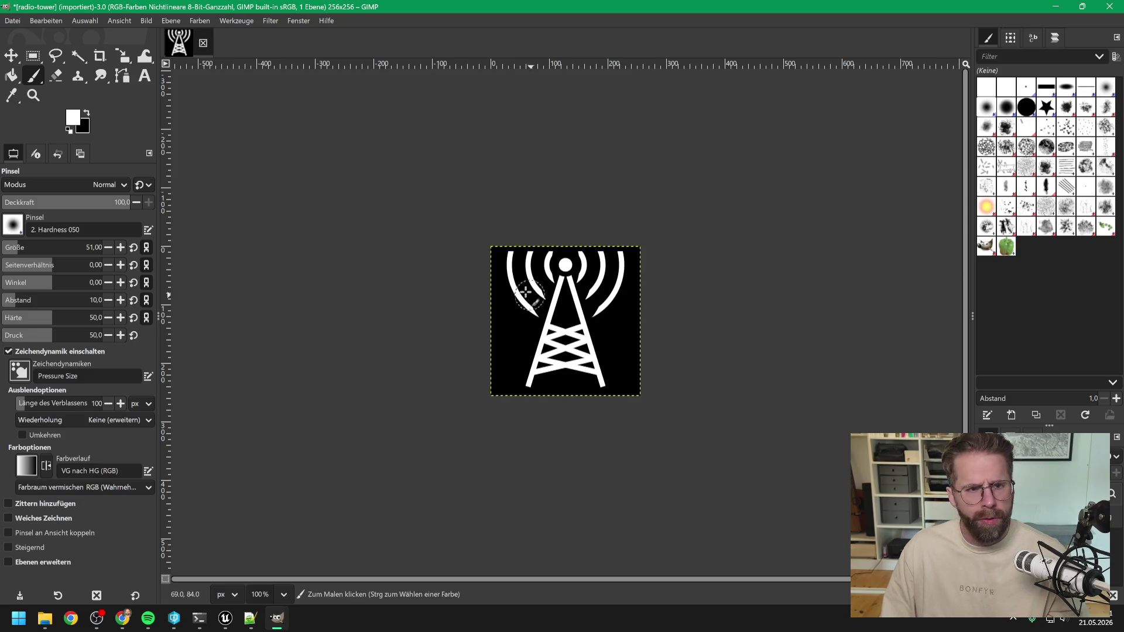
key("alt+Tab")
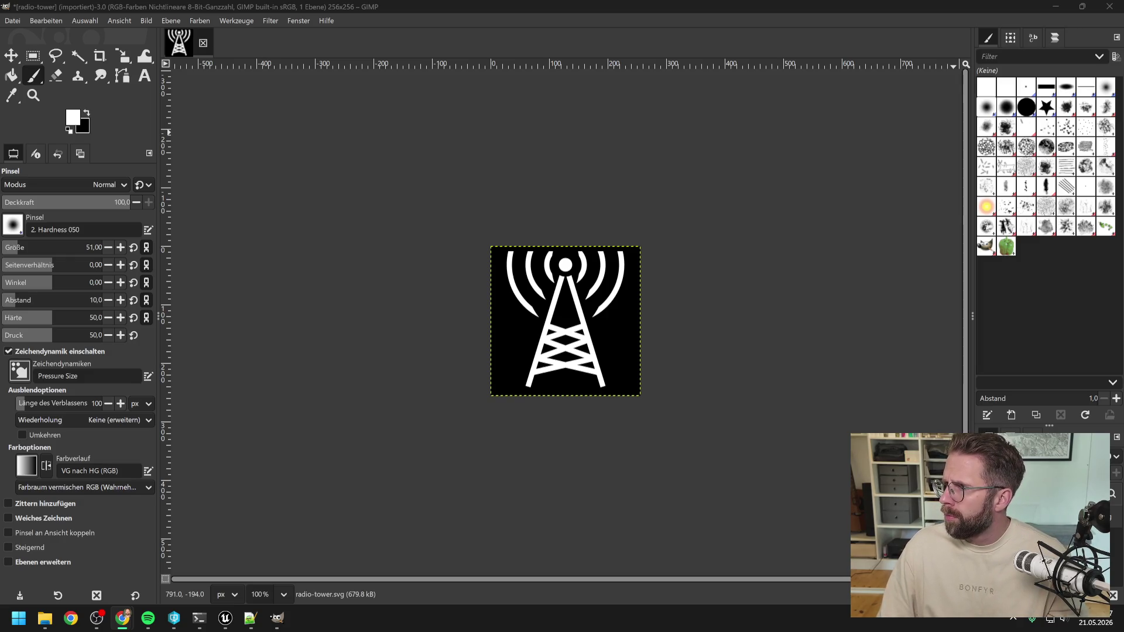
mouse_move(1123, 53)
left_mouse_down()
mouse_move(485, 53)
mouse_move(394, 30)
mouse_move(461, 117)
mouse_move(454, 110)
left_mouse_up()
Try a circle background shape for the radio tower icon, then return it to square
left_click(507, 264)
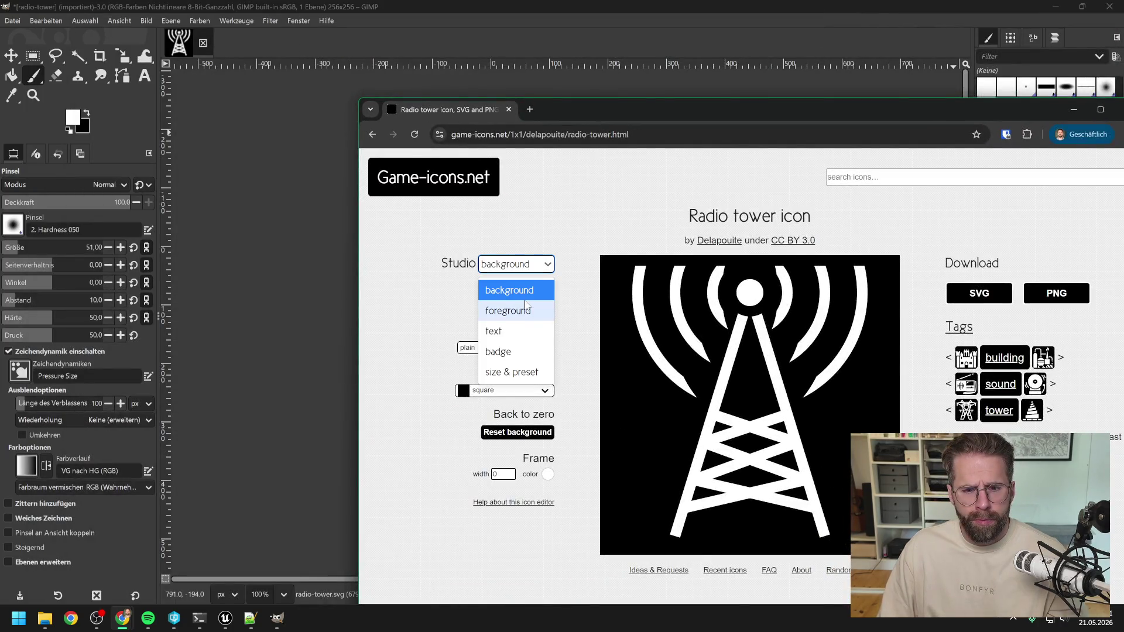
left_click_drag(641, 105, 524, 66)
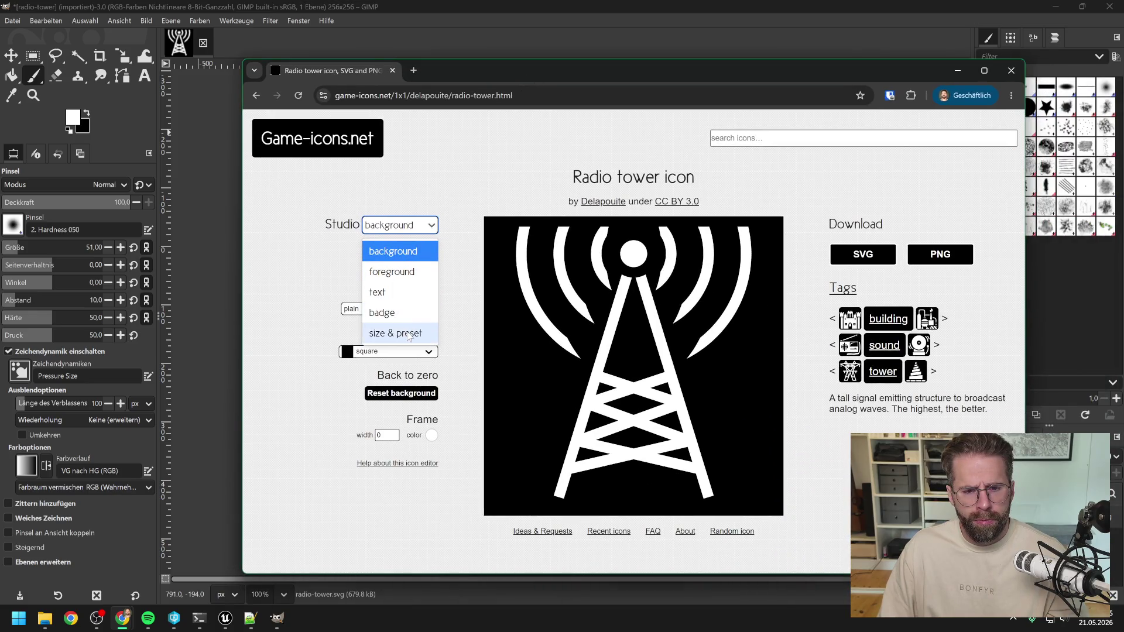
left_click(275, 275)
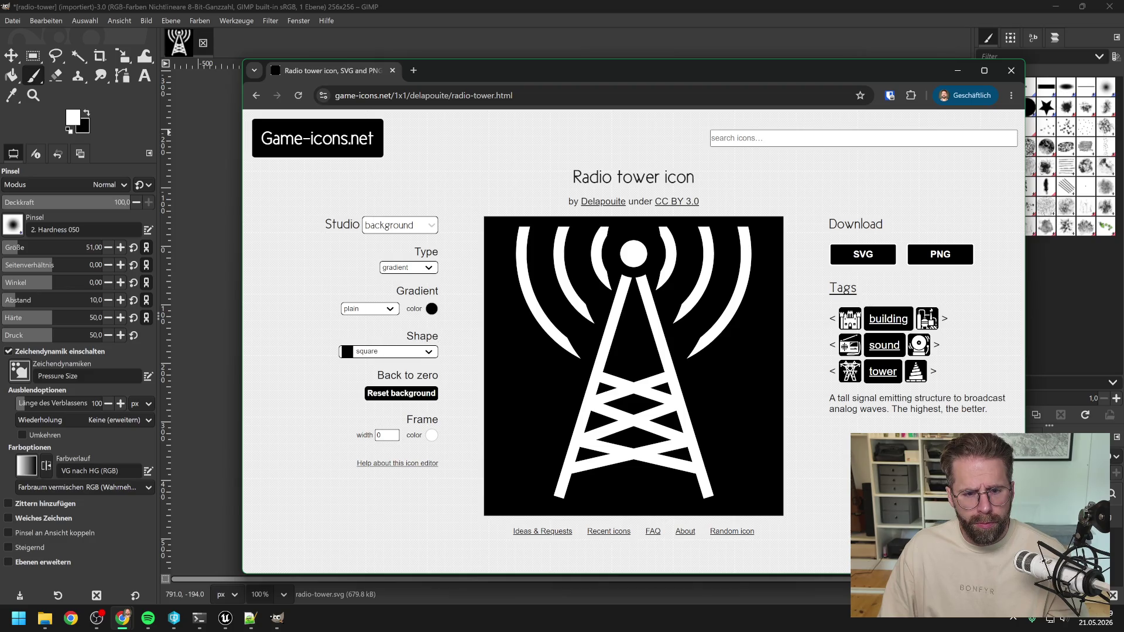
left_click(397, 356)
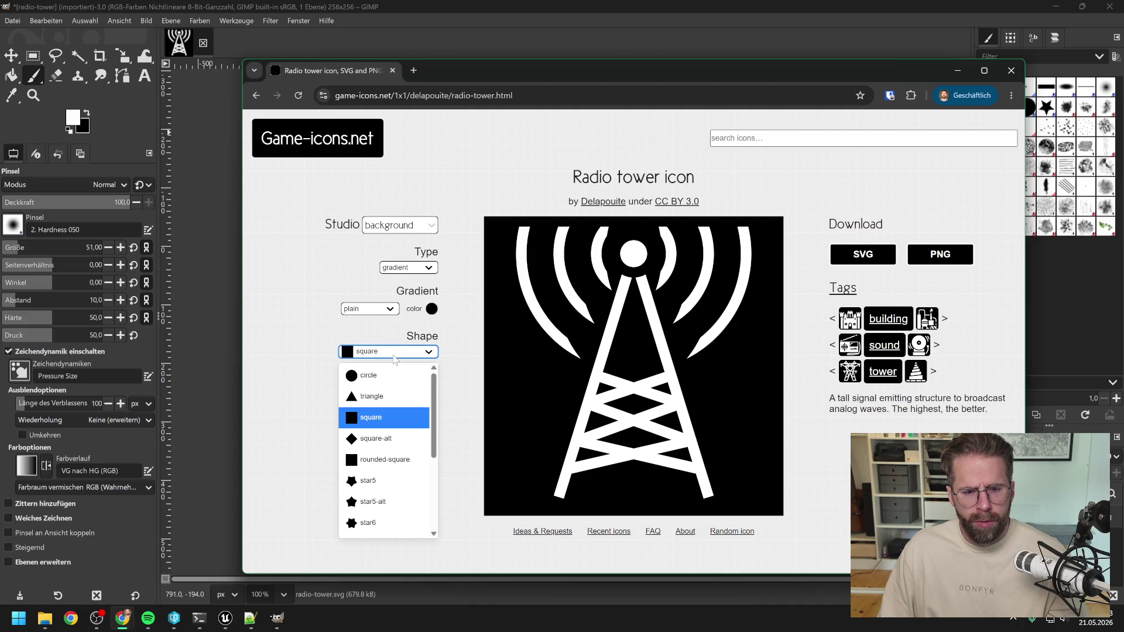
left_click(385, 374)
left_click(381, 359)
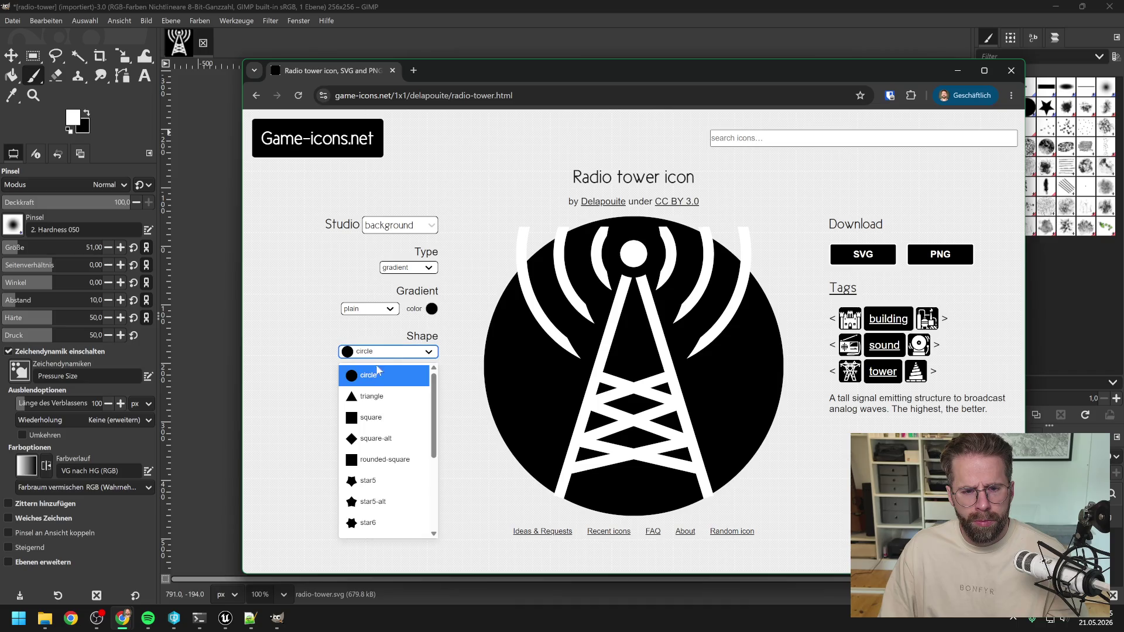
left_click(380, 417)
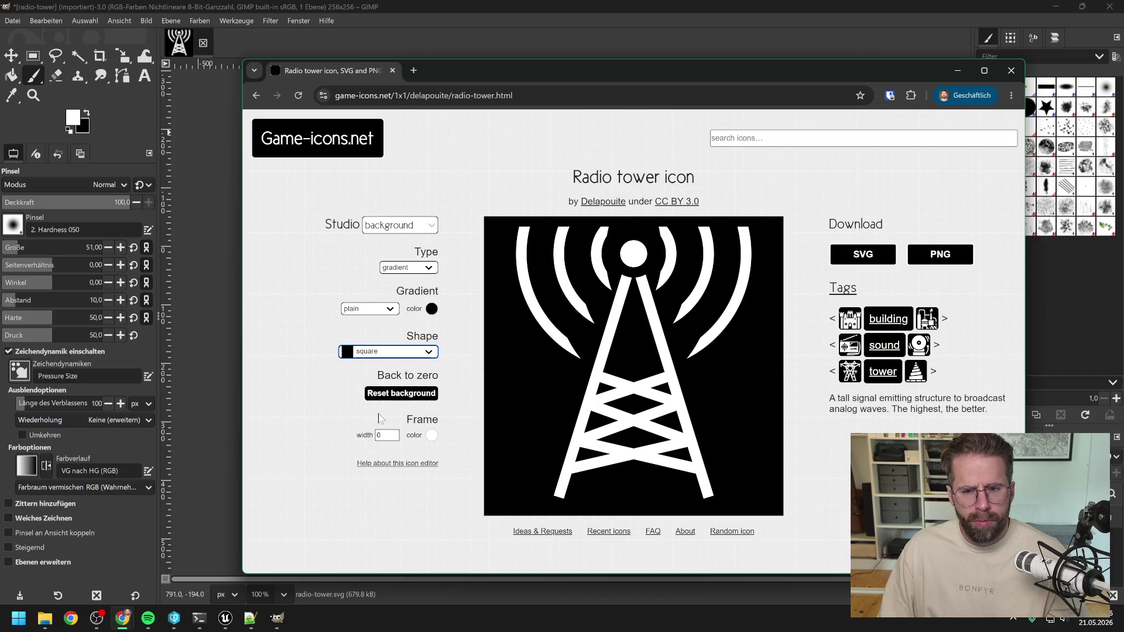
Set the background gradient to plain and type to none, then download radio-tower.svg
left_click(375, 310)
left_click(370, 350)
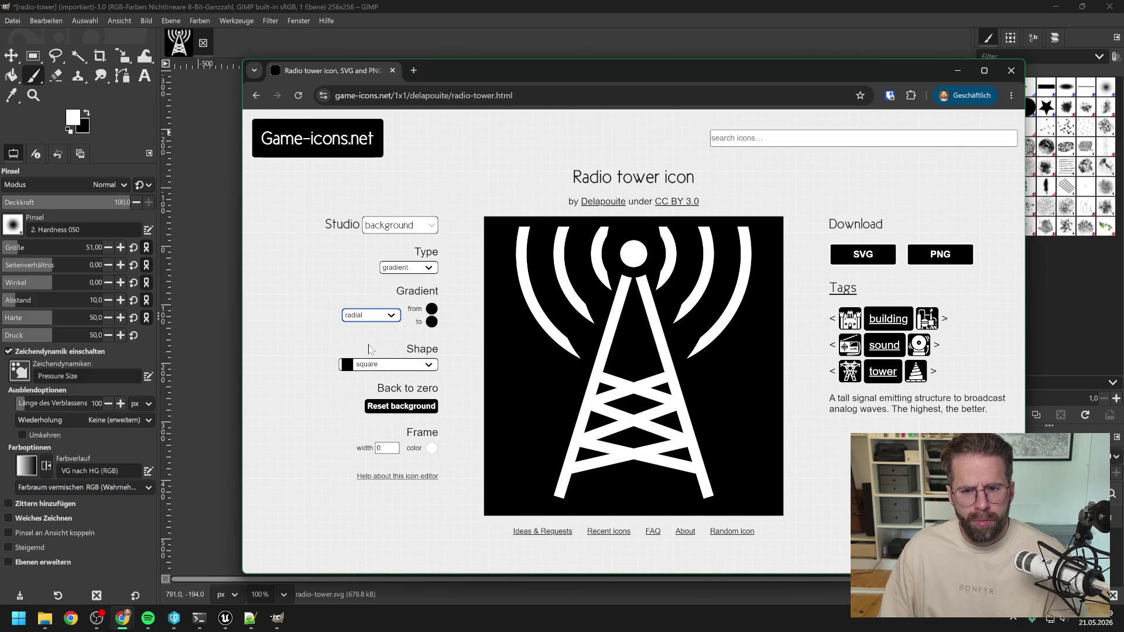
left_click(370, 318)
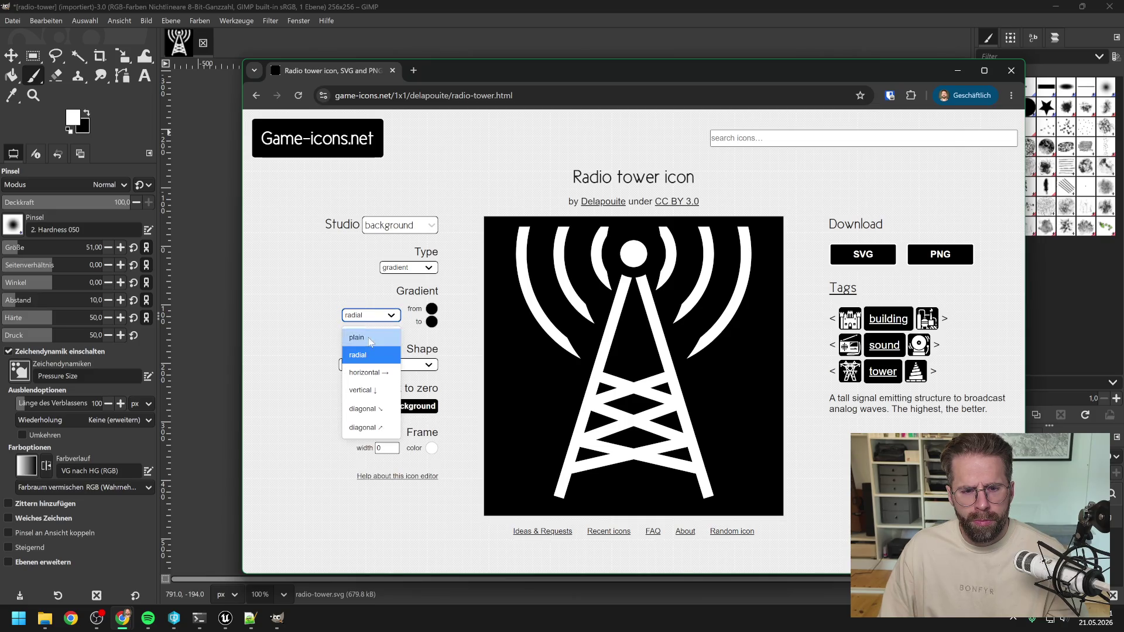
left_click(369, 338)
left_click(412, 269)
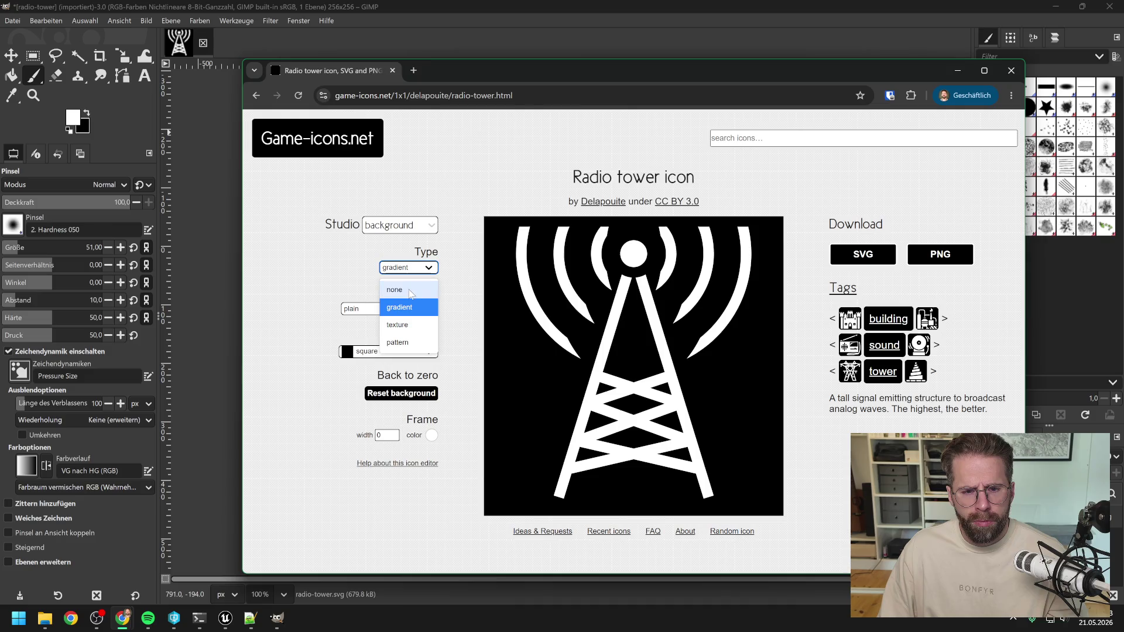
left_click(395, 289)
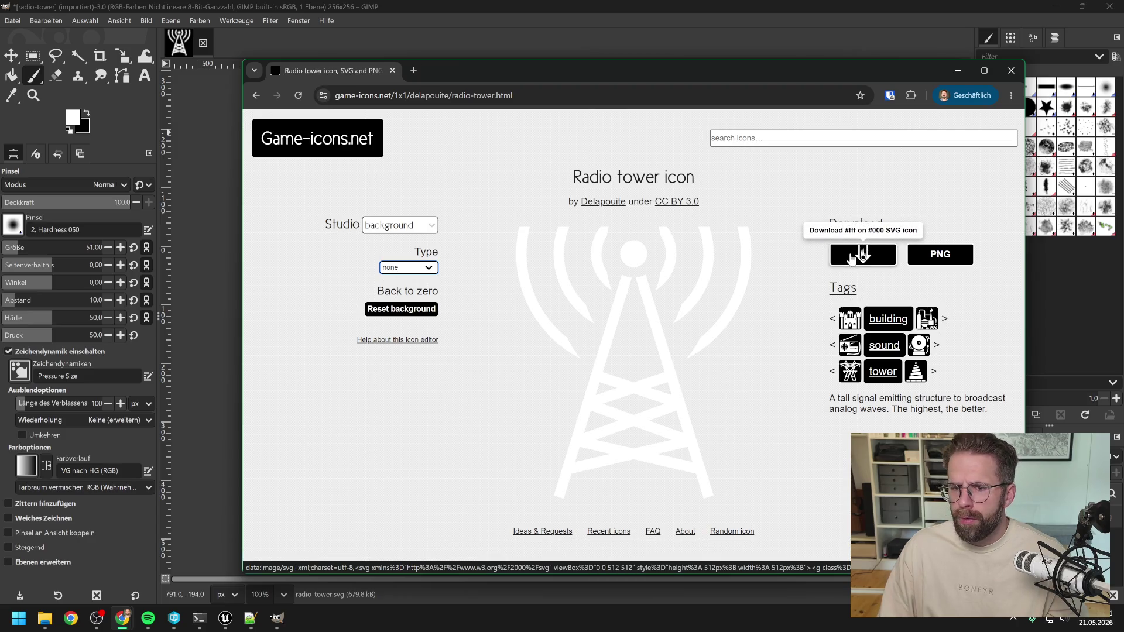
left_click(852, 257)
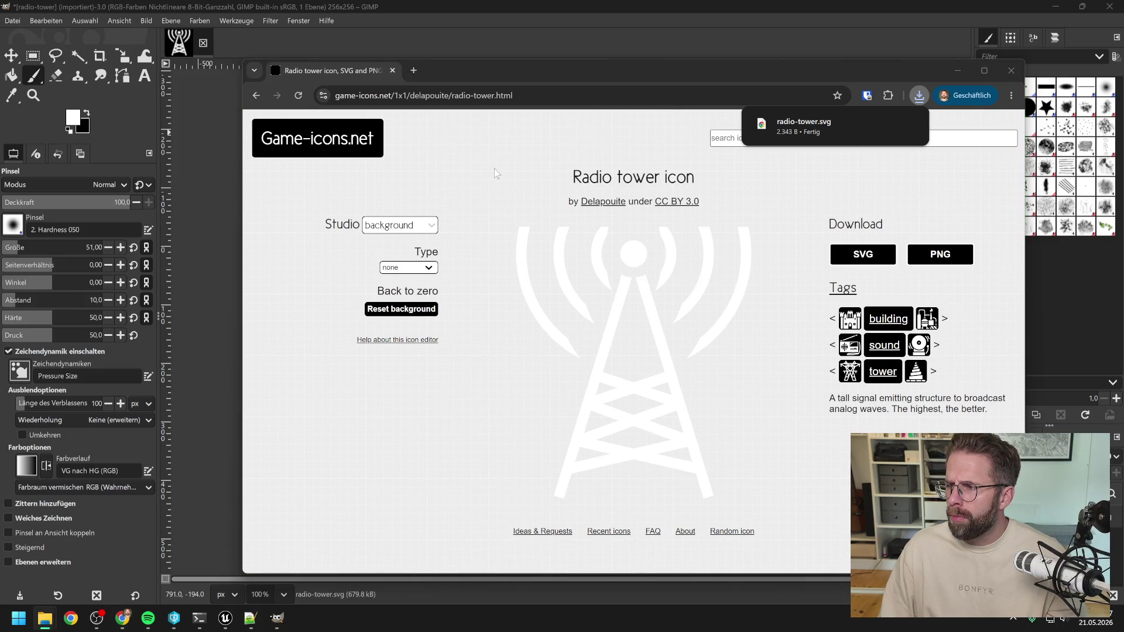
Find and download the Bulldozer and Viking church icons as SVGs
left_click(779, 139)
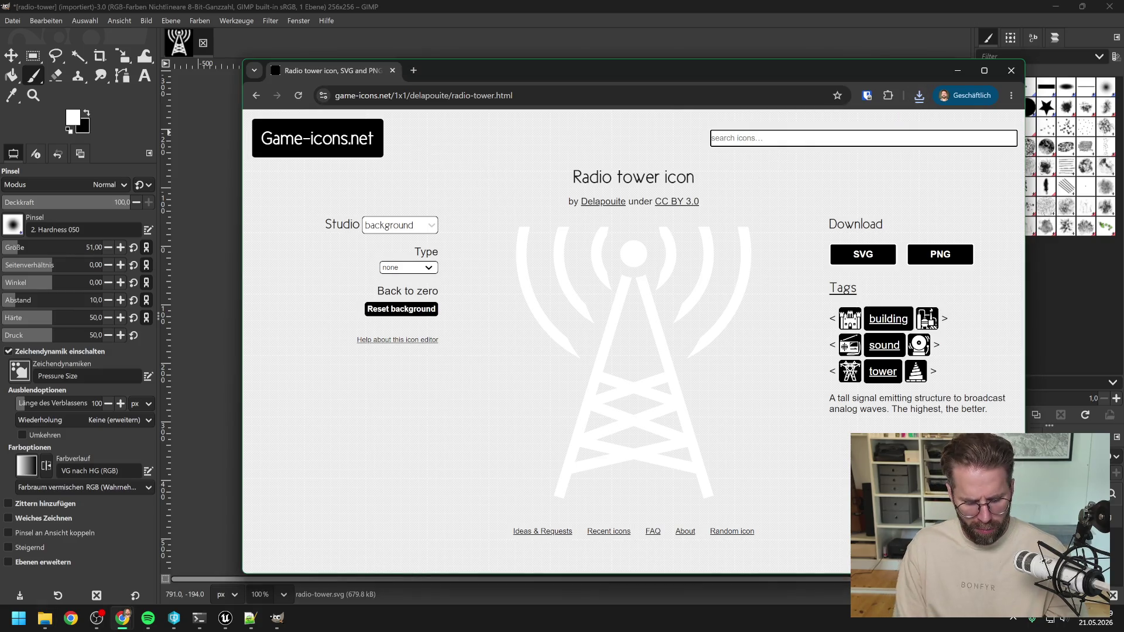
type("bulldoz")
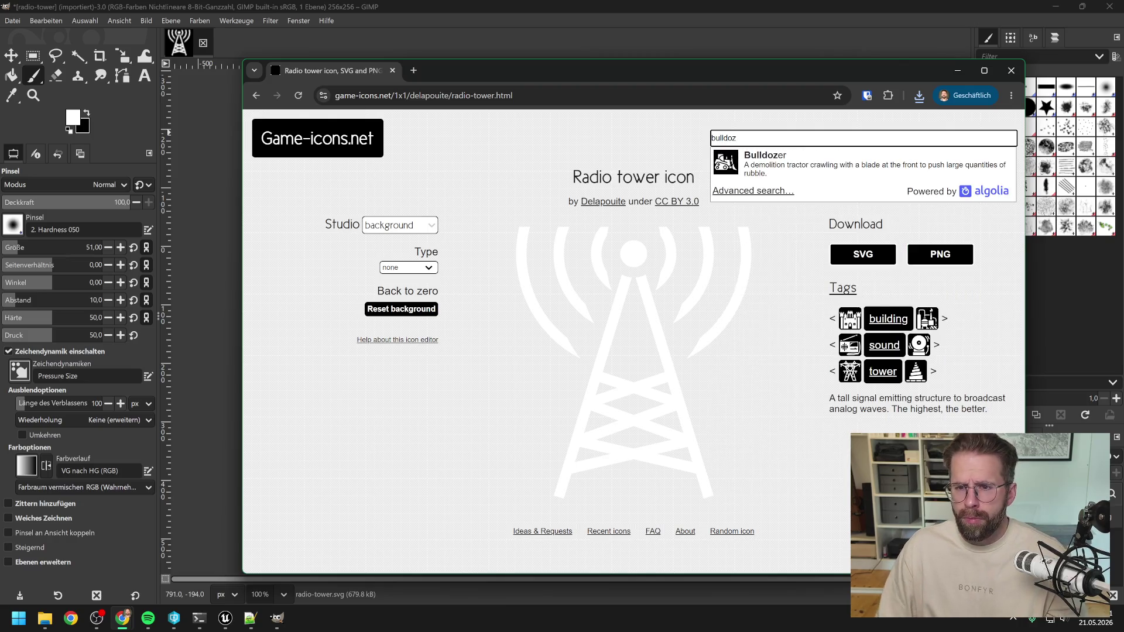
left_click(758, 159)
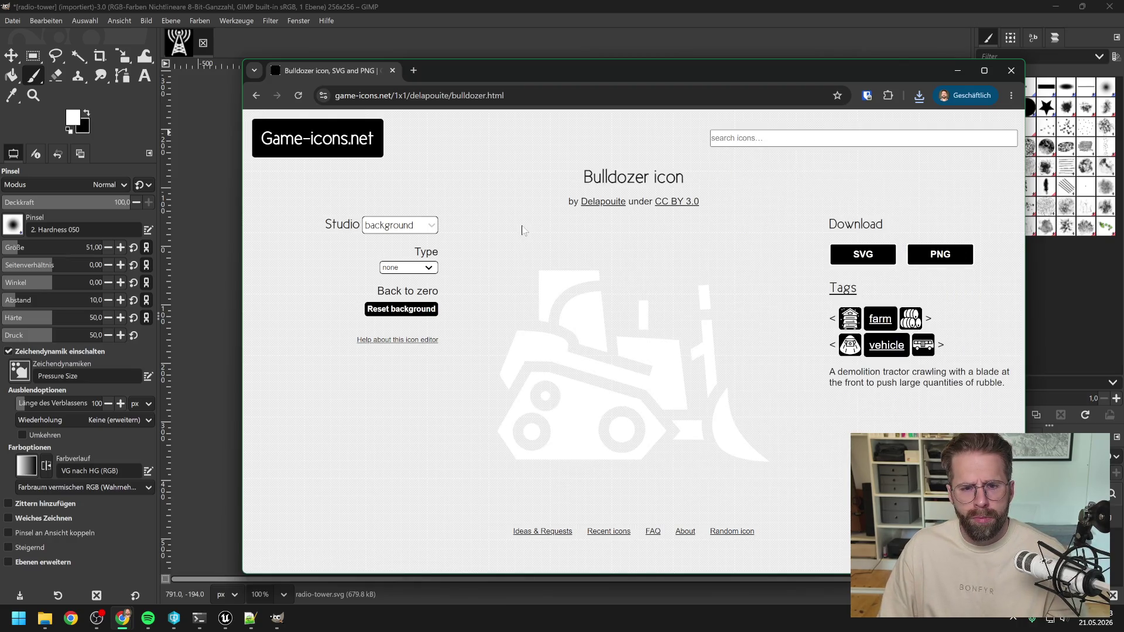
left_click(862, 254)
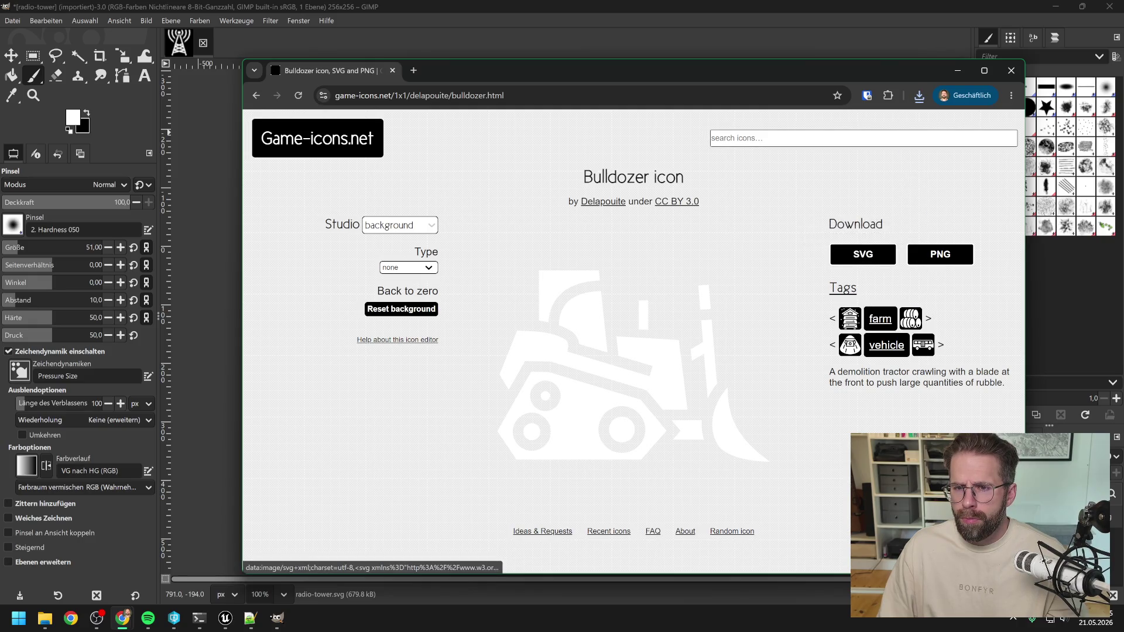
left_click(712, 138)
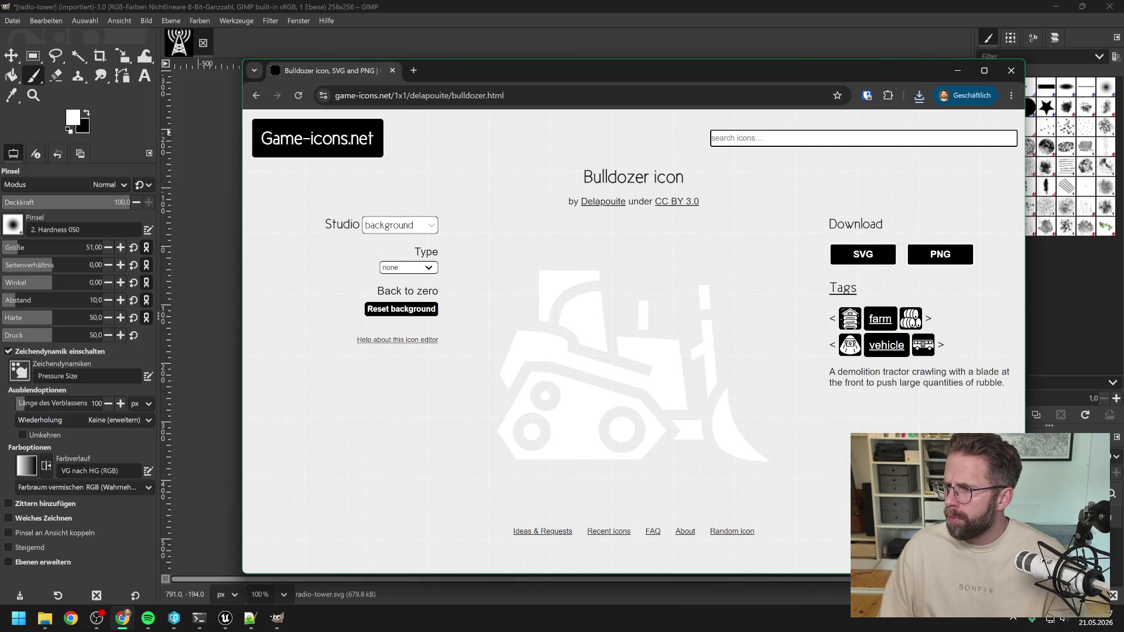
type("viking chu")
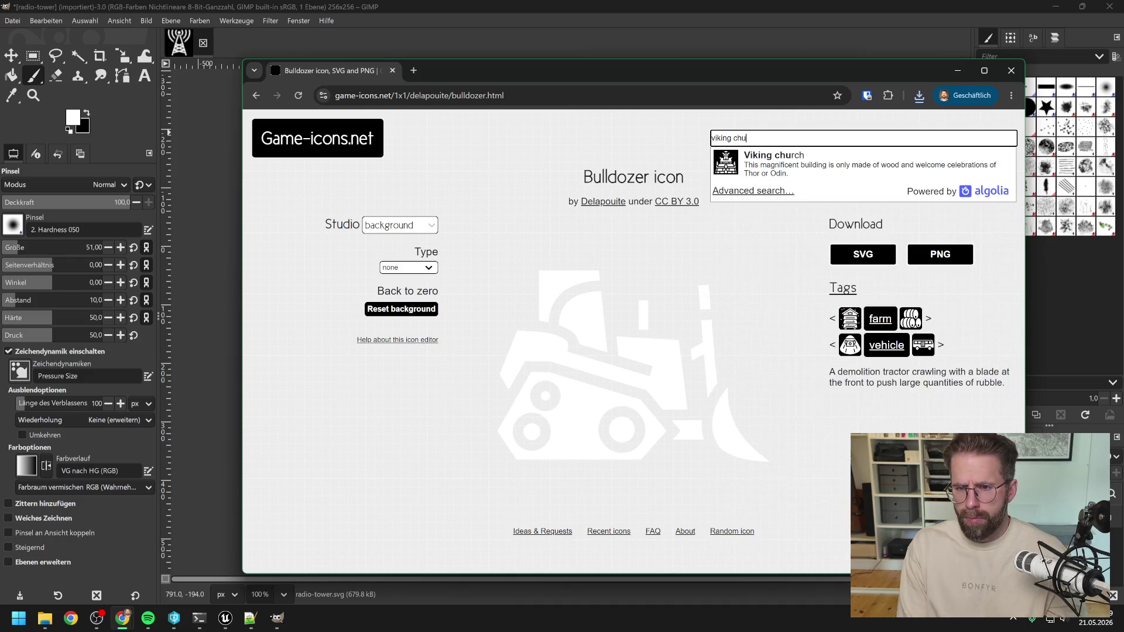
left_click(784, 164)
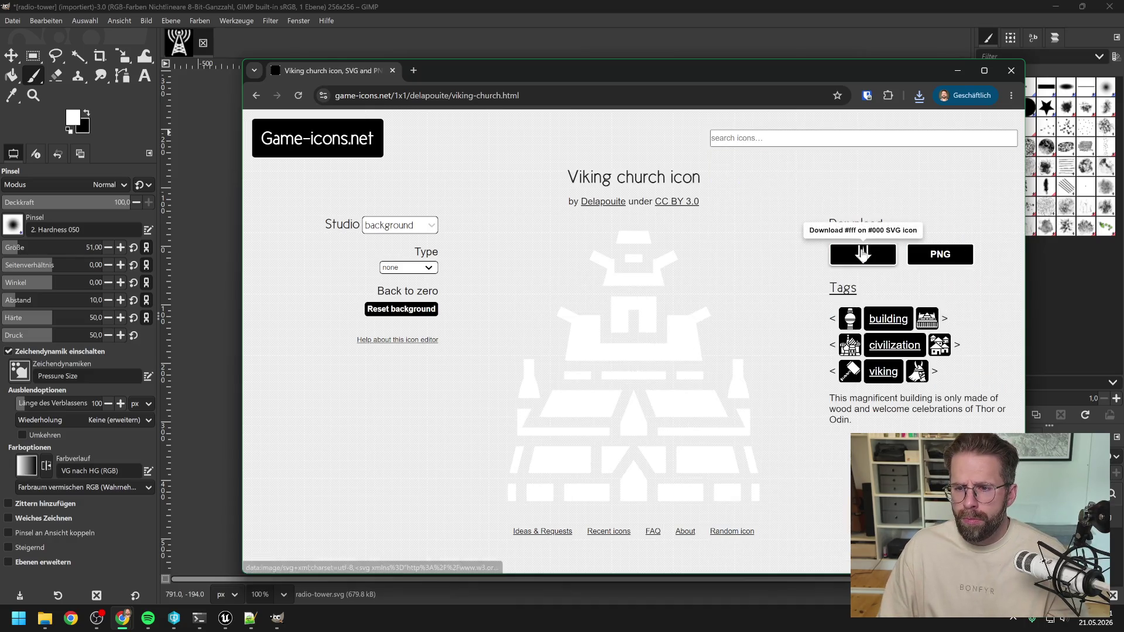
left_click(862, 254)
Download the Spanner icon as SVG and minimize the browser
left_click(712, 138)
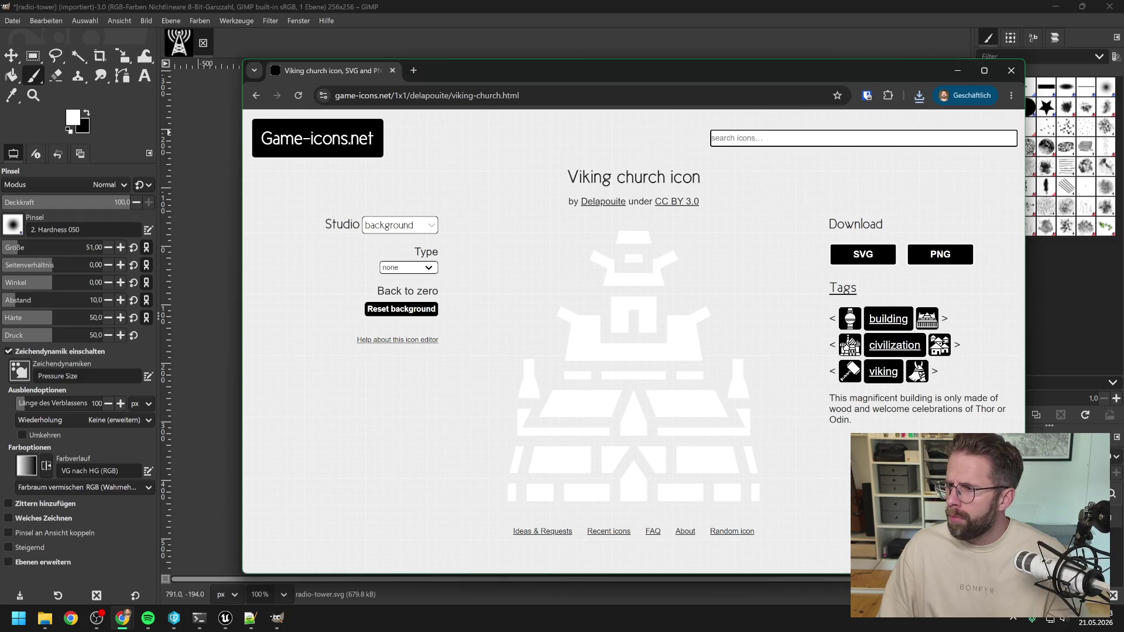
type("spanner")
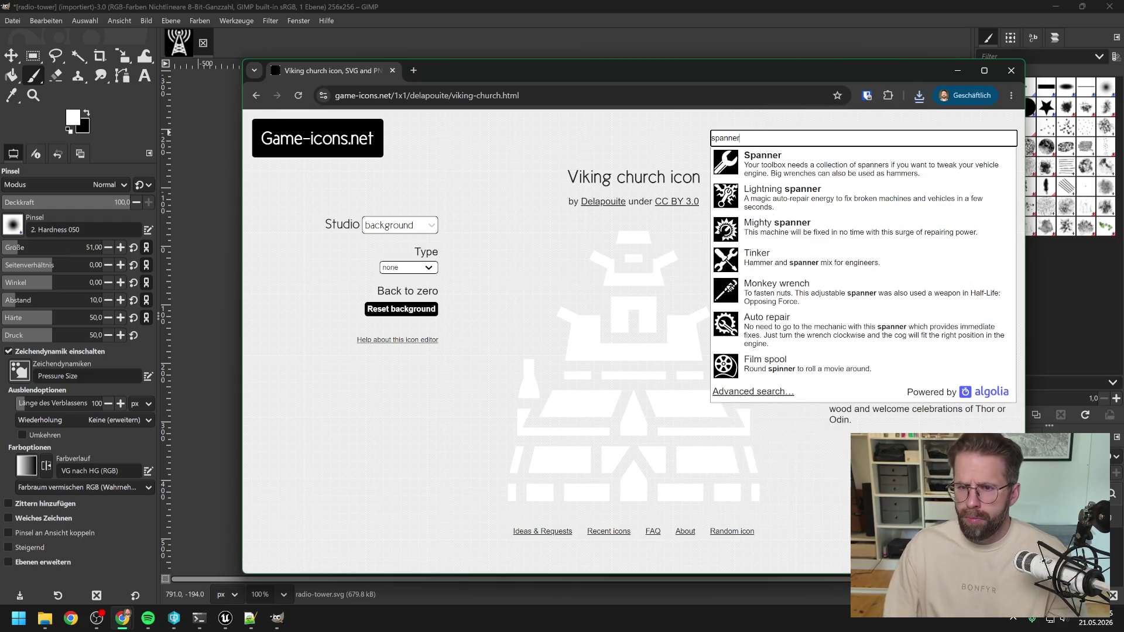
left_click(763, 163)
left_click(862, 254)
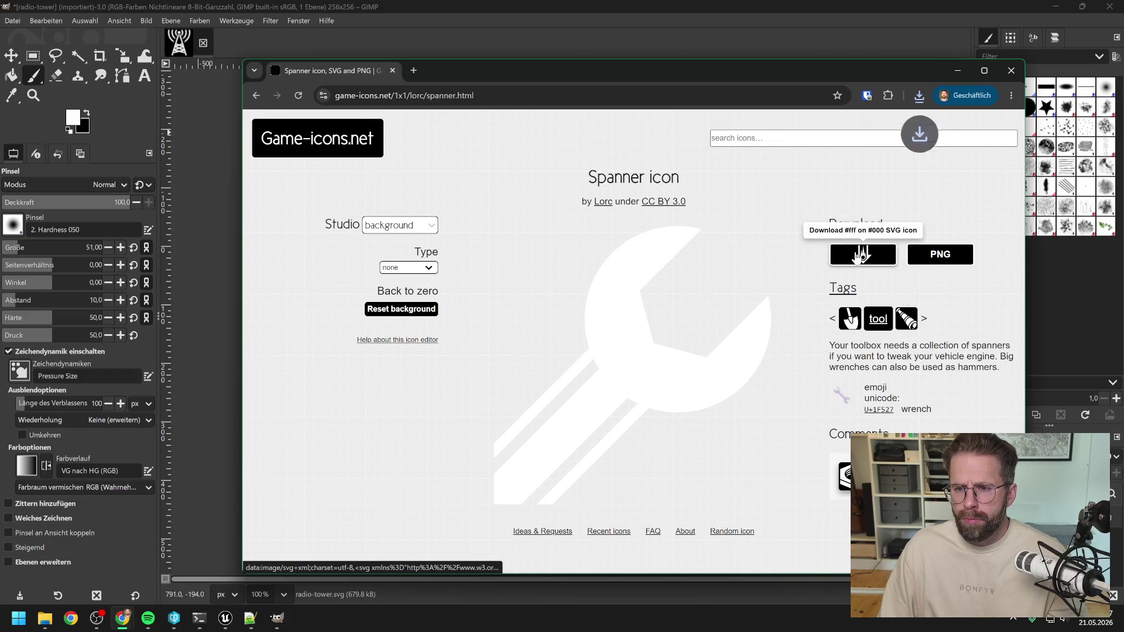
left_click(958, 70)
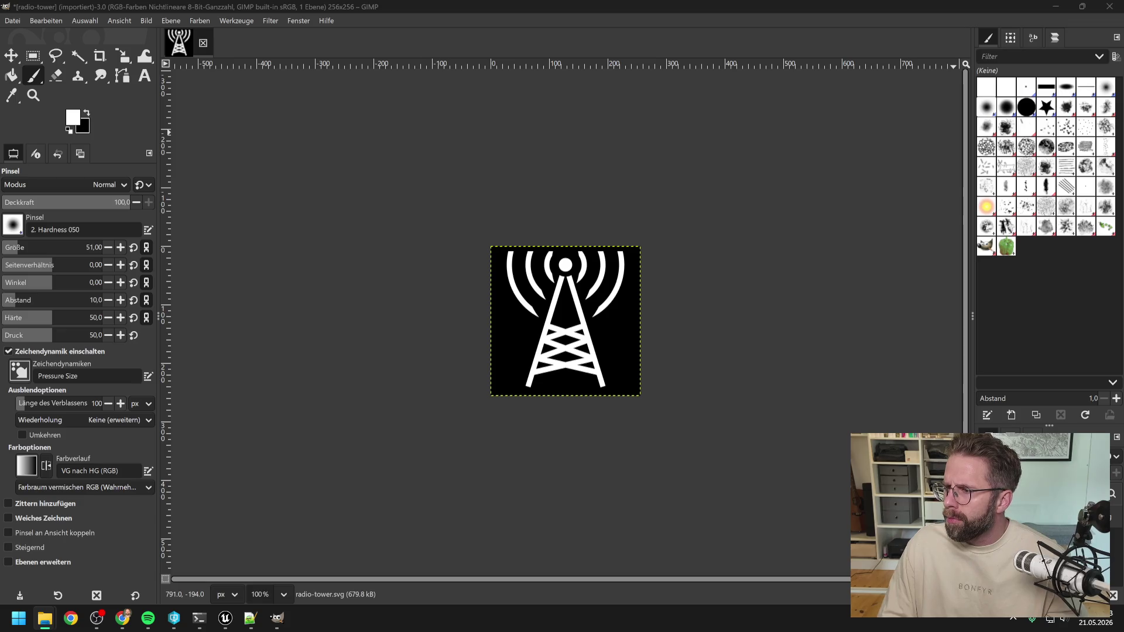
Quit GIMP, discarding the unsaved changes to the radio-tower image
left_click(1110, 6)
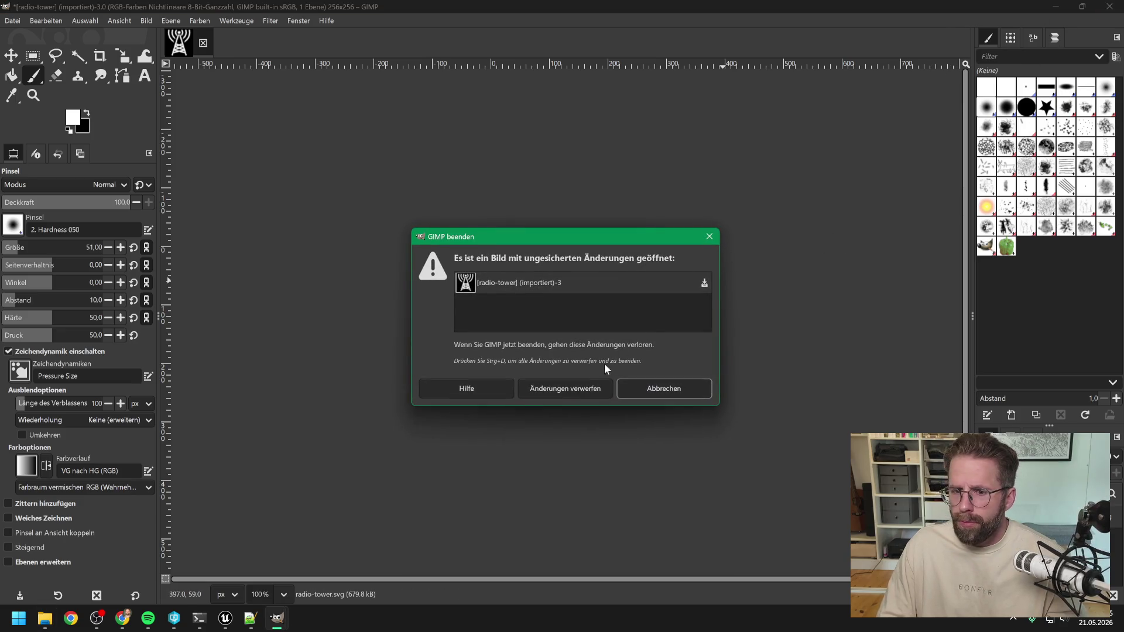
left_click(585, 389)
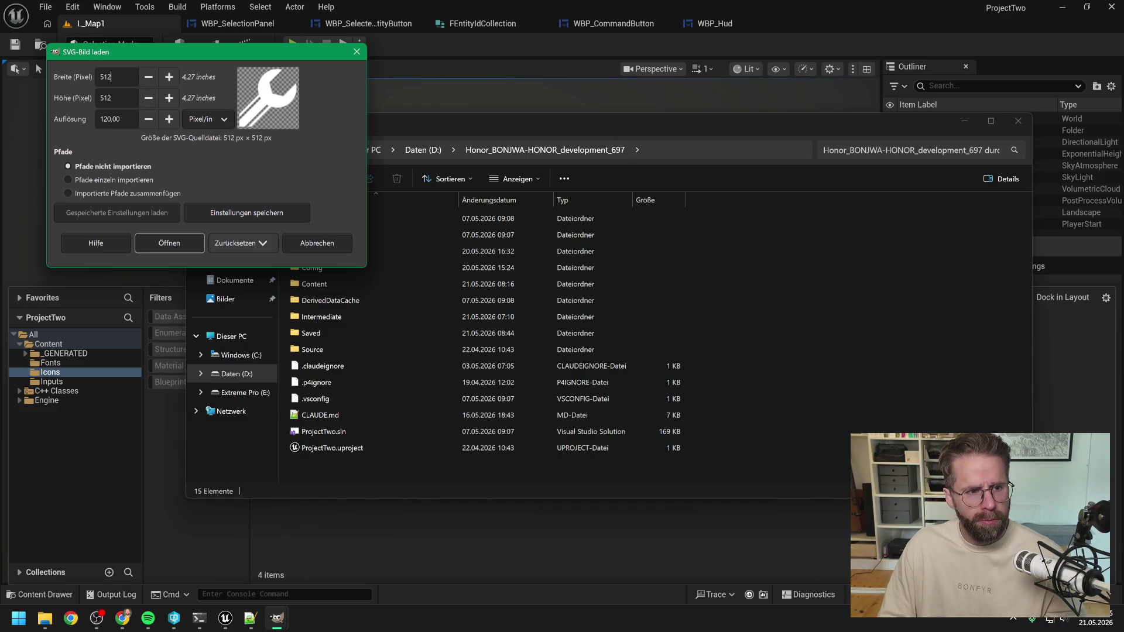
Open the spanner and bulldozer SVGs at 256 pixels wide
key("ctrl+a")
type("256")
key("Tab")
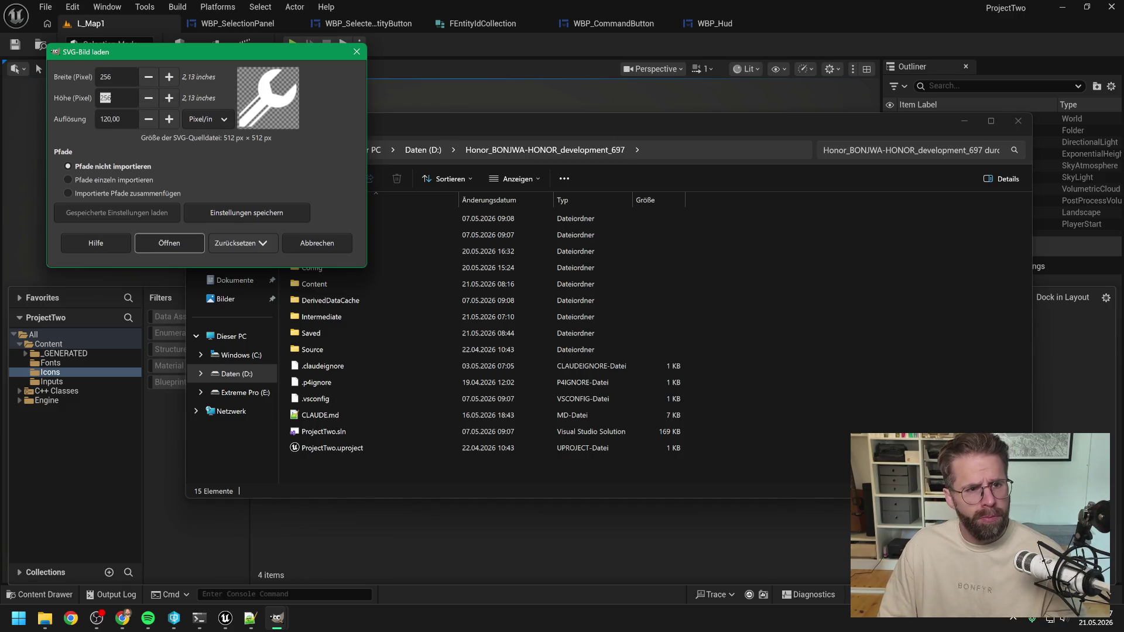
left_click(147, 243)
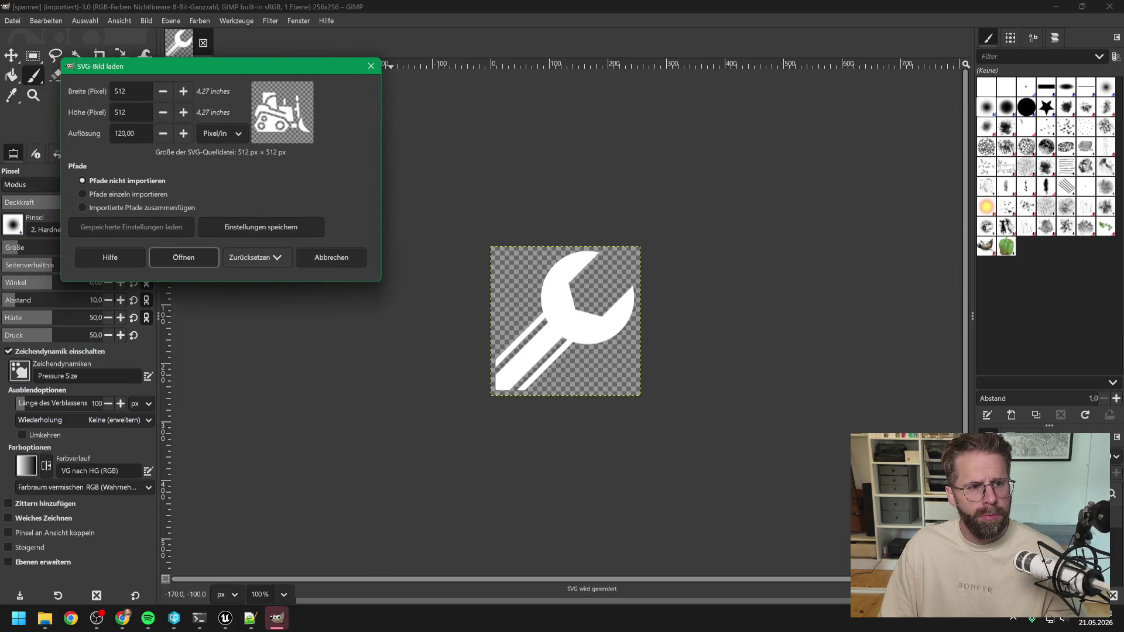
key("ctrl+a")
type("256")
key("Tab")
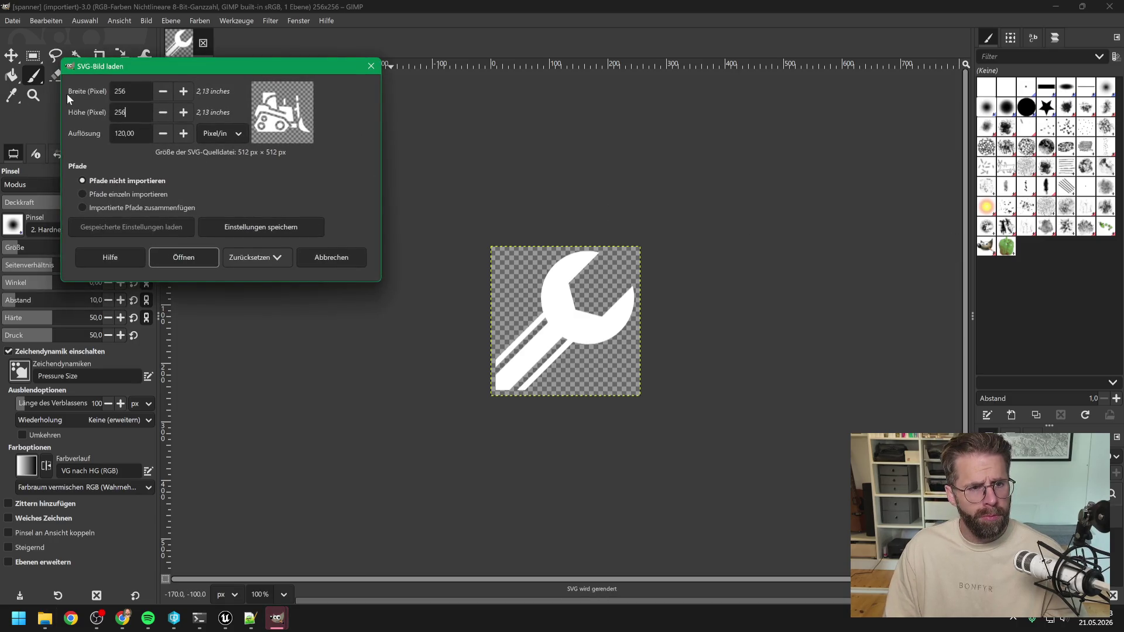
left_click(194, 259)
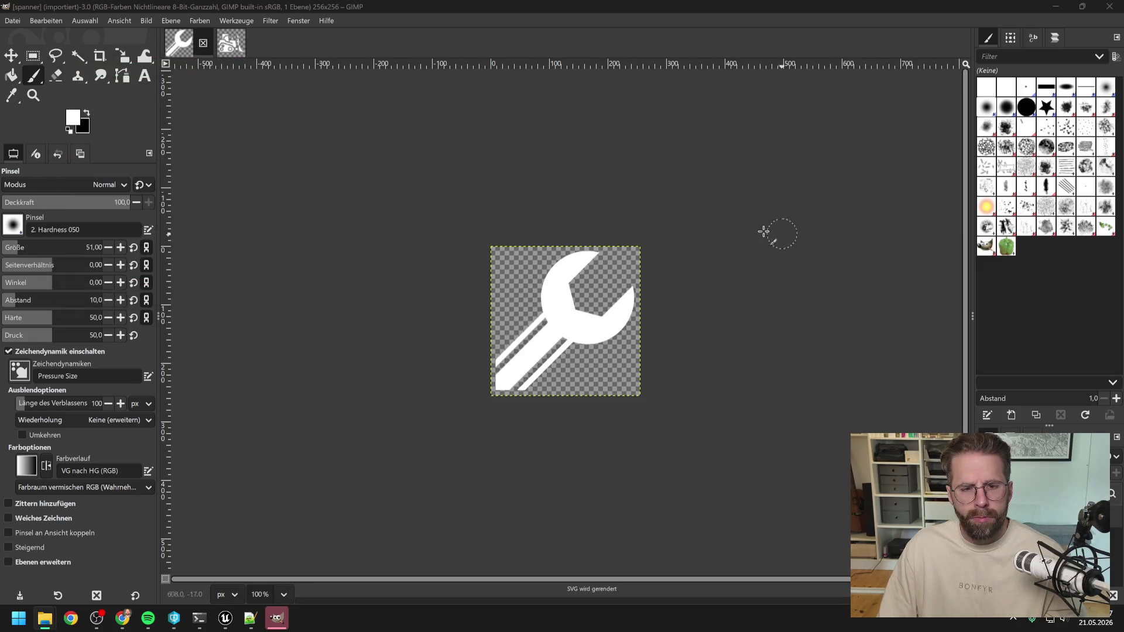
Open the radio tower and viking church SVGs at 256 pixels wide
type("256")
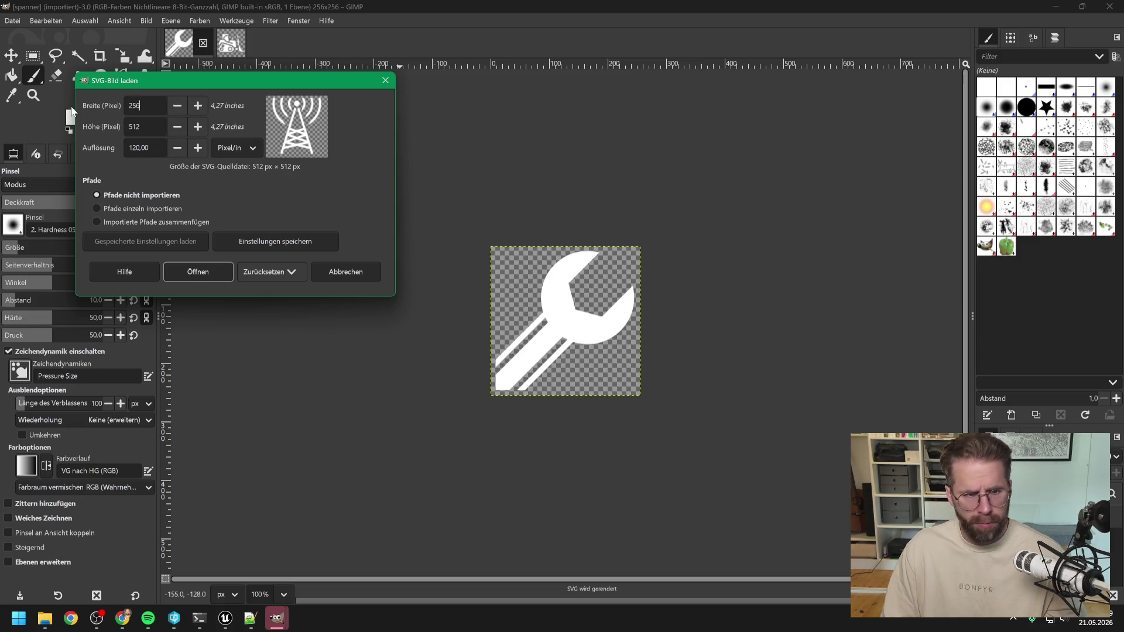
key("Tab")
left_click(193, 272)
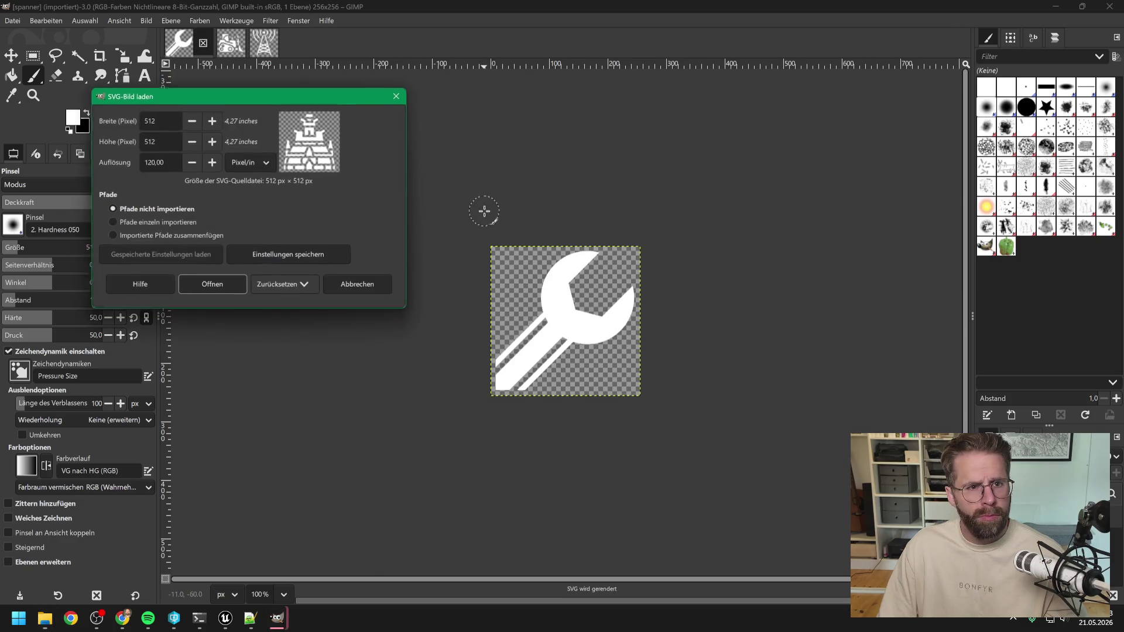
key("ctrl+a")
type("256")
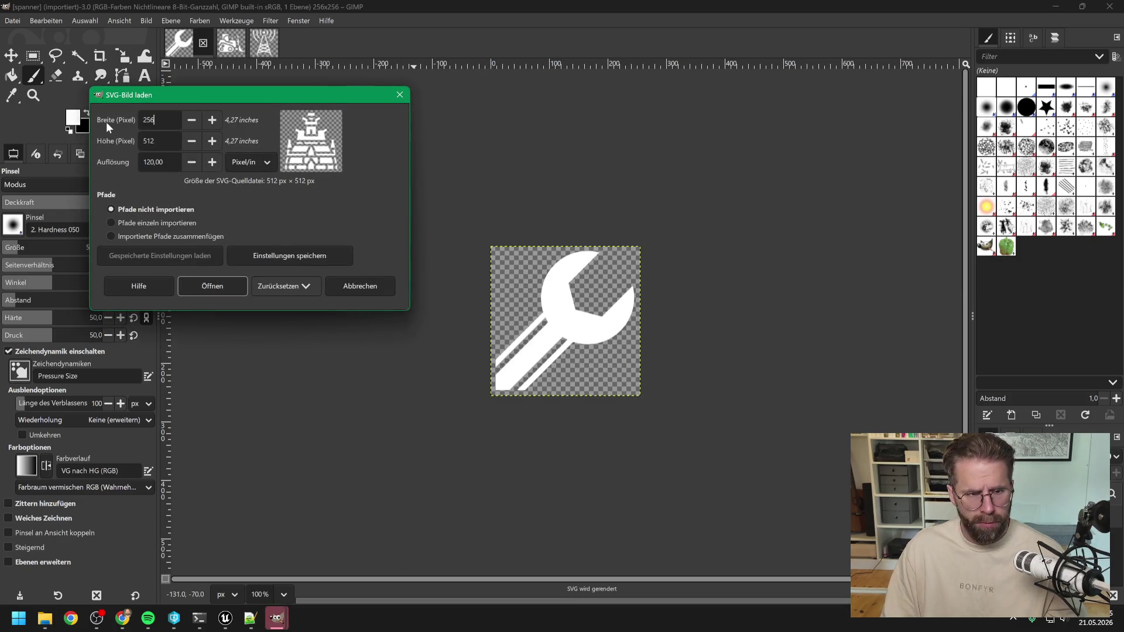
key("Tab")
left_click(223, 282)
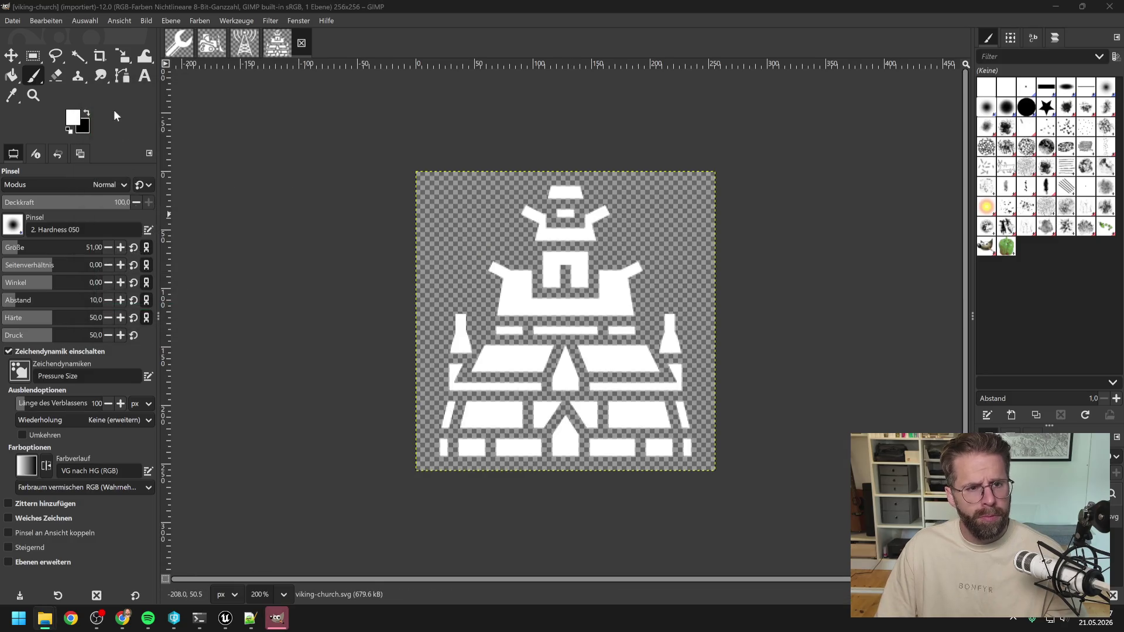
Export viking-church as a PNG and close the image
left_click(14, 22)
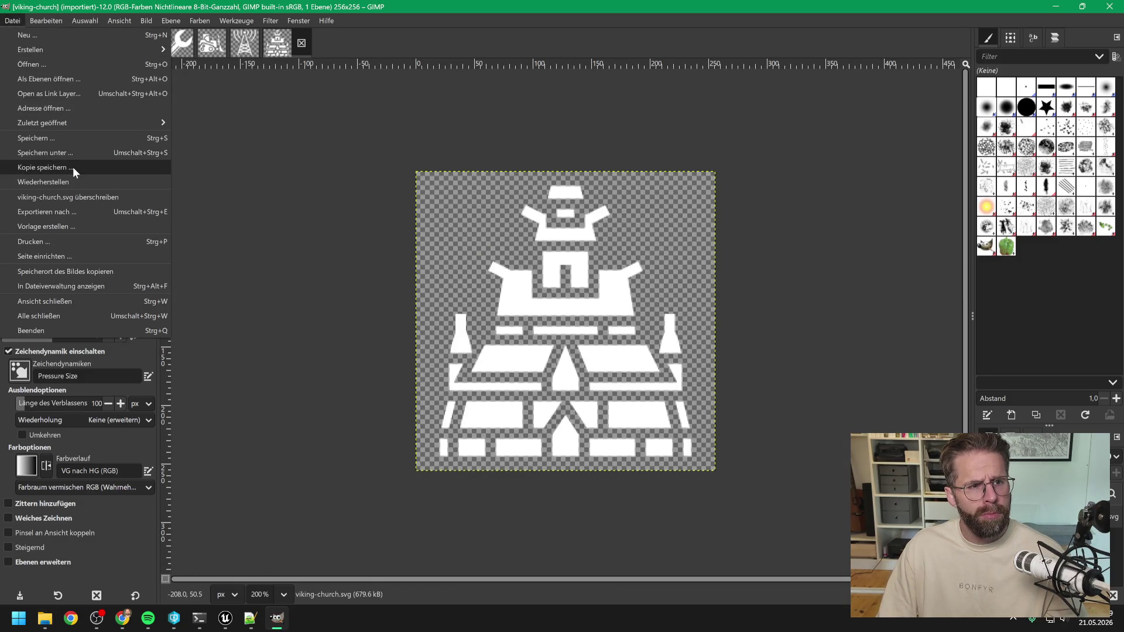
left_click(62, 216)
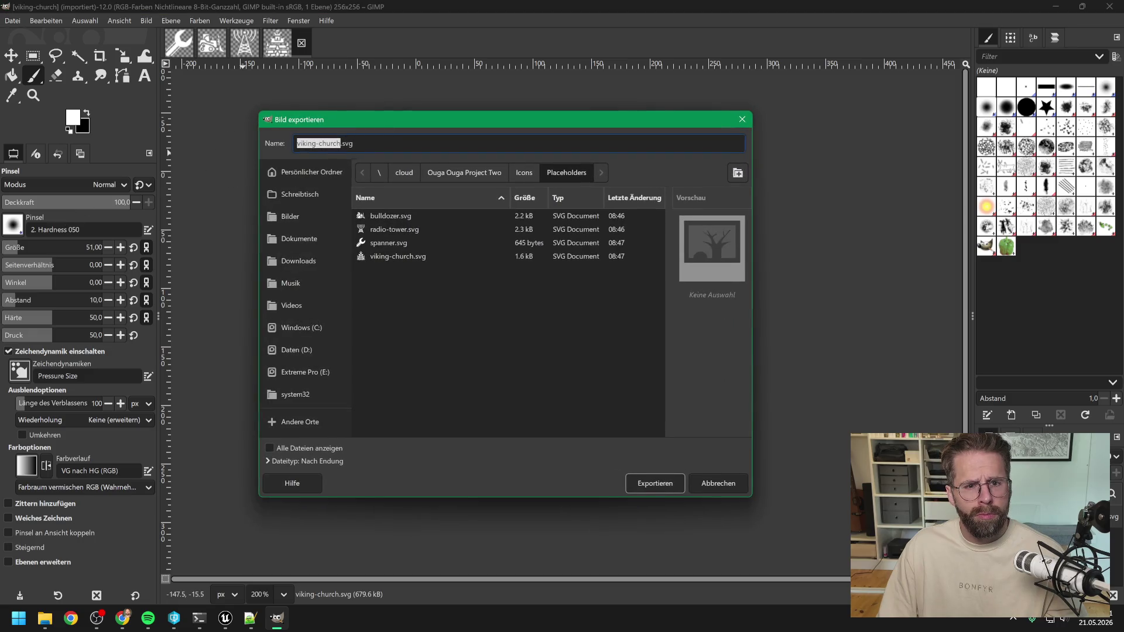
key("End")
key("BackSpace")
key("BackSpace")
key("BackSpace")
type("s")
key("BackSpace")
type("png")
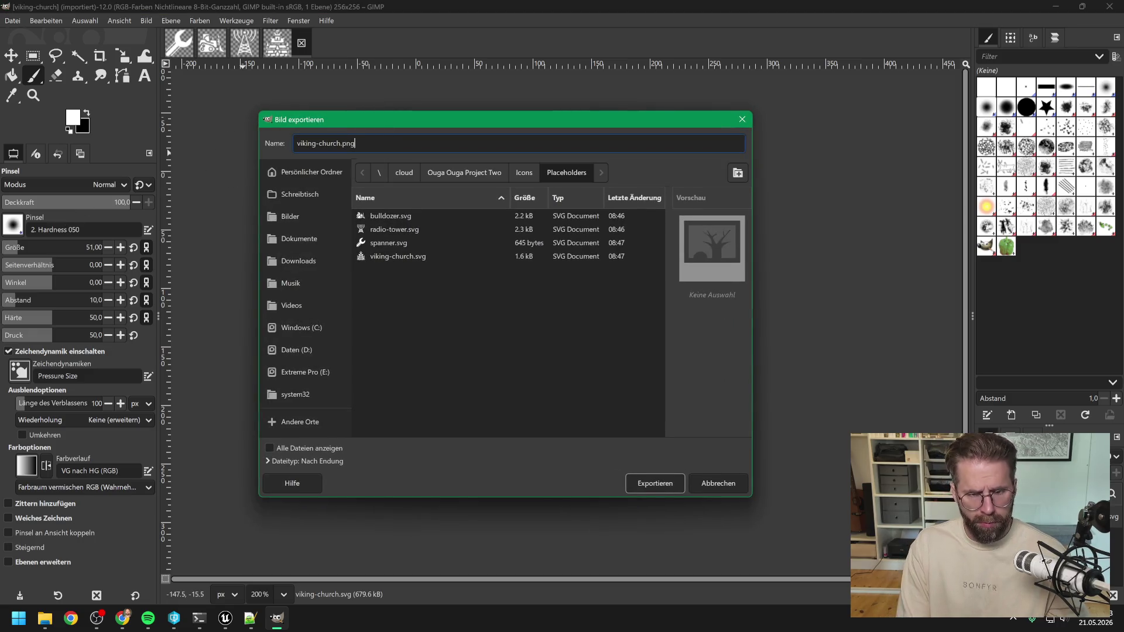
left_click(653, 479)
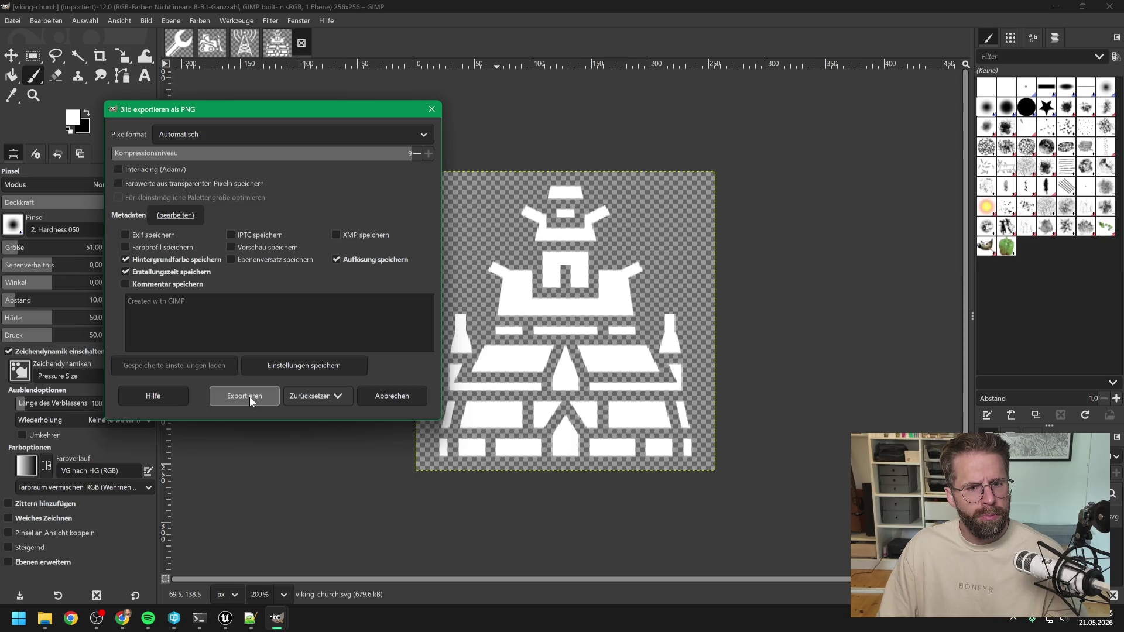
left_click(250, 396)
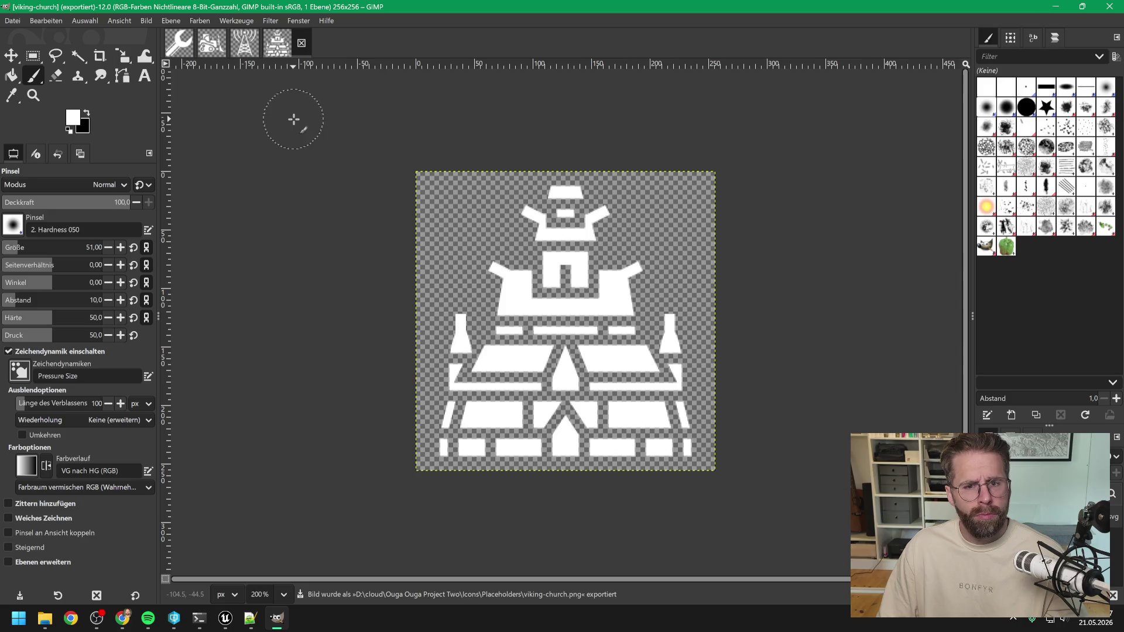
left_click(302, 44)
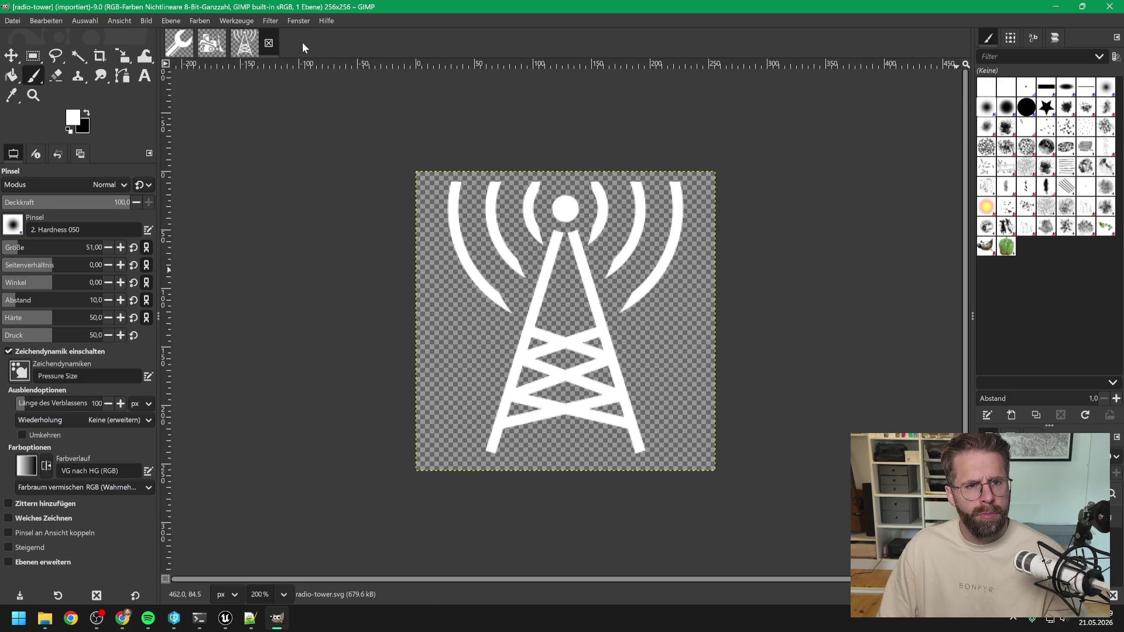
Export radio-tower as a PNG and close the image
left_click(12, 21)
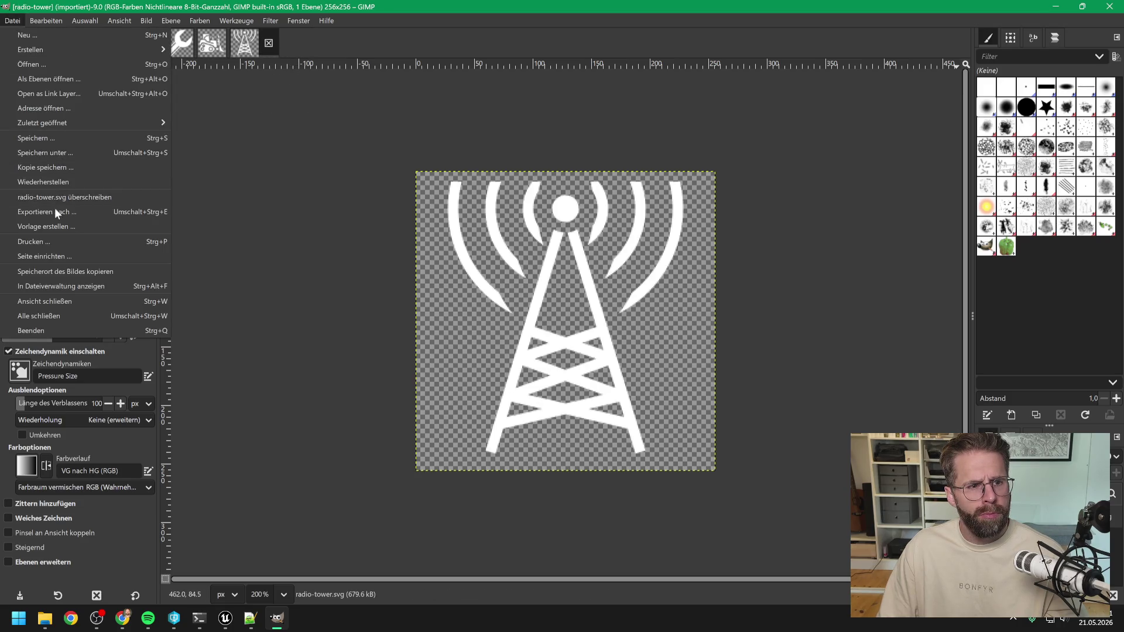
left_click(55, 210)
key("End")
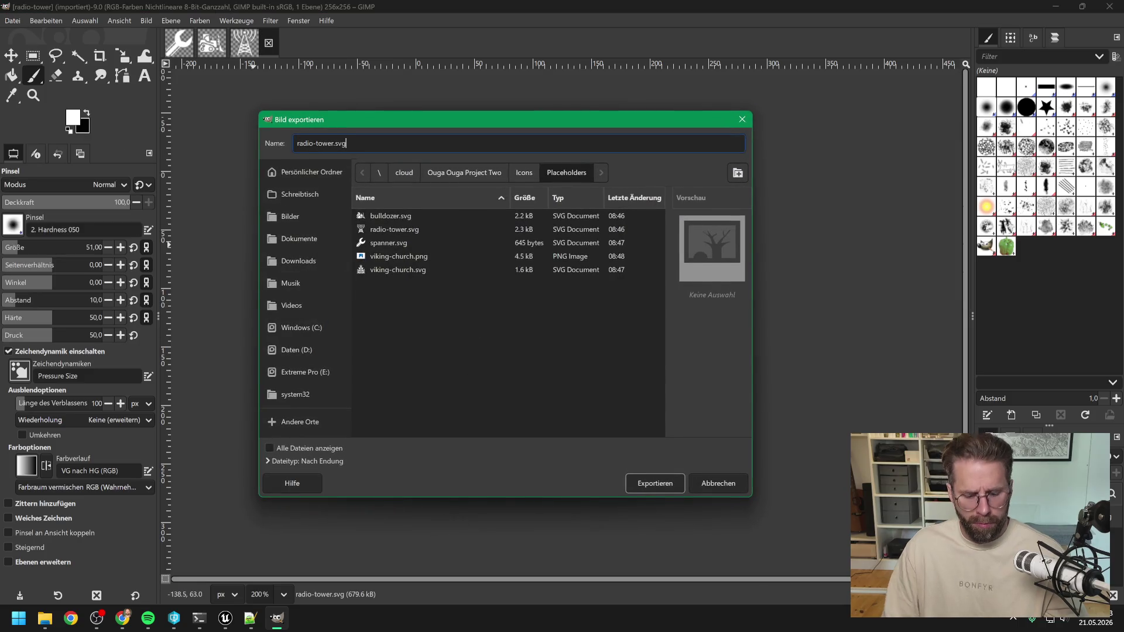
key("BackSpace")
key("BackSpace")
key("BackSpace")
type("png")
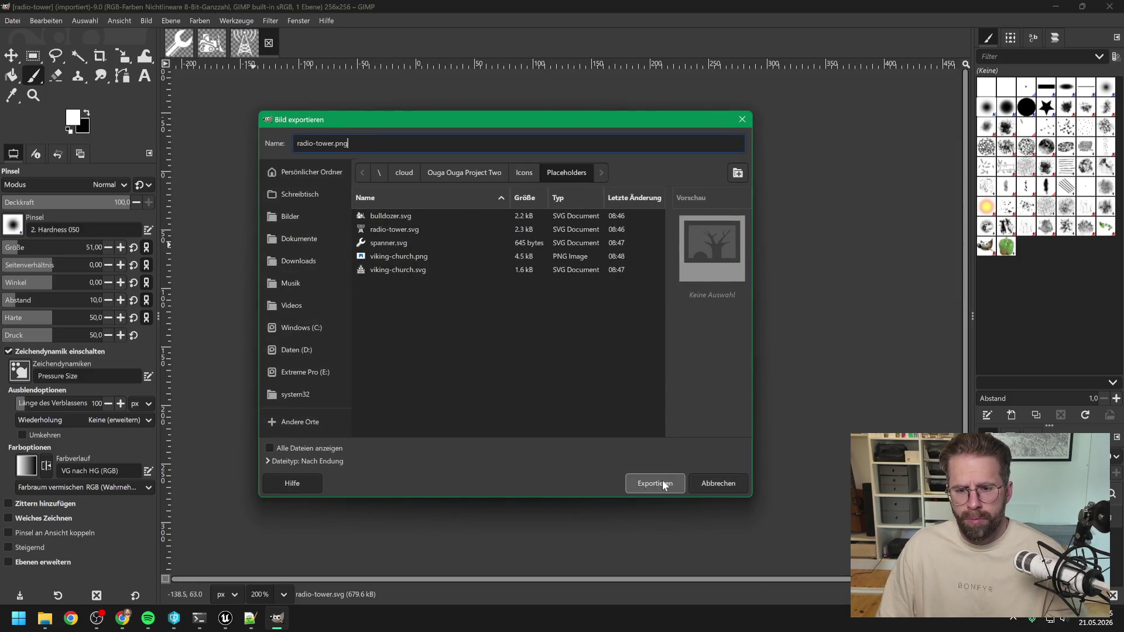
left_click(662, 481)
left_click(259, 410)
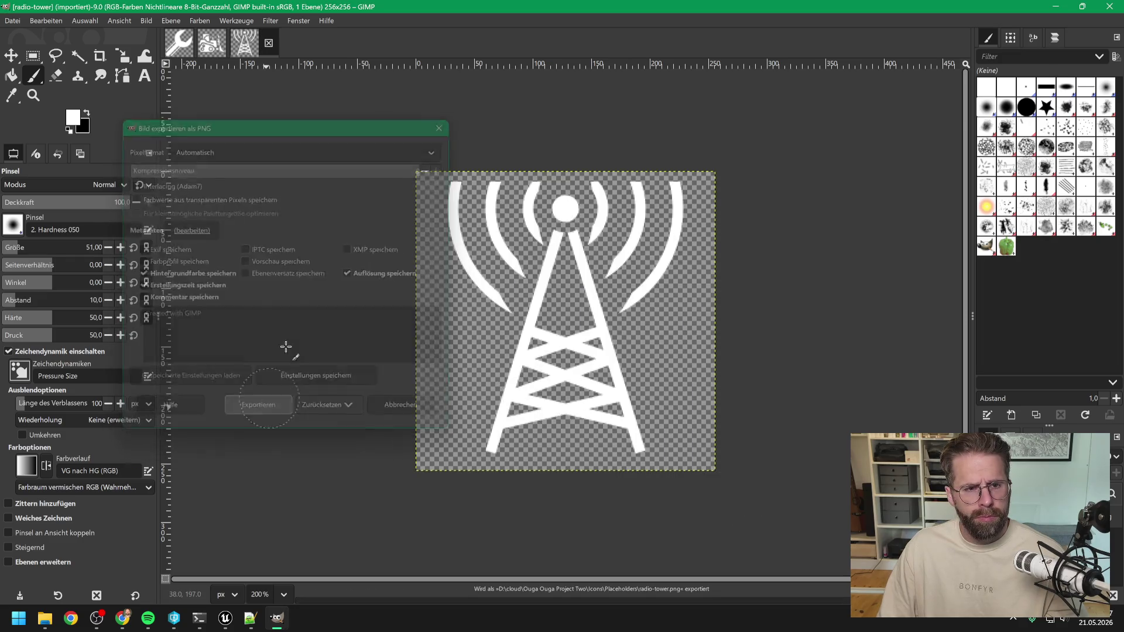
left_click(269, 42)
Export bulldozer as a PNG and close the image
left_click(13, 21)
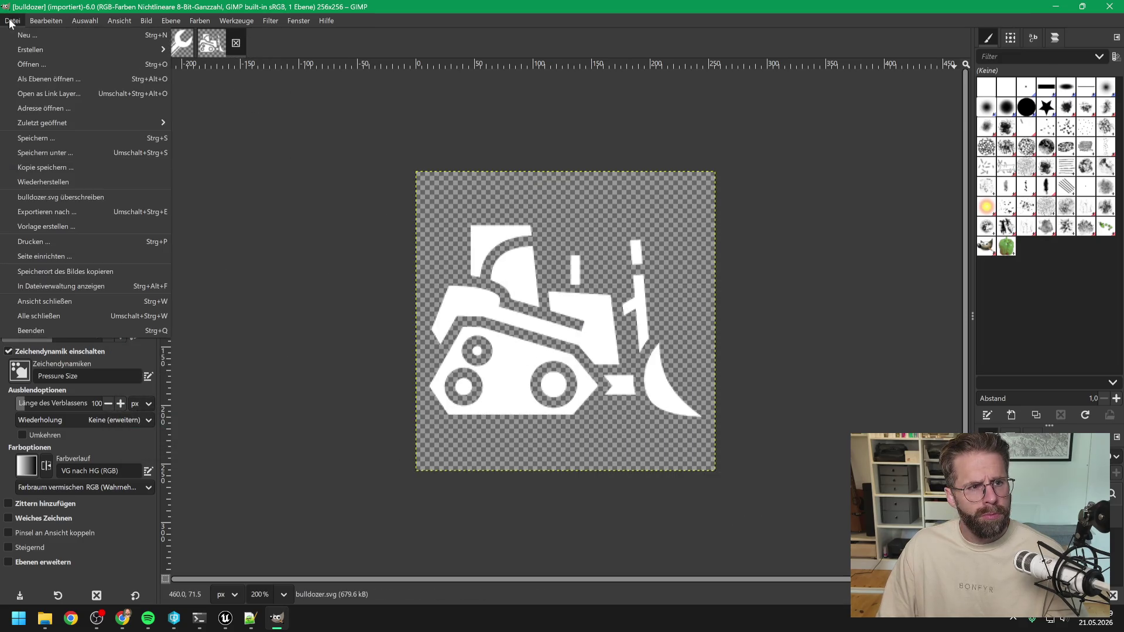
left_click(59, 210)
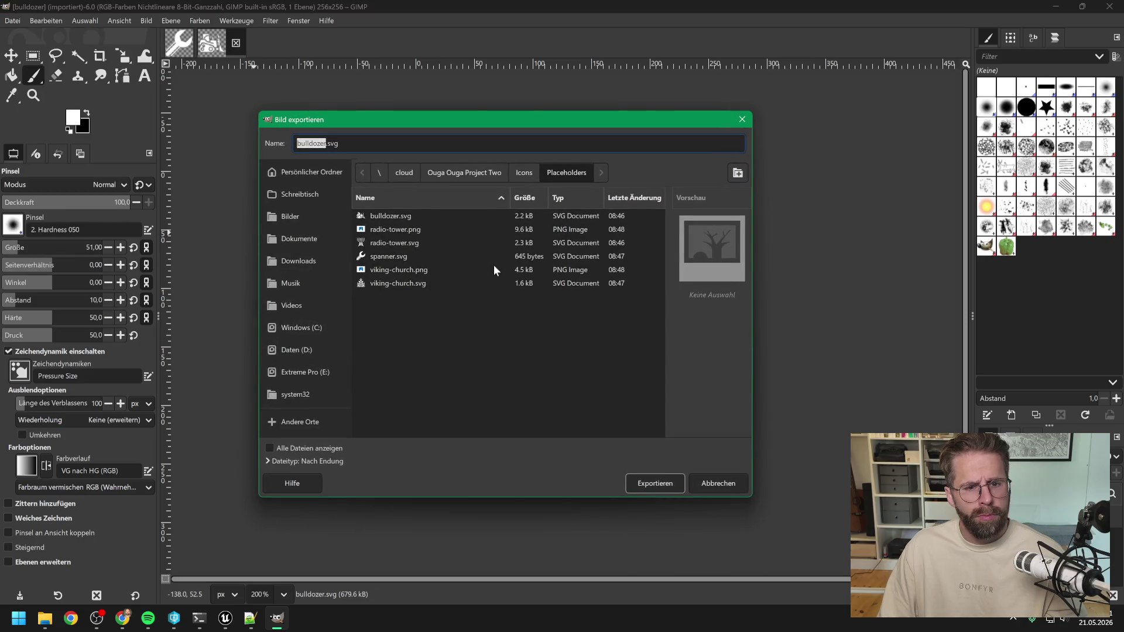
key("End")
key("BackSpace")
key("BackSpace")
key("BackSpace")
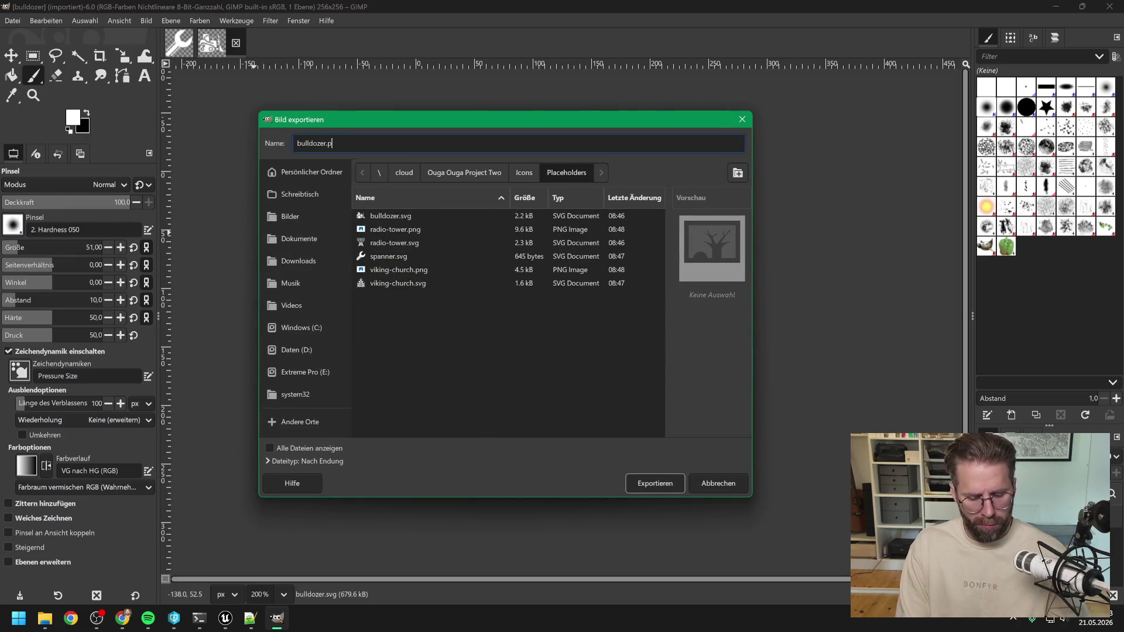
type("png")
left_click(651, 481)
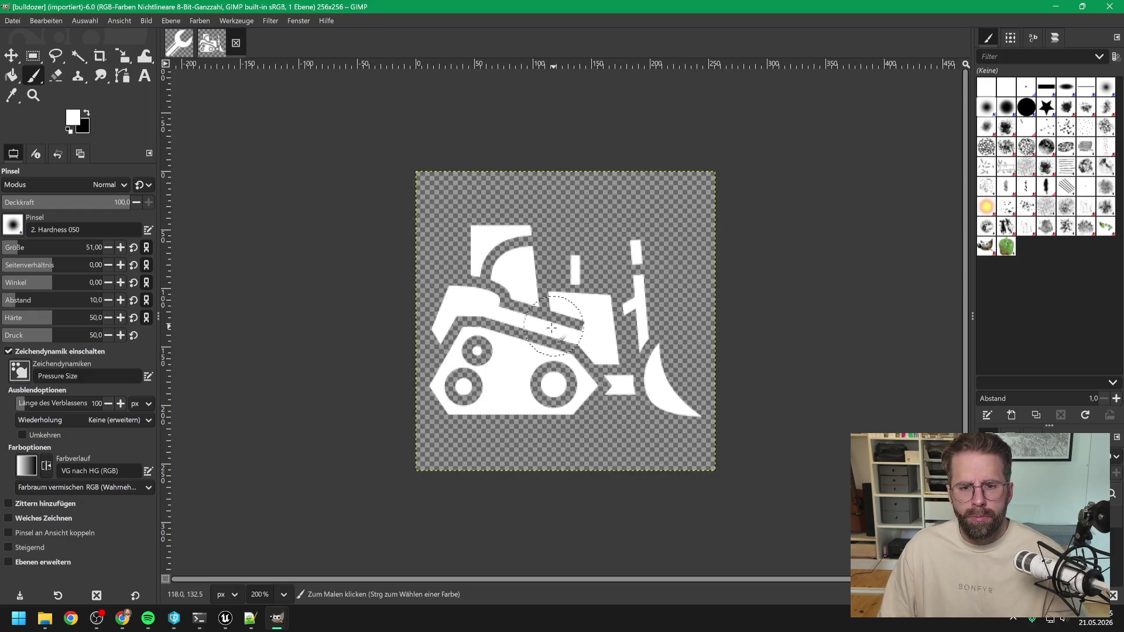
left_click(273, 424)
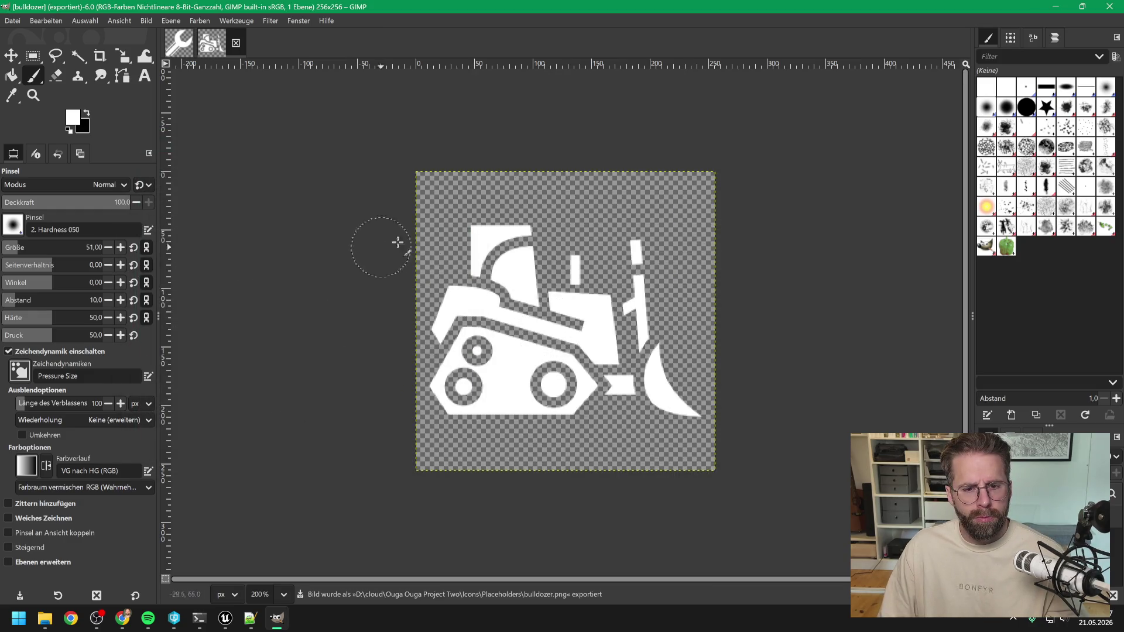
left_click(236, 43)
Export spanner as a PNG, then close GIMP
left_click(12, 20)
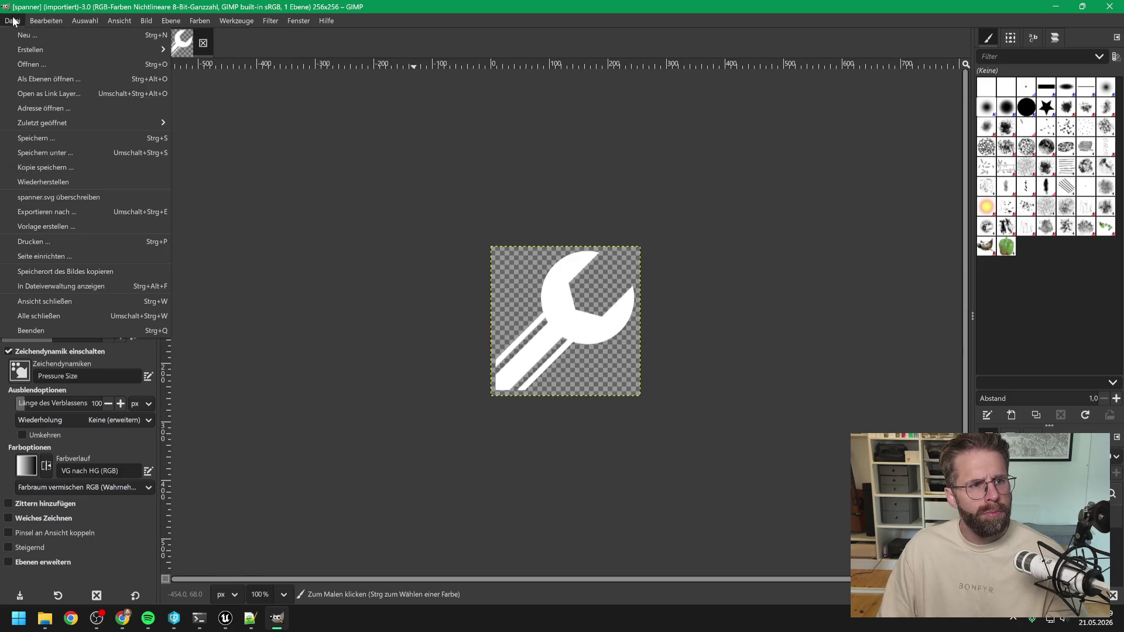
left_click(64, 210)
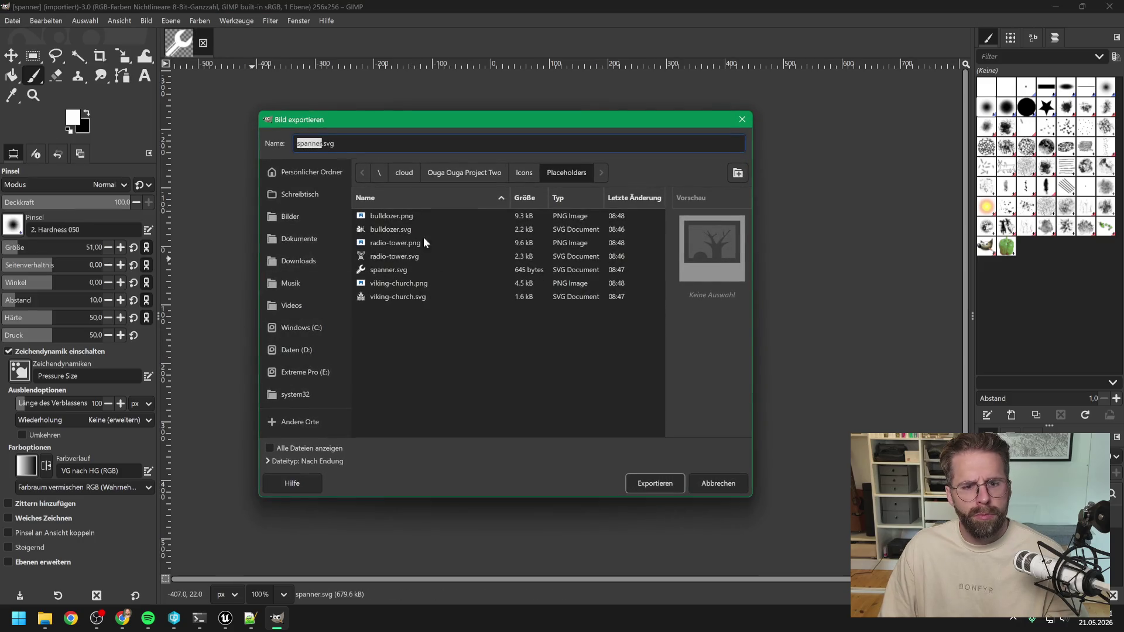
left_click(335, 143)
key("BackSpace")
key("BackSpace")
key("BackSpace")
type("png")
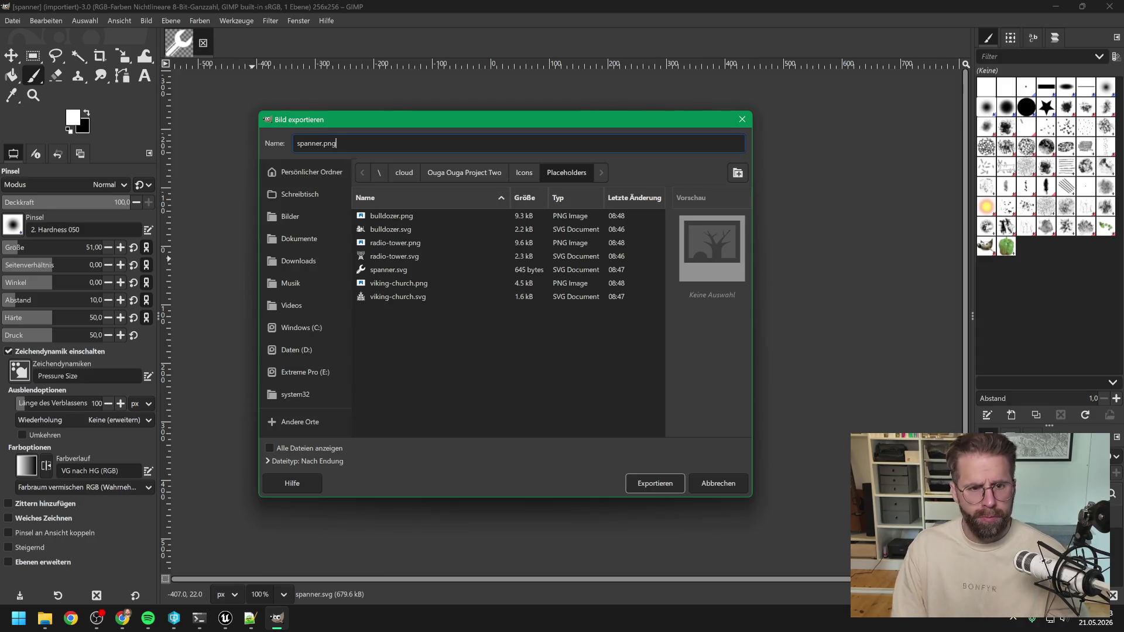
left_click(656, 484)
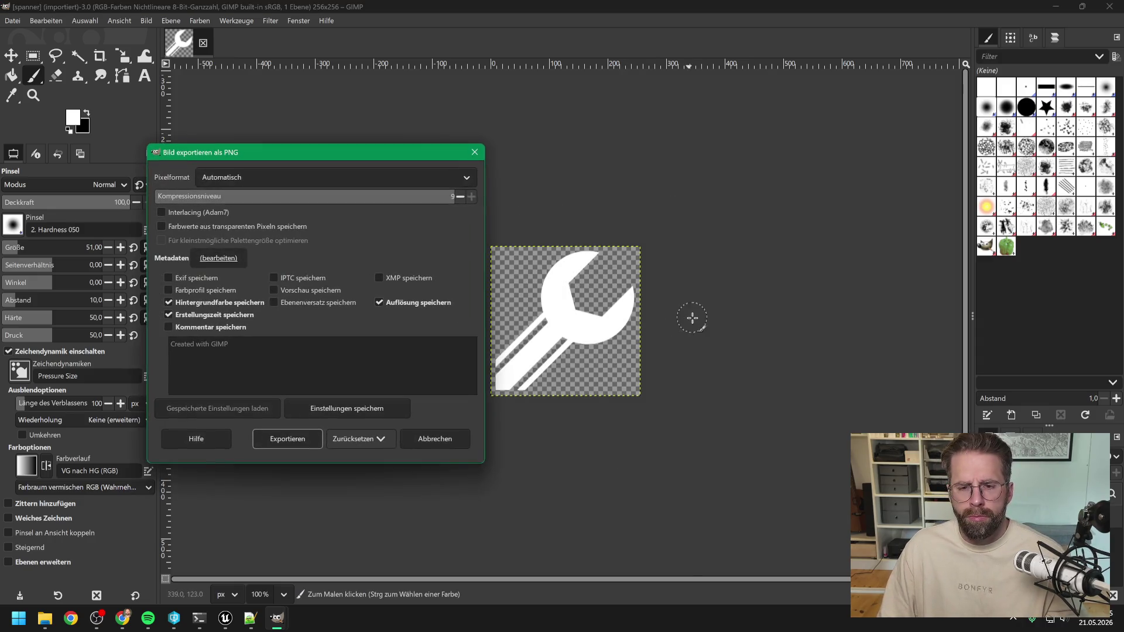
key("Return")
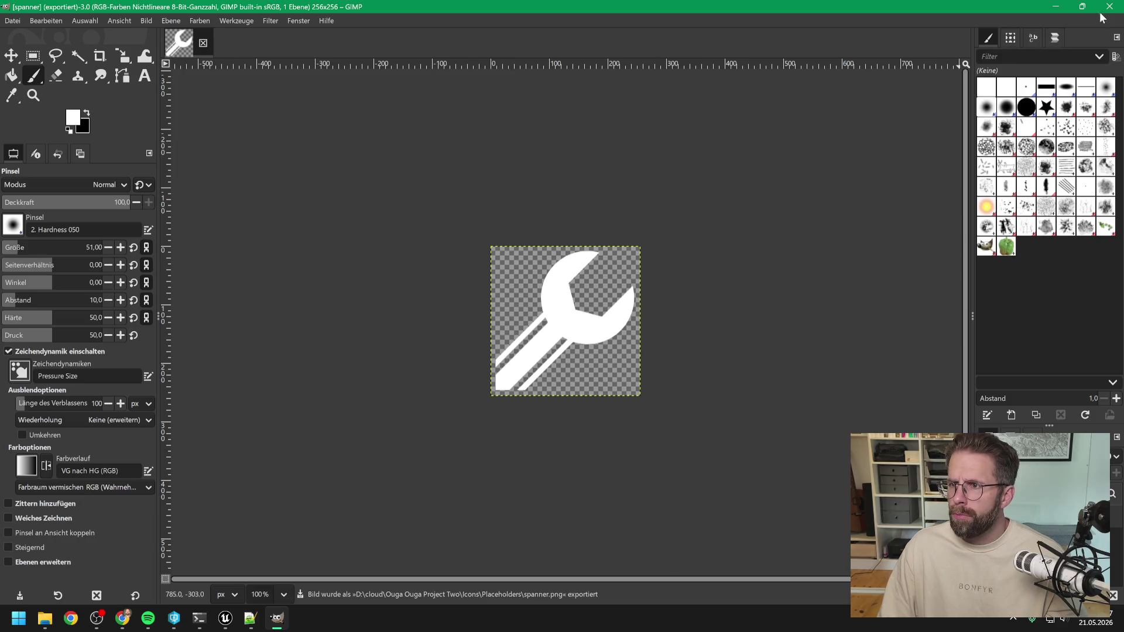
left_click(1110, 8)
Back in Unreal, select the four icon textures in the Icons folder and reimport them
left_click(533, 47)
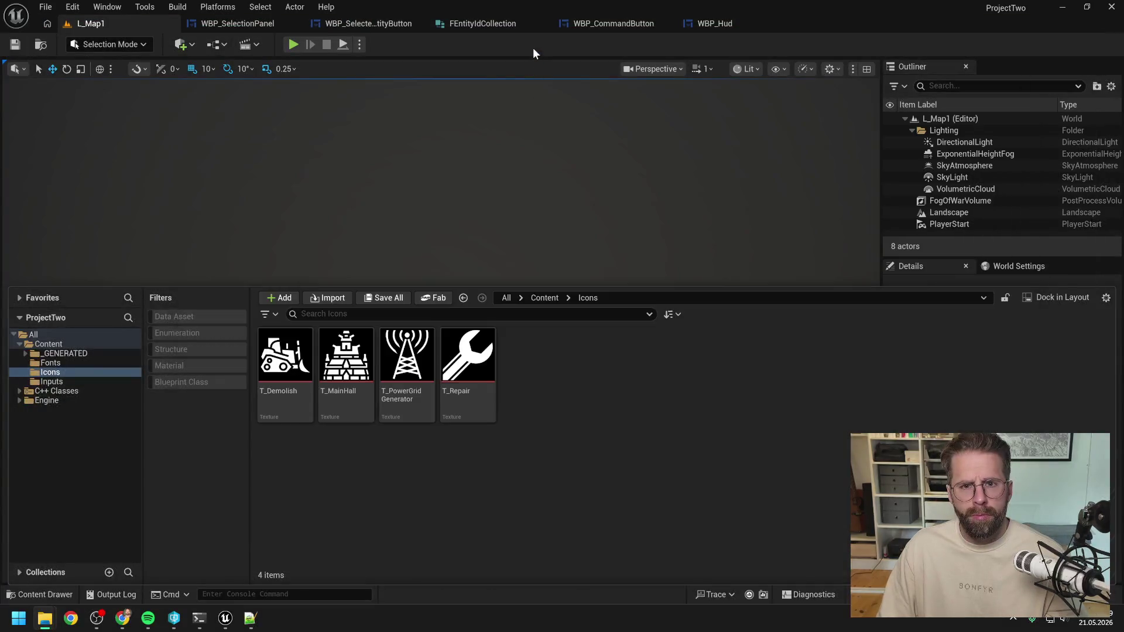
left_click(322, 380)
key("ctrl+space")
left_click(290, 365)
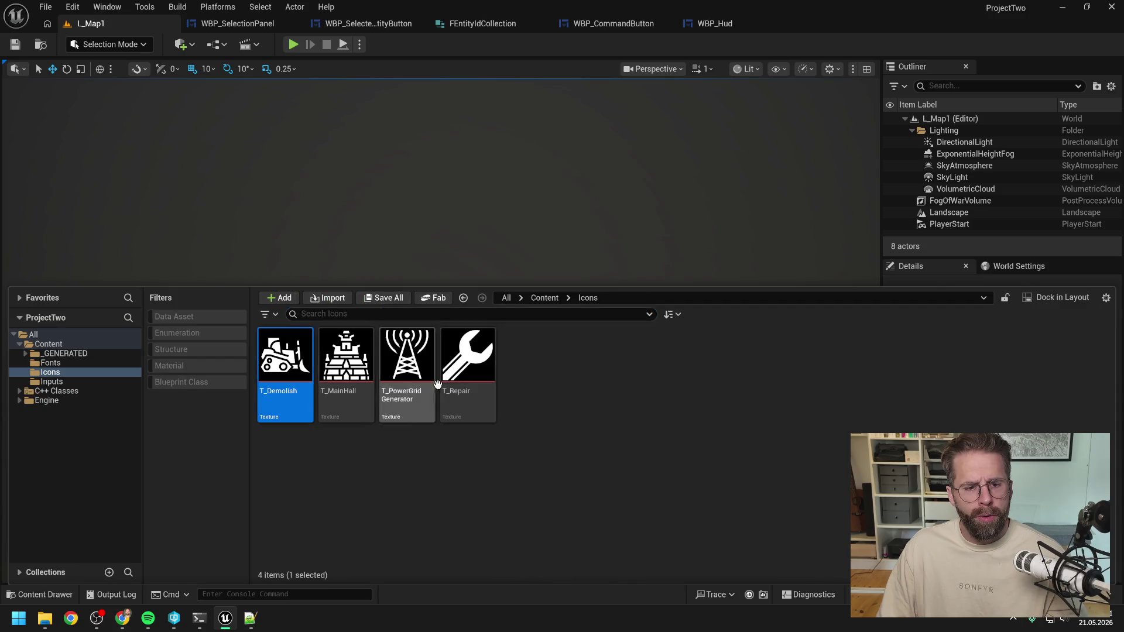
left_click(472, 372, "shift")
right_click(472, 372)
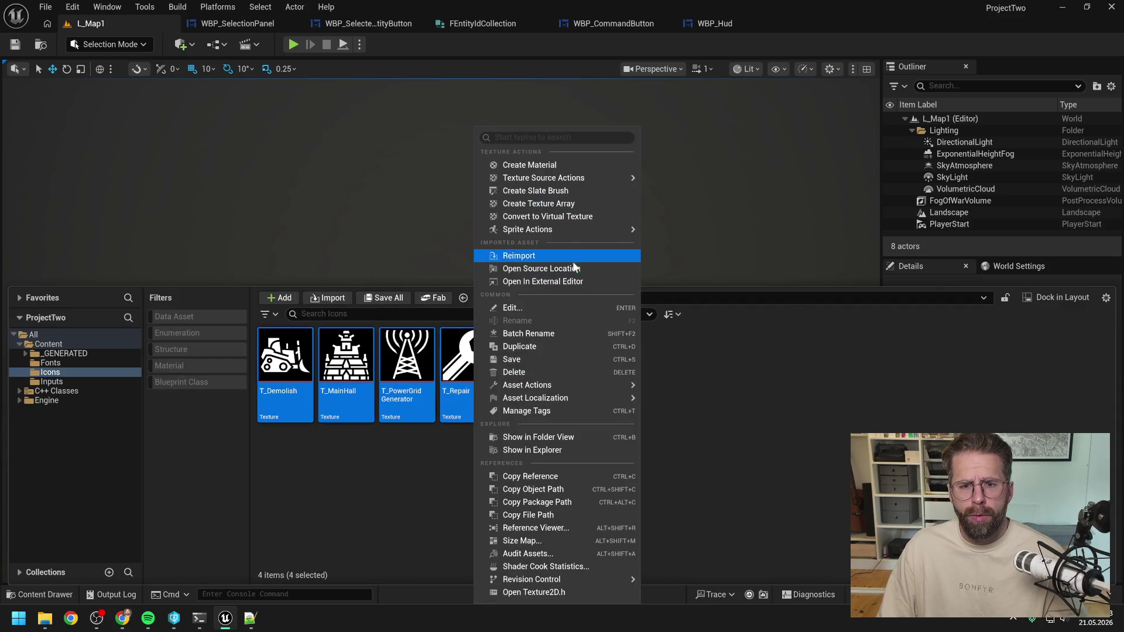
left_click(569, 255)
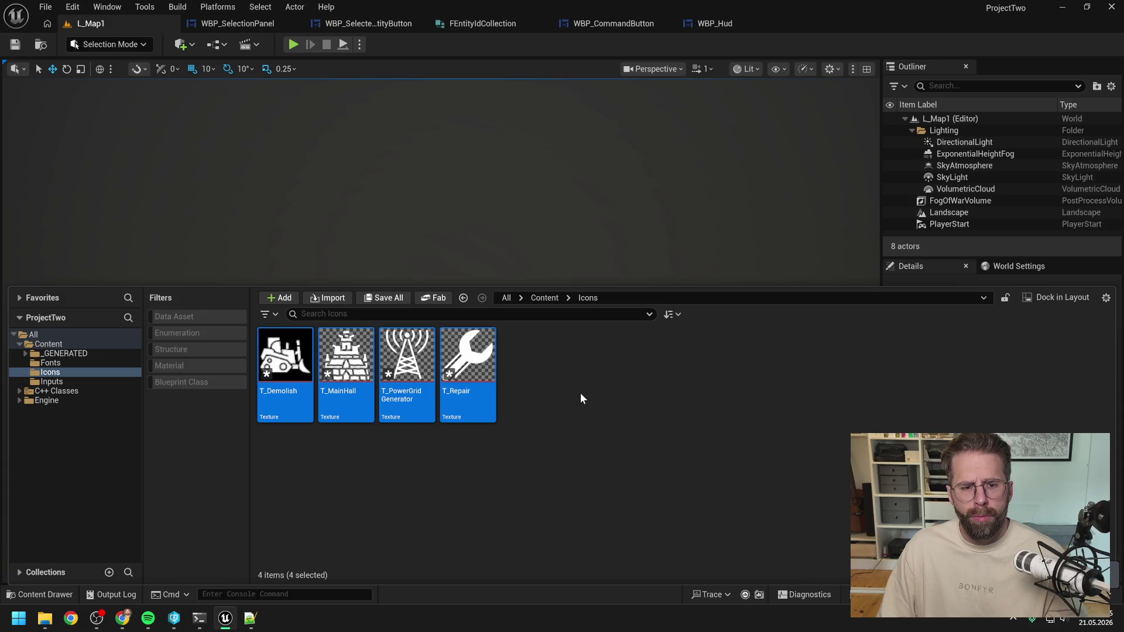
left_click(580, 396)
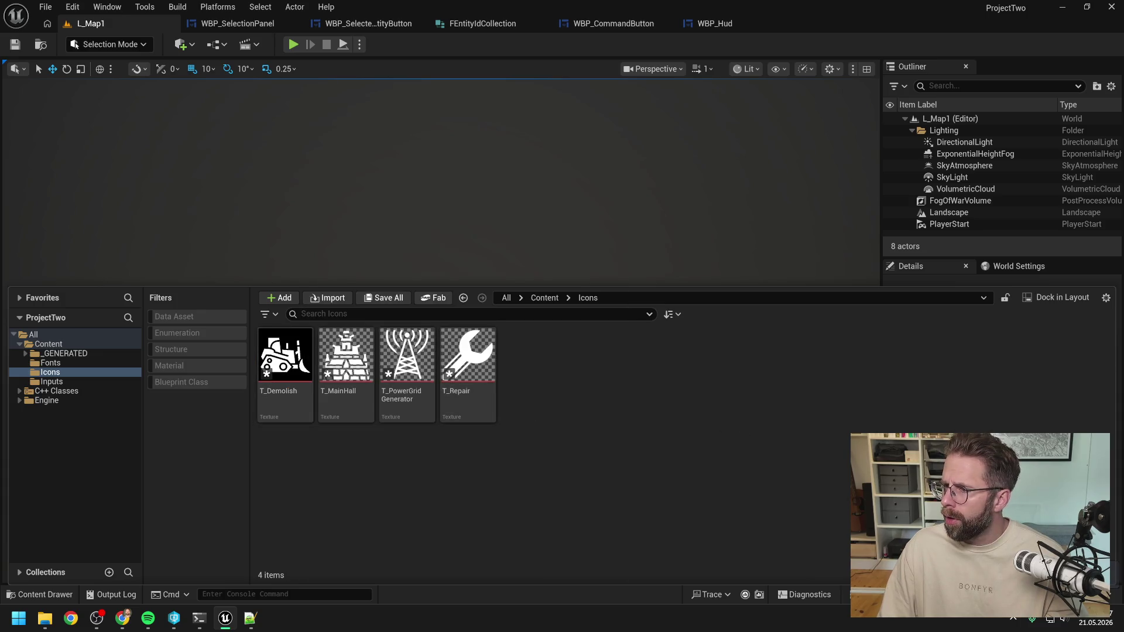
Check demolish.png in File Explorer, then reimport T_Demolish again
key("super+e")
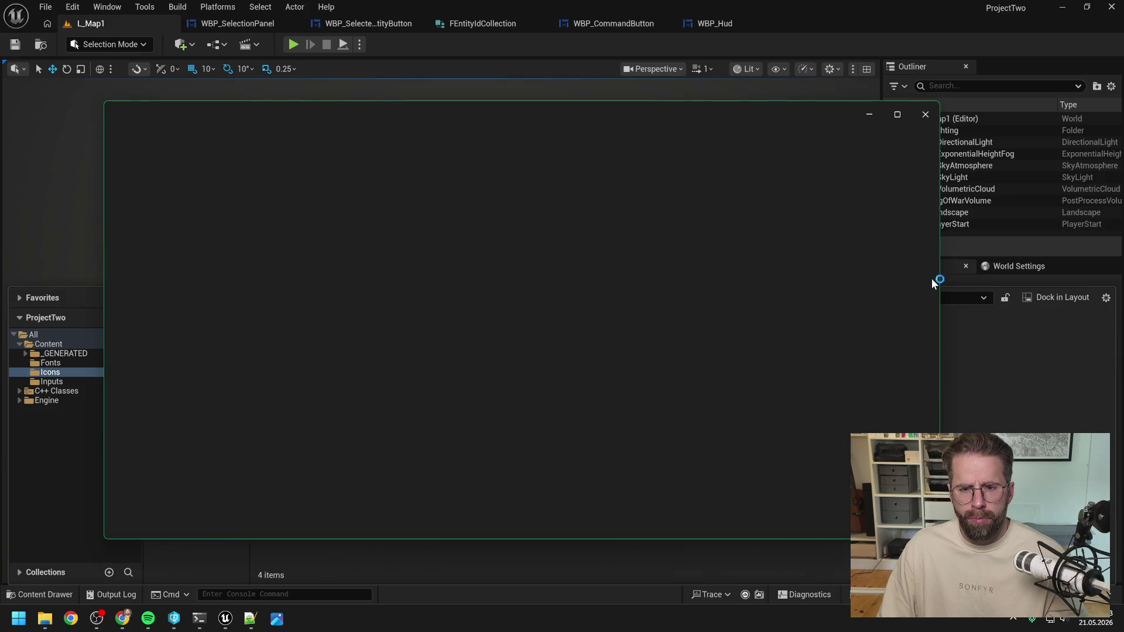
left_click(923, 113)
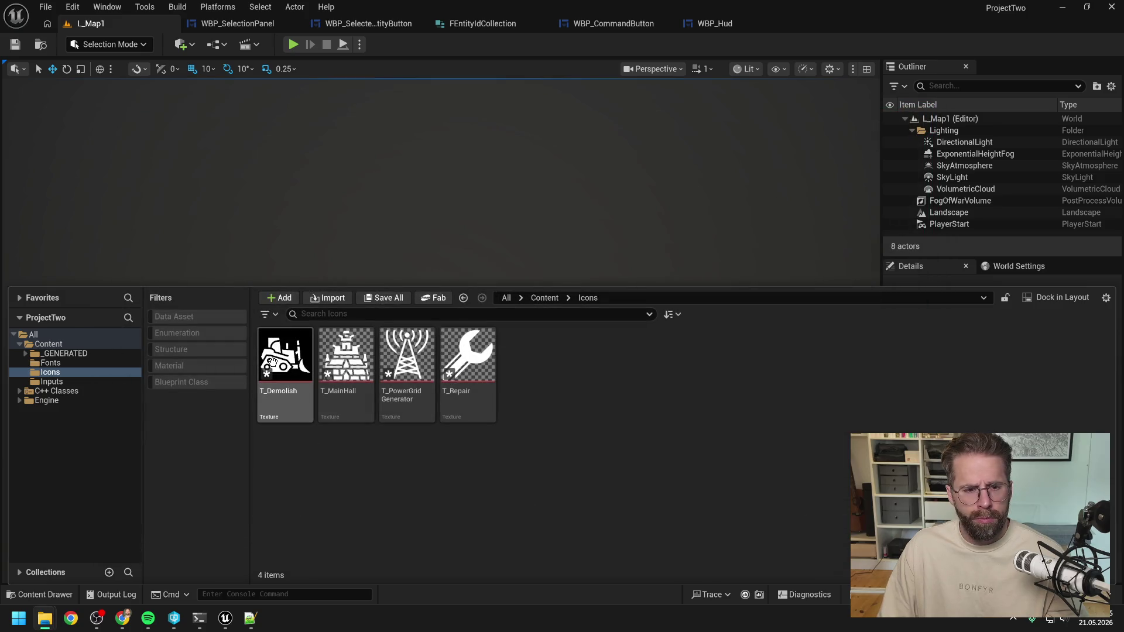
right_click(285, 355)
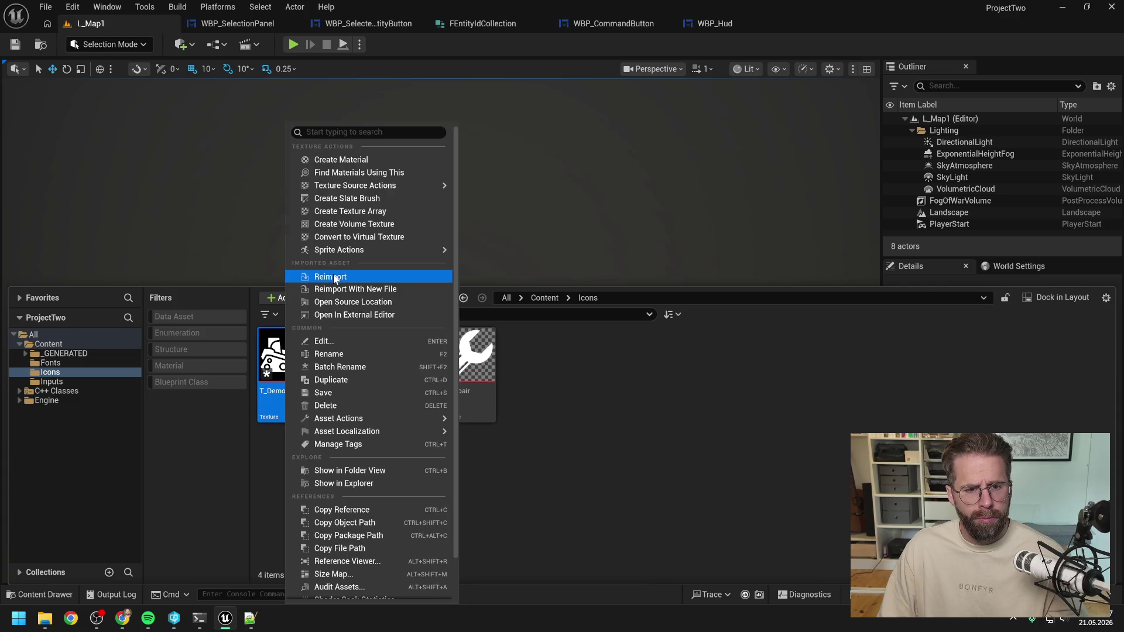
left_click(331, 276)
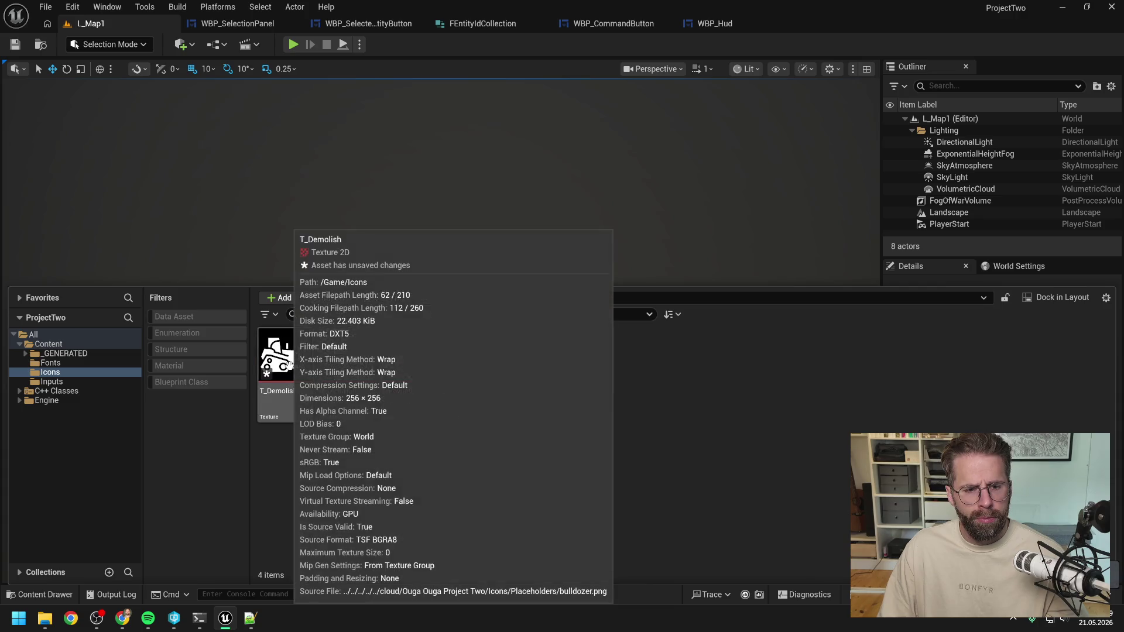
Put the T_Demolish icon texture in the UI texture group and save it, checking it out
double_click(292, 380)
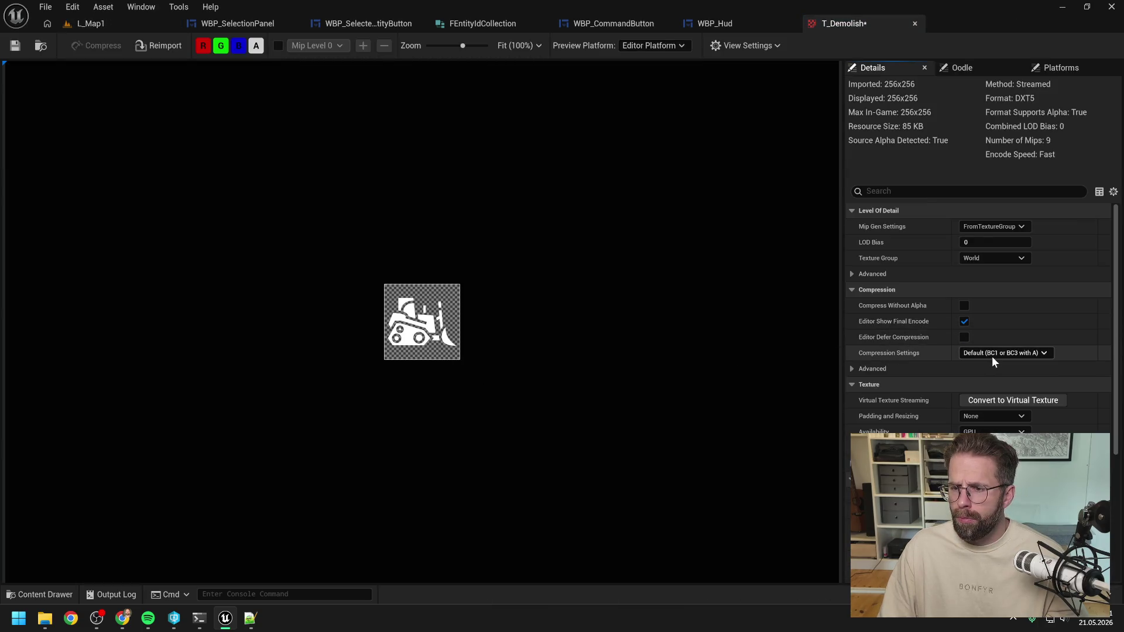
left_click(999, 261)
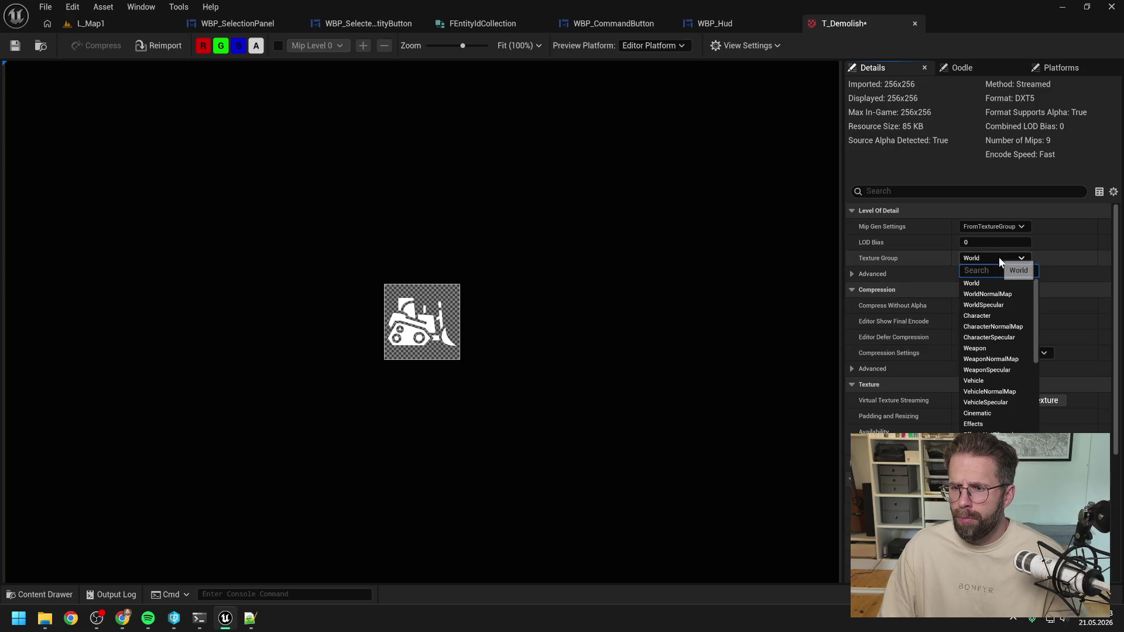
left_click(990, 469)
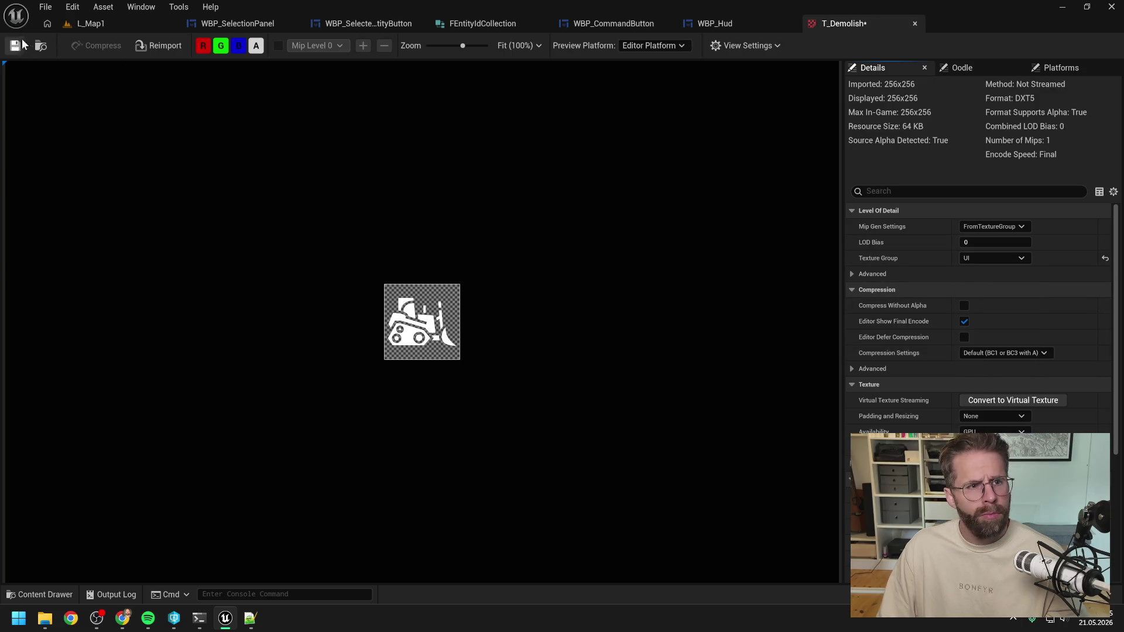
left_click(15, 46)
left_click(566, 439)
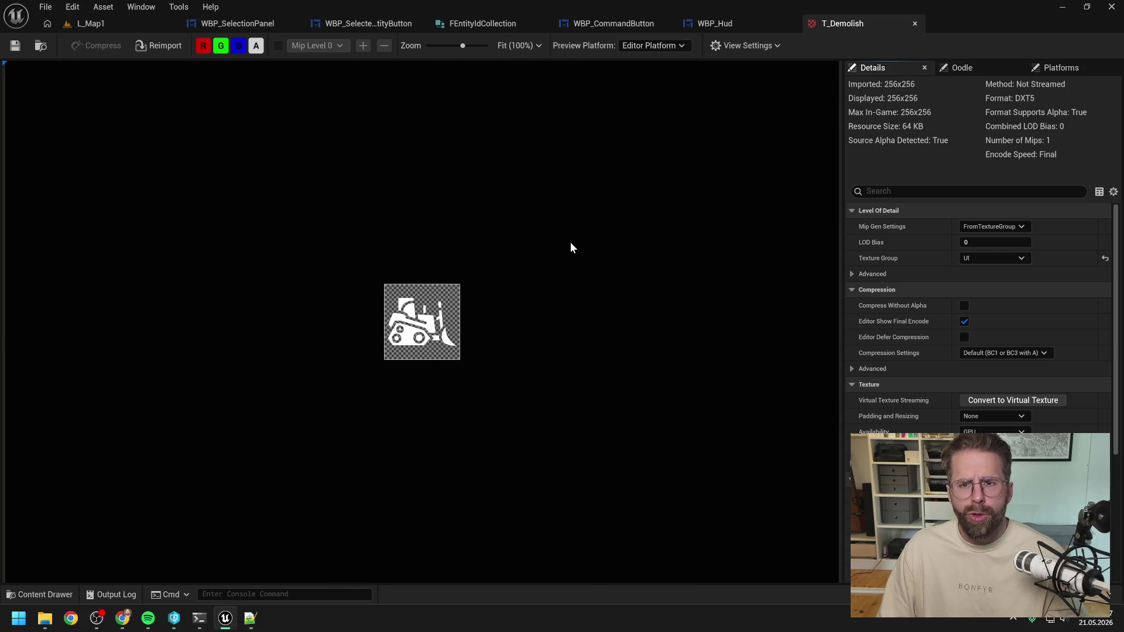
left_click(567, 439)
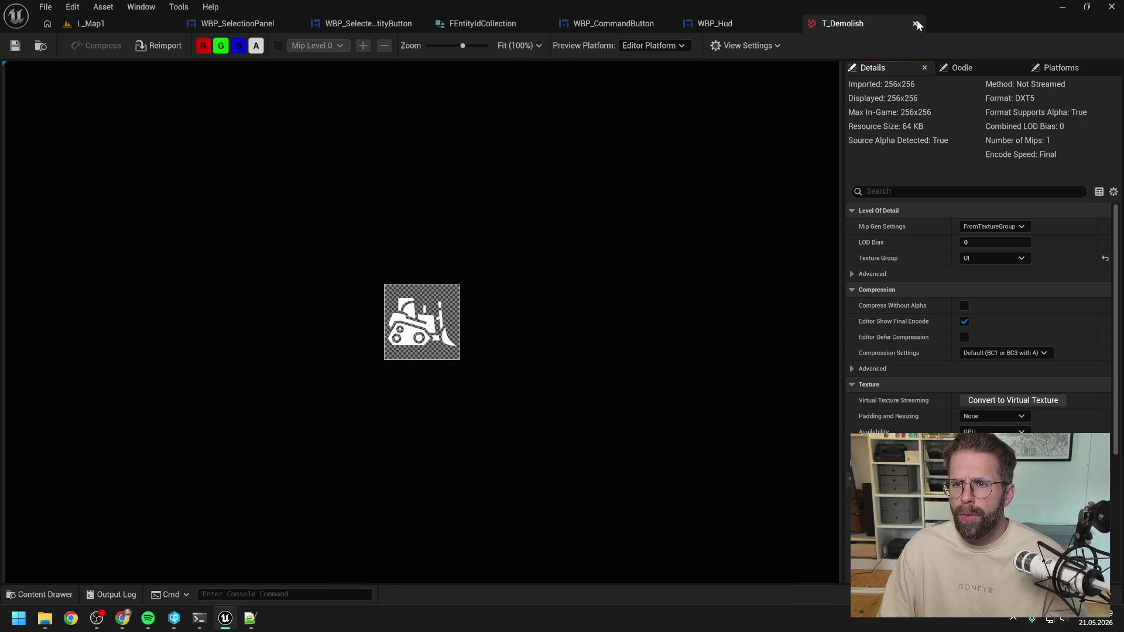
Close the T_Demolish texture editor and return to the L_Map1 level
left_click(915, 23)
key("ctrl+space")
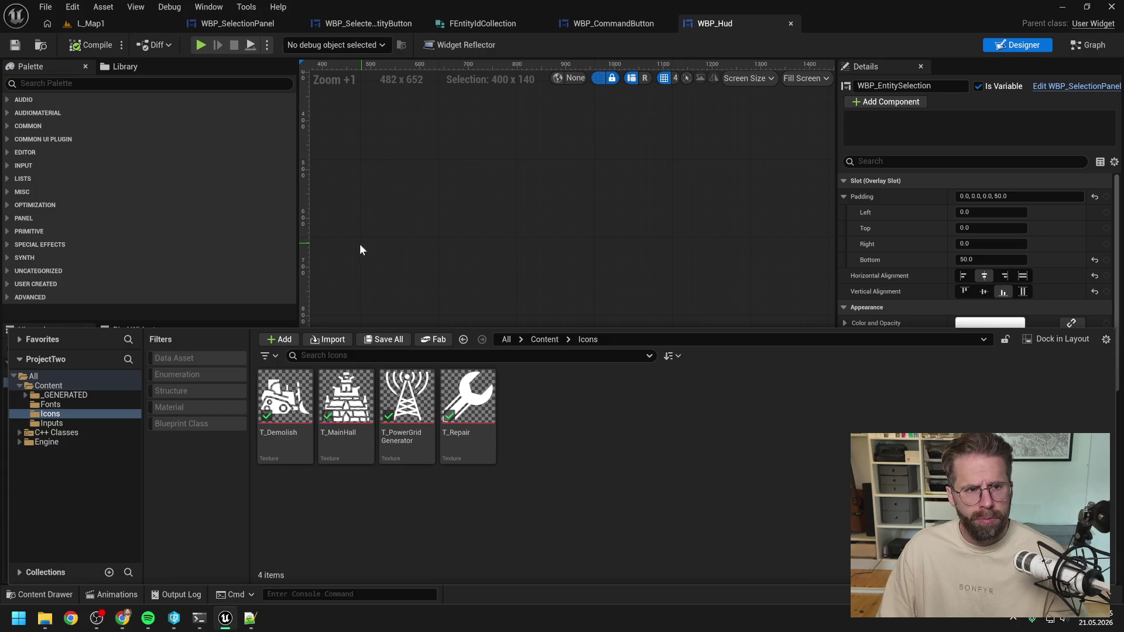
left_click(114, 22)
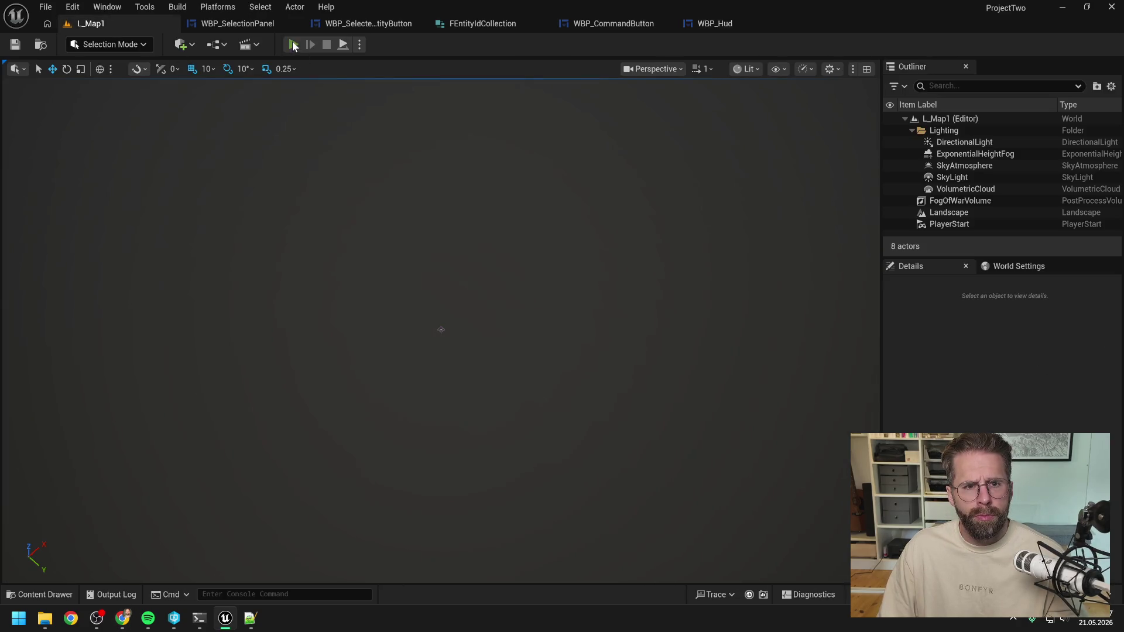
left_click(294, 45)
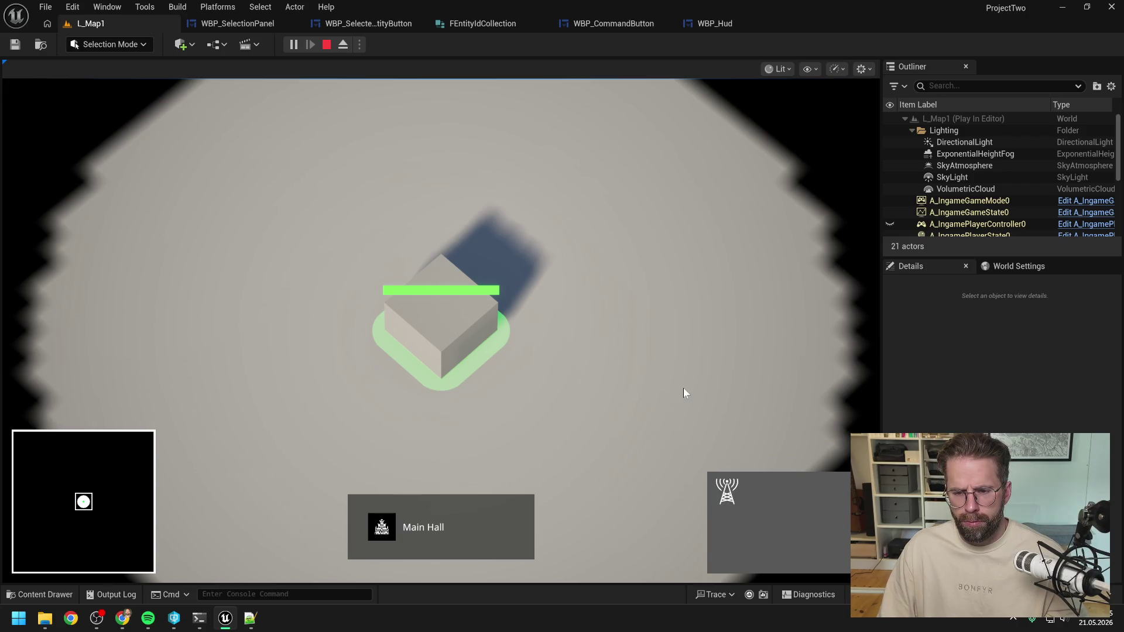
left_click(621, 385)
left_click(532, 388)
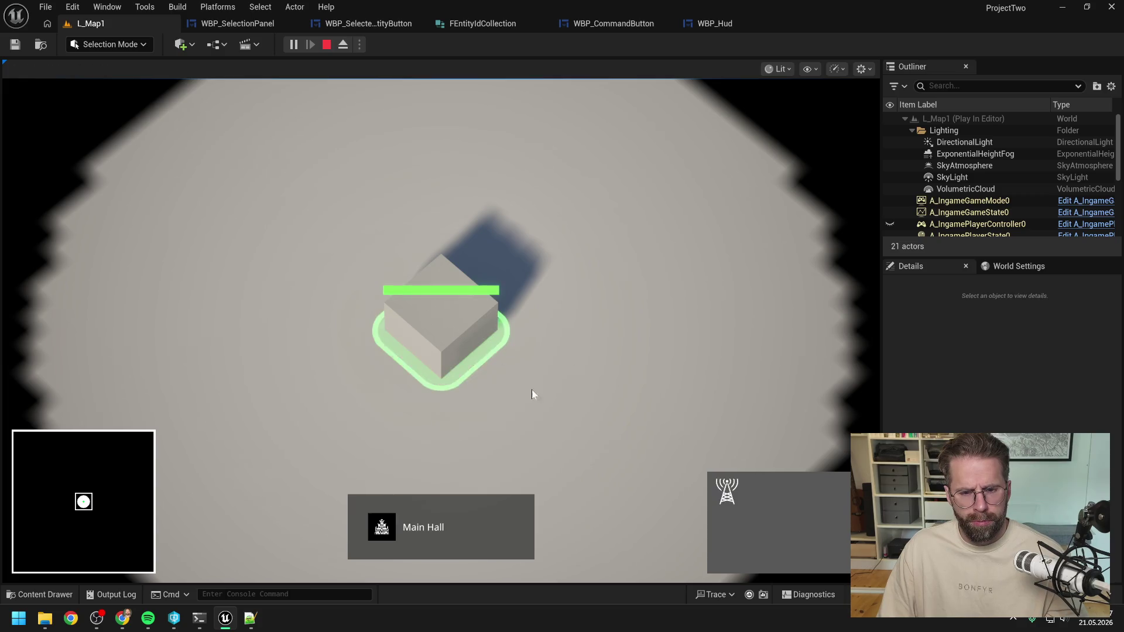
left_click(737, 488)
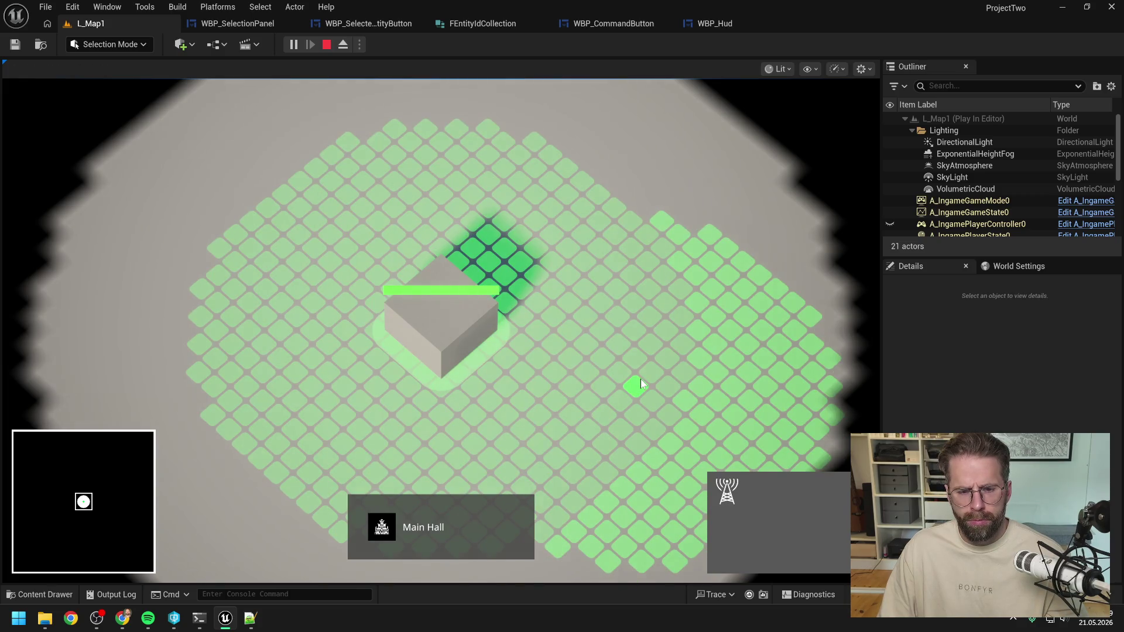
left_click(641, 378)
left_click(599, 230)
left_click(476, 146)
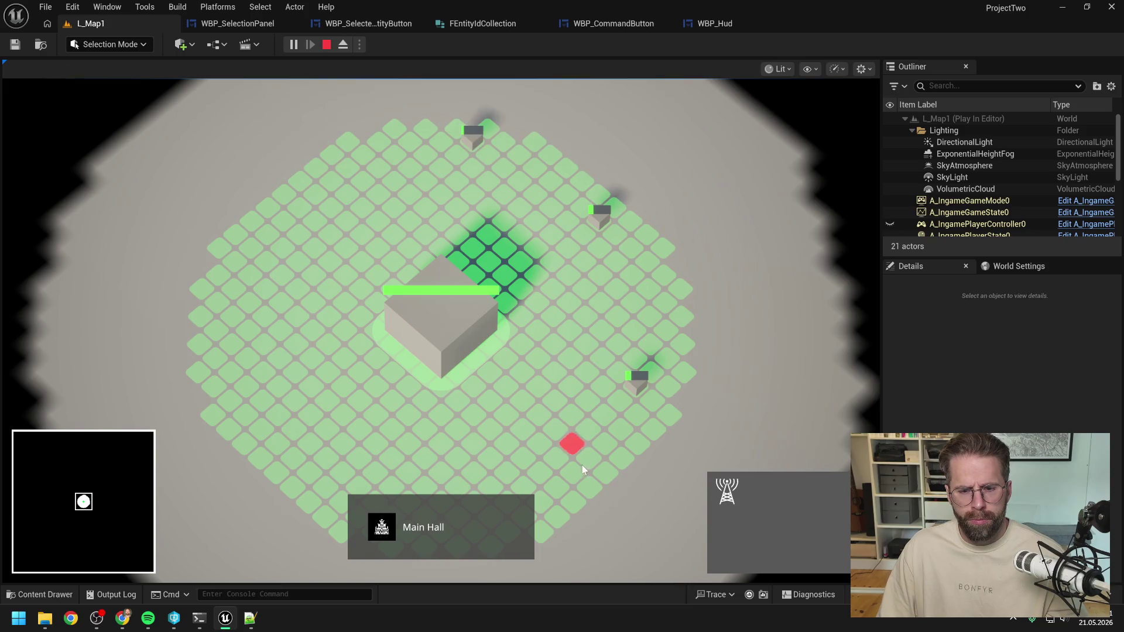
scroll(580, 456, "down", 3)
right_click(569, 427)
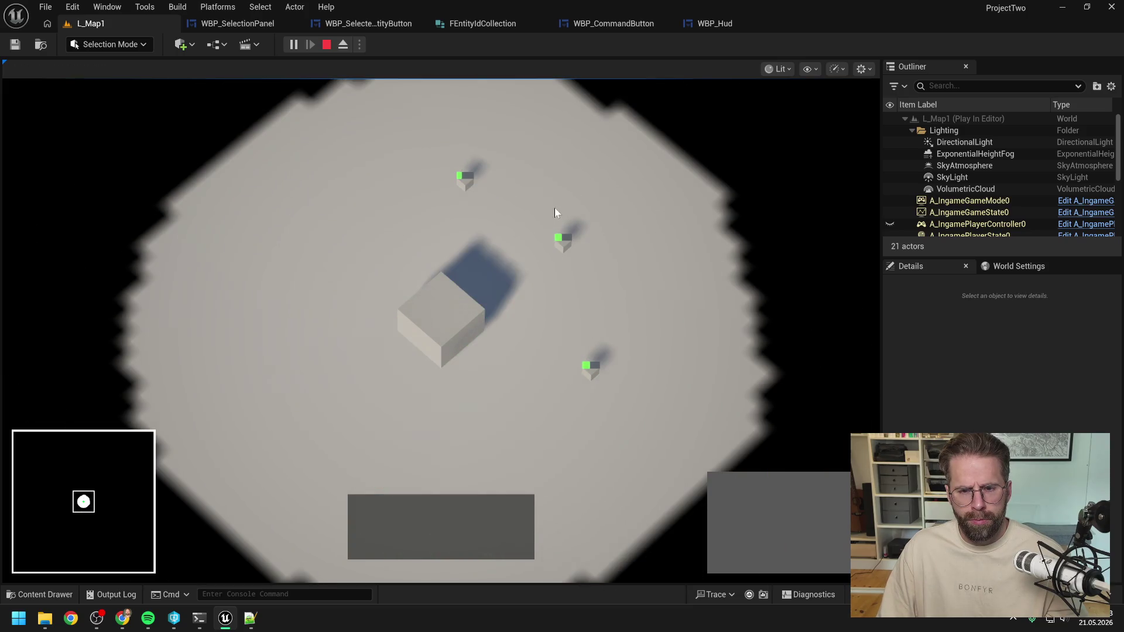
left_click_drag(555, 212, 681, 465)
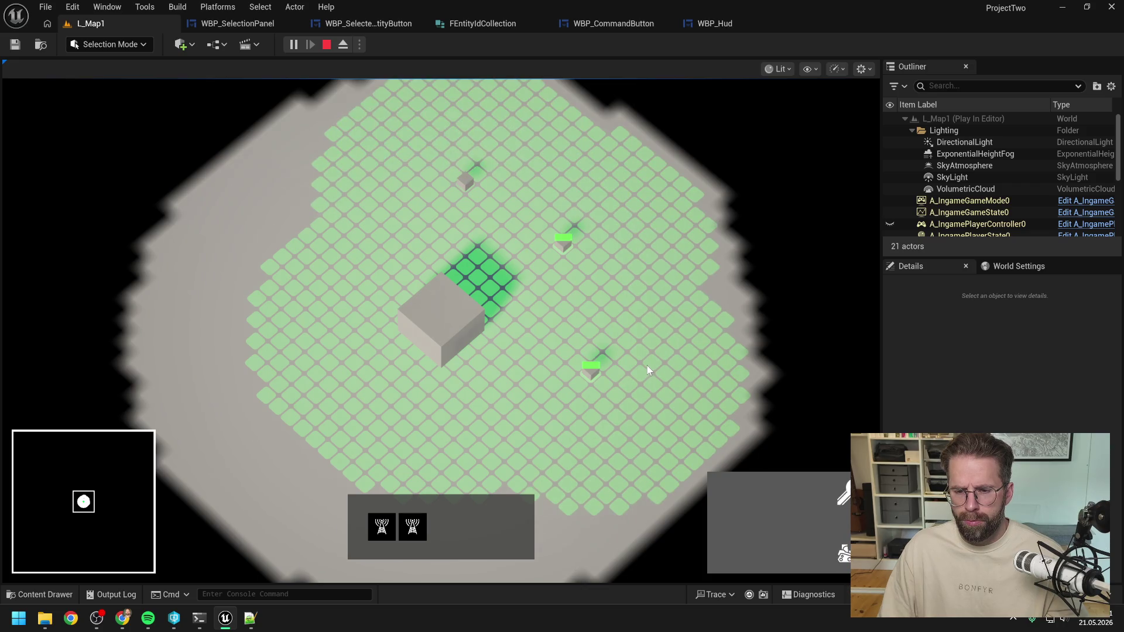
left_click(648, 364)
left_click_drag(519, 206, 655, 373)
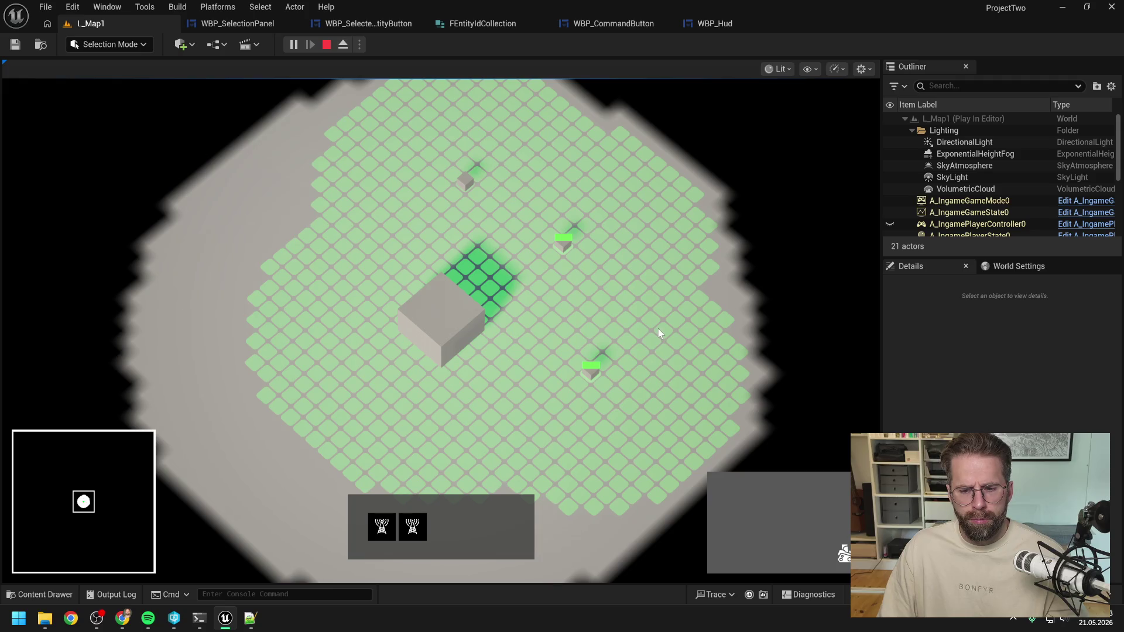
left_click(658, 329)
key("Escape")
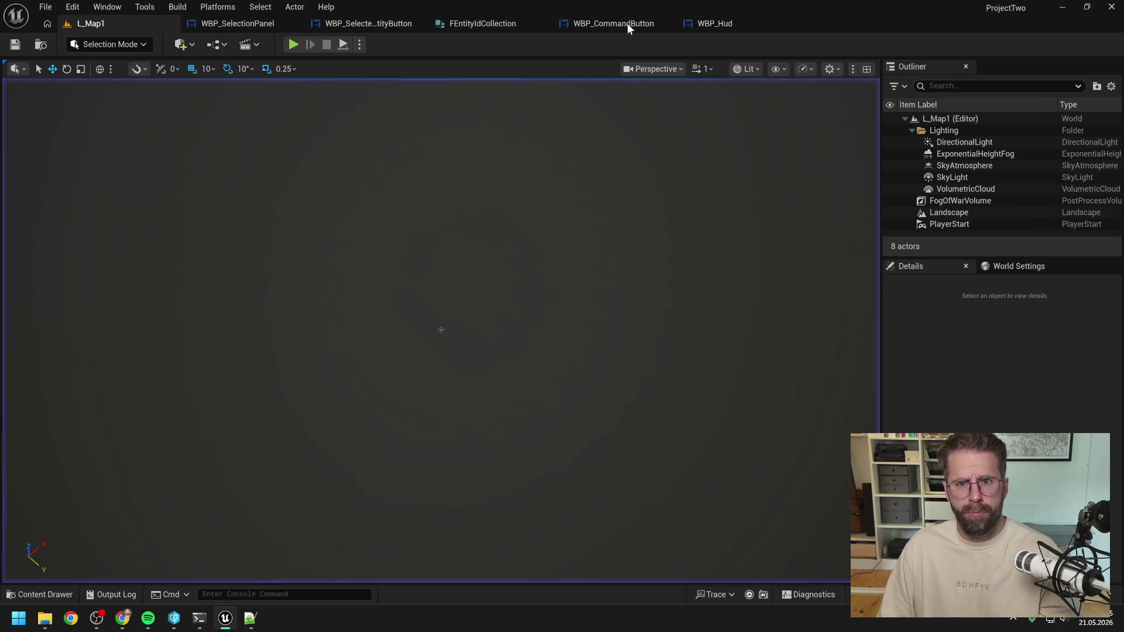
In WBP_CommandButton, wrap the CommonLazyImage in a new Border
left_click(627, 23)
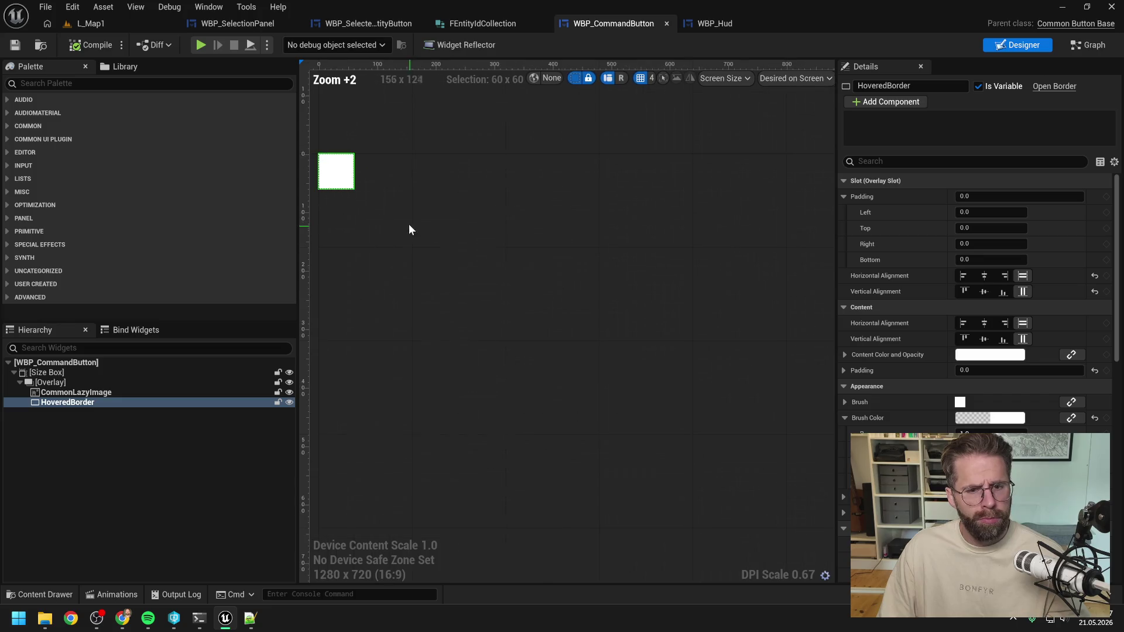
key("Home")
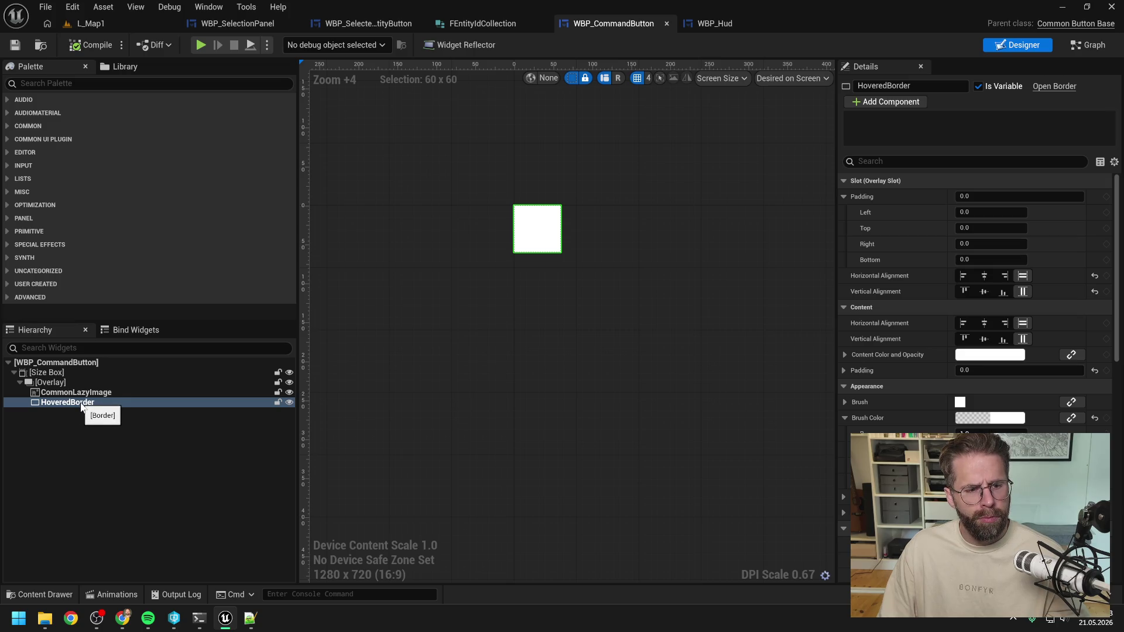
left_click(85, 394)
right_click(86, 396)
mouse_move(126, 521)
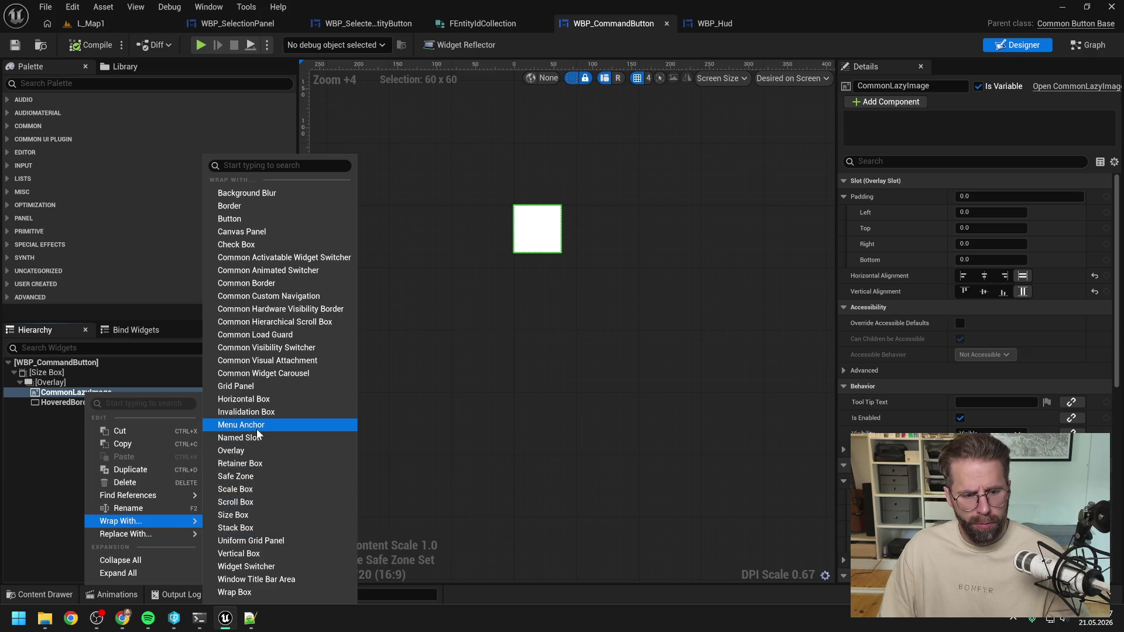
left_click(229, 206)
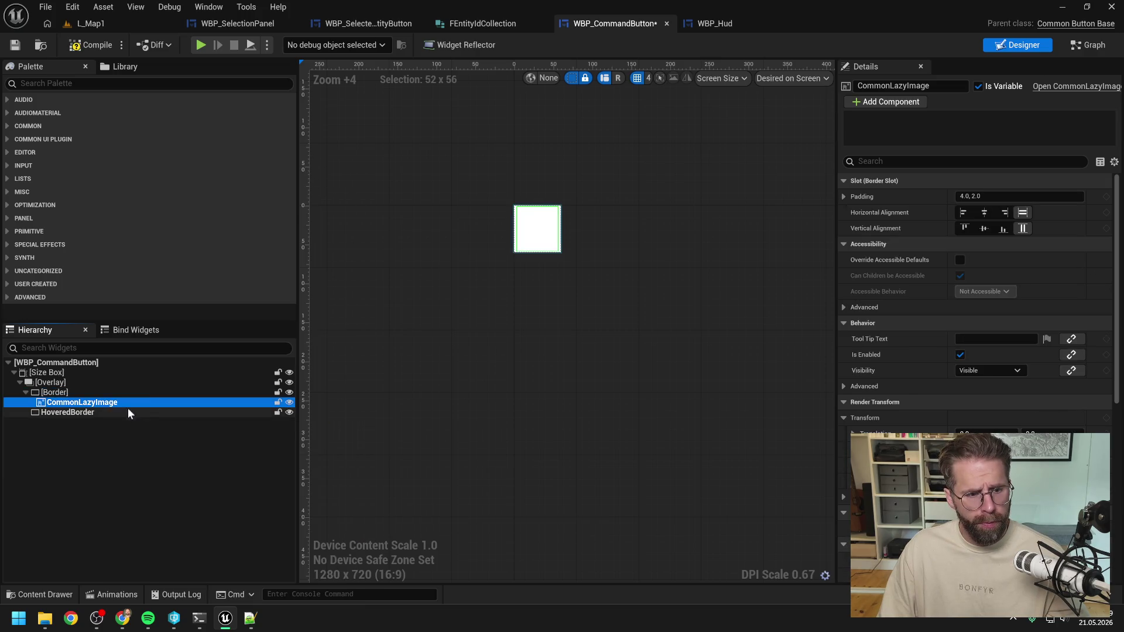
left_click(88, 394)
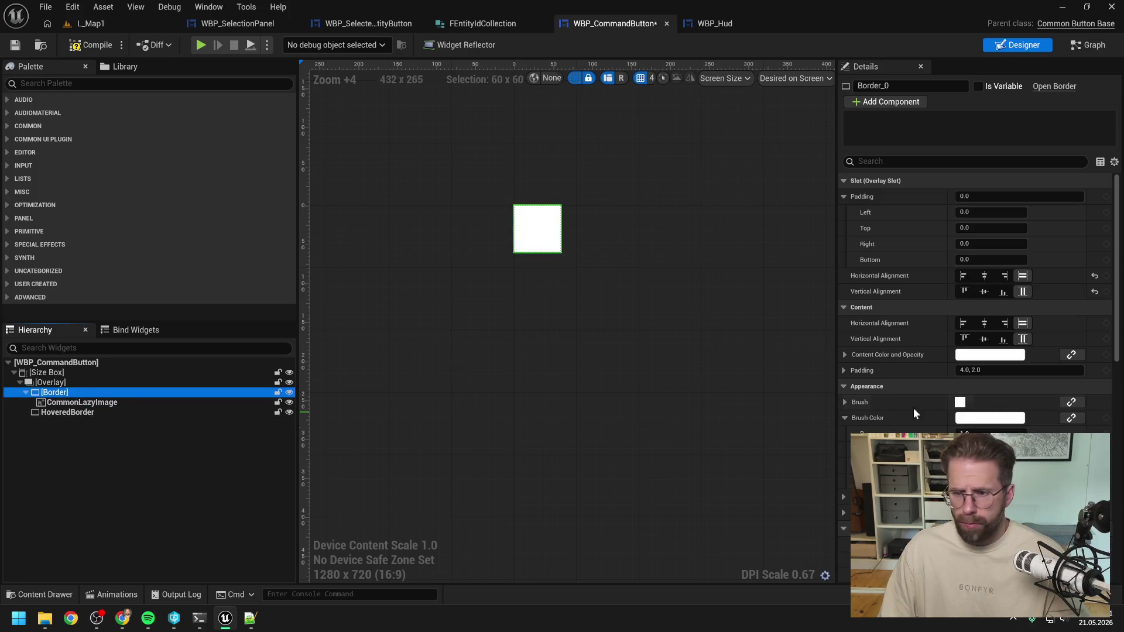
Give the Border a content padding of 0 and a black brush colour
left_click(987, 371)
type("0")
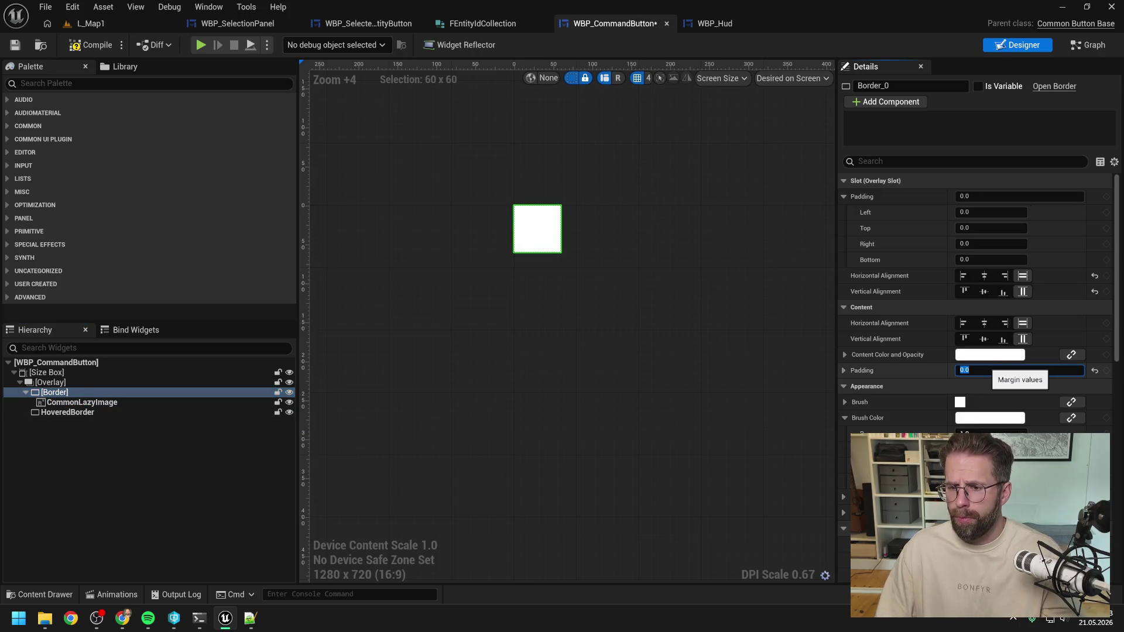
key("Return")
left_click(990, 418)
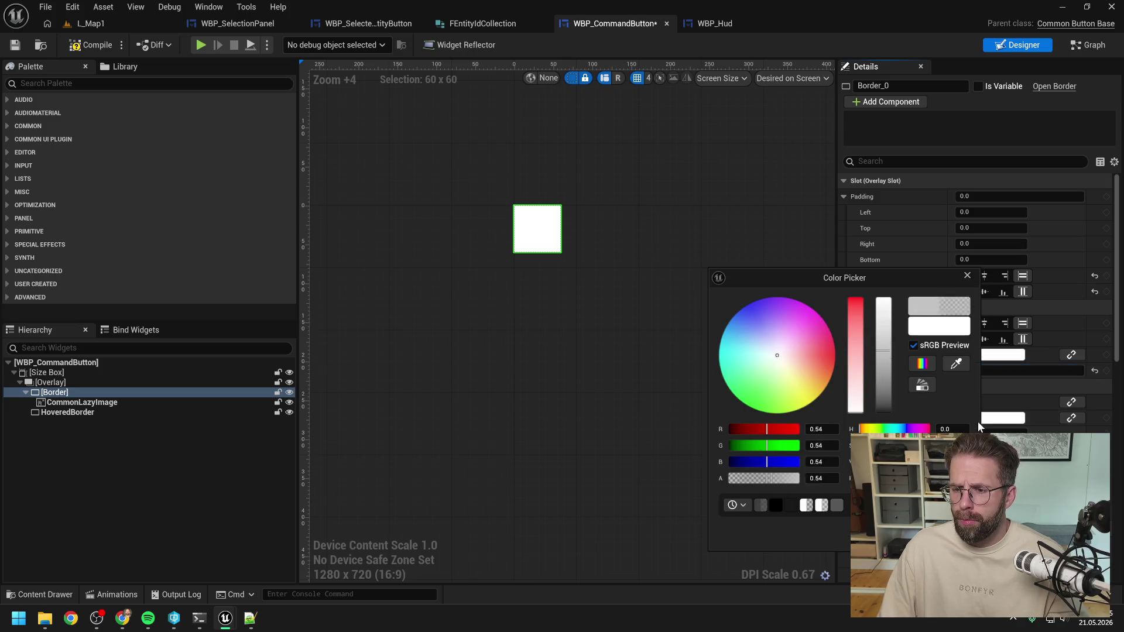
left_click_drag(883, 305, 884, 413)
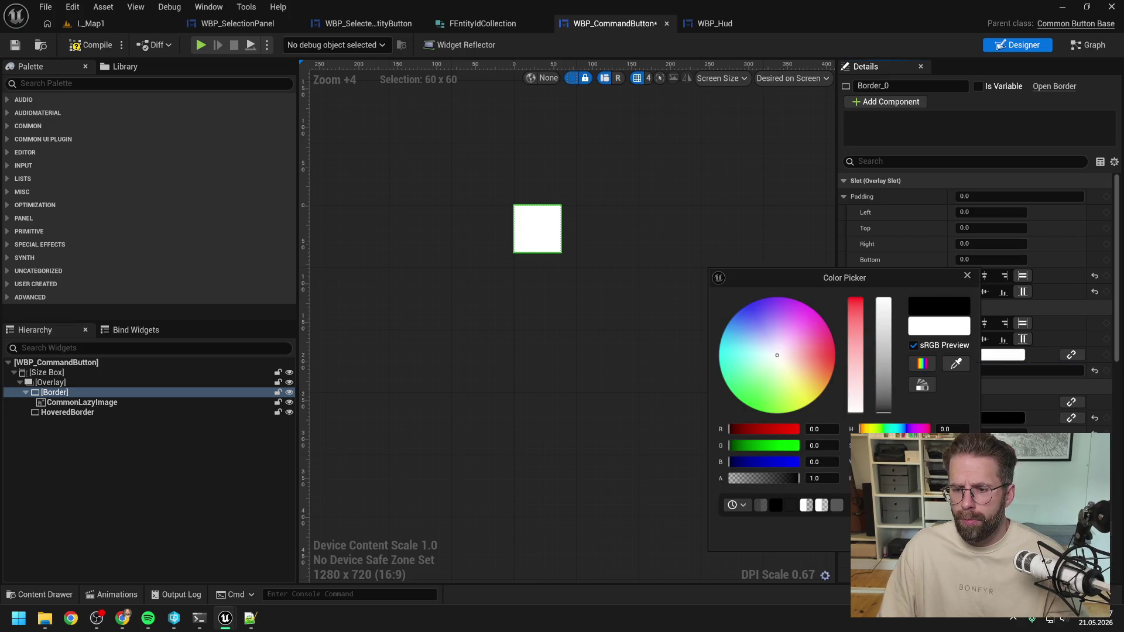
left_click(253, 143)
Compile and save the command button widget, checking out the asset
left_click(93, 45)
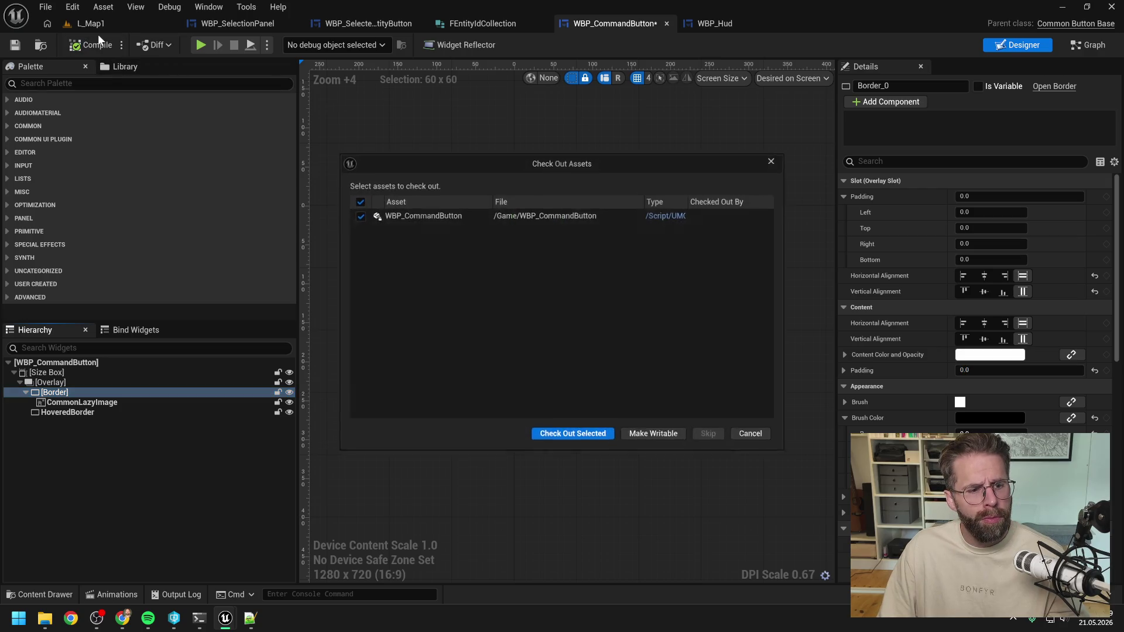
left_click(561, 436)
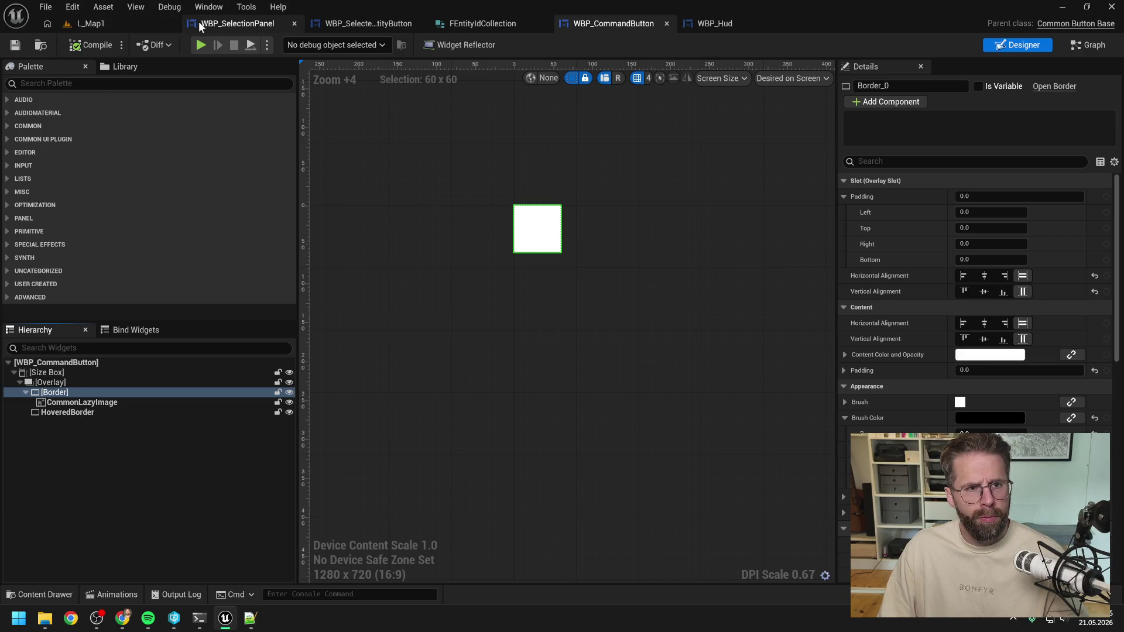
left_click(125, 402)
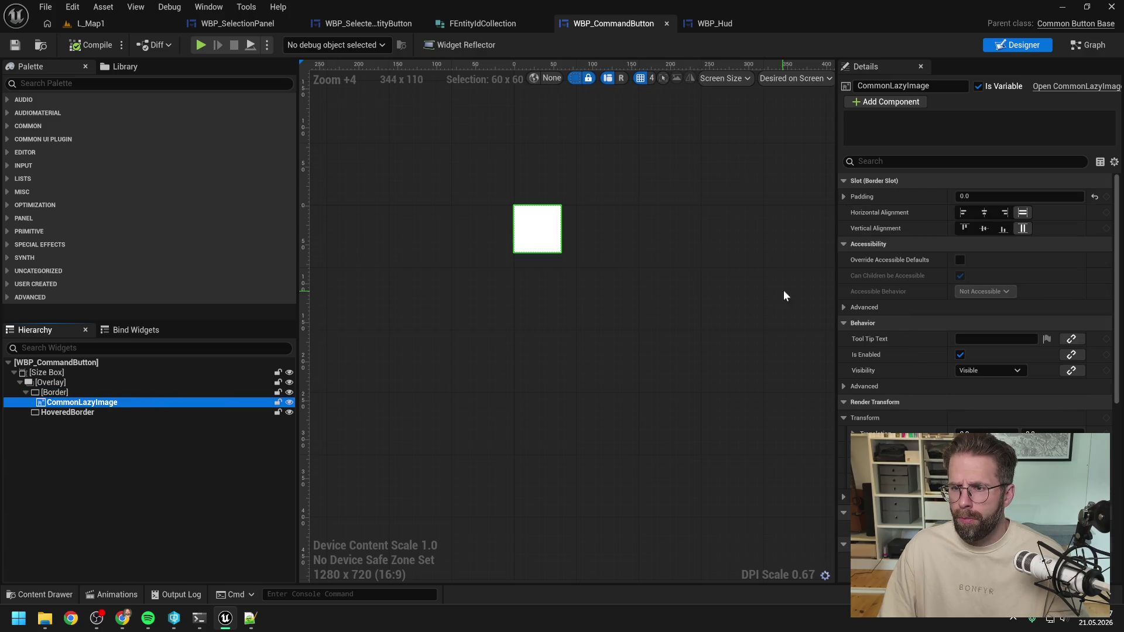
Play-test L_Map1 by selecting and deselecting the Main Hall, then stop and reopen WBP_CommandButton
left_click(88, 23)
left_click(293, 44)
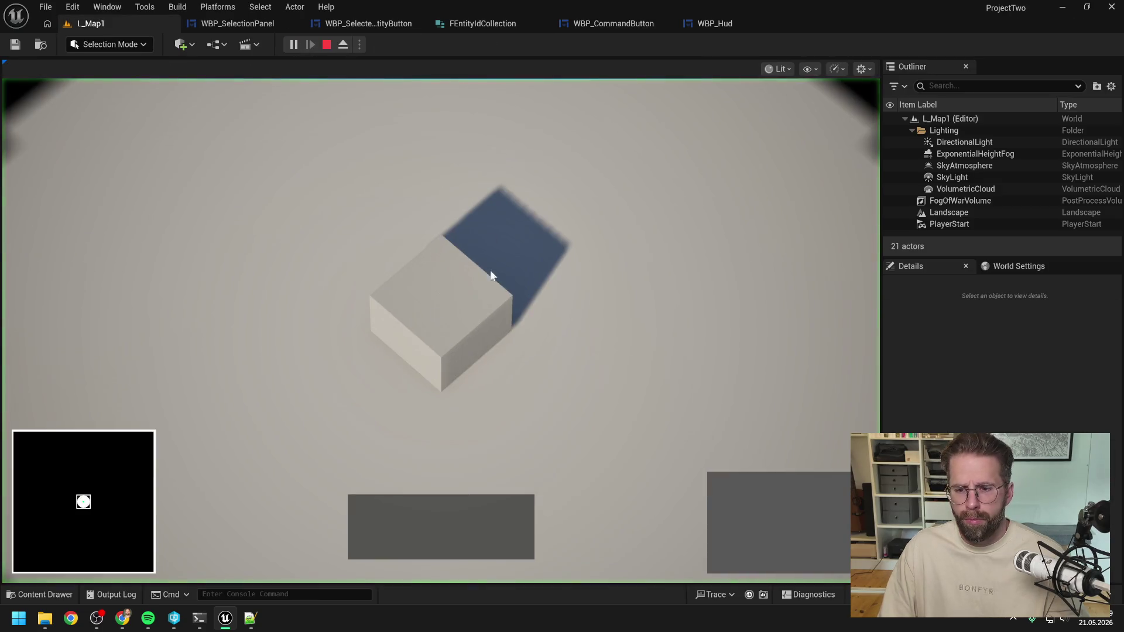
left_click(492, 272)
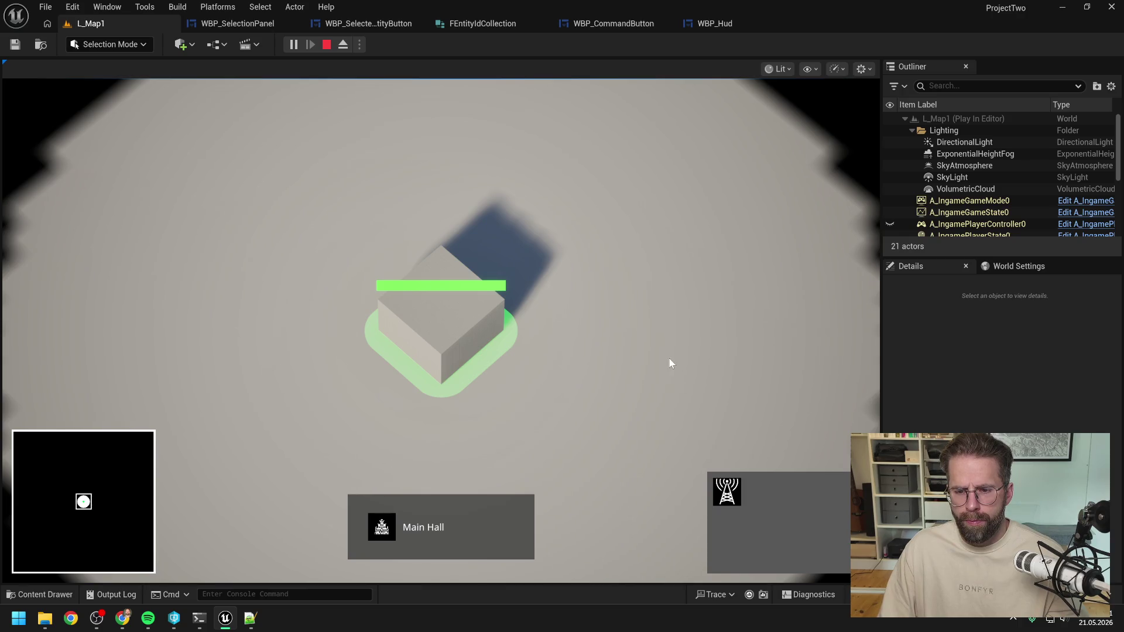
left_click(620, 353)
key("Escape")
left_click(633, 24)
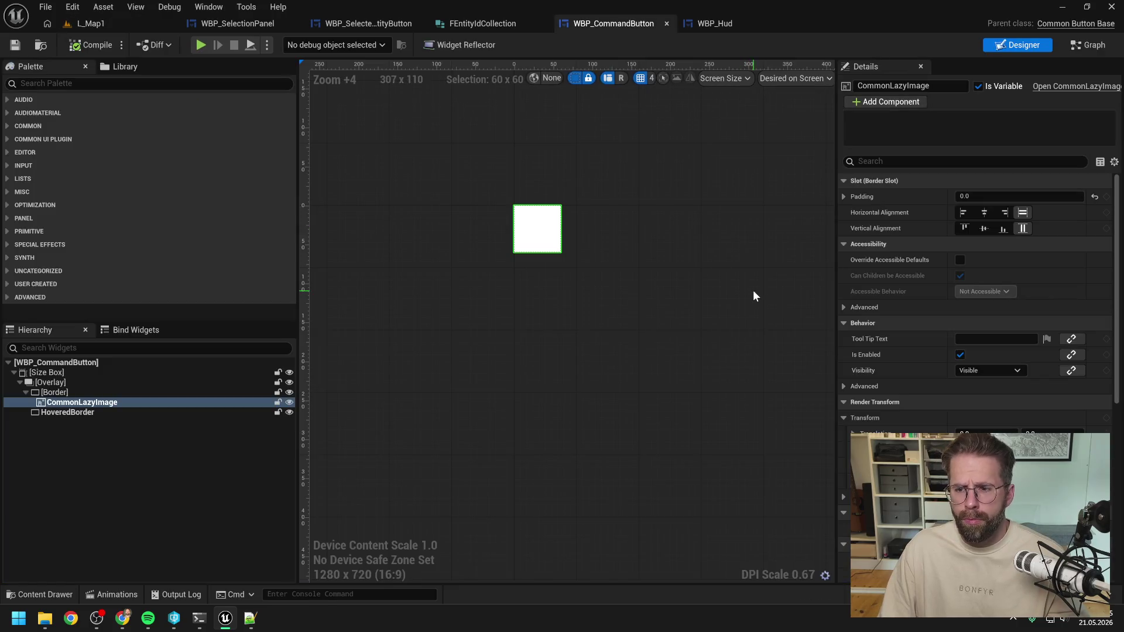
Give the CommonLazyImage 4.0 slot padding inside its border, compile, and return to L_Map1
left_click(56, 374)
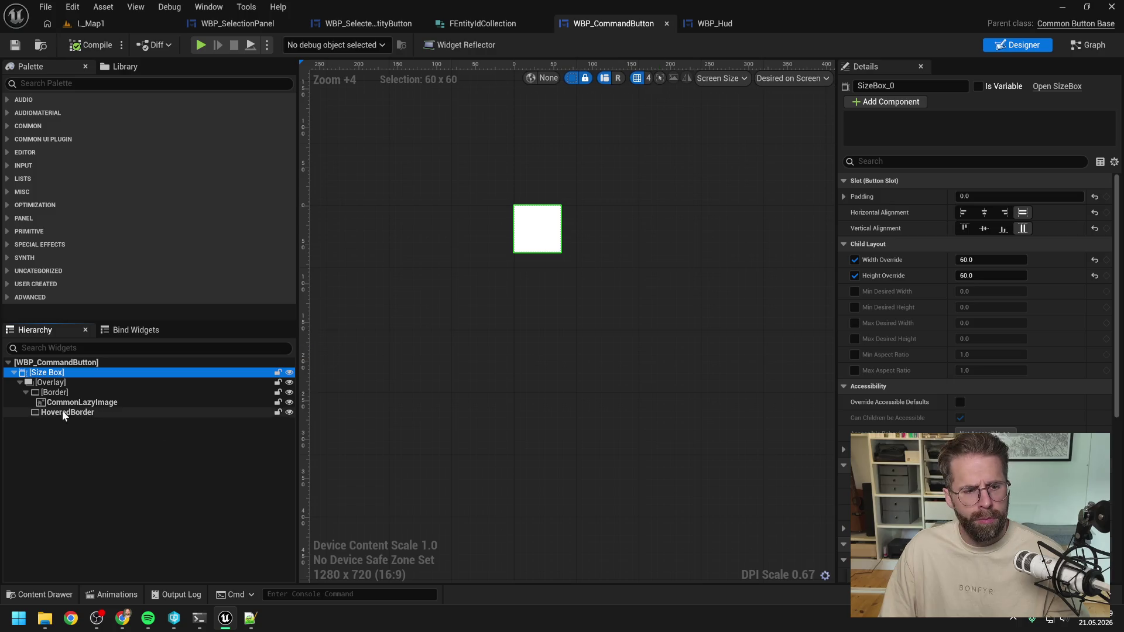
left_click(82, 403)
left_click(53, 392)
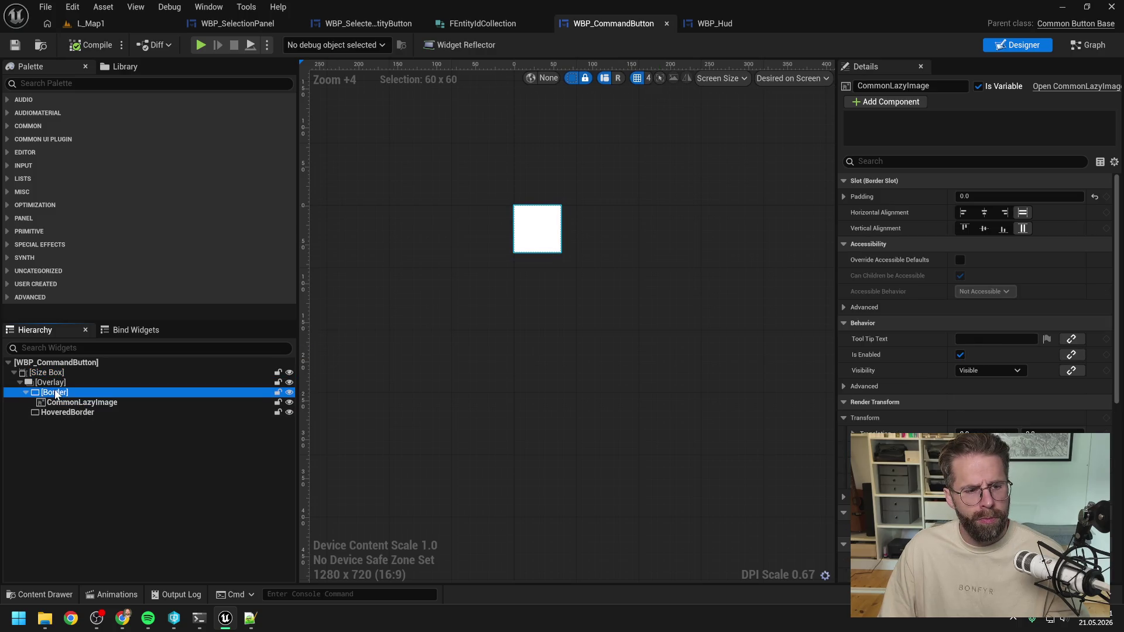
left_click(88, 403)
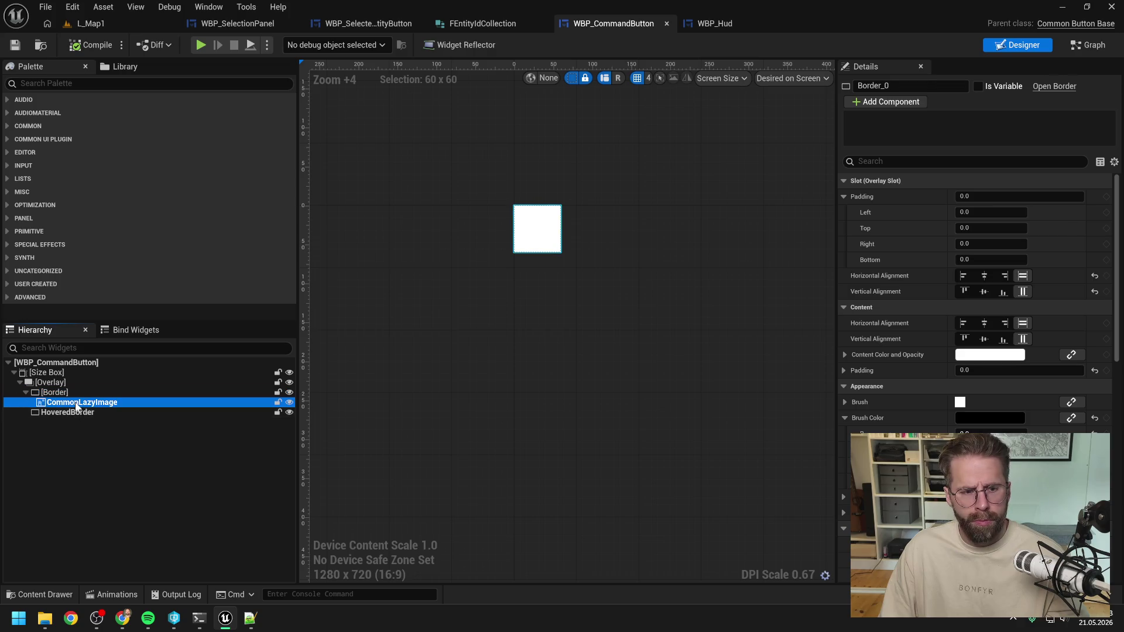
left_click(990, 196)
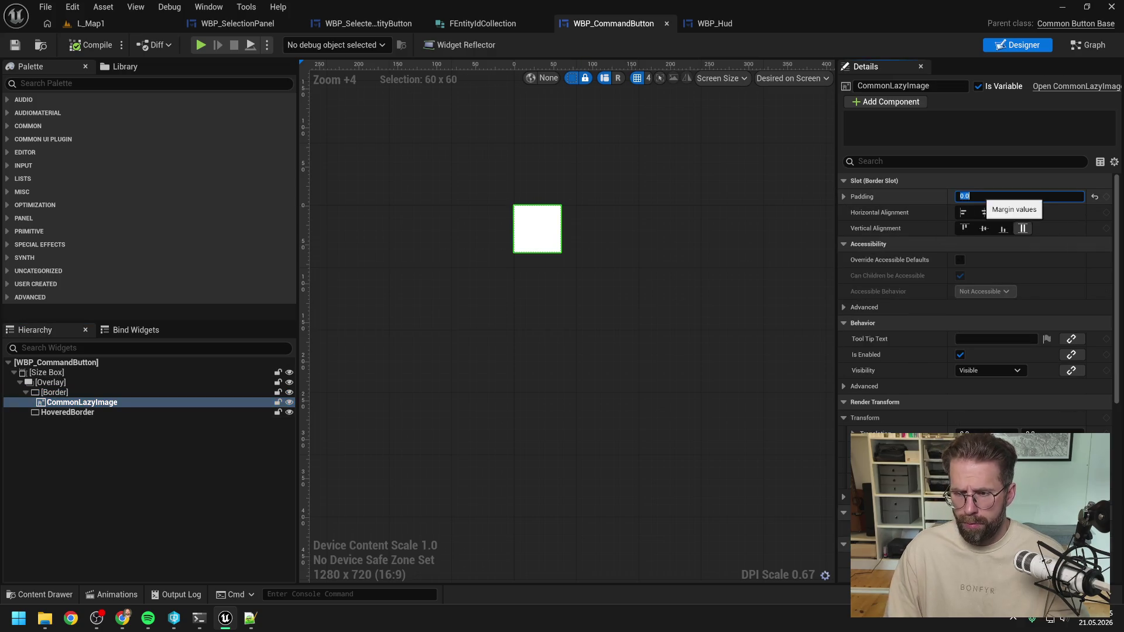
type("4")
key("Return")
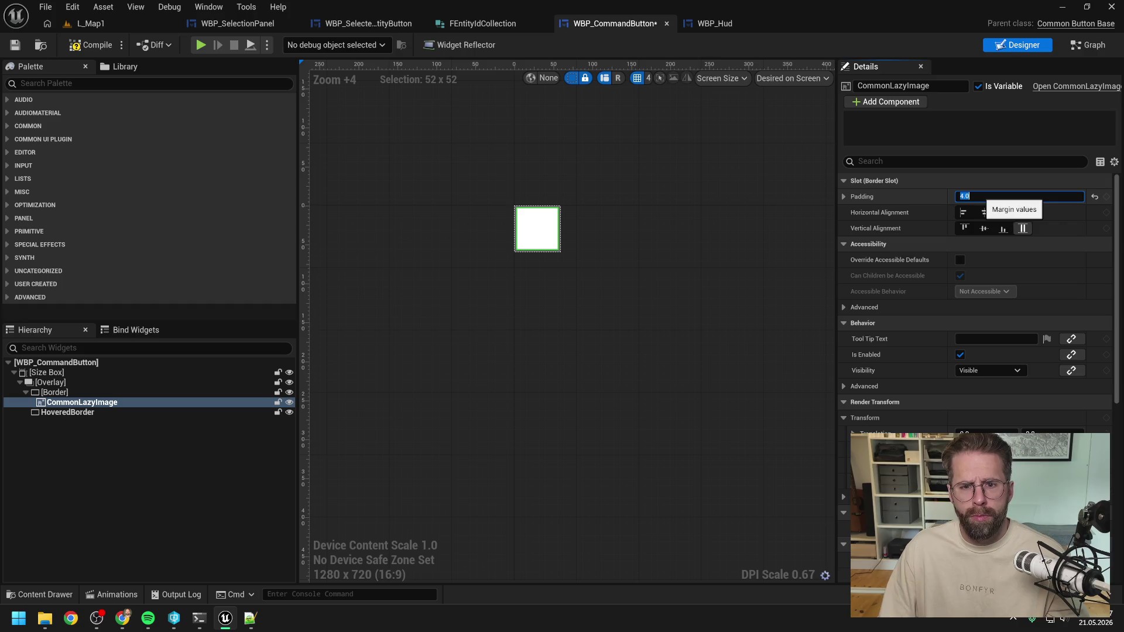
left_click(78, 49)
left_click(116, 26)
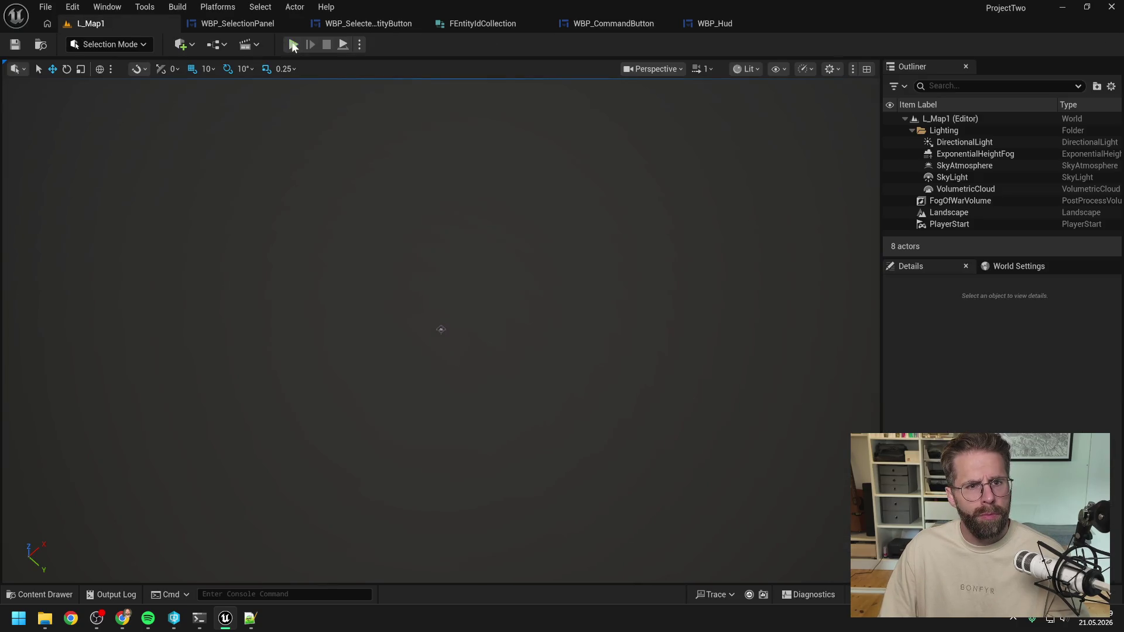
left_click(293, 44)
left_click(493, 228)
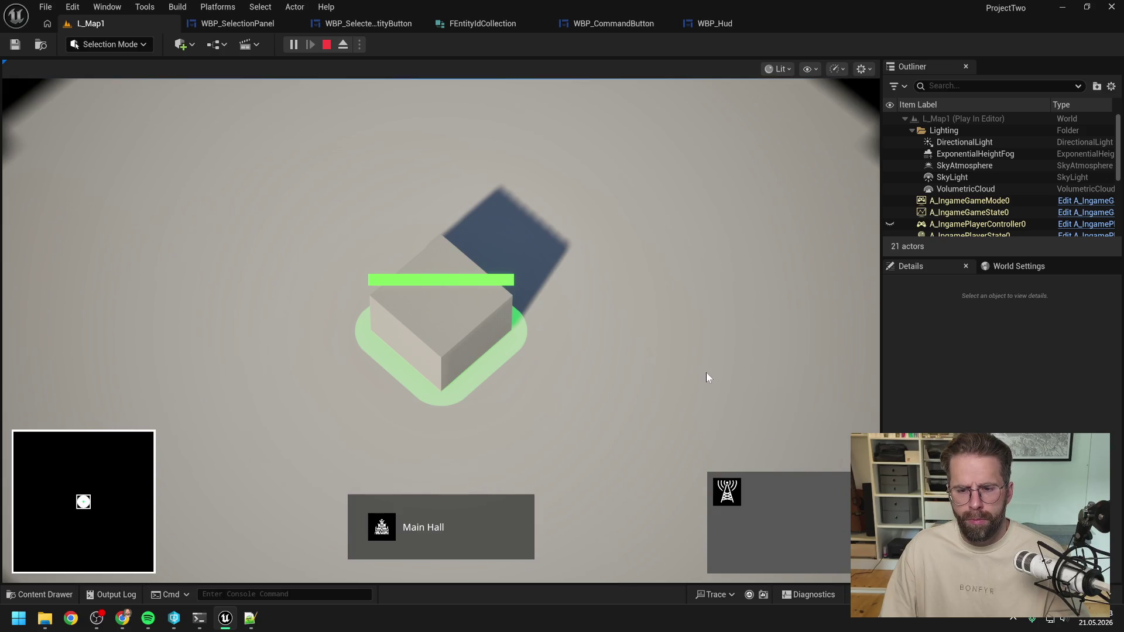
scroll(707, 372, "down", 1)
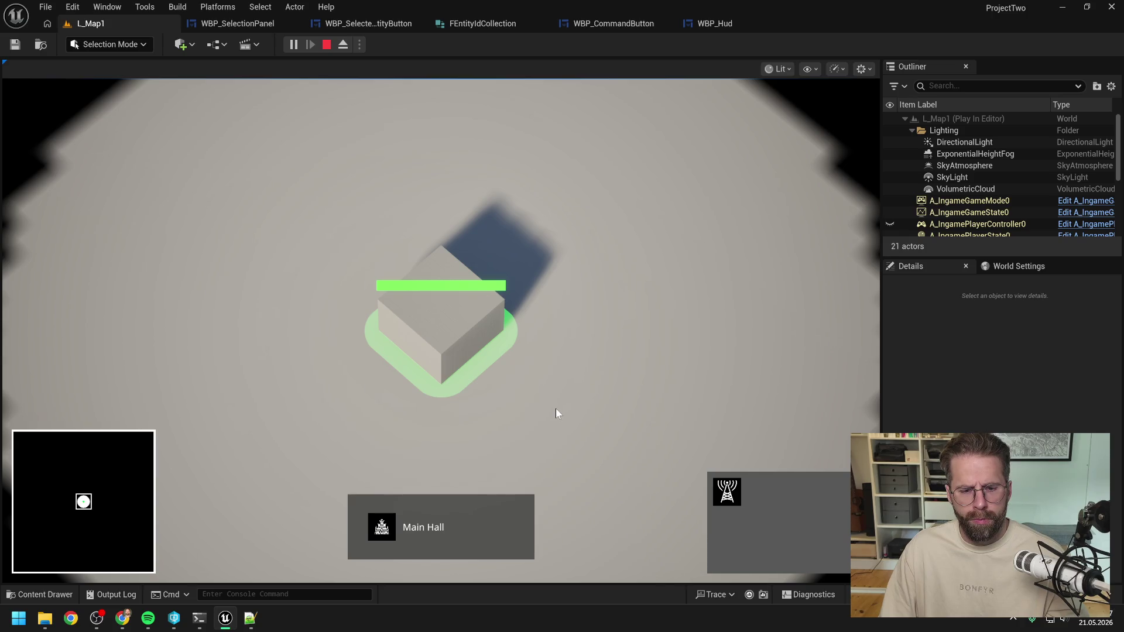
left_click(727, 492)
left_click(677, 381)
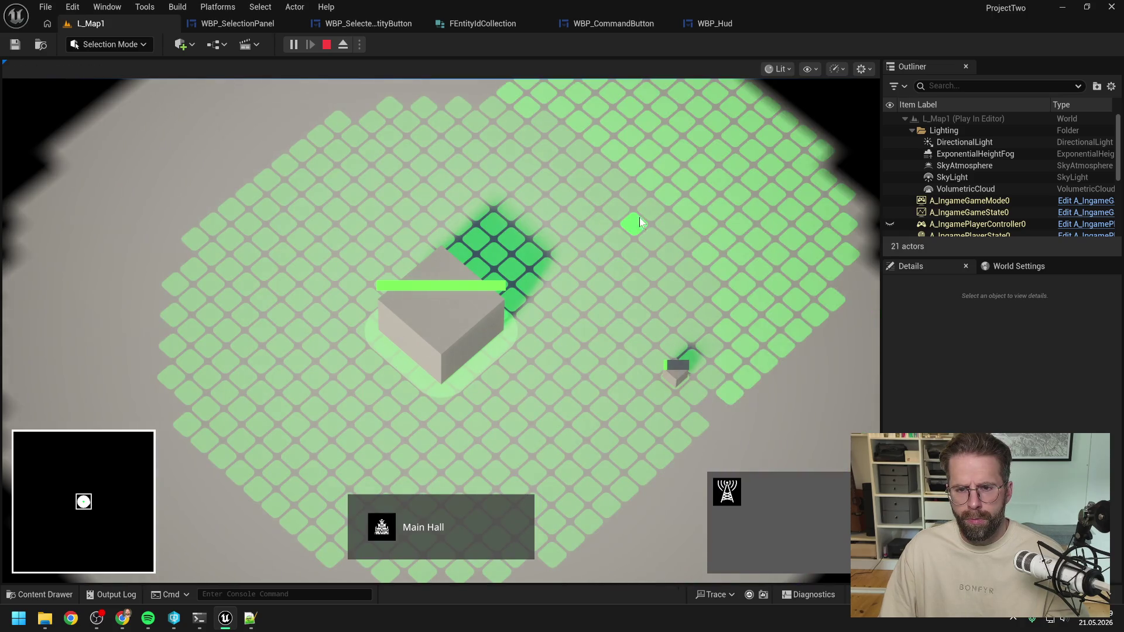
left_click(630, 212)
left_click_drag(642, 311, 771, 449)
scroll(698, 322, "down", 1)
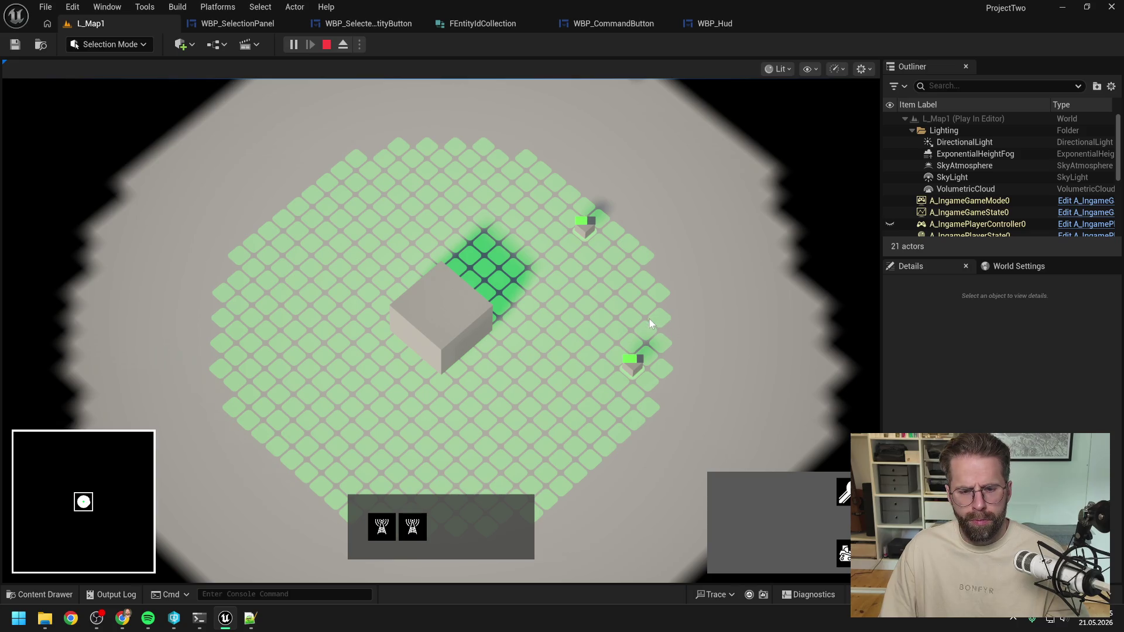
left_click(494, 322, "shift")
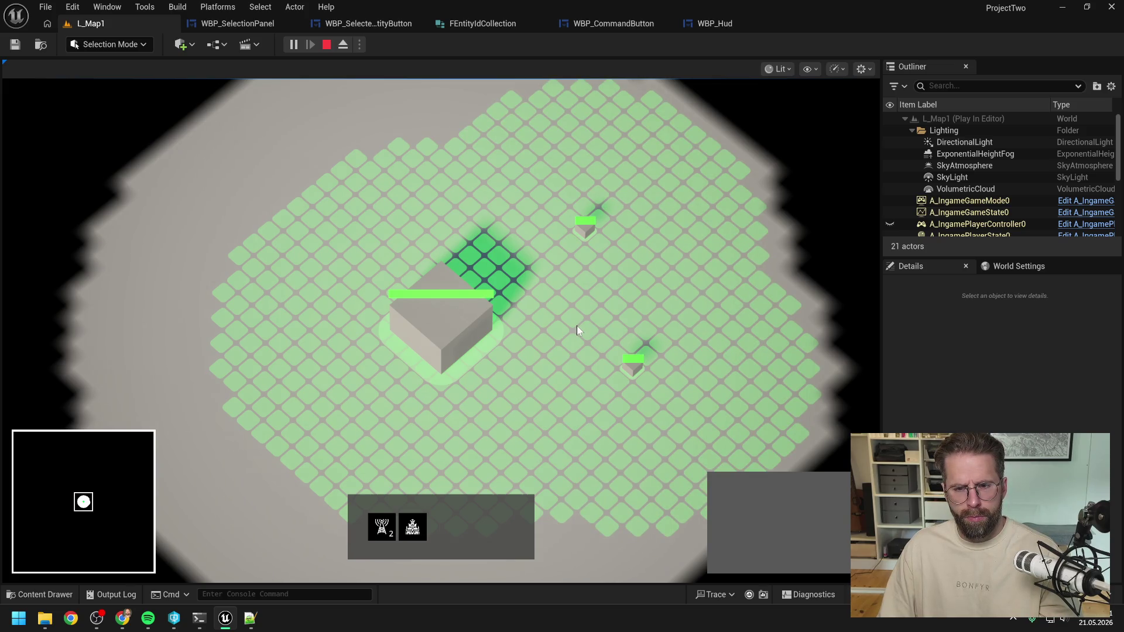
left_click(577, 325)
left_click_drag(544, 205, 718, 420)
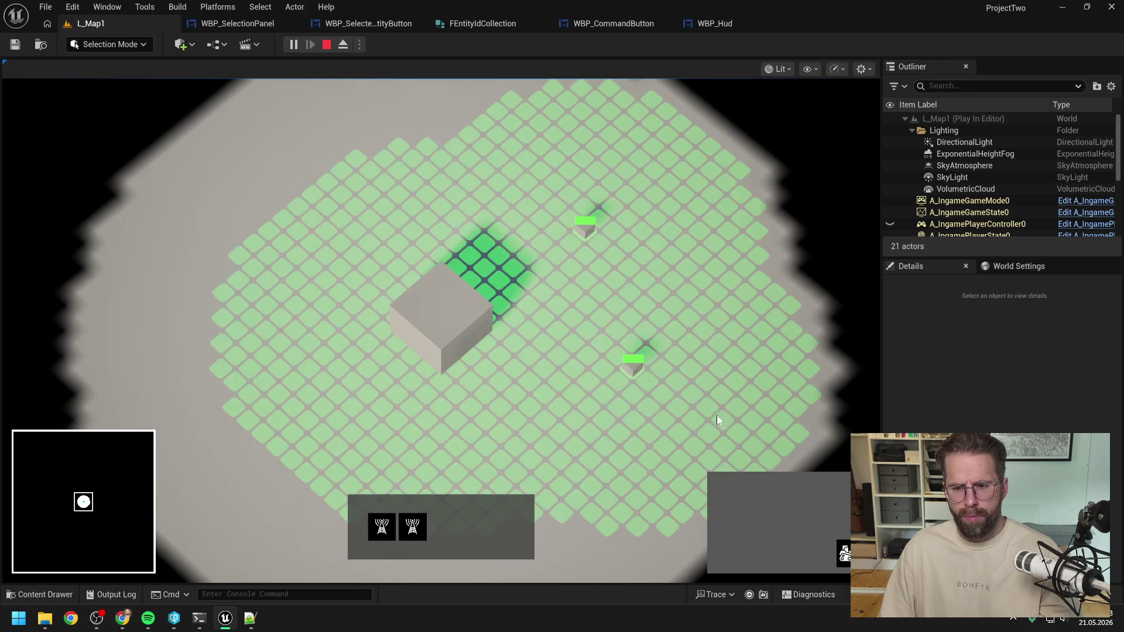
left_click(454, 339)
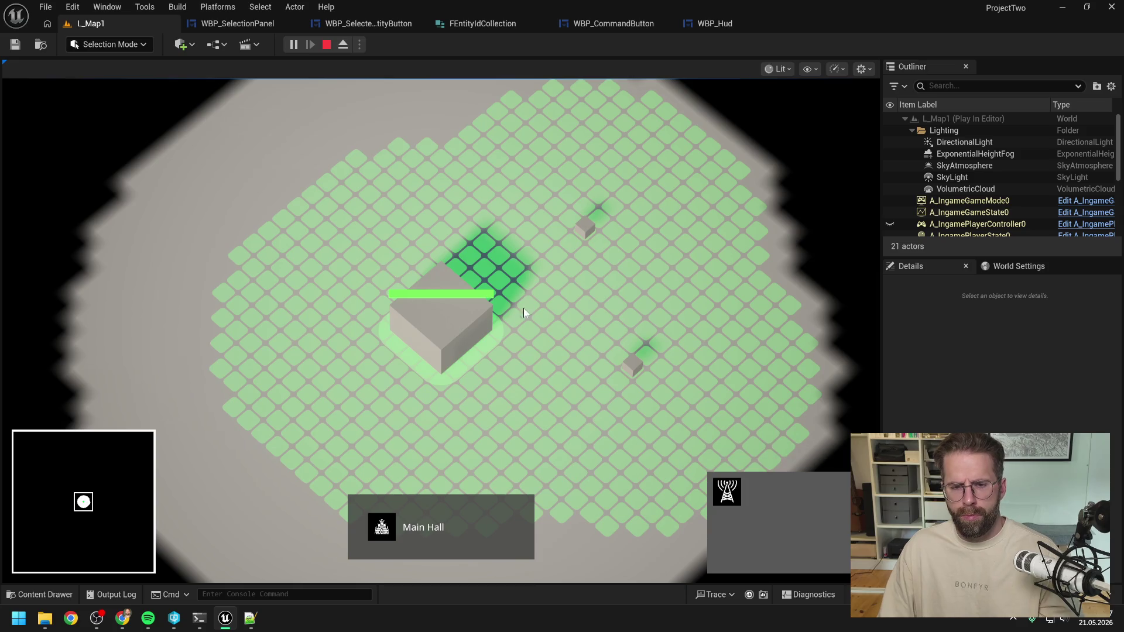
left_click_drag(540, 189, 722, 430)
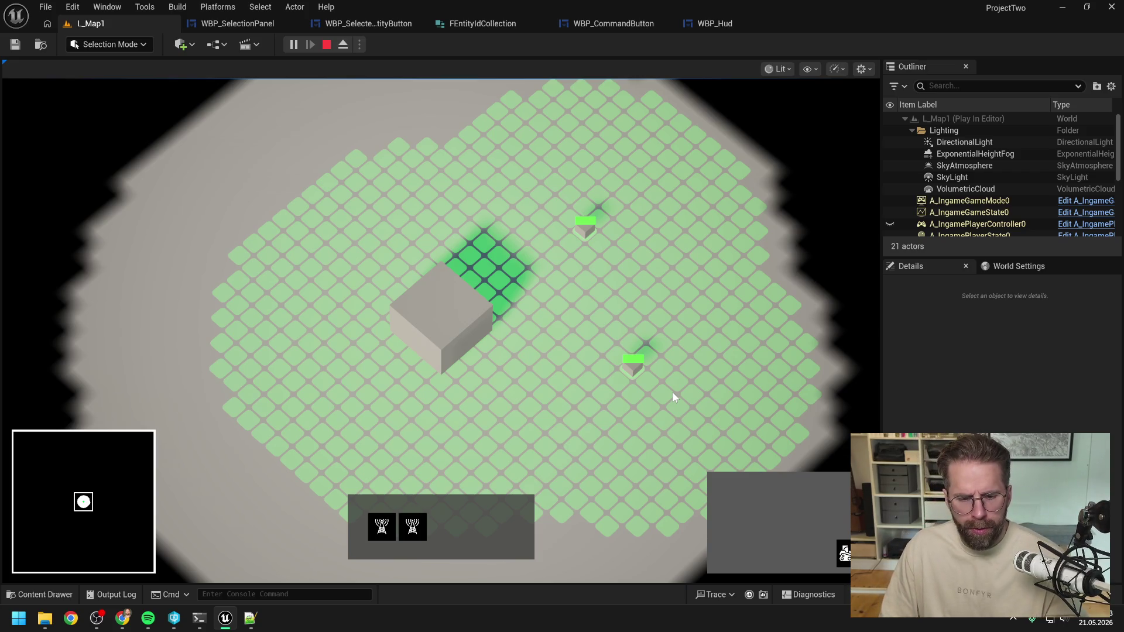
left_click(448, 329)
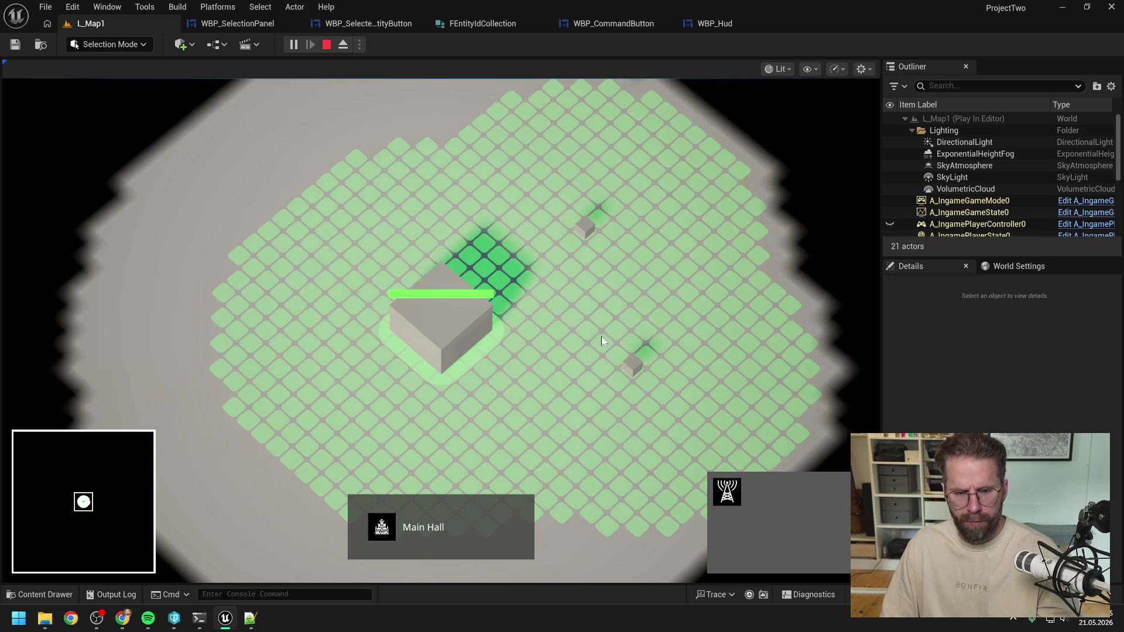
key("Escape")
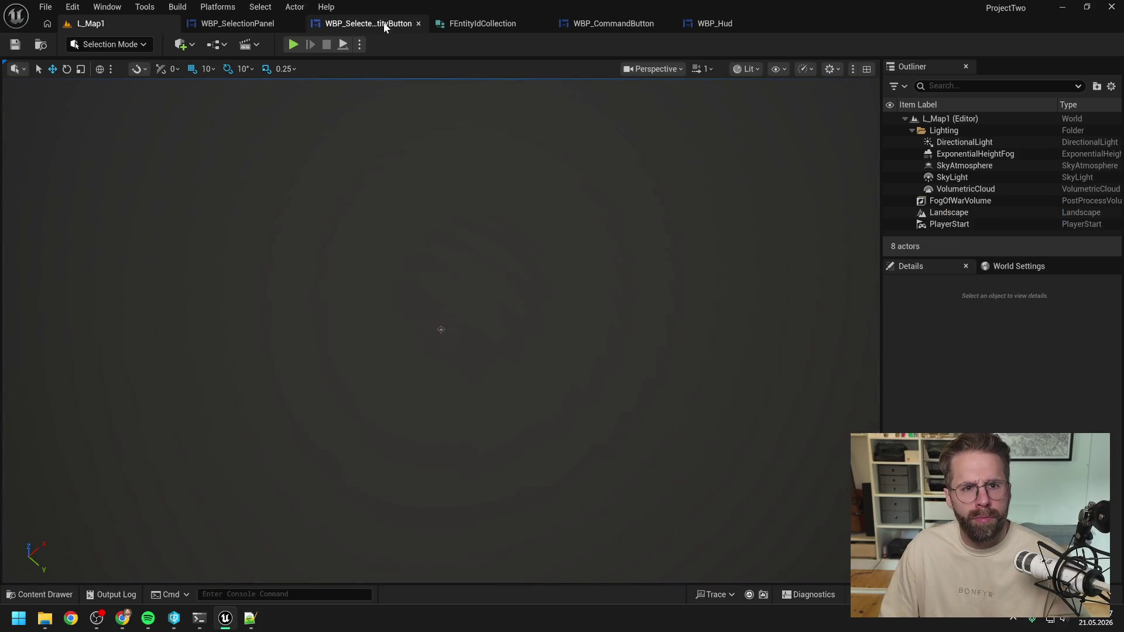
Open WBP_SelectionPanel in the Designer view and zoom the canvas in to Zoom +1
left_click(243, 24)
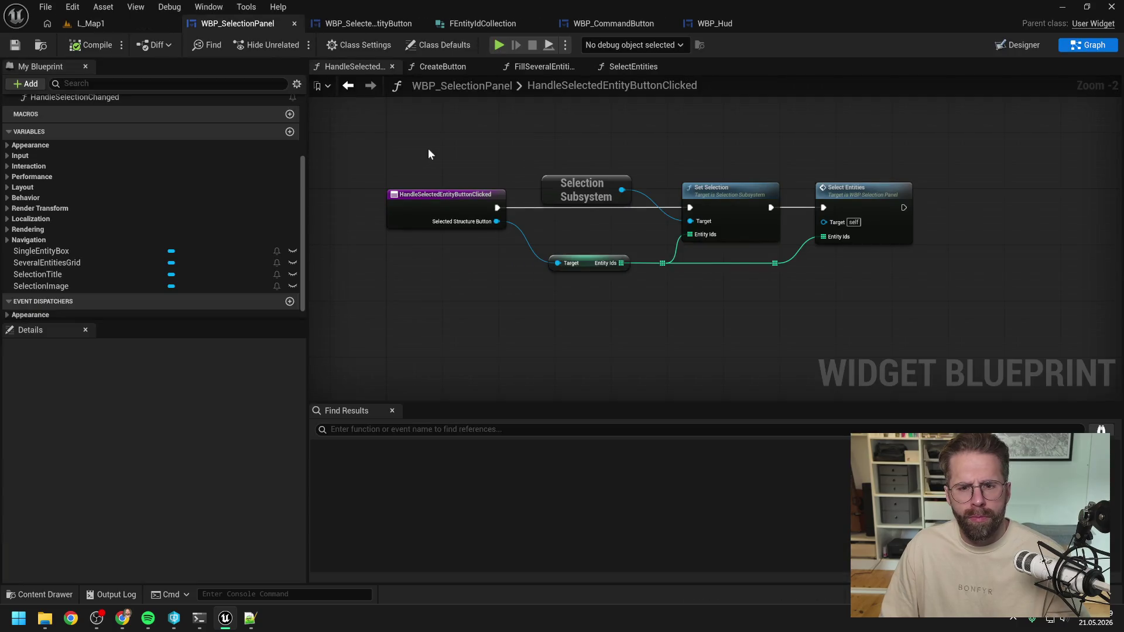
left_click(1017, 45)
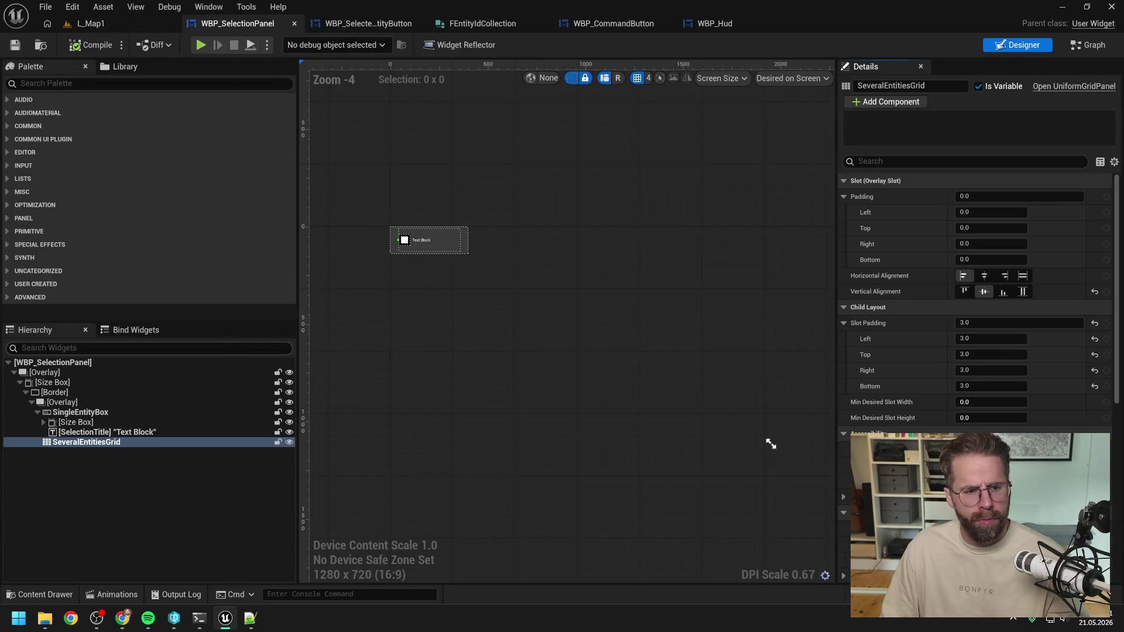
scroll(507, 318, "up", 5)
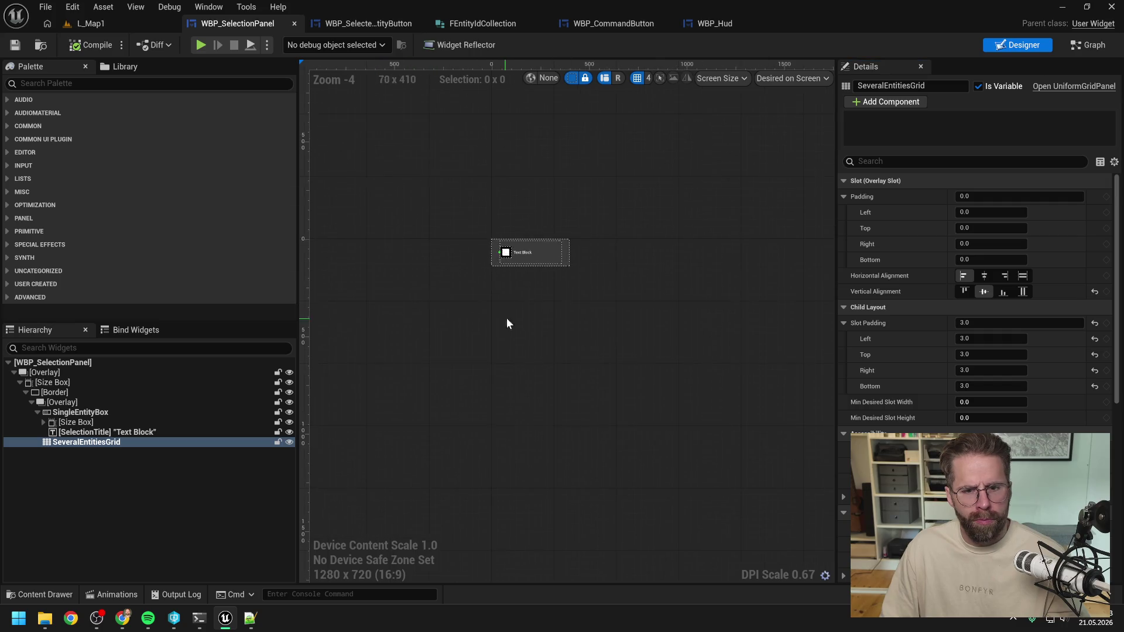
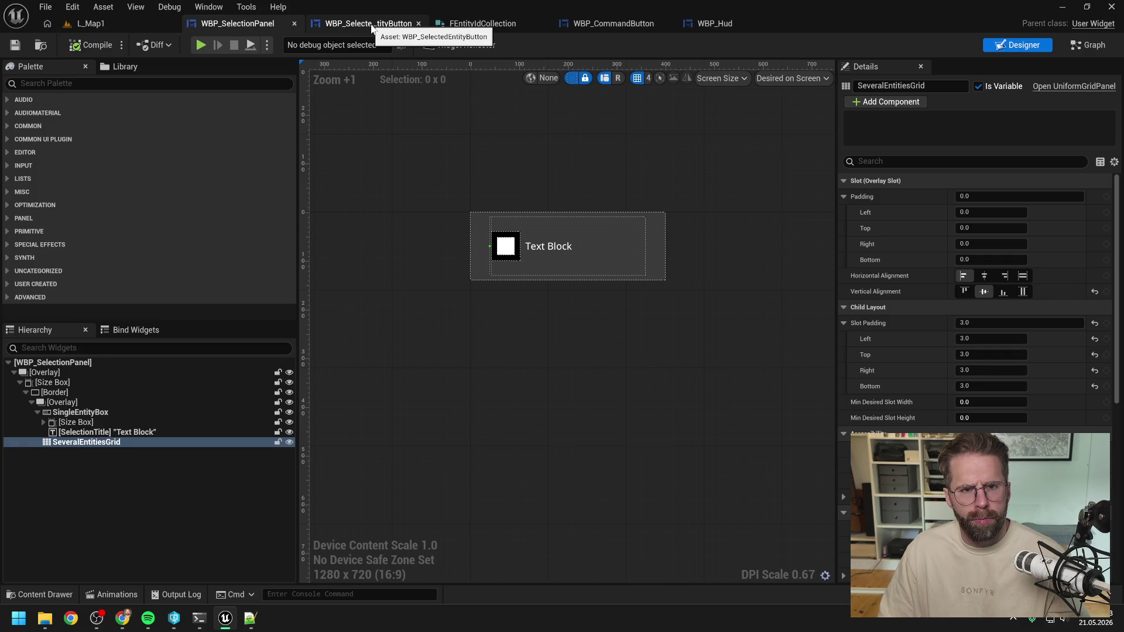
Return to the L_Map1 level and start a Play-in-Editor session
left_click(371, 24)
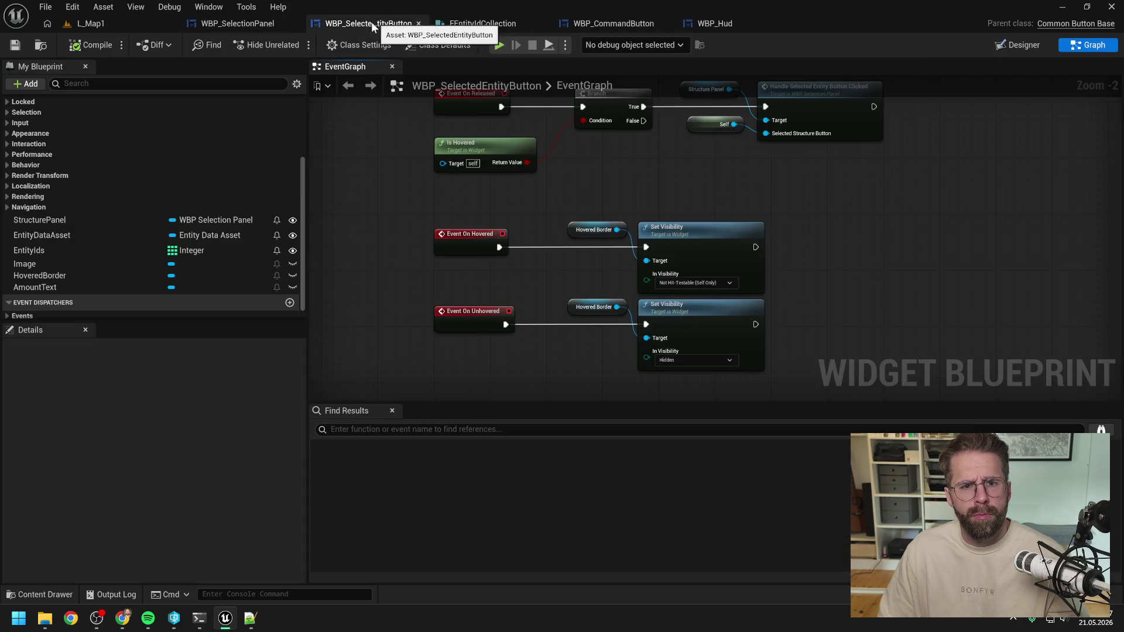
left_click(134, 24)
left_click(296, 44)
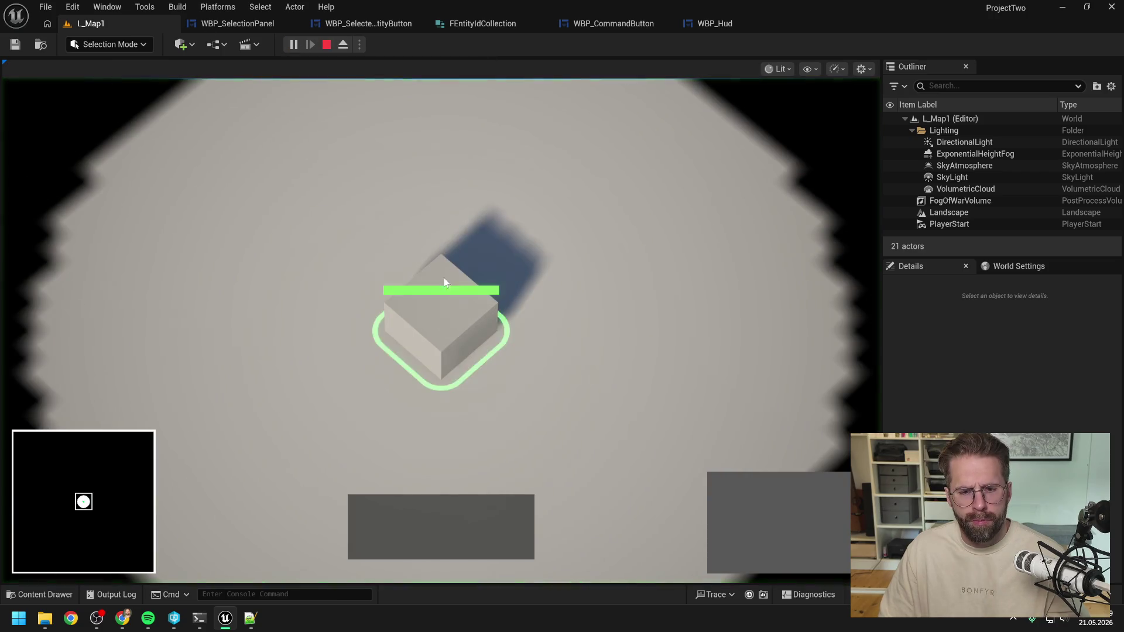
Select and deselect the Main Hall, starting and cancelling a power grid generator placement
left_click(445, 283)
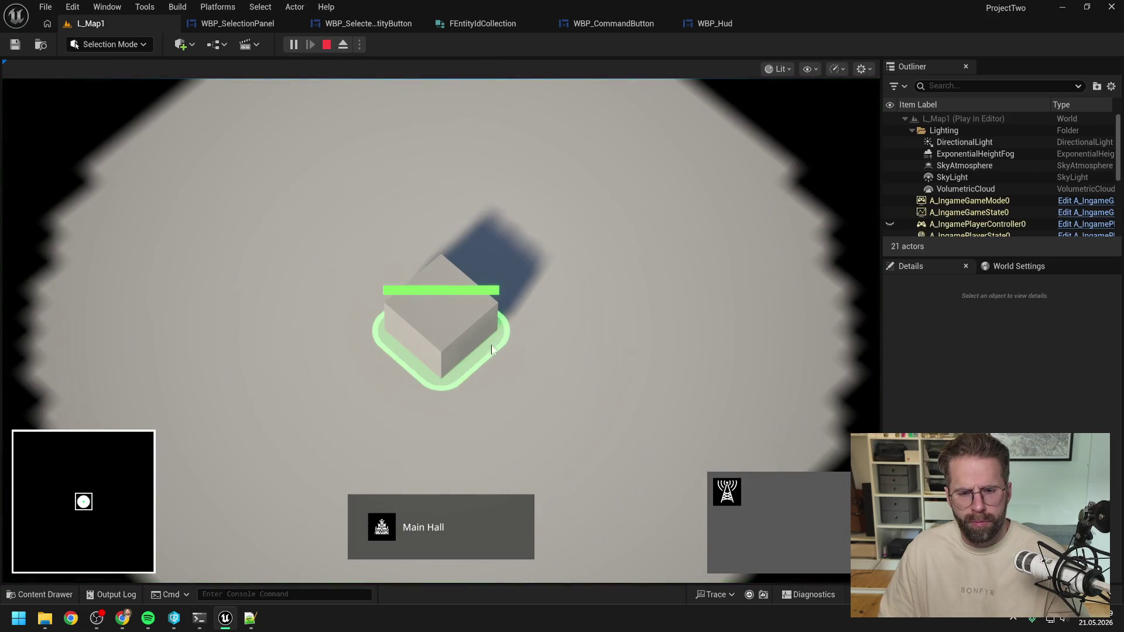
left_click(382, 534)
left_click(444, 337)
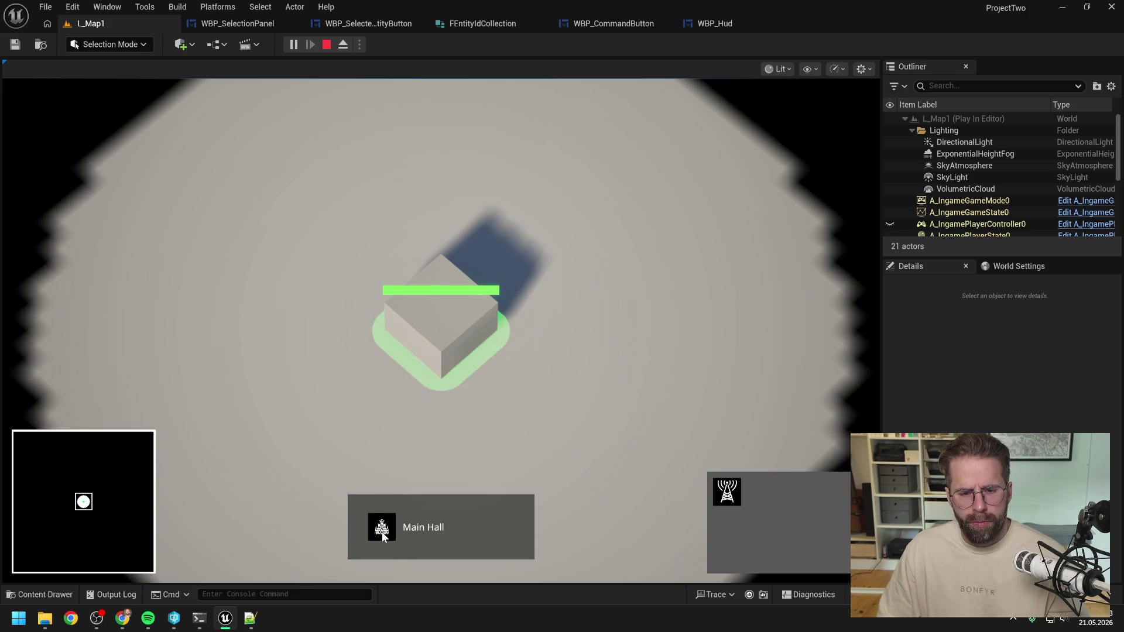
left_click(748, 515)
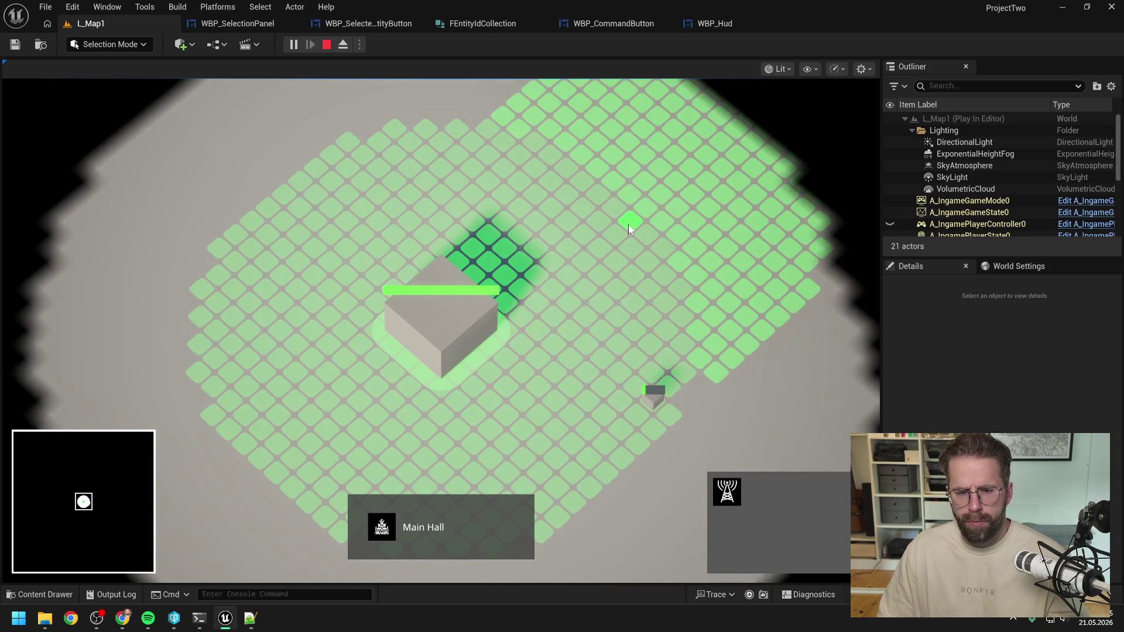
right_click(565, 356)
left_click(566, 371)
left_click(445, 328)
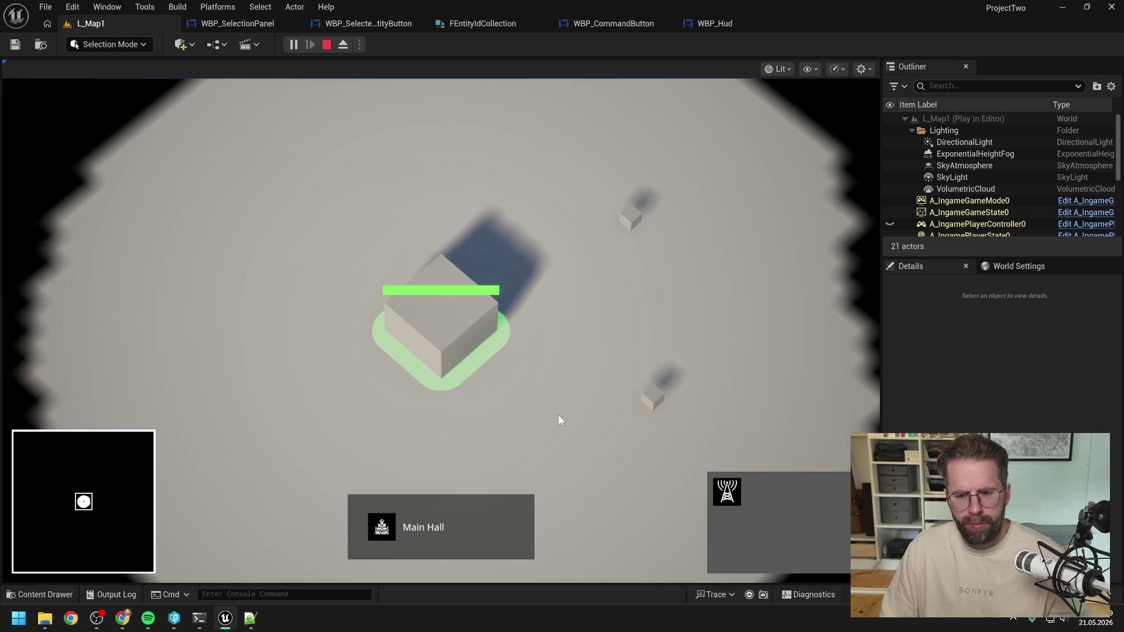
Select each pylon on its own, then reselect the Main Hall and cancel a generator placement
left_click(658, 403)
left_click(589, 325)
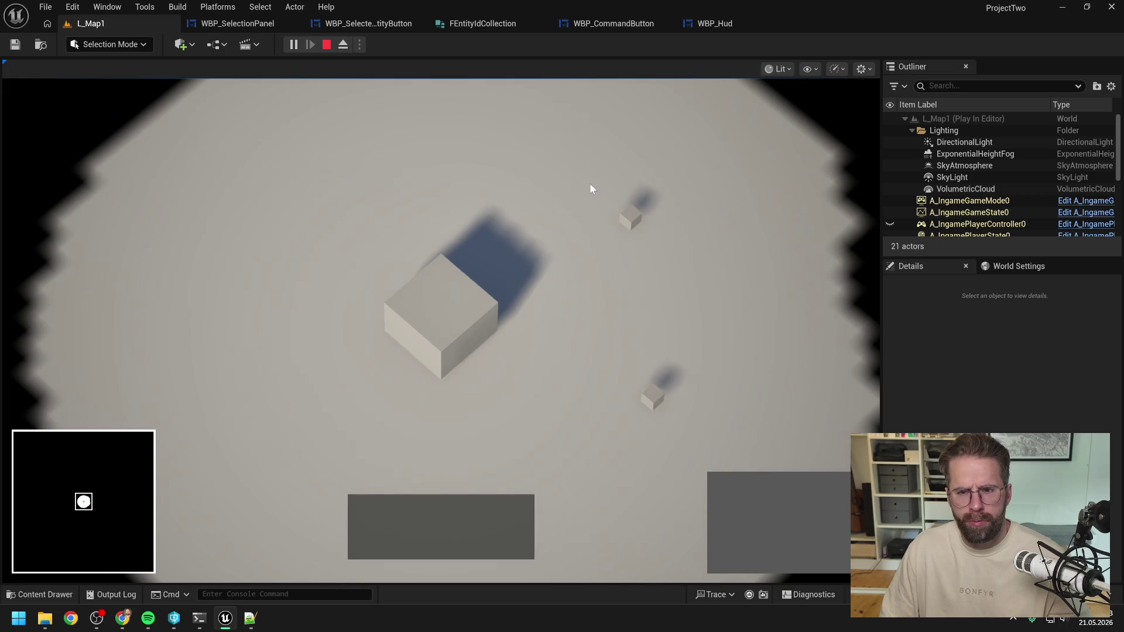
left_click(630, 218)
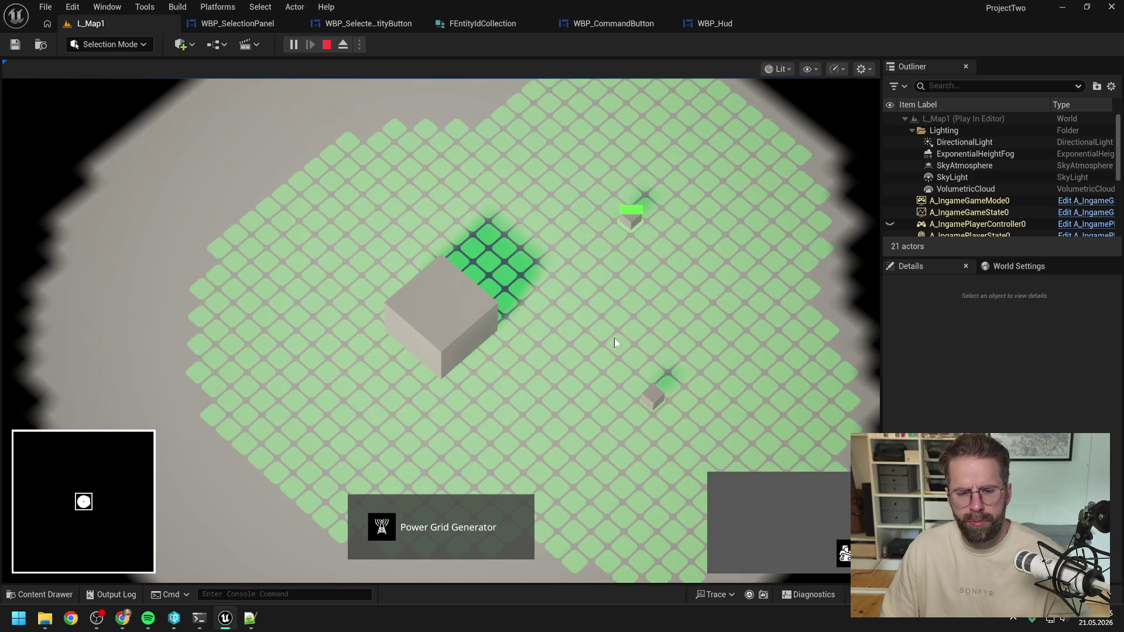
right_click(616, 338)
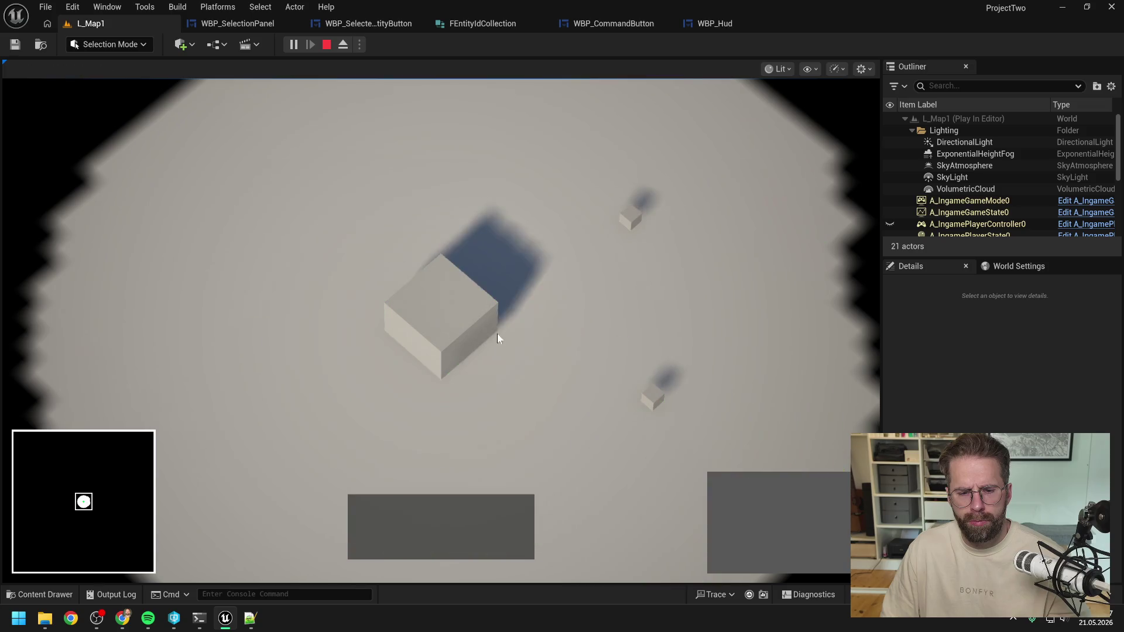
left_click(474, 331)
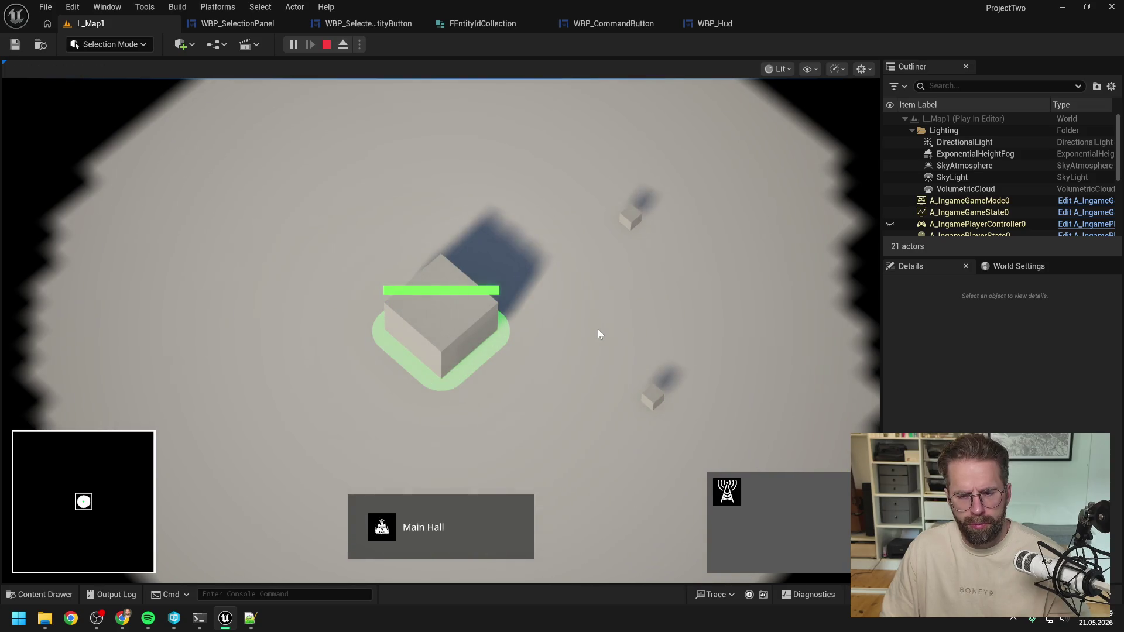
left_click(727, 492)
right_click(586, 328)
Box-select both pylons and use H to jump the selection back to the Main Hall
left_click_drag(596, 180, 736, 481)
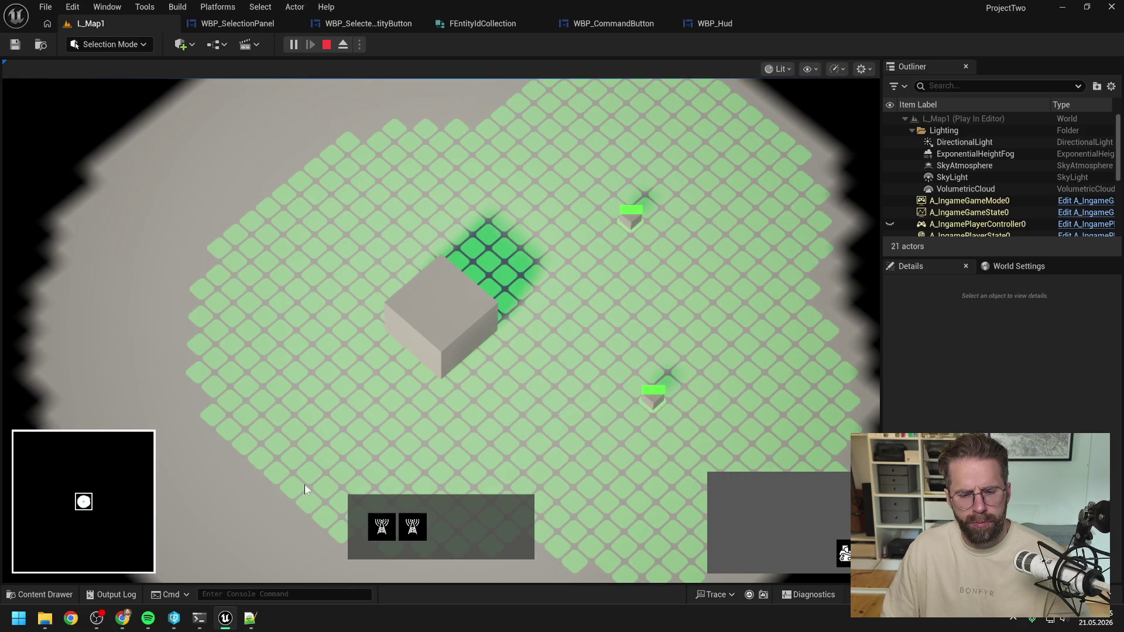
key("h")
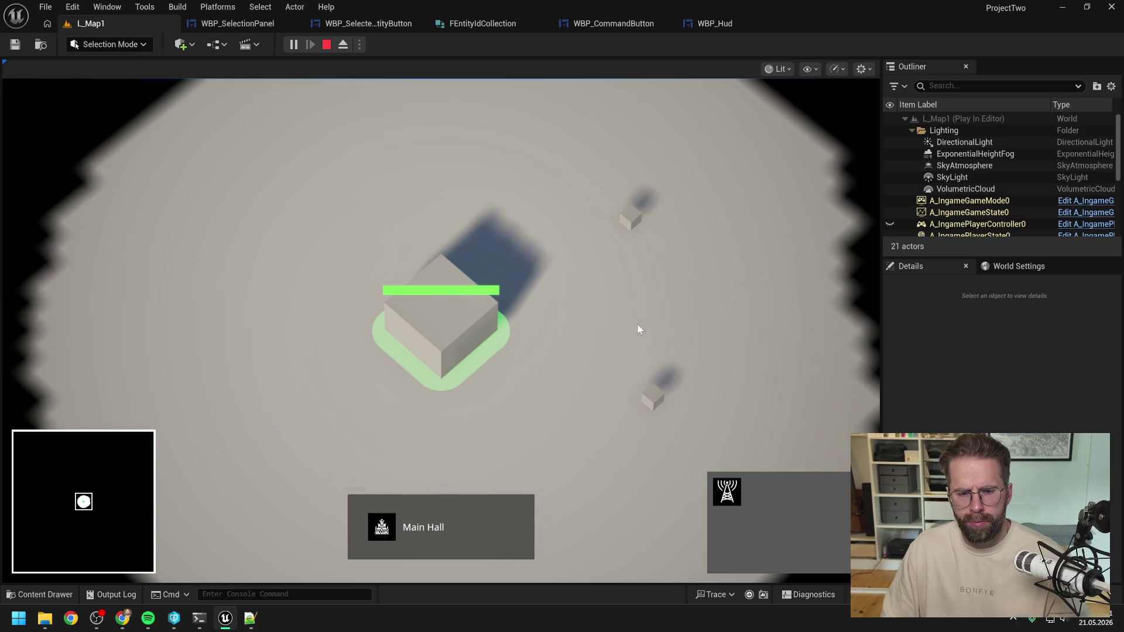
mouse_move(587, 173)
left_mouse_down()
mouse_move(663, 315)
mouse_move(652, 371)
left_mouse_up()
key("h")
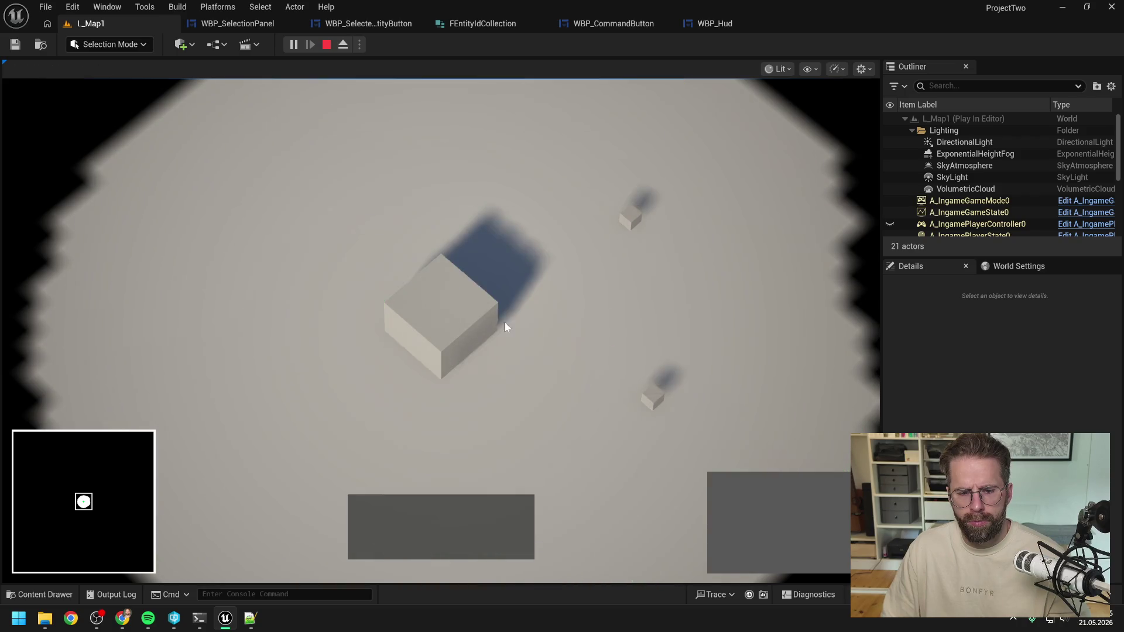
key("d")
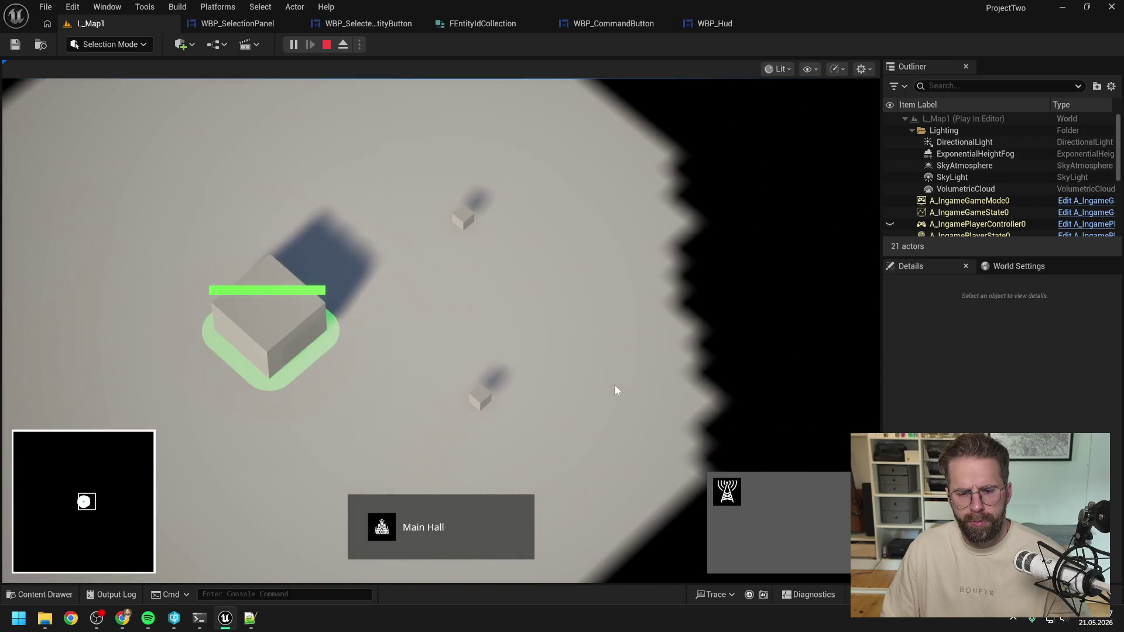
key("a")
key("s")
key("h")
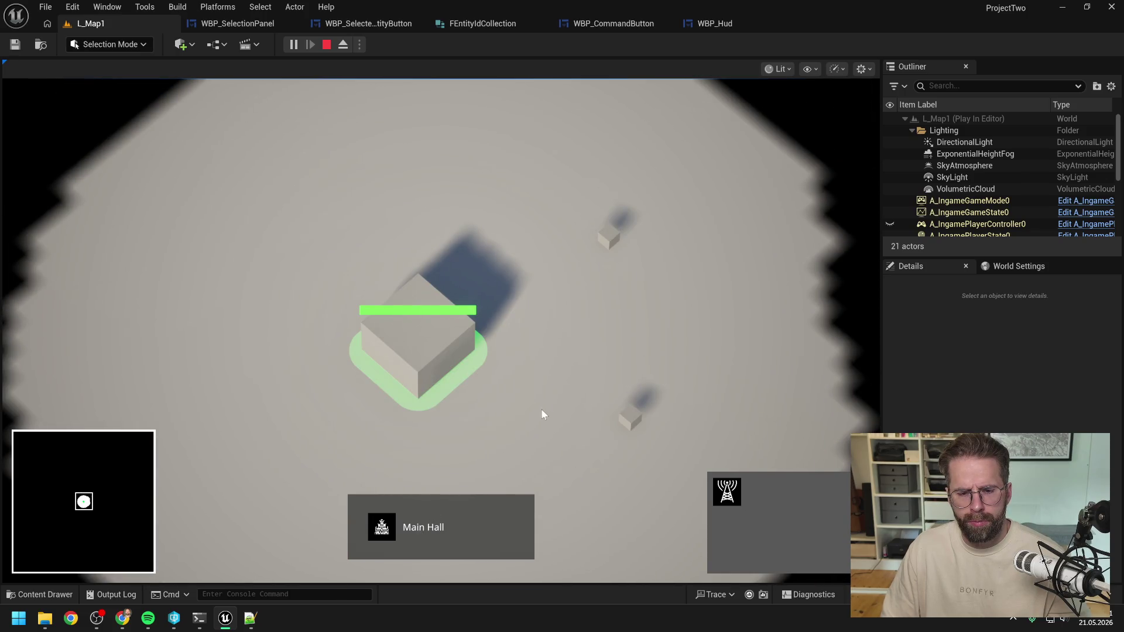
Deselect the Main Hall, box-select both pylons, then switch the selection back to the Main Hall
left_click(560, 389)
left_click_drag(560, 202, 697, 469)
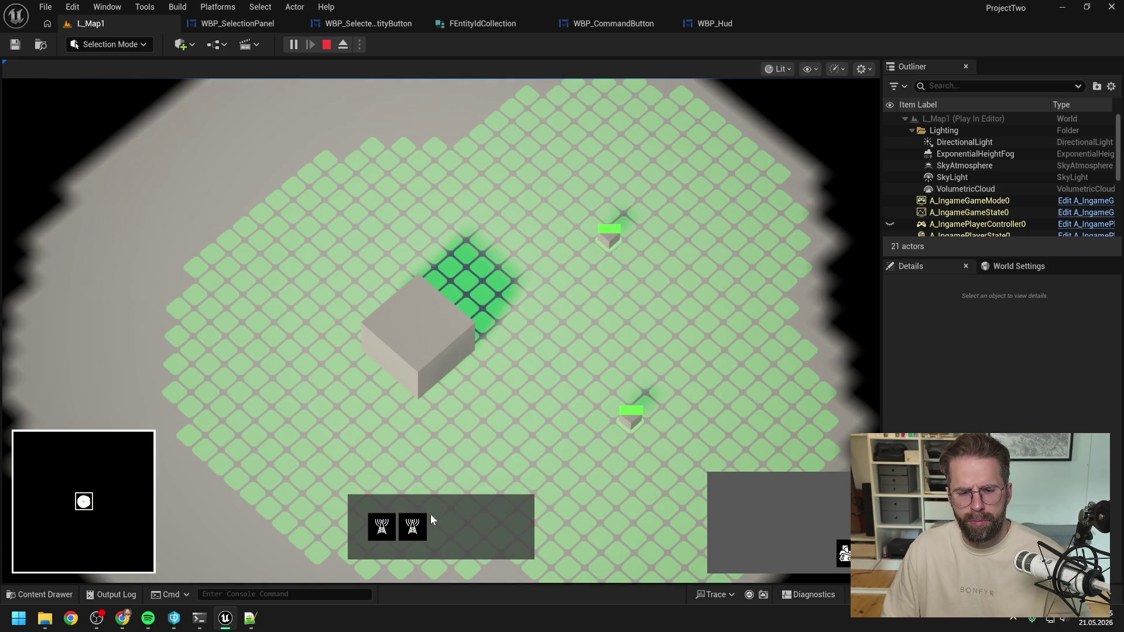
key("d")
key("a")
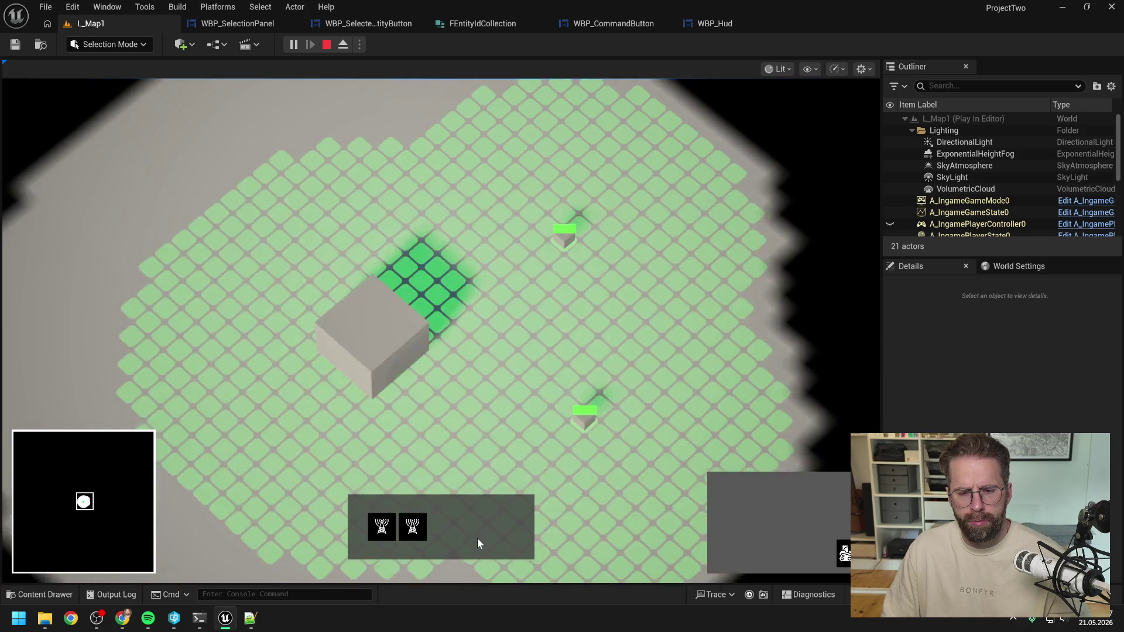
left_click(376, 356)
left_click(376, 354)
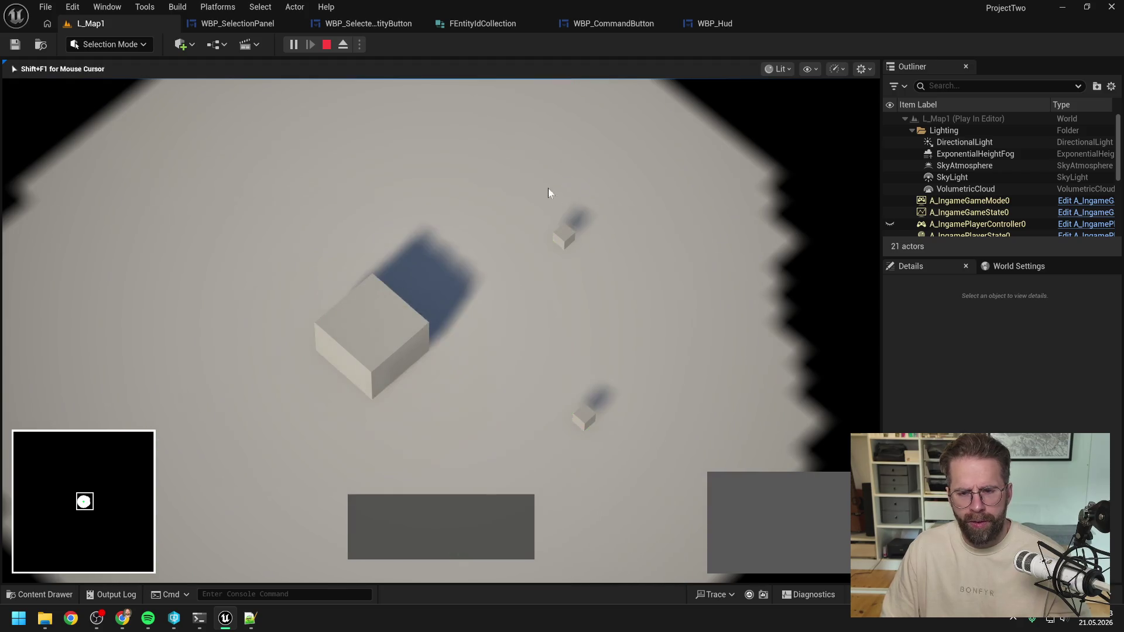
Repeatedly alternate between box-selecting both pylons and selecting the Main Hall, then stop playing
left_click_drag(548, 188, 653, 442)
left_click(521, 390)
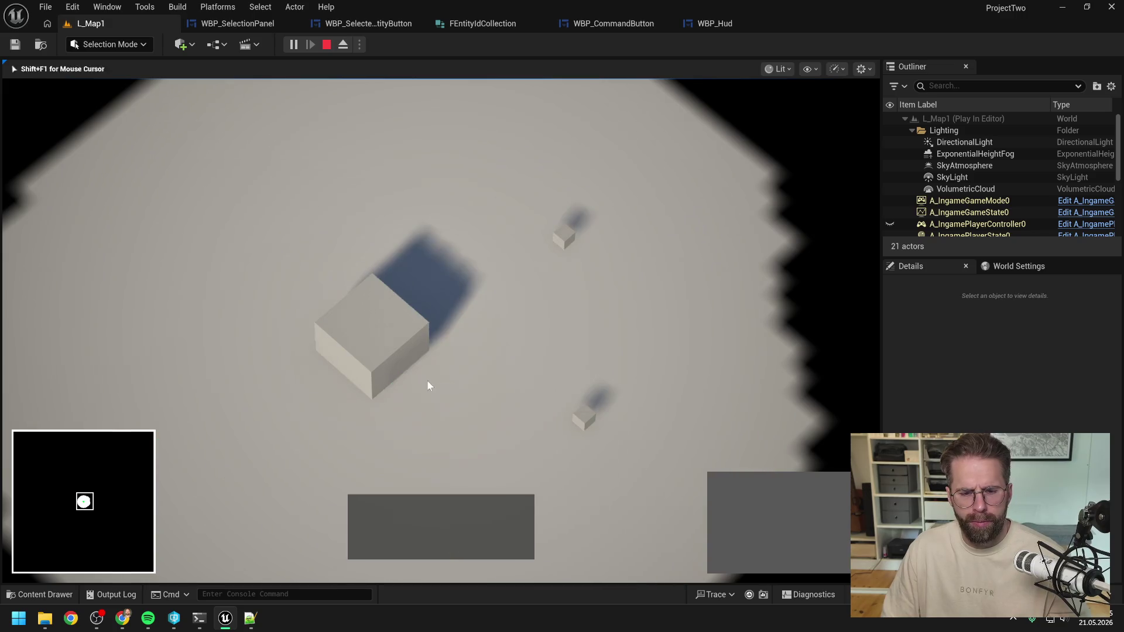
left_click(427, 380)
left_click(510, 365)
left_click_drag(559, 245, 637, 424)
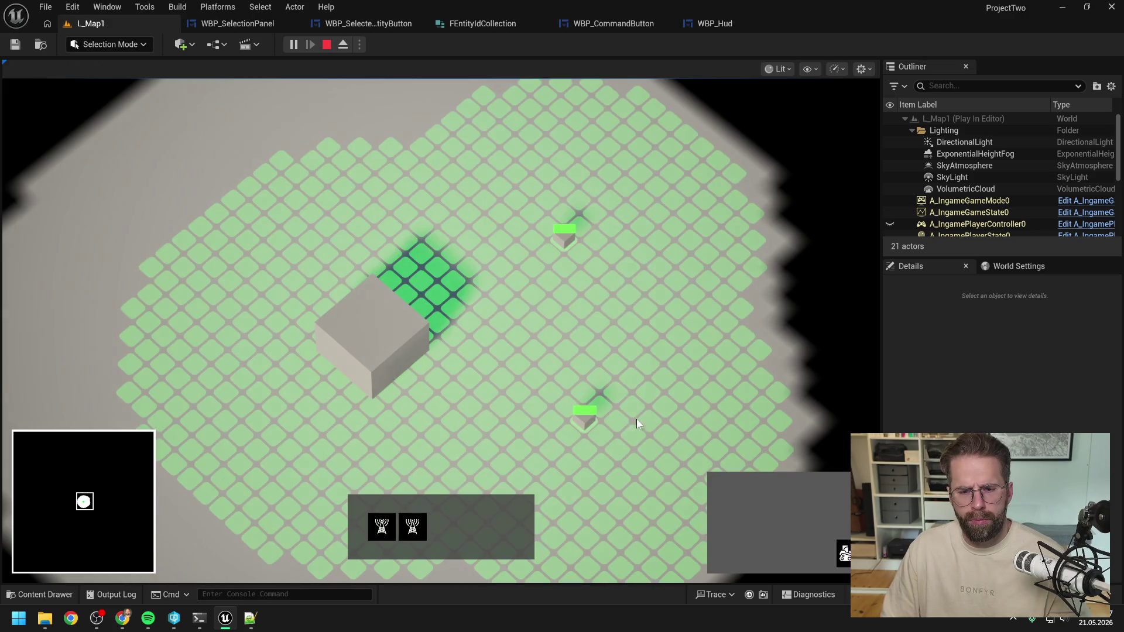
left_click(472, 404)
left_click(380, 346)
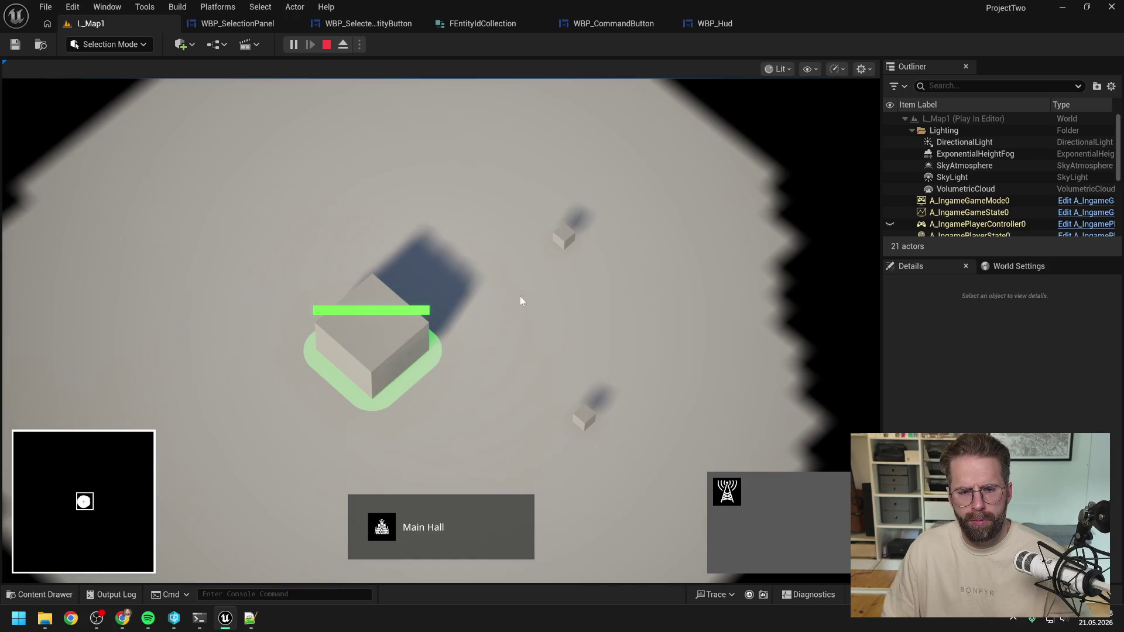
left_click(526, 329)
left_click_drag(528, 179, 669, 429)
left_click(390, 348)
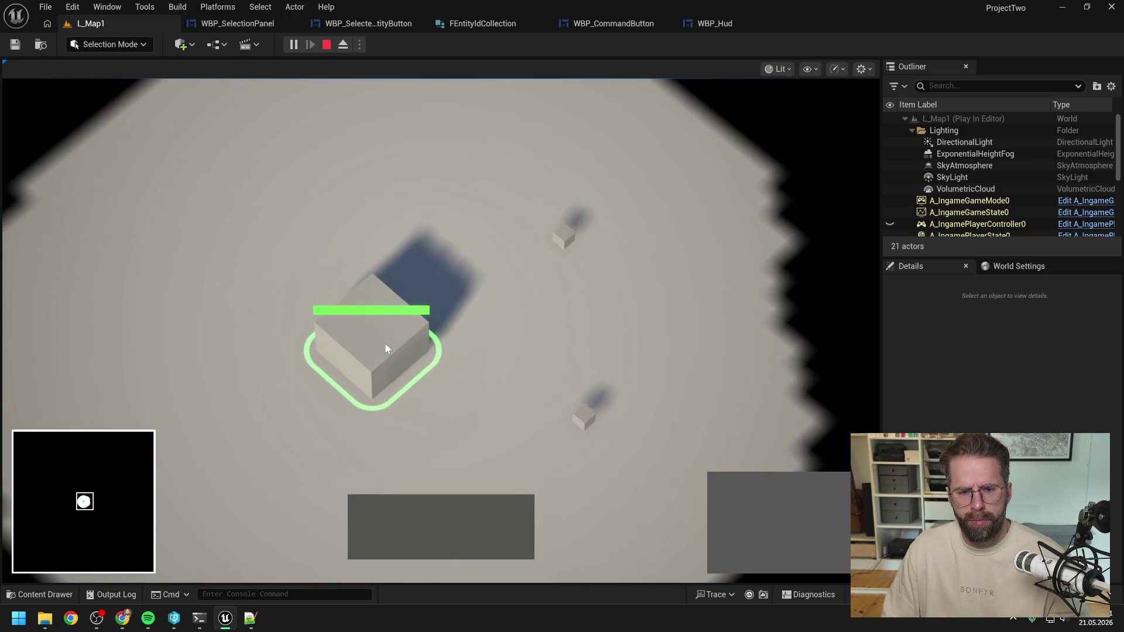
left_click(513, 367)
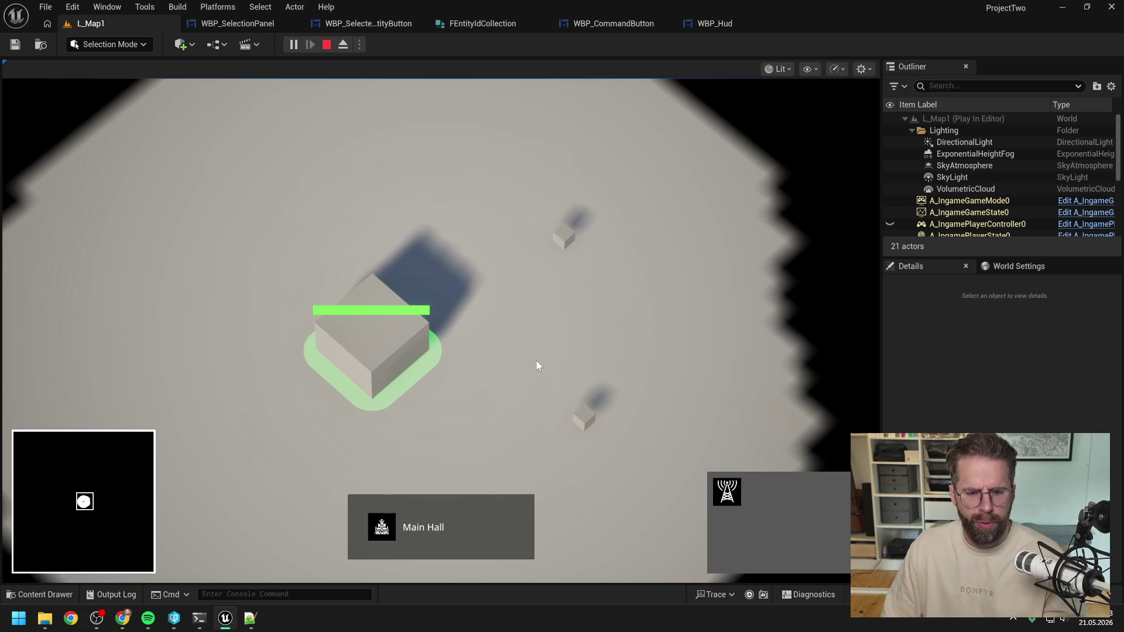
key("Escape")
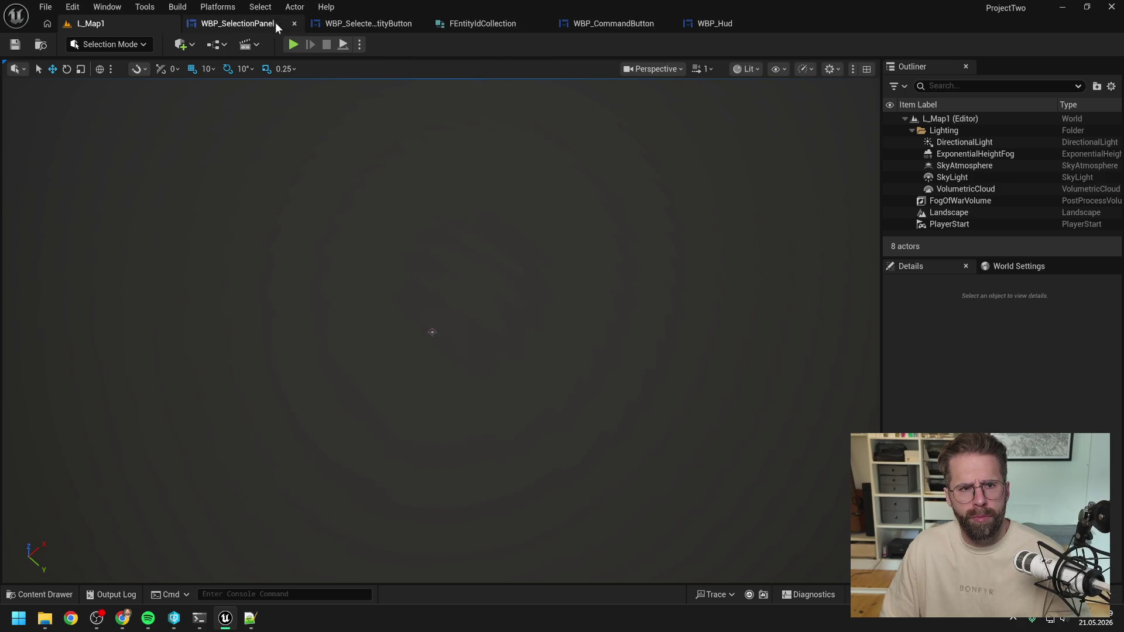
Open the content drawer and show all assets in the Content folder
left_click(246, 24)
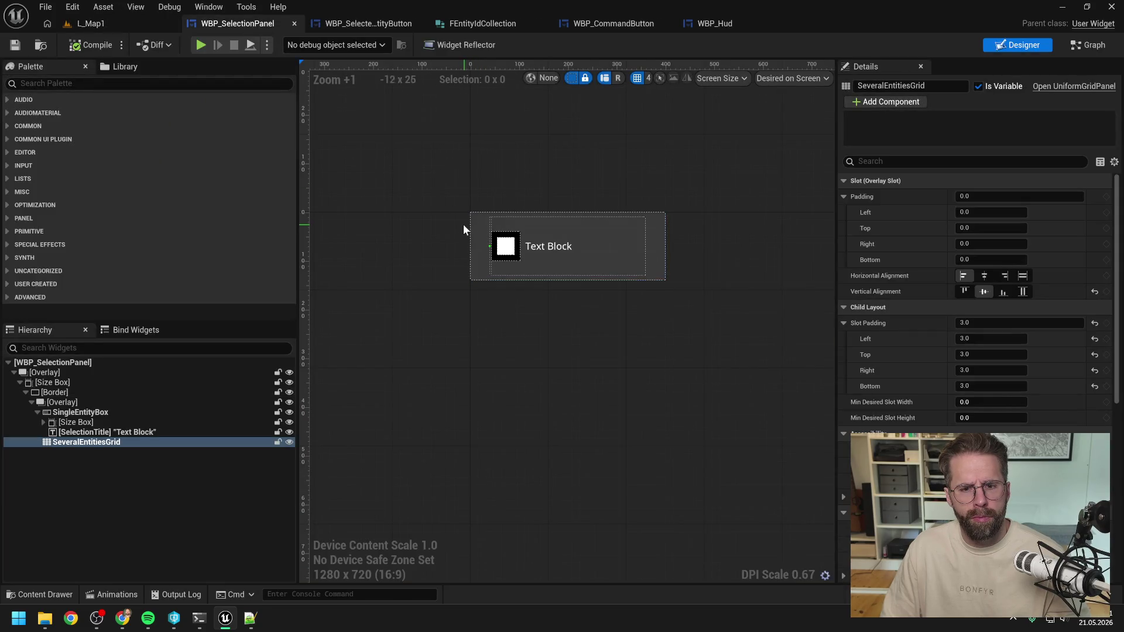
scroll(462, 229, "up", 2)
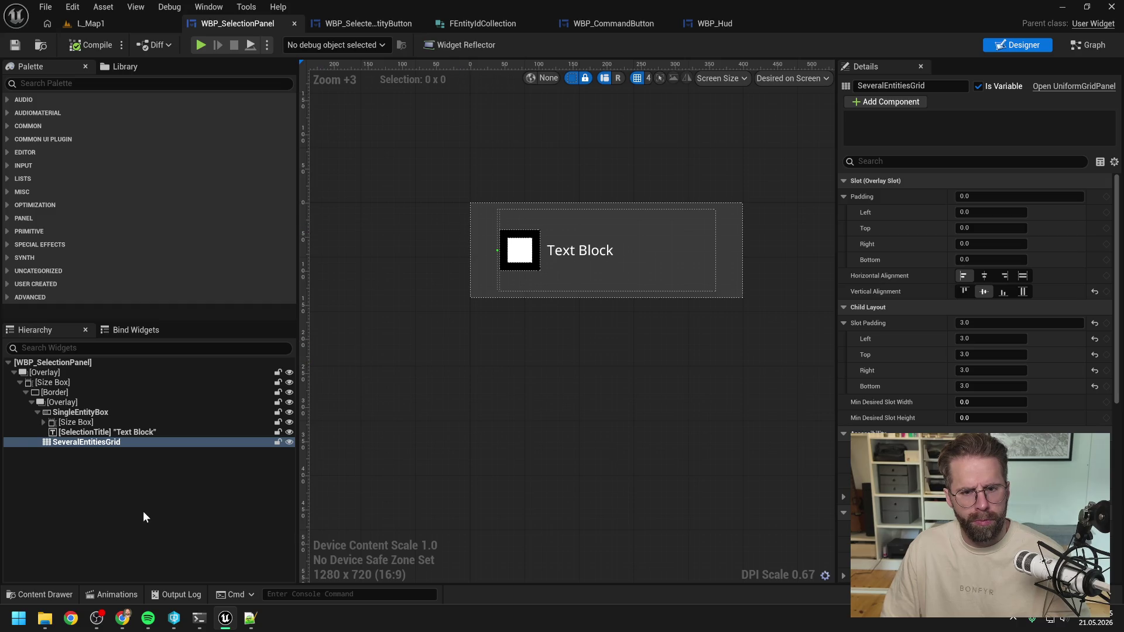
key("ctrl+space")
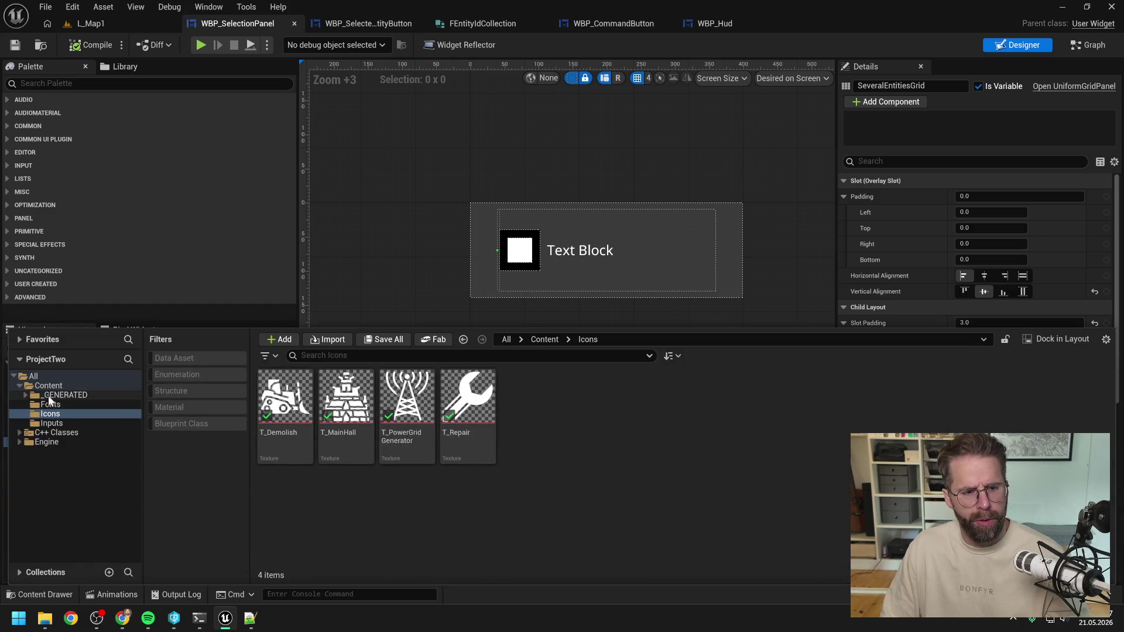
left_click(48, 395)
left_click(48, 386)
scroll(781, 496, "down", 2)
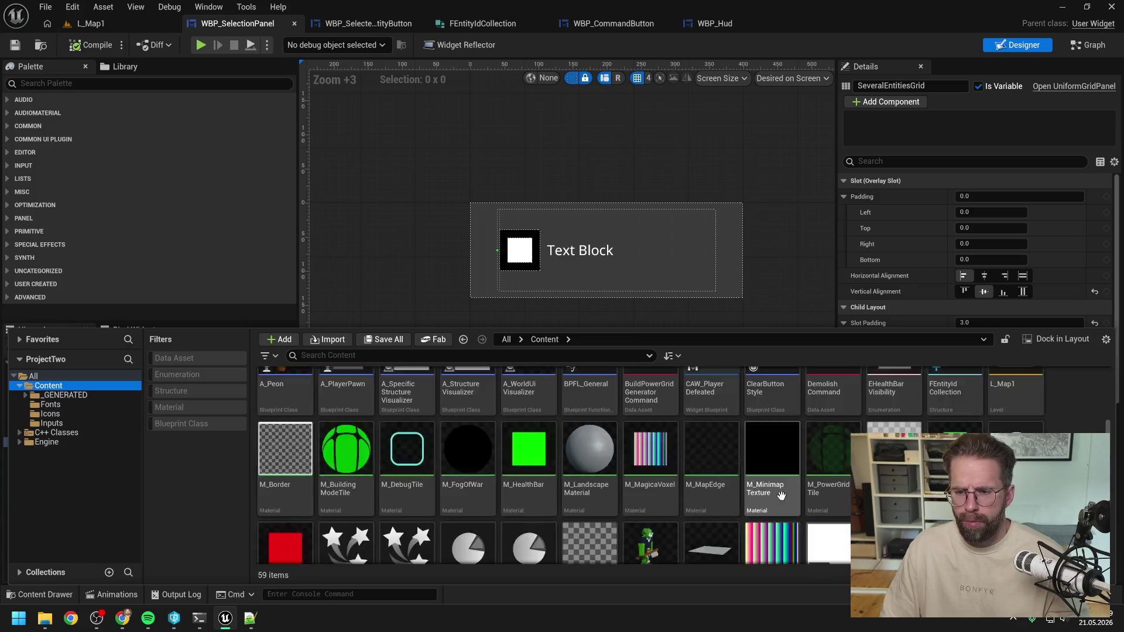
scroll(781, 496, "down", 2)
Create a Blueprint class with parent CommonButtonBase and name it WBP_SelectionPanelButton
right_click(758, 512)
mouse_move(788, 314)
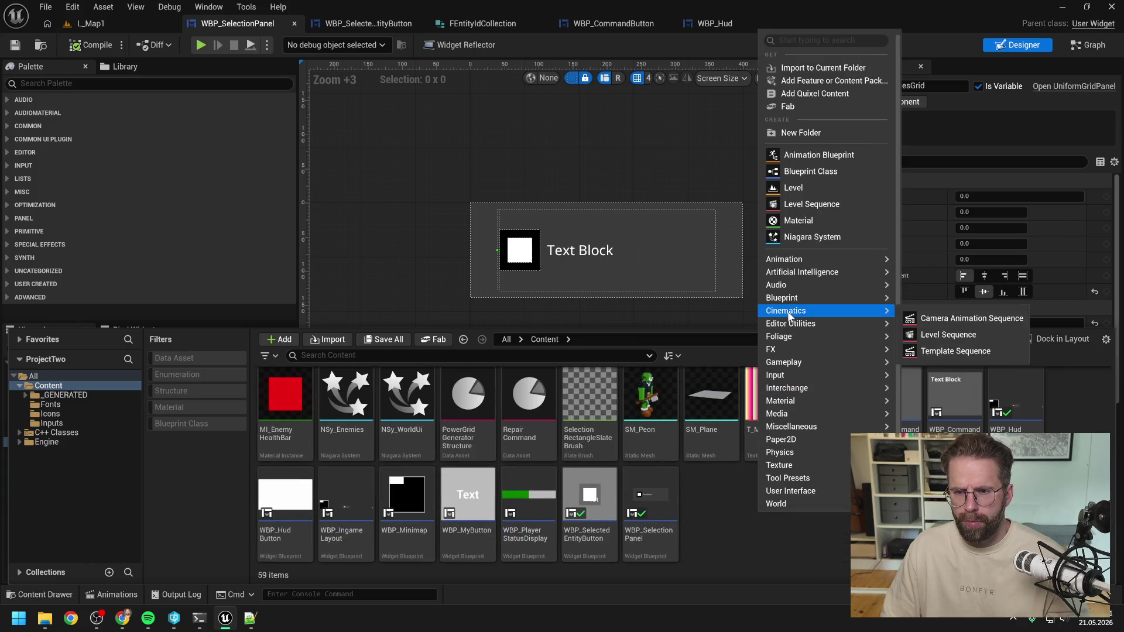
left_click(948, 304)
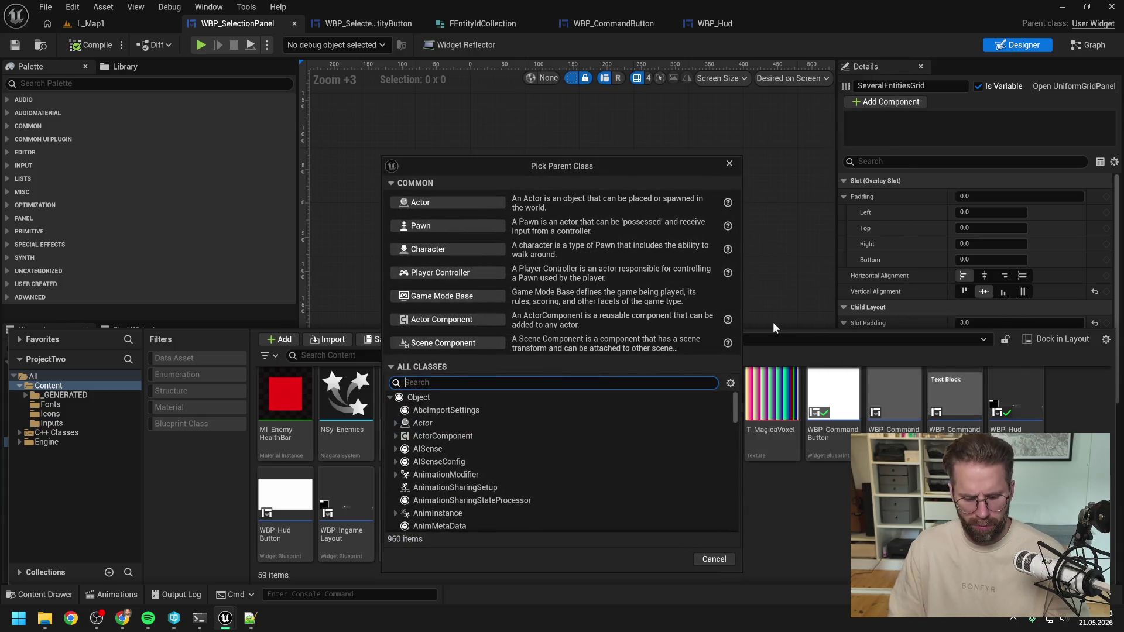
type("common butt")
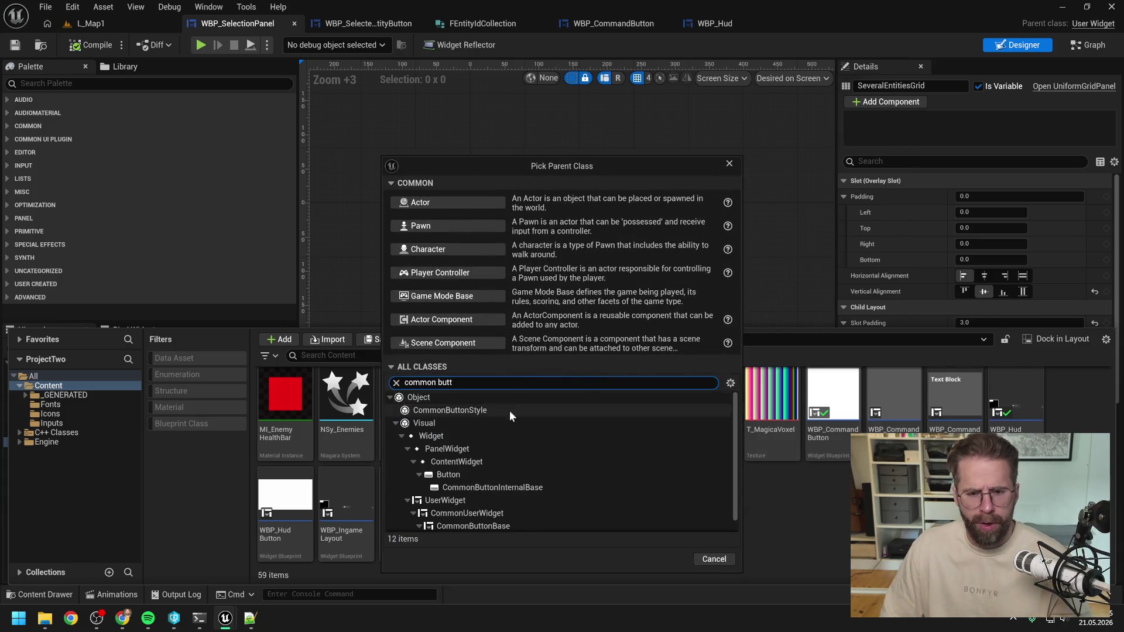
scroll(519, 494, "down", 1)
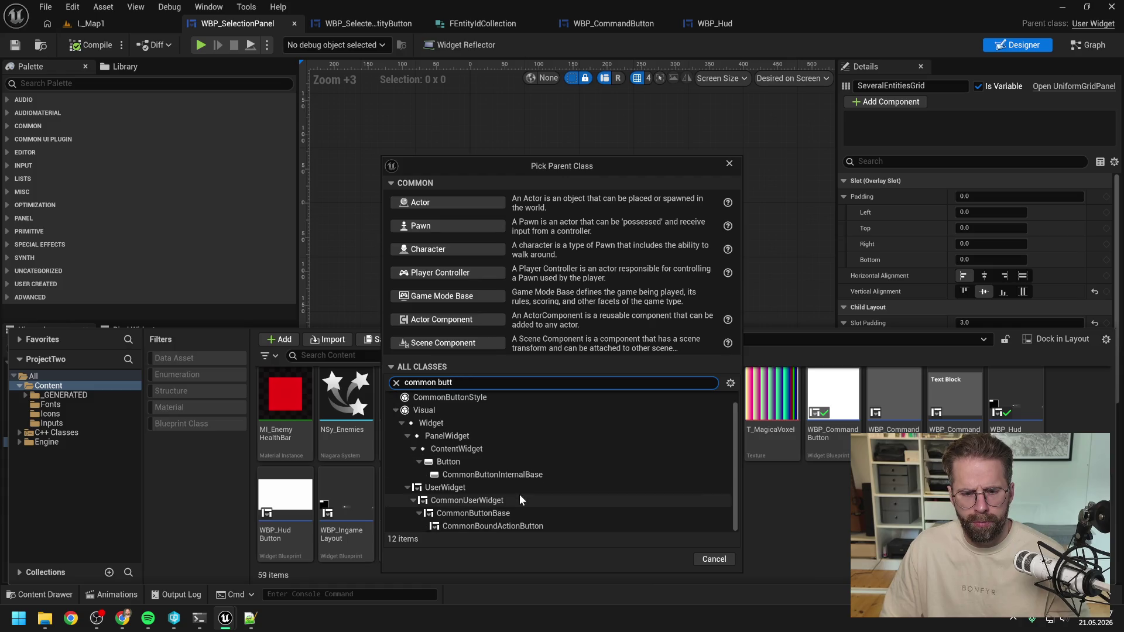
left_click(508, 511)
left_click(664, 559)
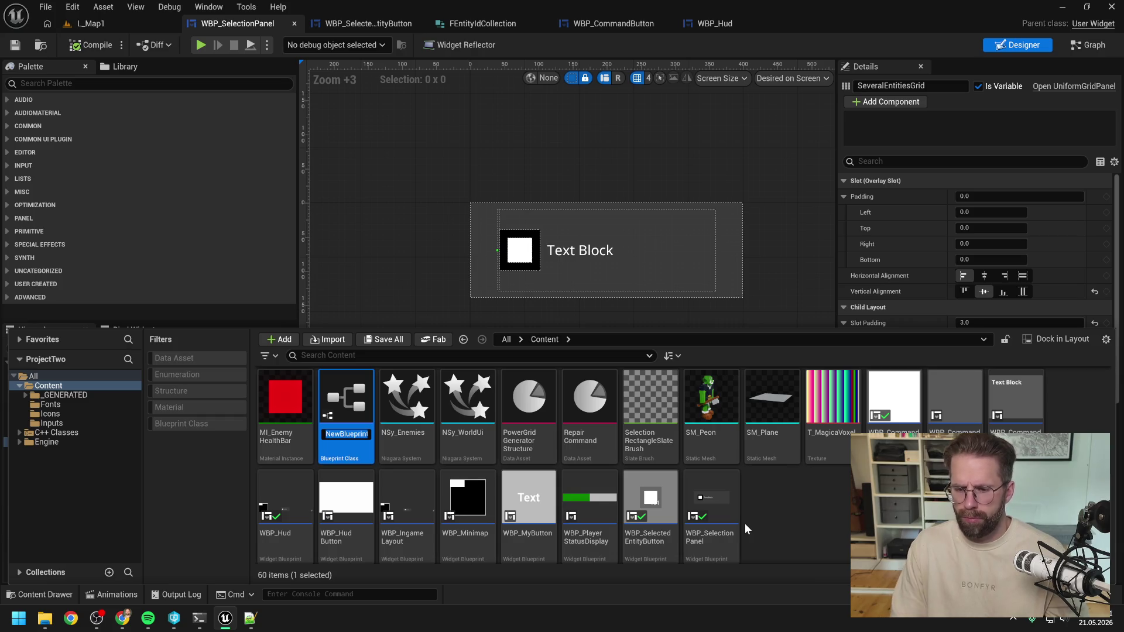
type("WBP_Selec")
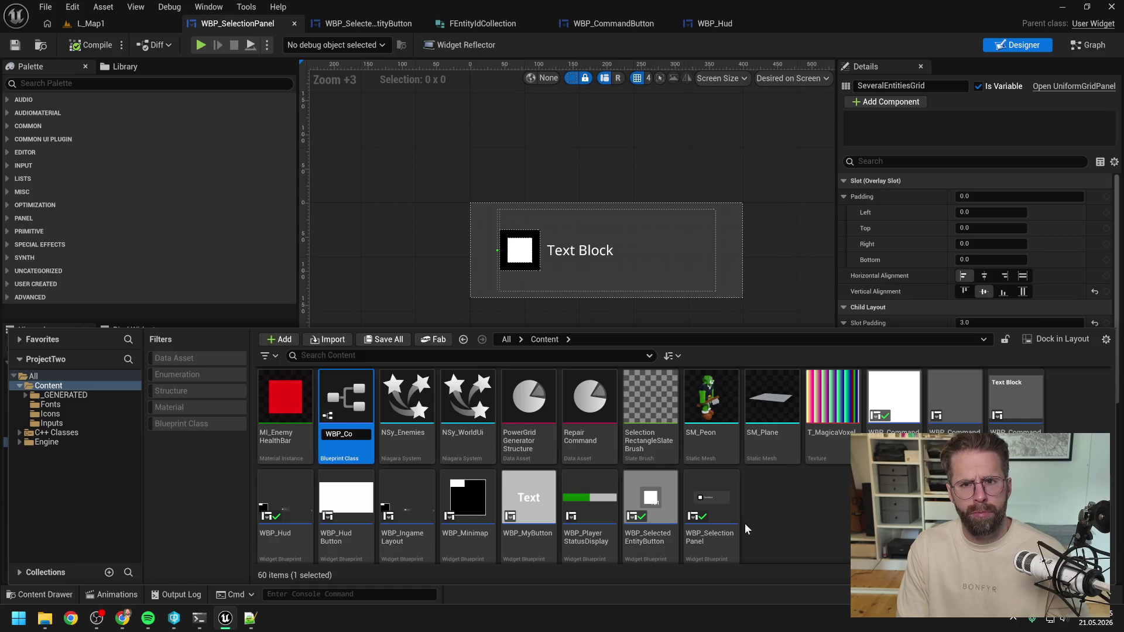
type("tion")
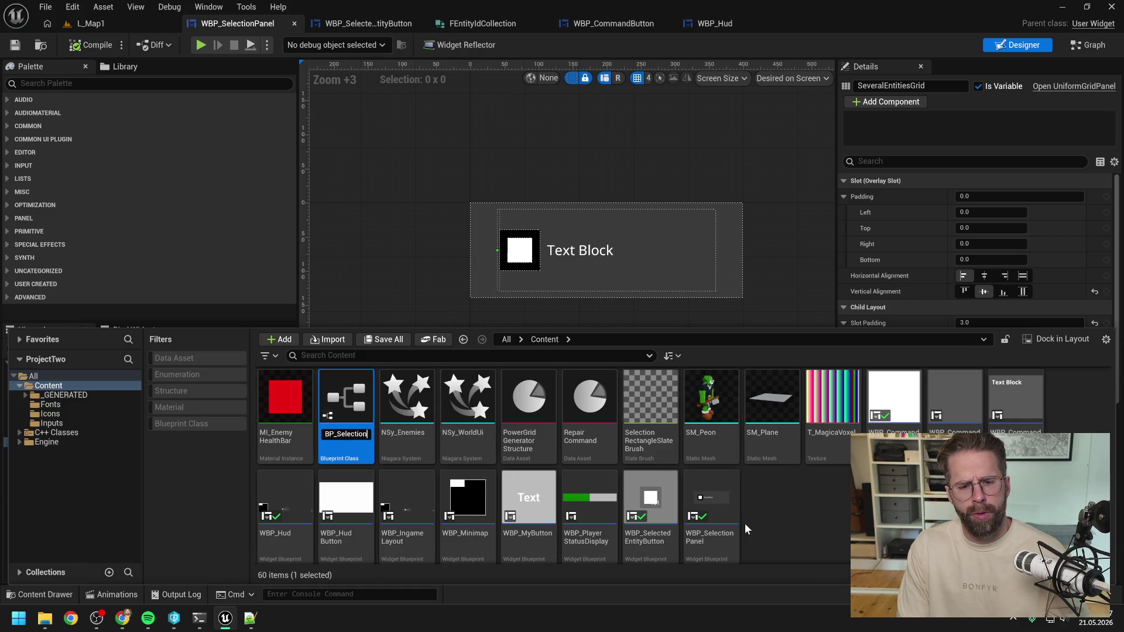
type("PanelButton")
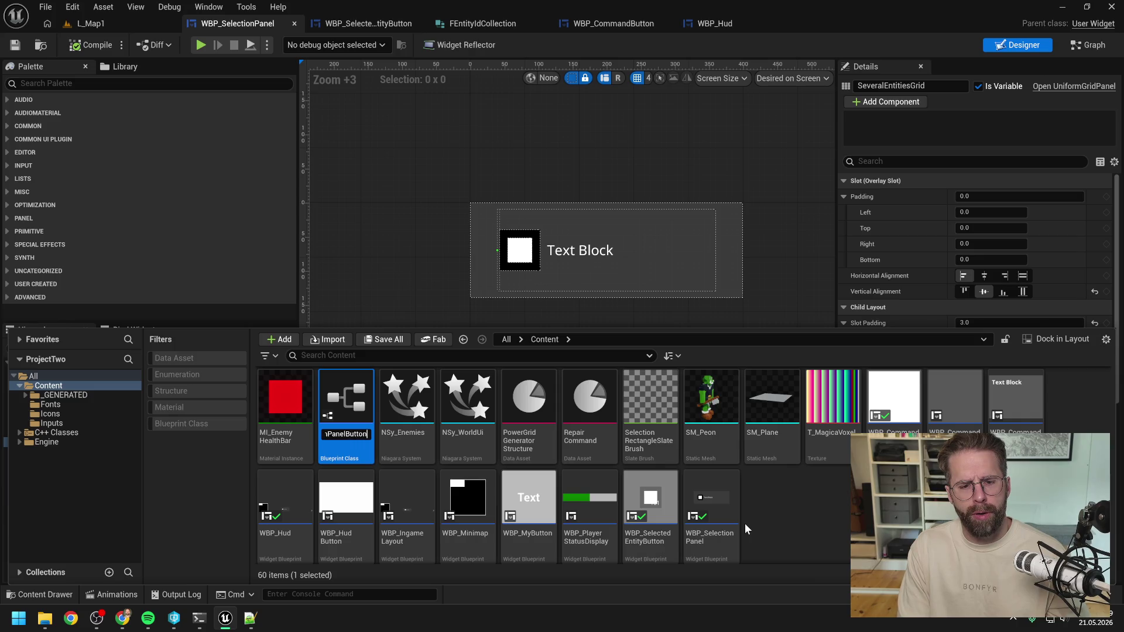
key("Return")
left_click(794, 507)
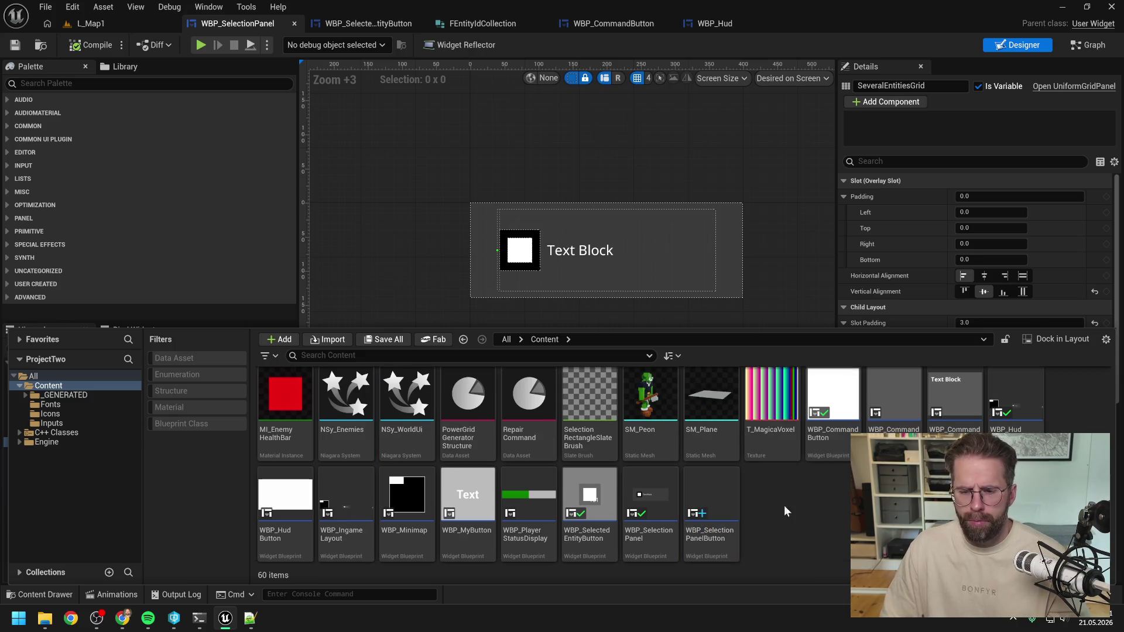
In WBP_SelectionPanelButton, add an Overlay from the Palette under the root widget and save
double_click(719, 503)
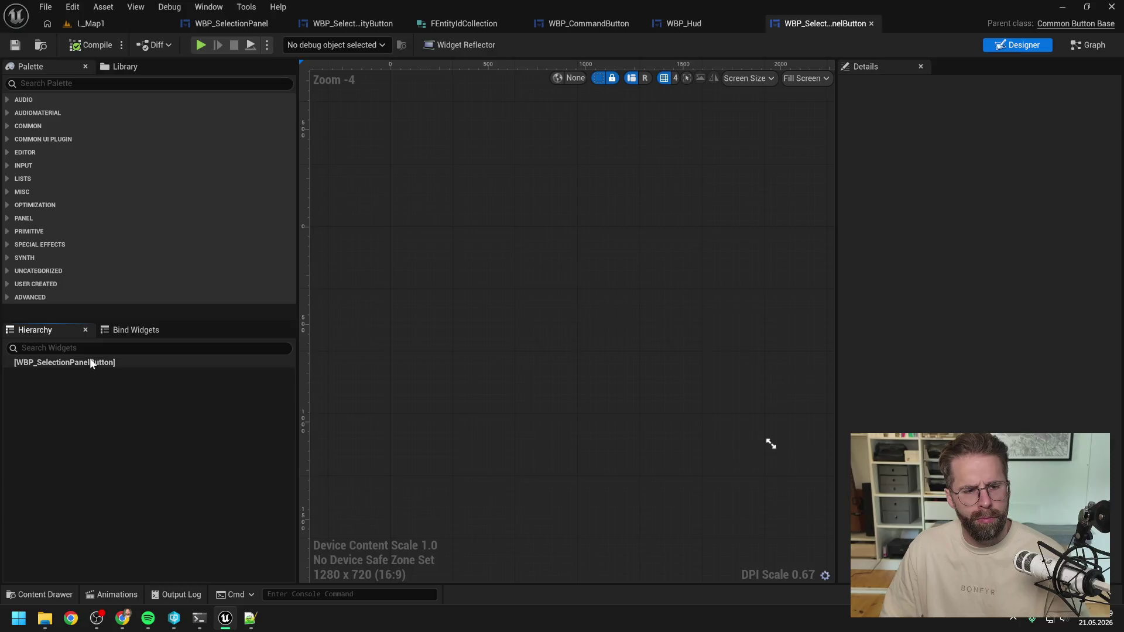
left_click(91, 363)
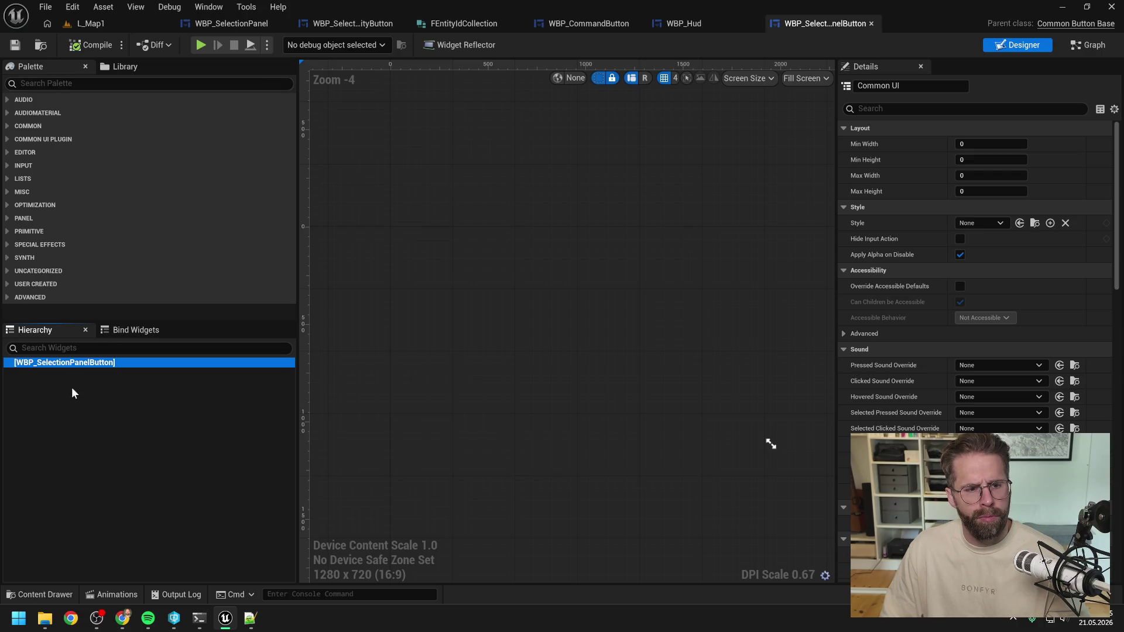
left_click(86, 83)
type("ove")
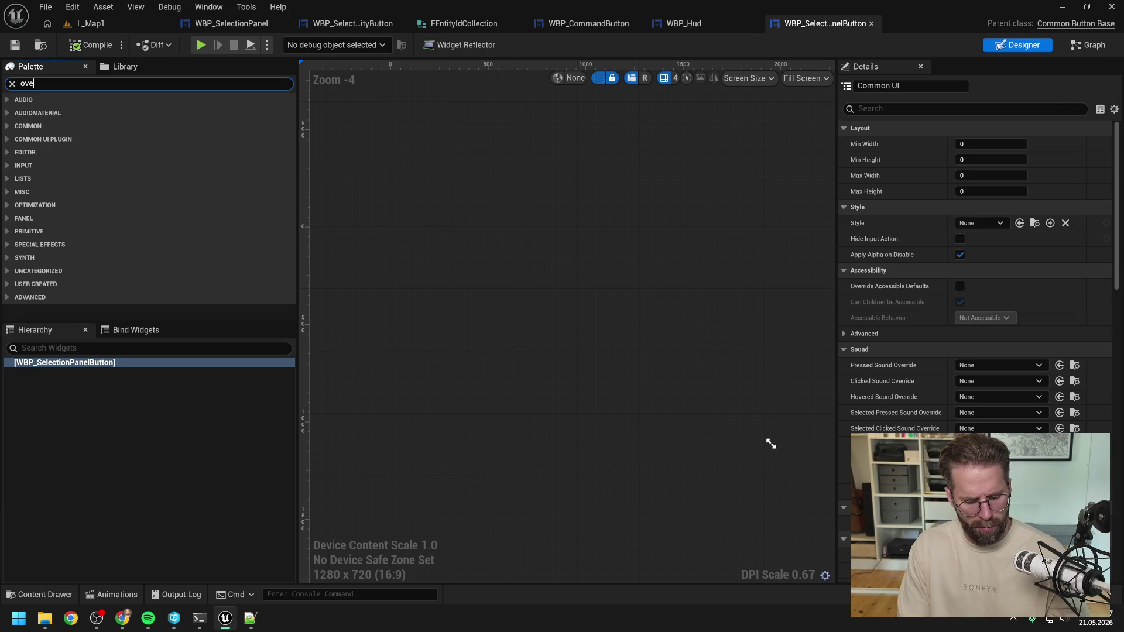
type("rlay")
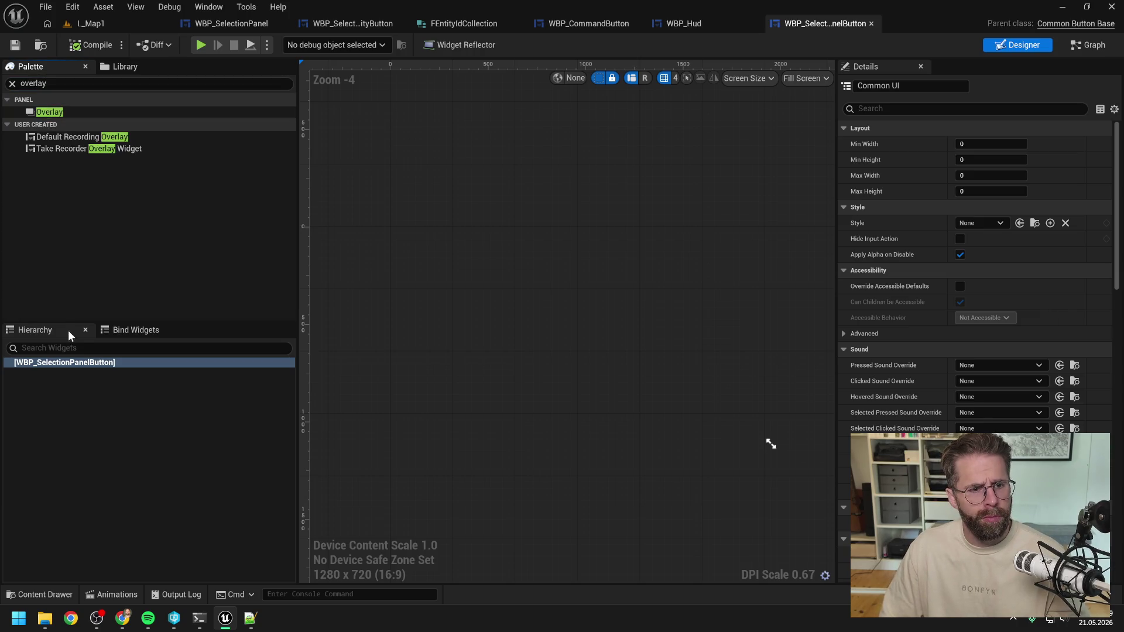
left_click(53, 84)
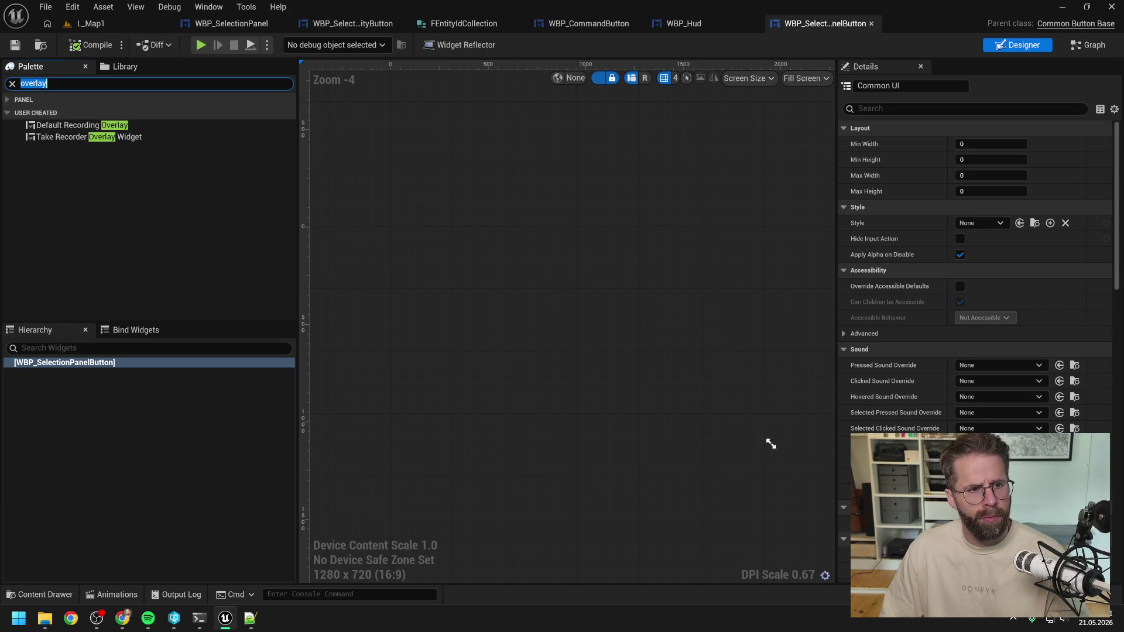
left_click(7, 100)
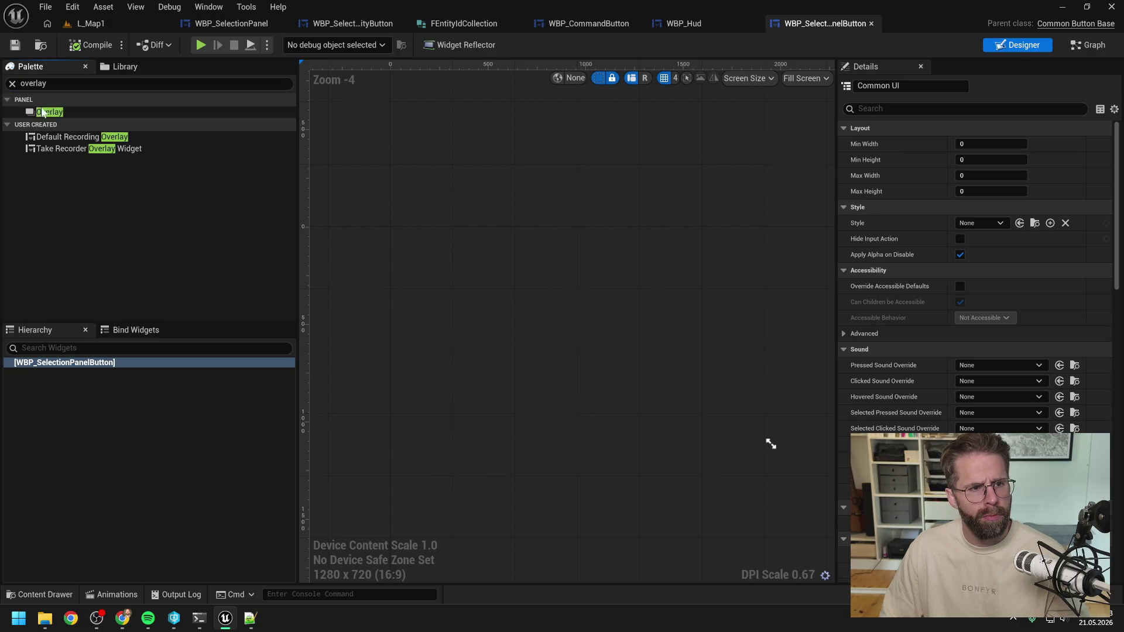
left_click(57, 113)
left_click_drag(56, 113, 82, 363)
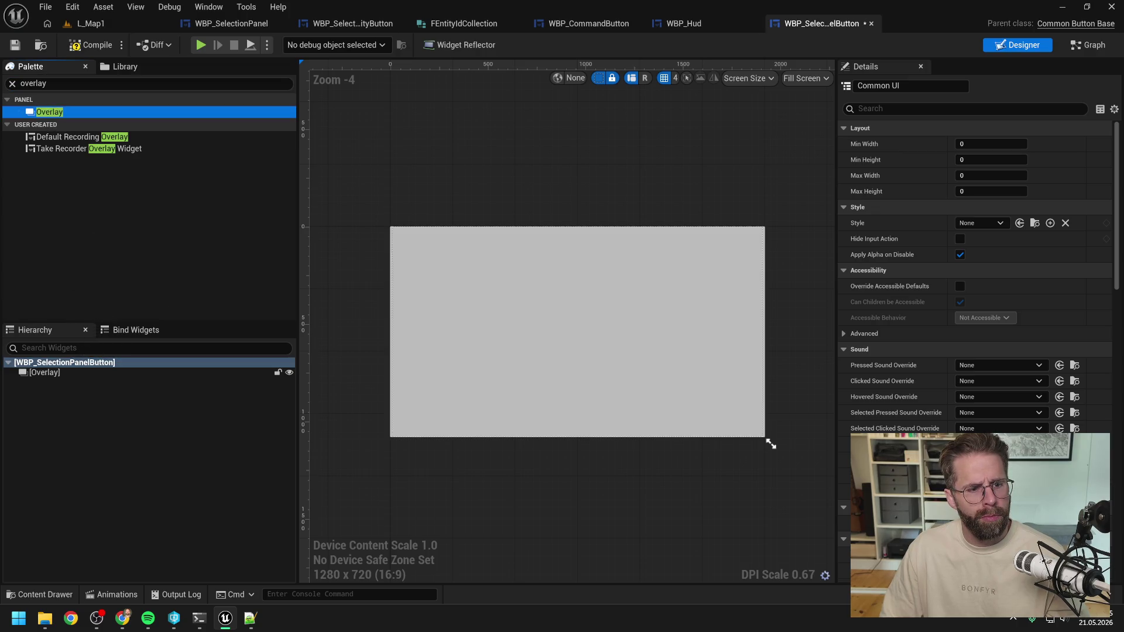
key("ctrl+s")
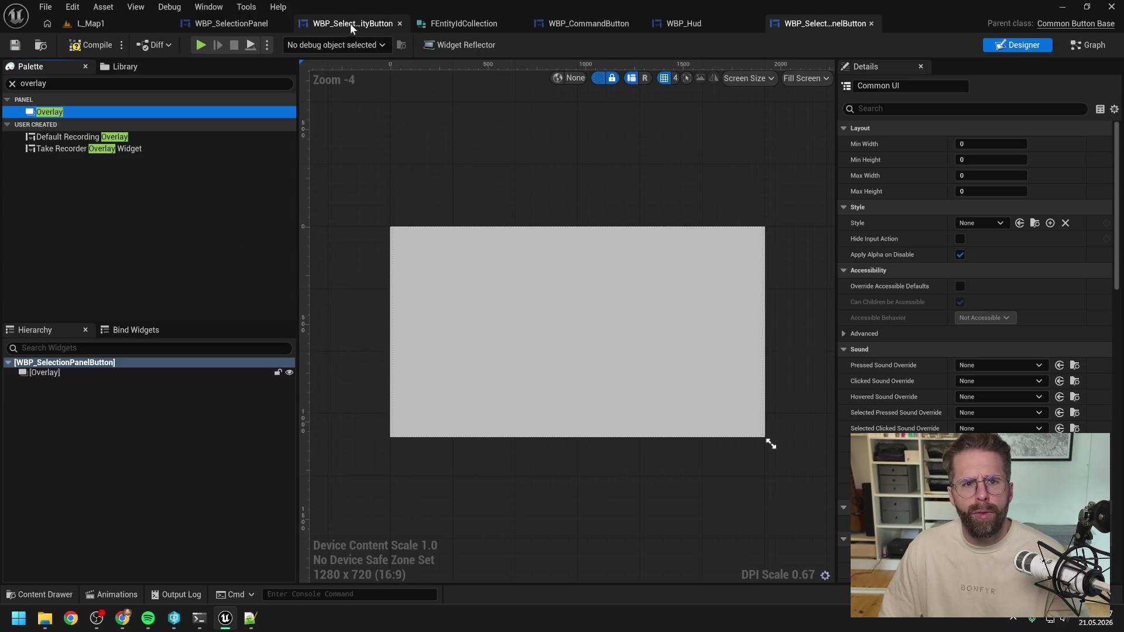
Close the FEntityIdCollection editor tab
left_click(242, 21)
left_click(486, 24)
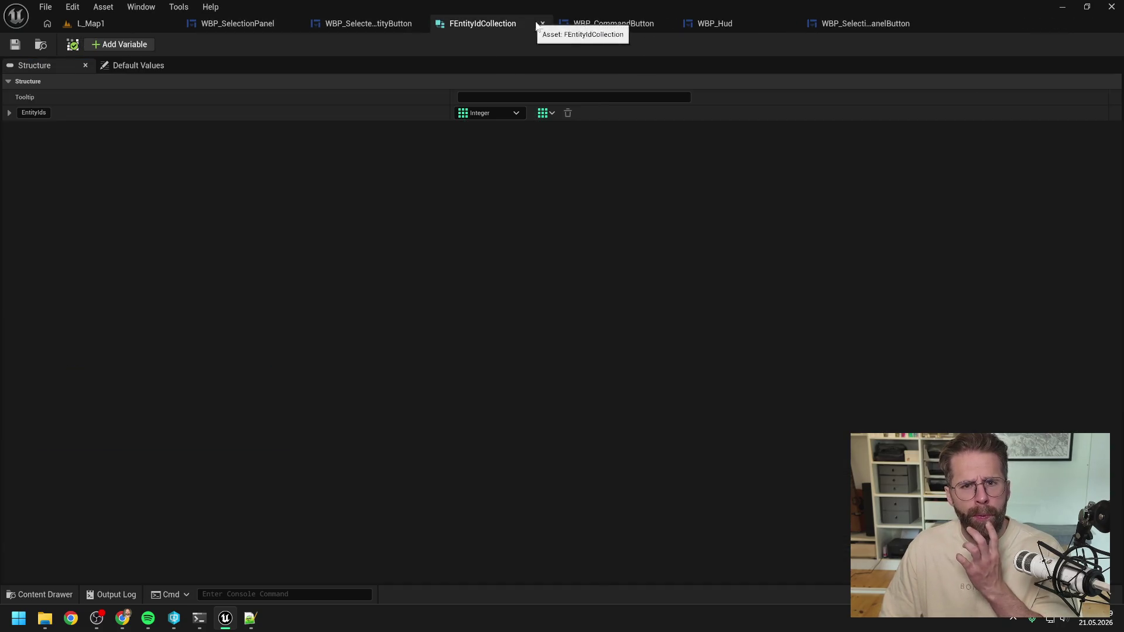
left_click(542, 25)
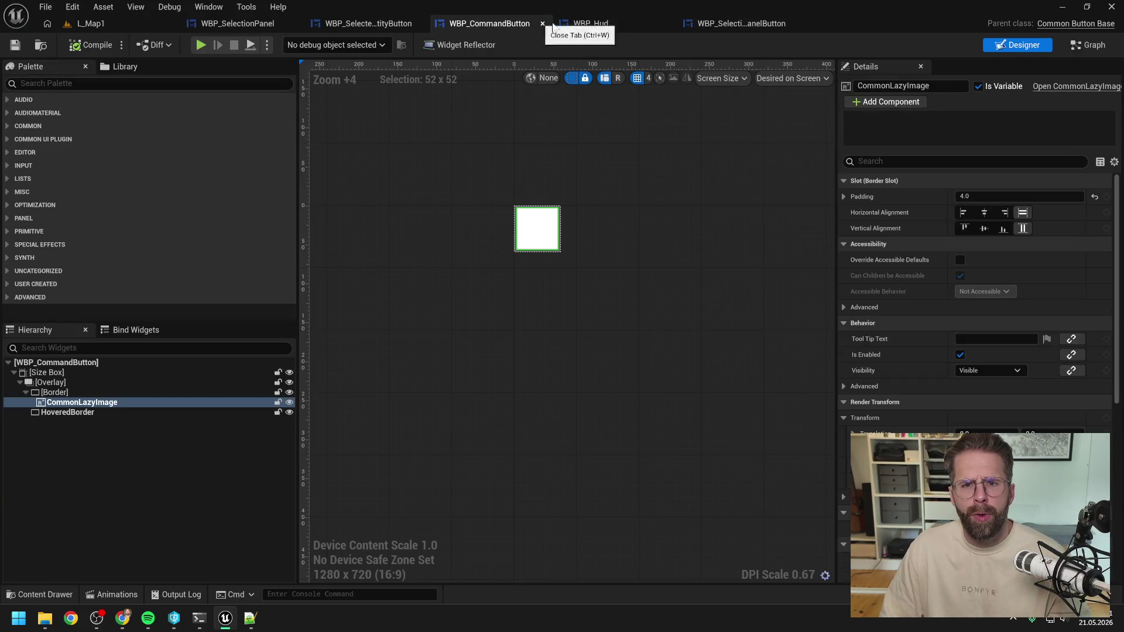
In WBP_SelectionPanel's Hierarchy, select SingleEntityBox and Border, then add Size Box to the selection
left_click(229, 23)
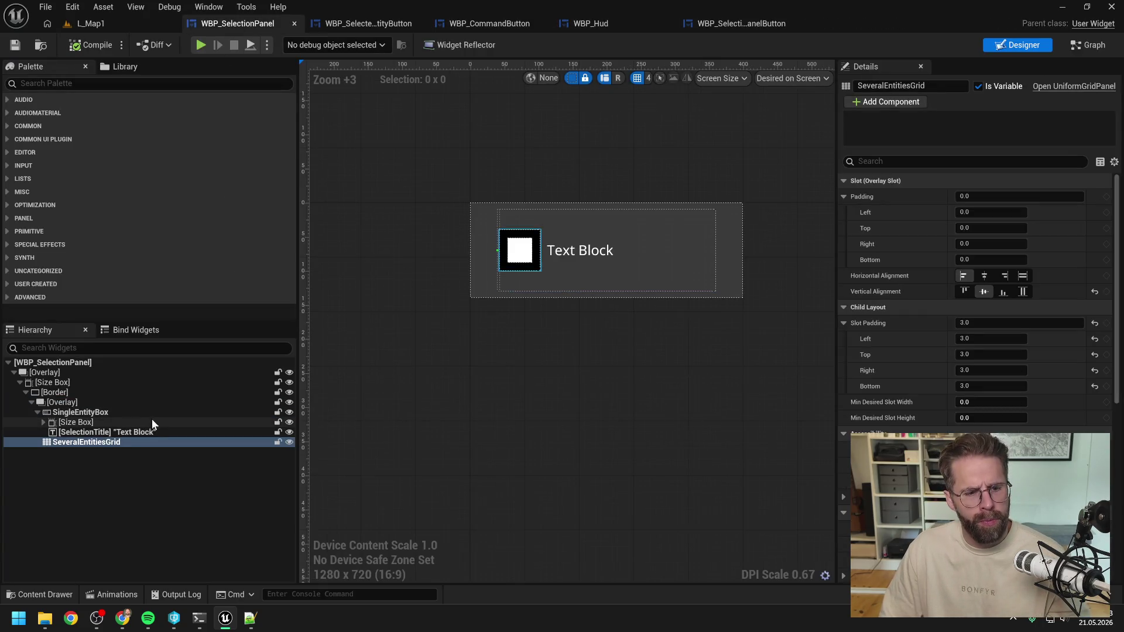
left_click(93, 480)
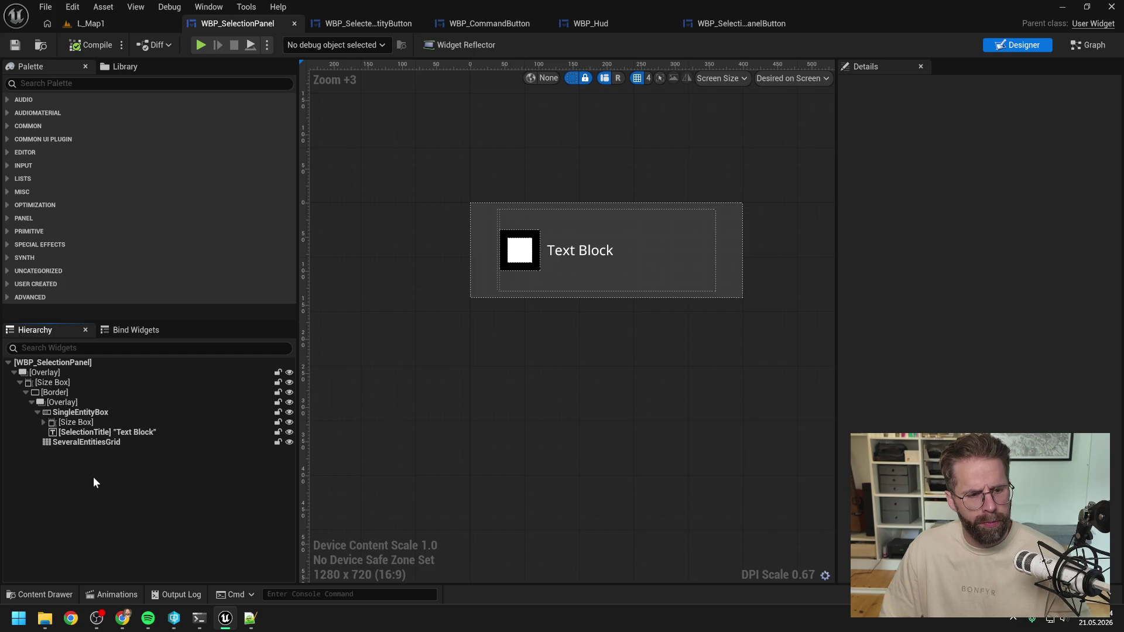
left_click(85, 414)
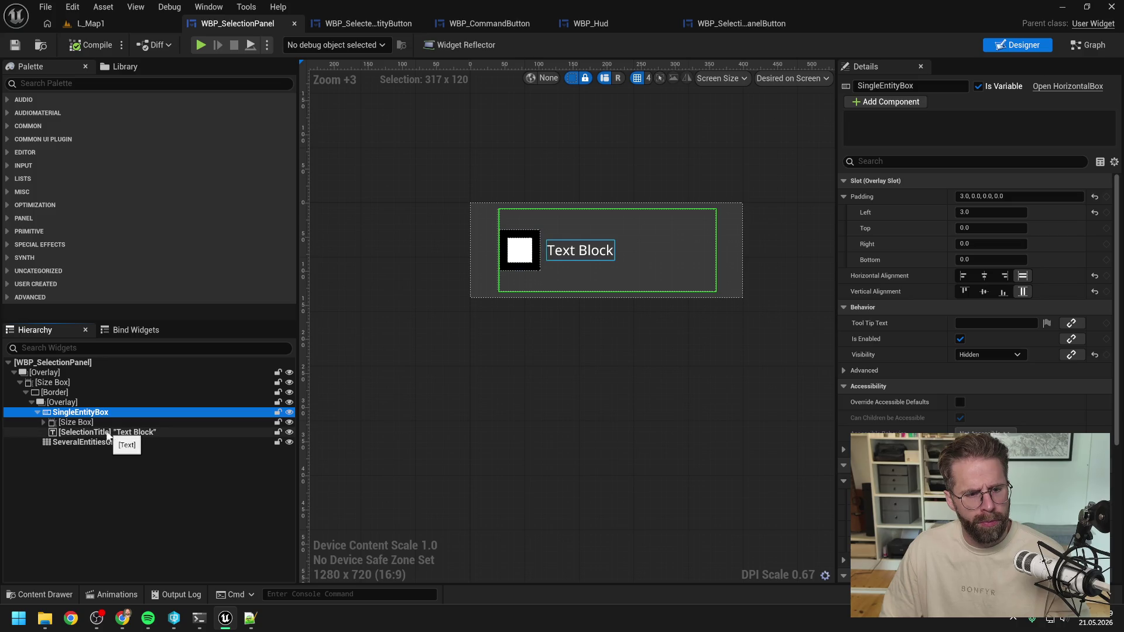
left_click(59, 394)
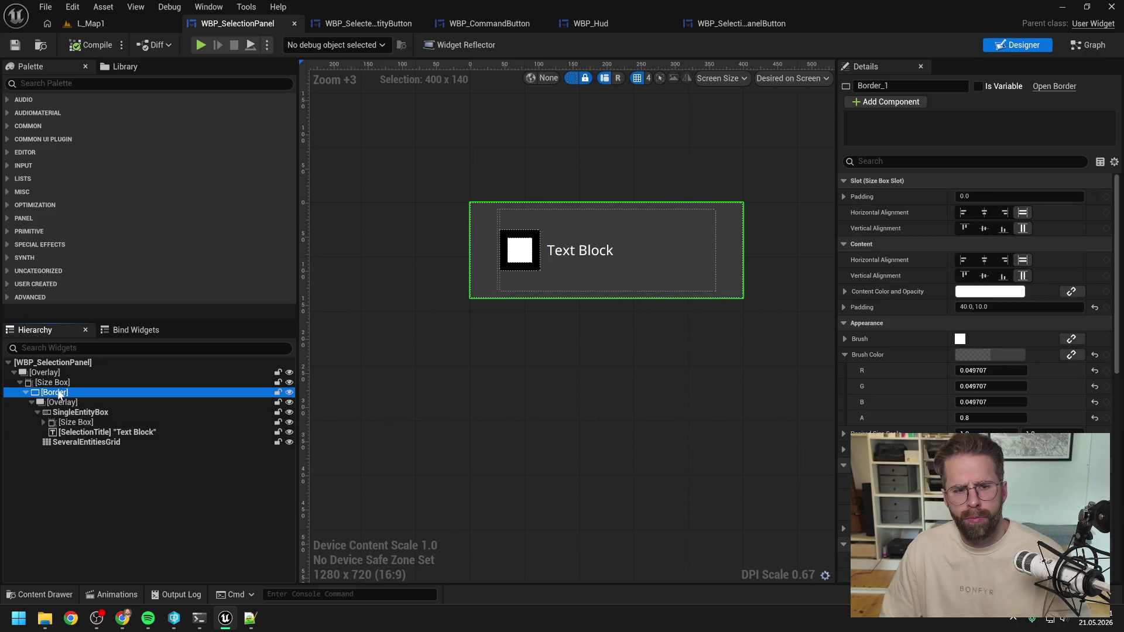
left_click(53, 383, "ctrl")
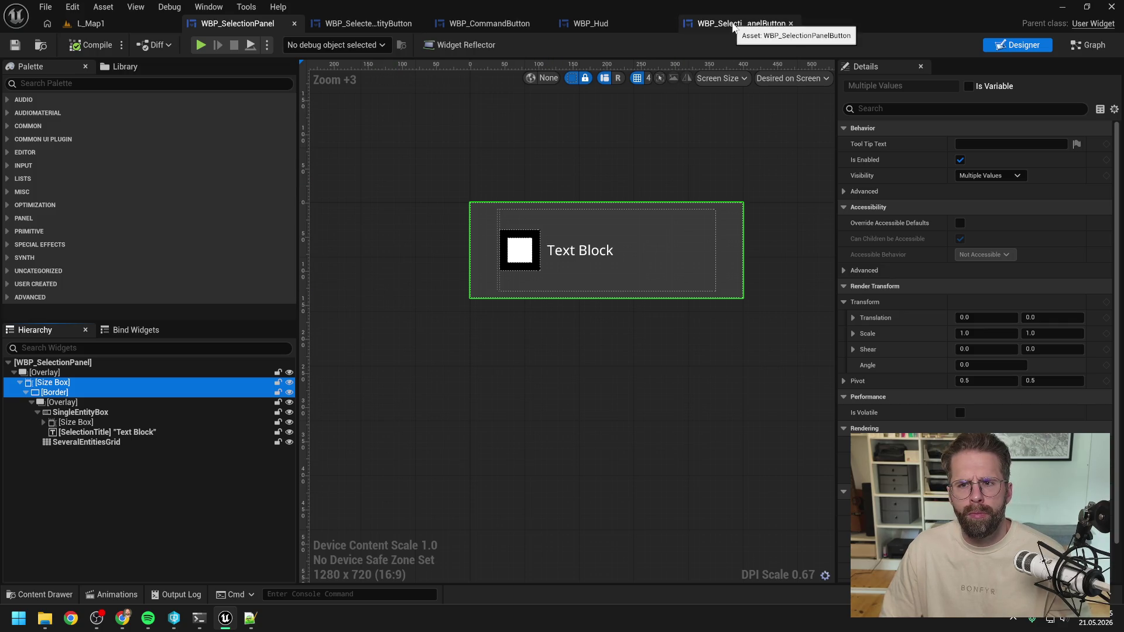
left_click(734, 24)
Paste the Size Box subtree under the button's Overlay and delete SeveralEntitiesGrid
left_click(79, 374)
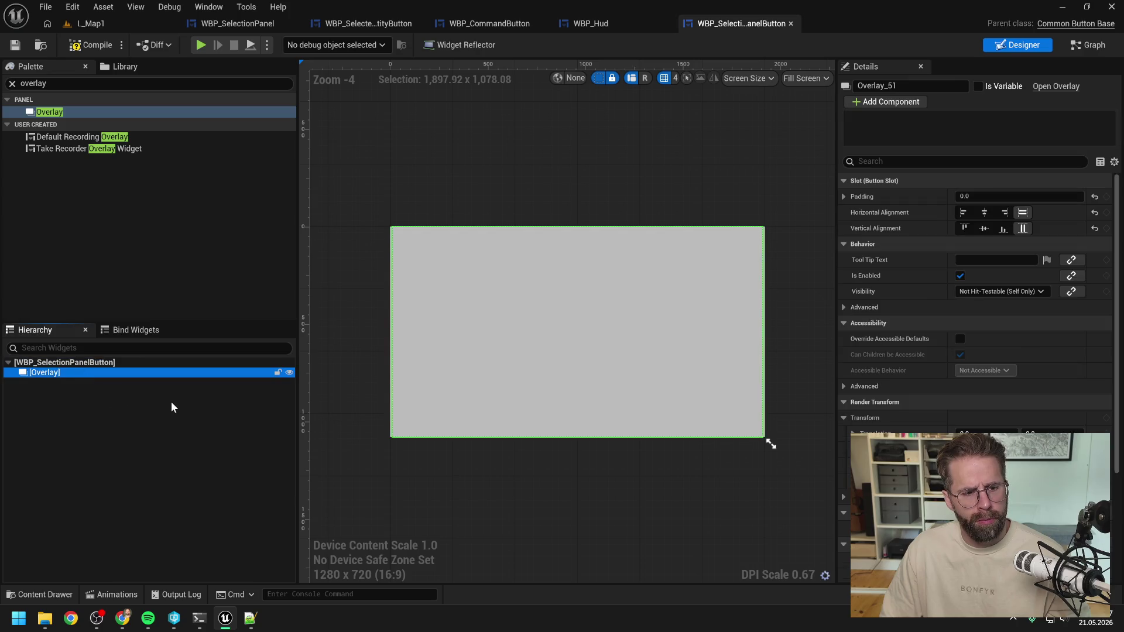
key("ctrl+v")
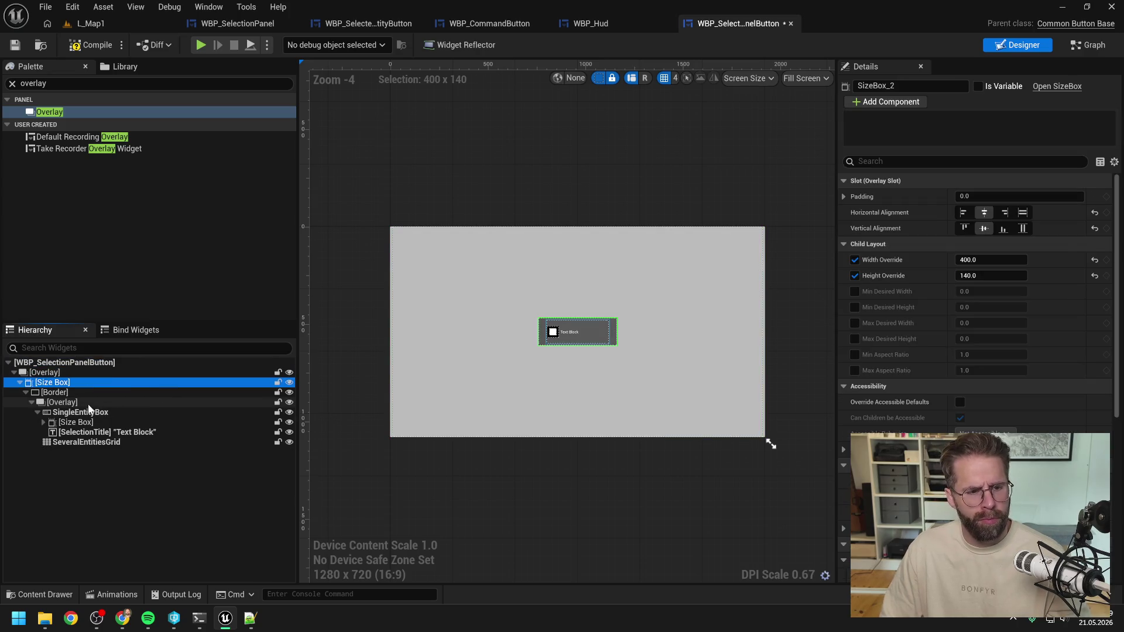
left_click(81, 413)
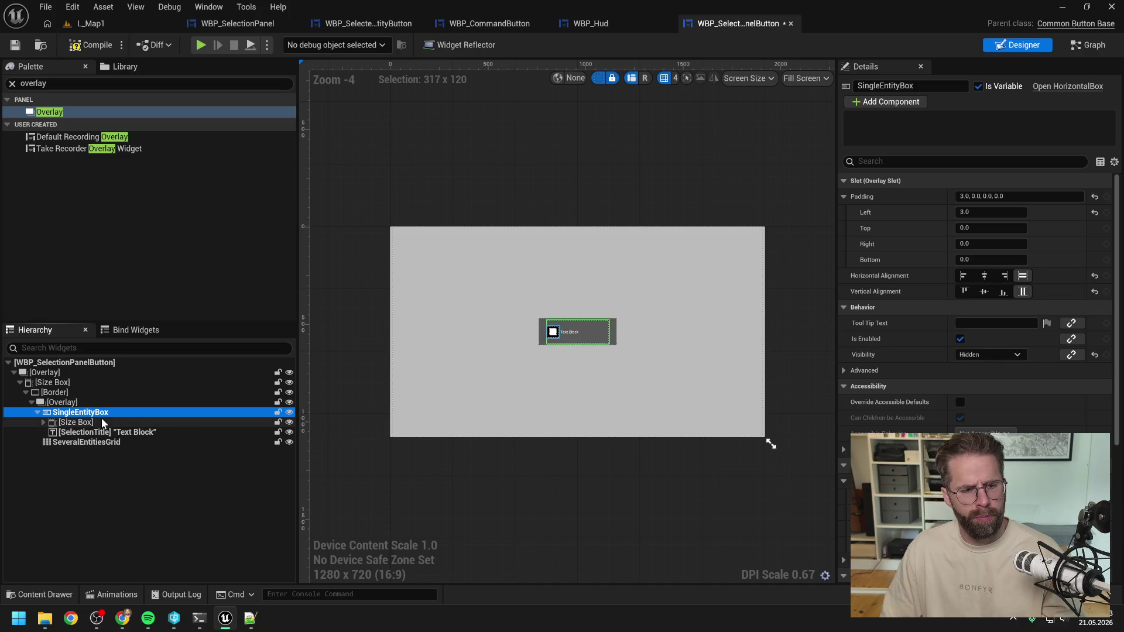
left_click(79, 443)
key("Delete")
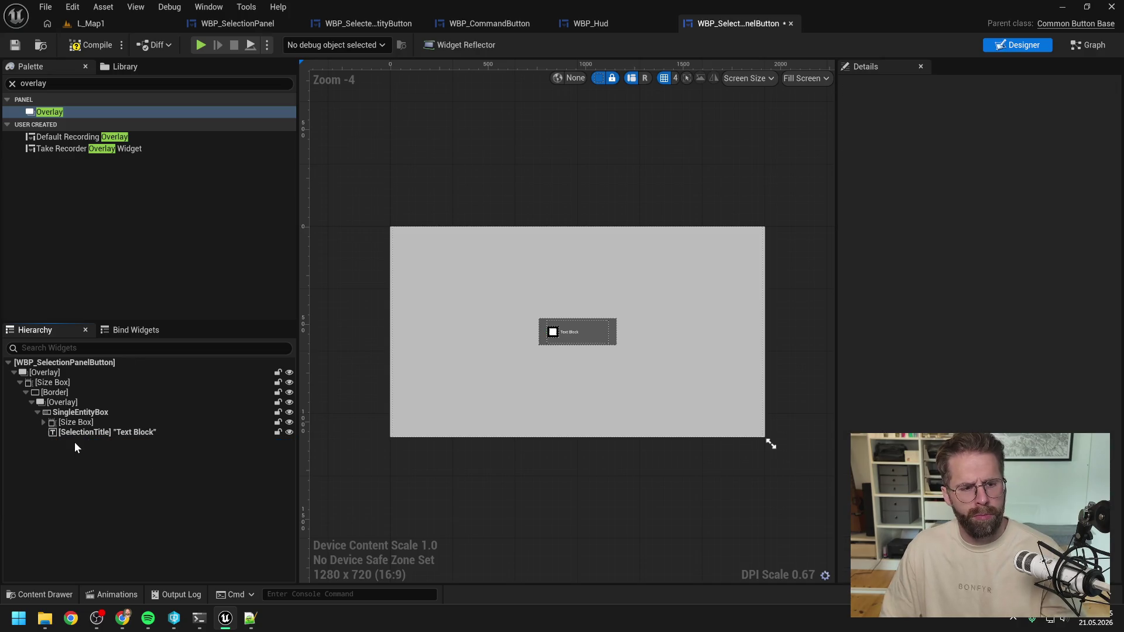
Replace the inner Overlay with its child so SingleEntityBox sits directly in the Border
left_click(58, 403)
right_click(64, 404)
mouse_move(94, 532)
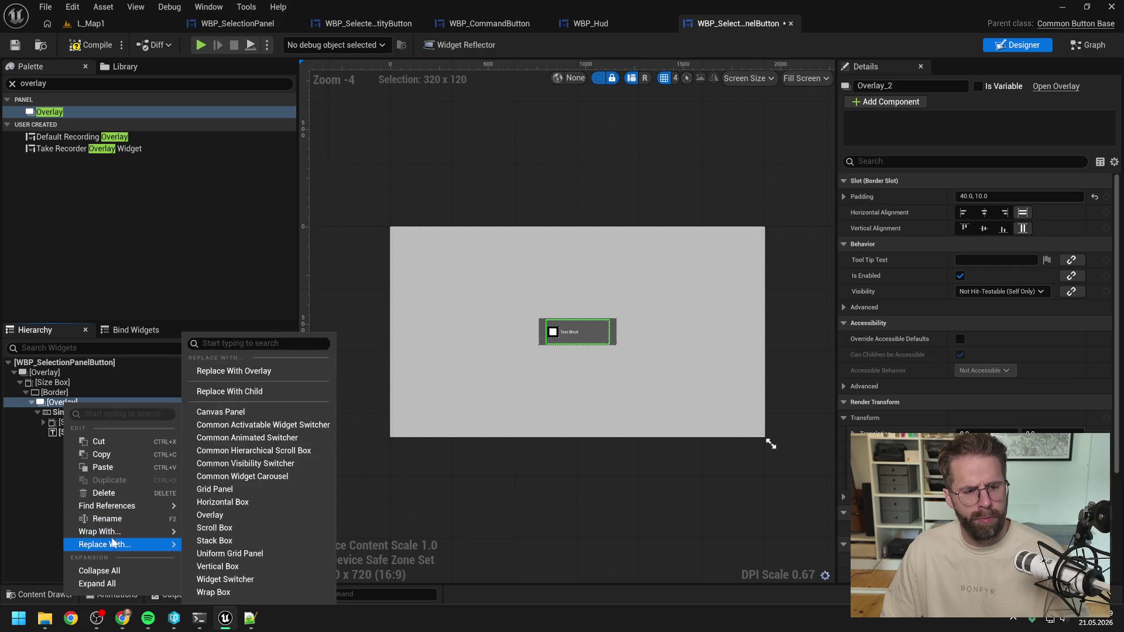
left_click(264, 390)
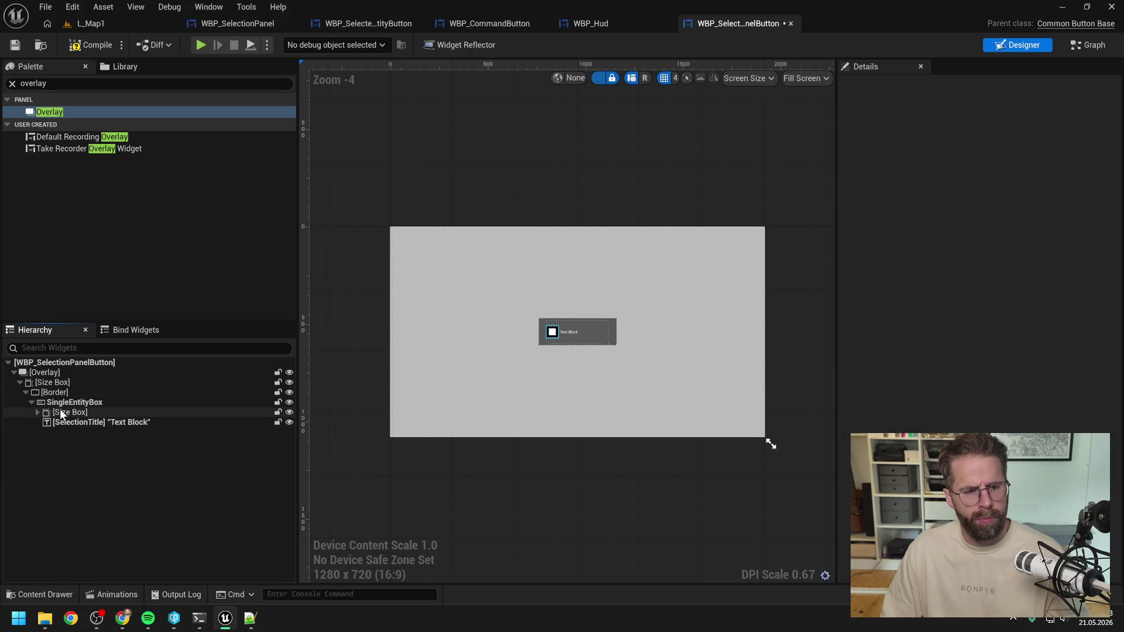
scroll(556, 320, "up", 1)
scroll(556, 320, "up", 1)
left_click(807, 78)
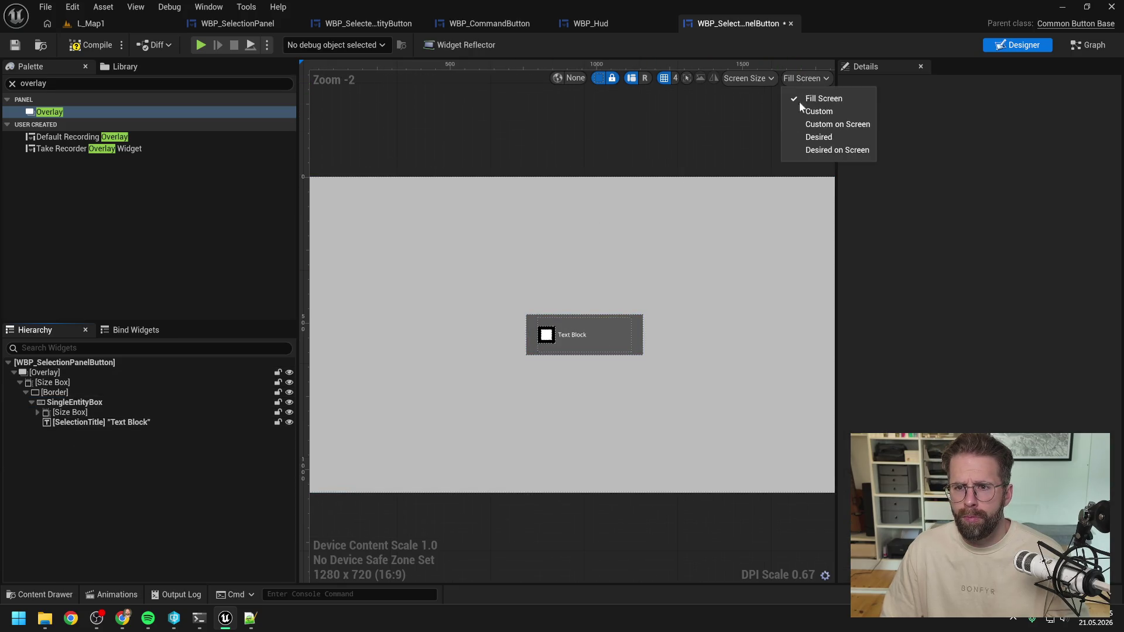
left_click(820, 154)
key("Home")
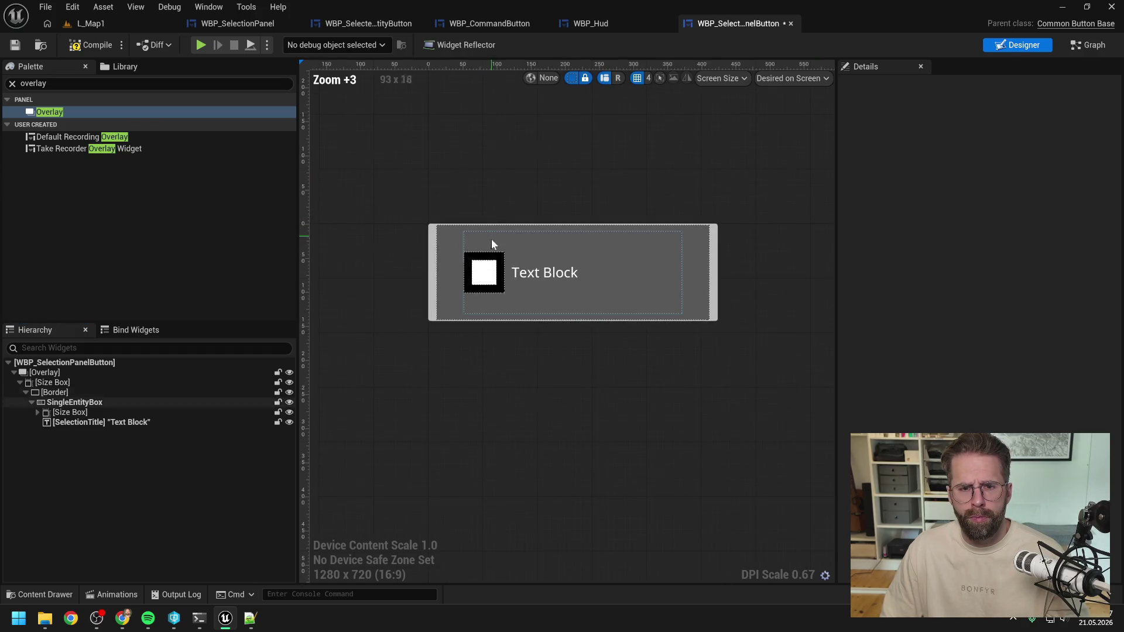
left_click(71, 363)
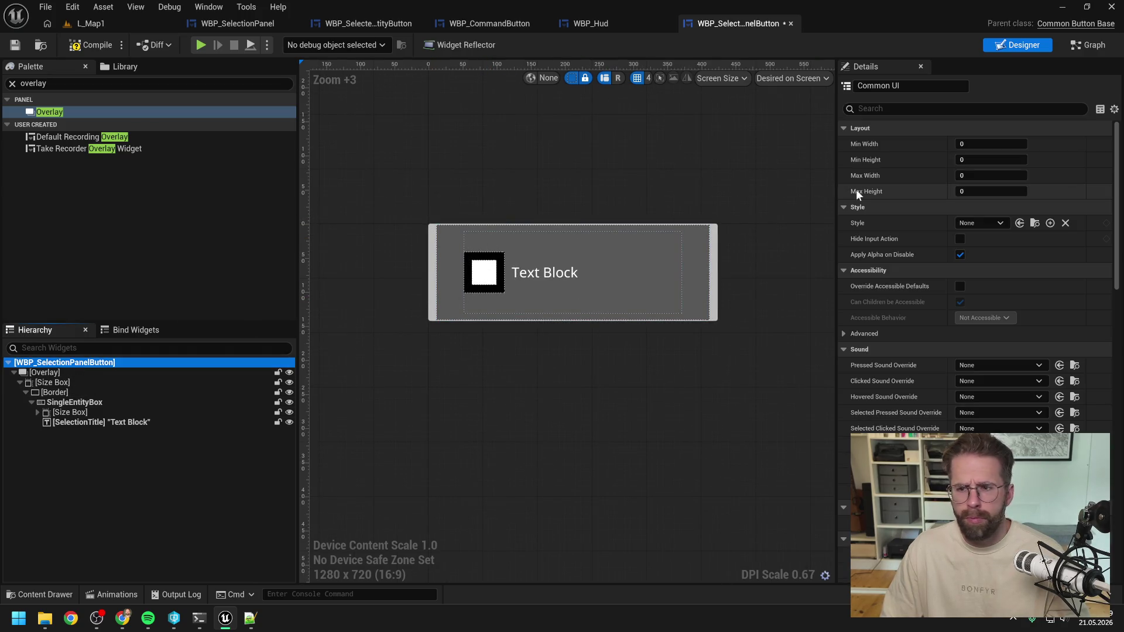
left_click(972, 223)
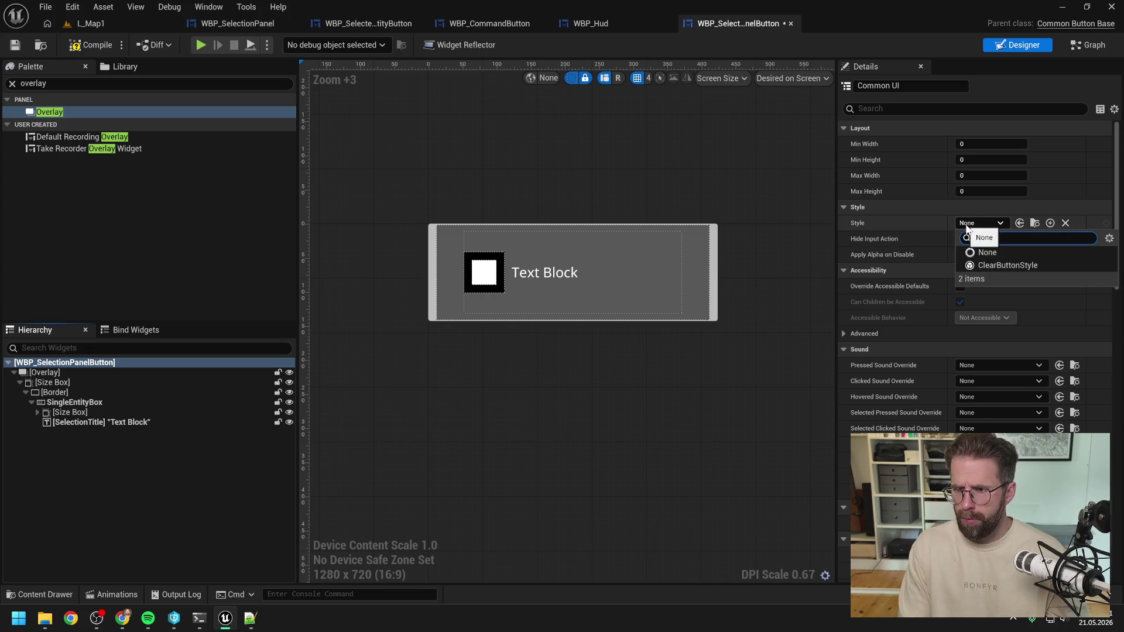
left_click(1003, 266)
key("F7")
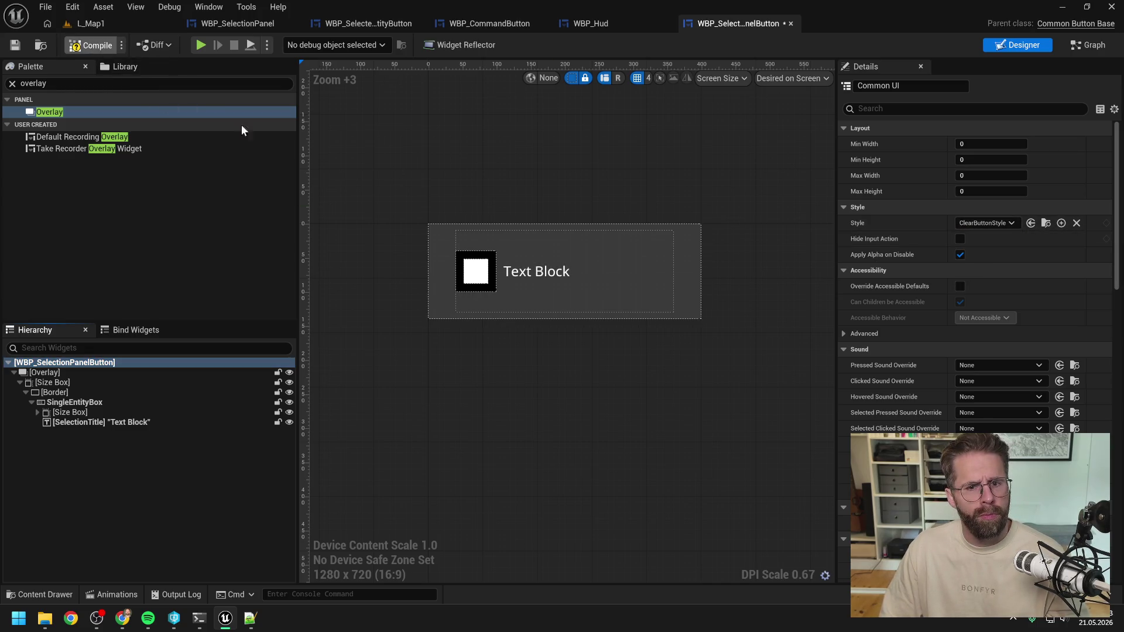
key("ctrl+s")
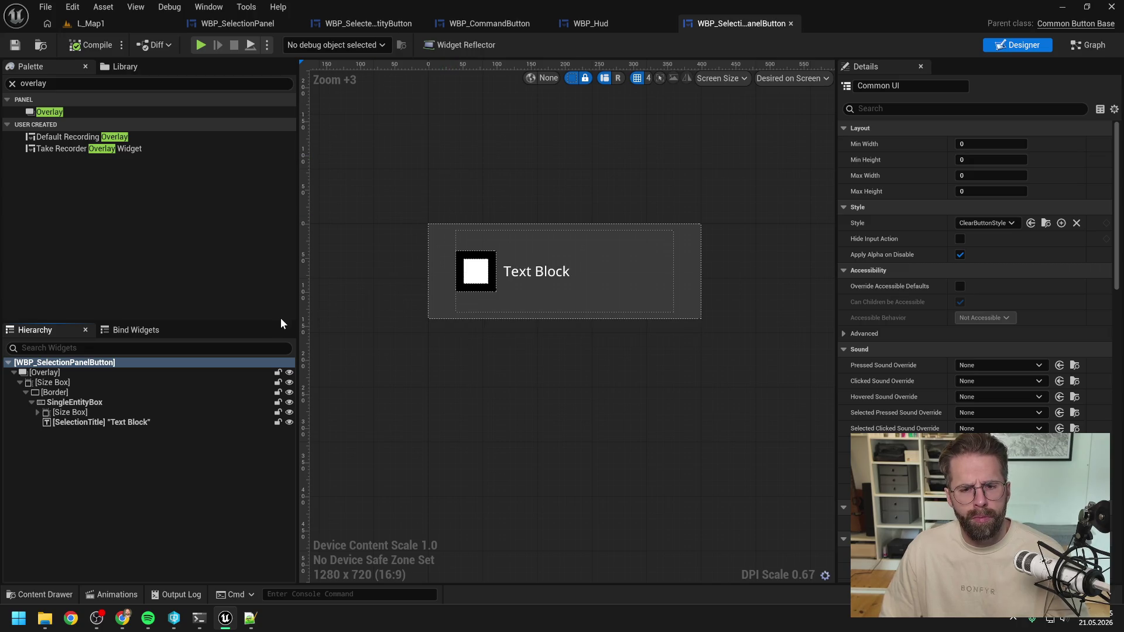
scroll(495, 280, "up", 2)
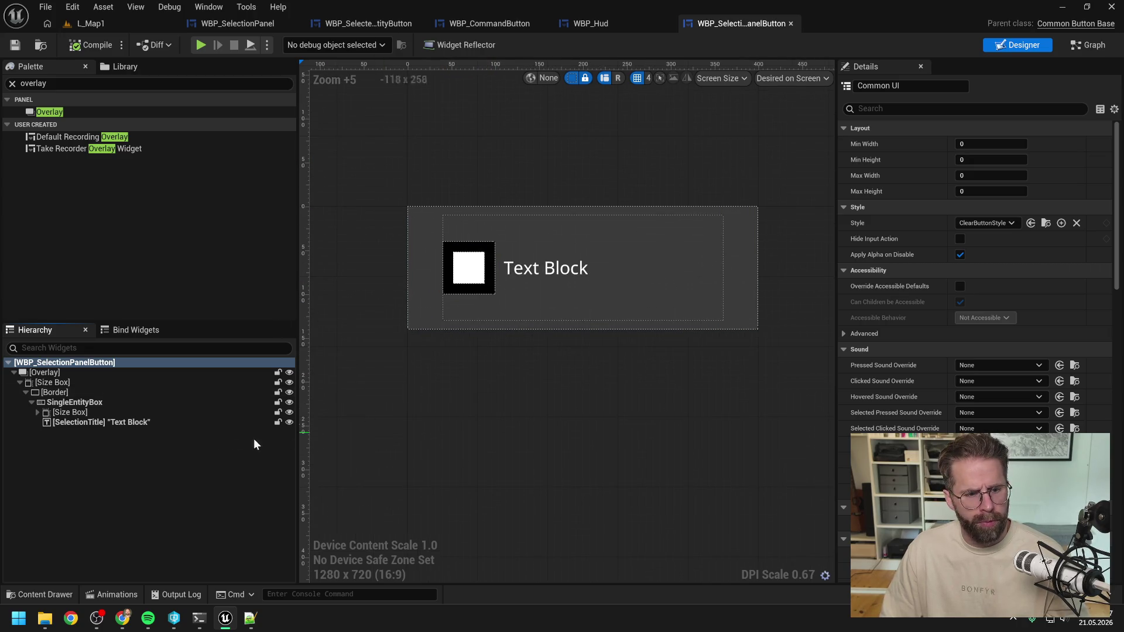
left_click(127, 452)
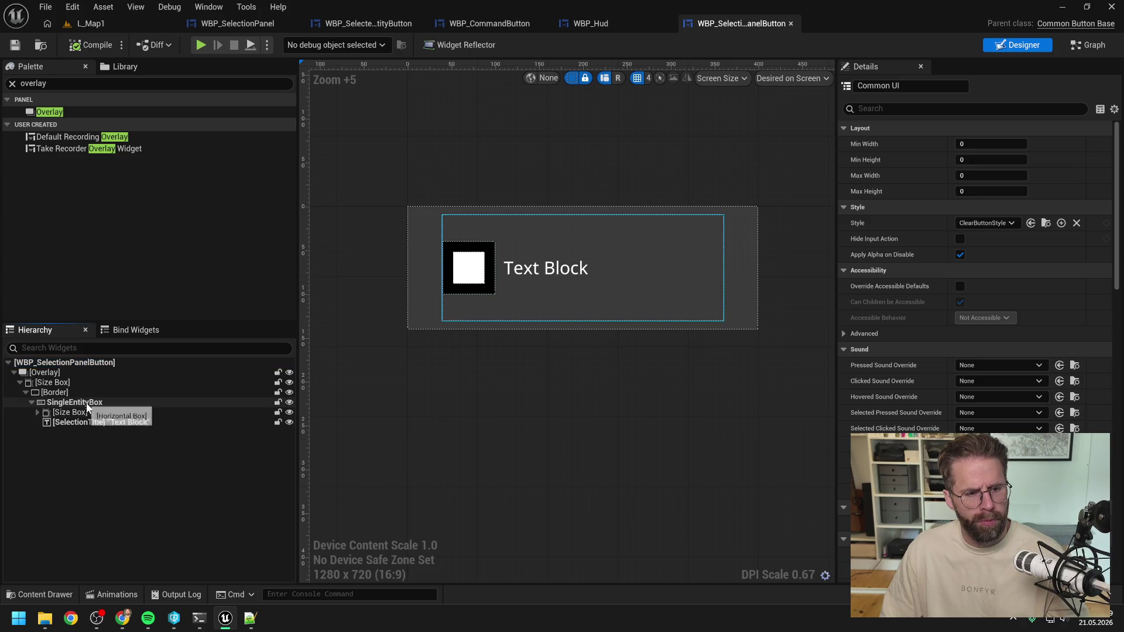
left_click(89, 403)
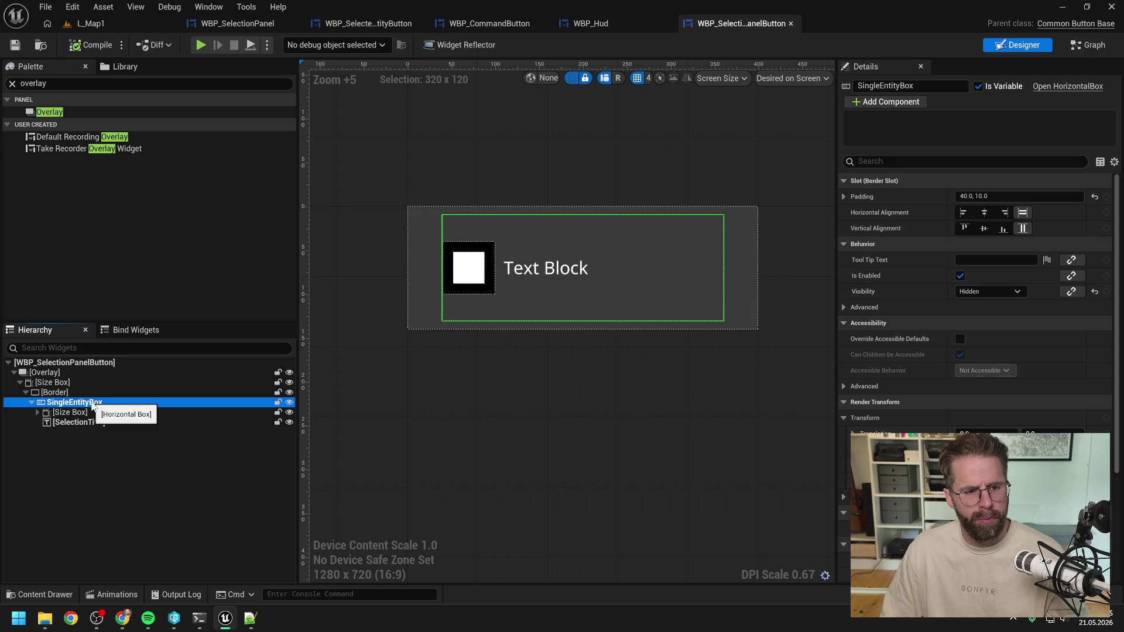
Replace SingleEntityBox with an Overlay and expand it to show its children
right_click(92, 405)
mouse_move(126, 531)
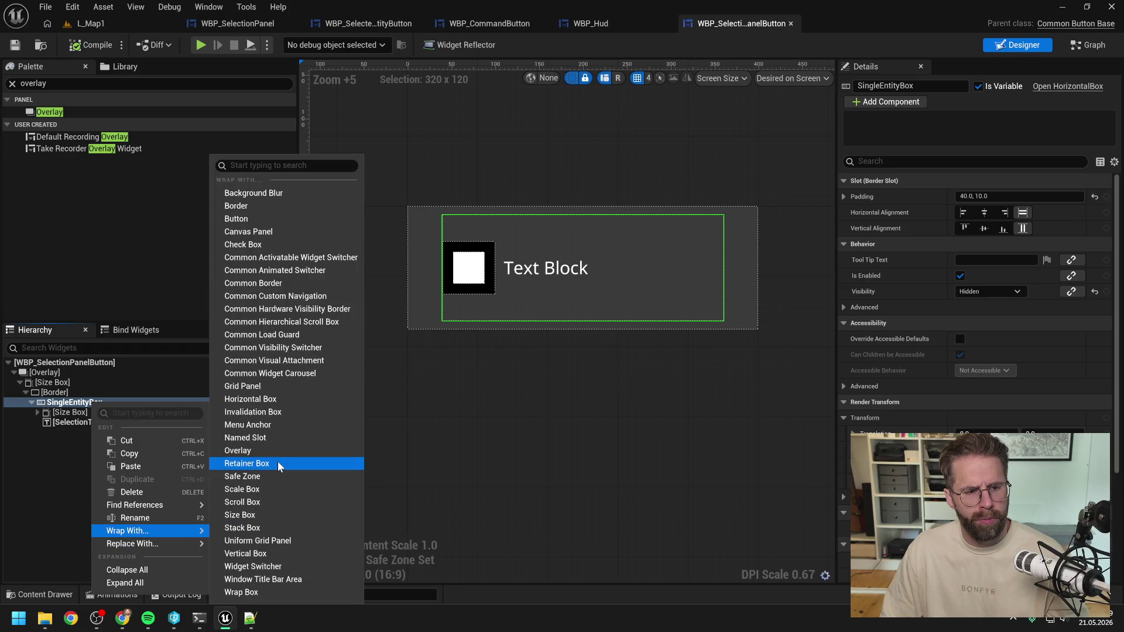
left_click(246, 514)
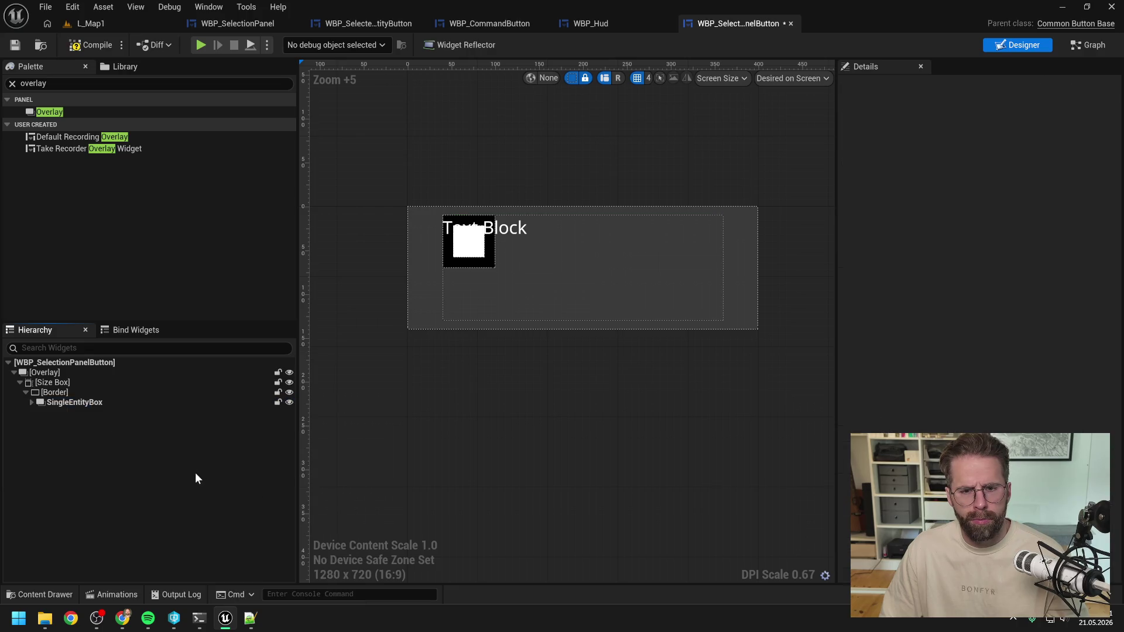
left_click(66, 403)
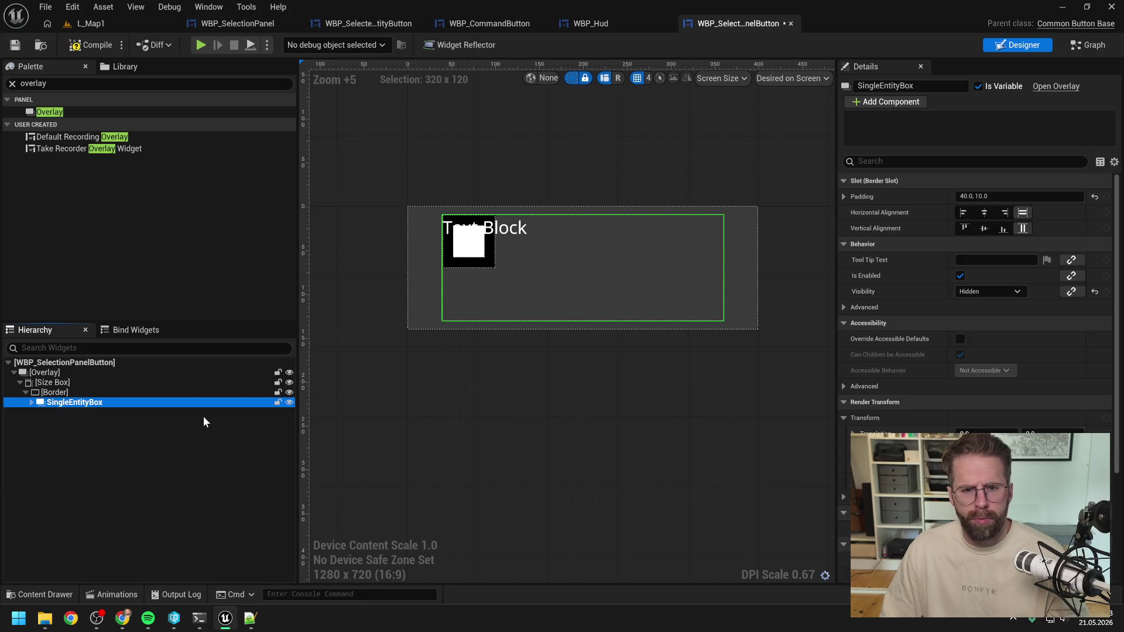
left_click(85, 394)
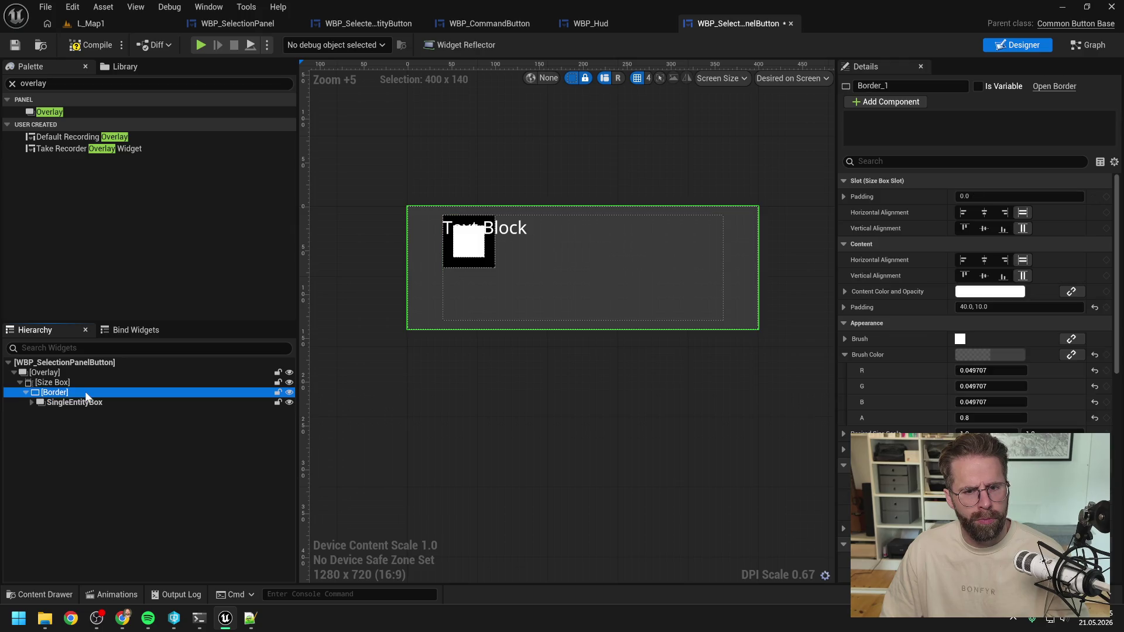
left_click(40, 403)
left_click(31, 403)
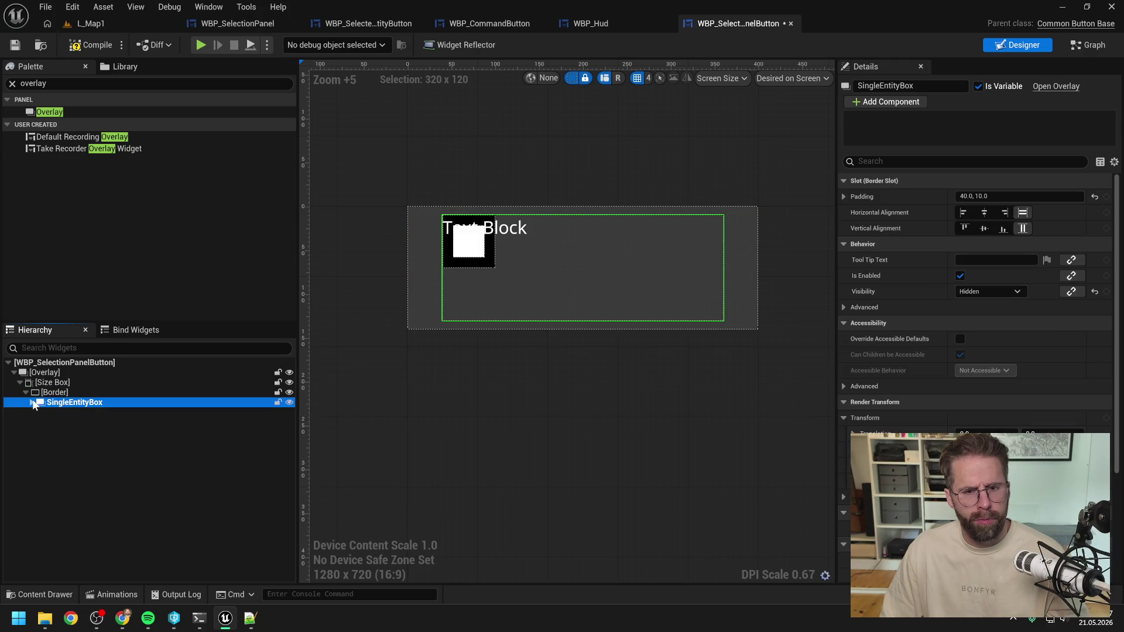
Rename it SingleEntityOverlay, set its slot padding to 0, and save the widget
double_click(103, 404)
key("BackSpace")
key("BackSpace")
key("BackSpace")
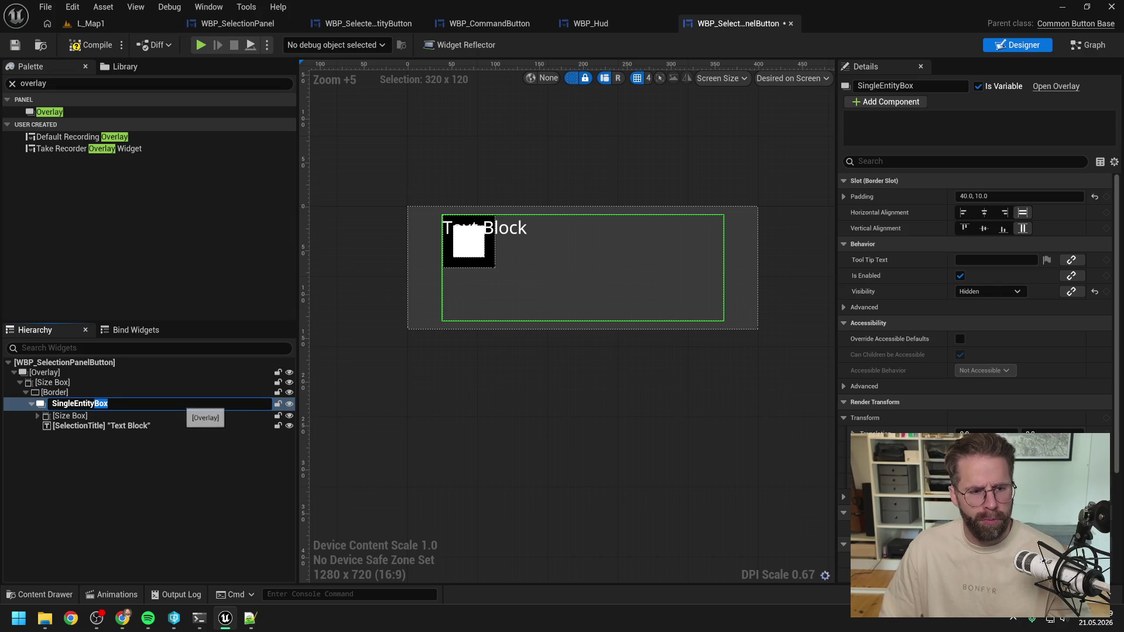
type("Ovelr")
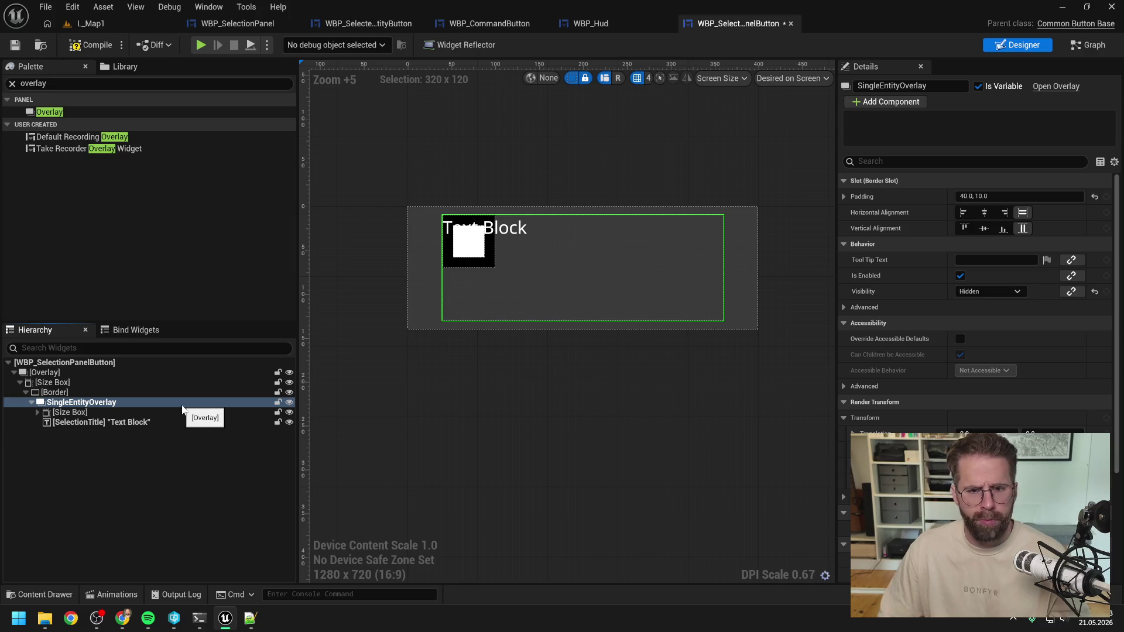
key("Return")
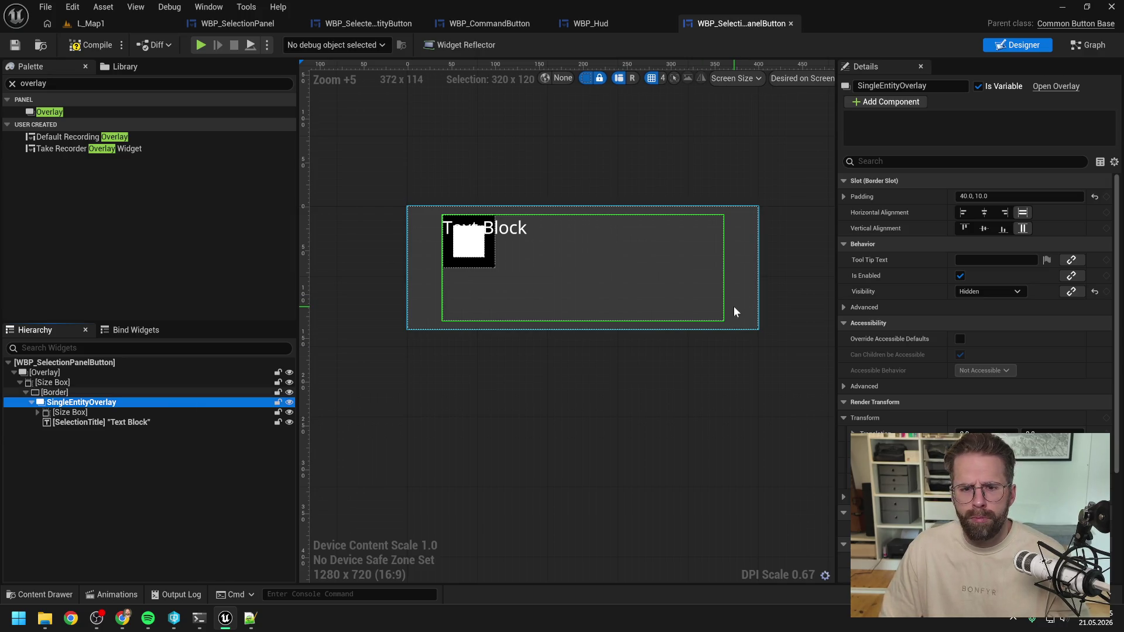
left_click(1010, 196)
type("0")
key("Return")
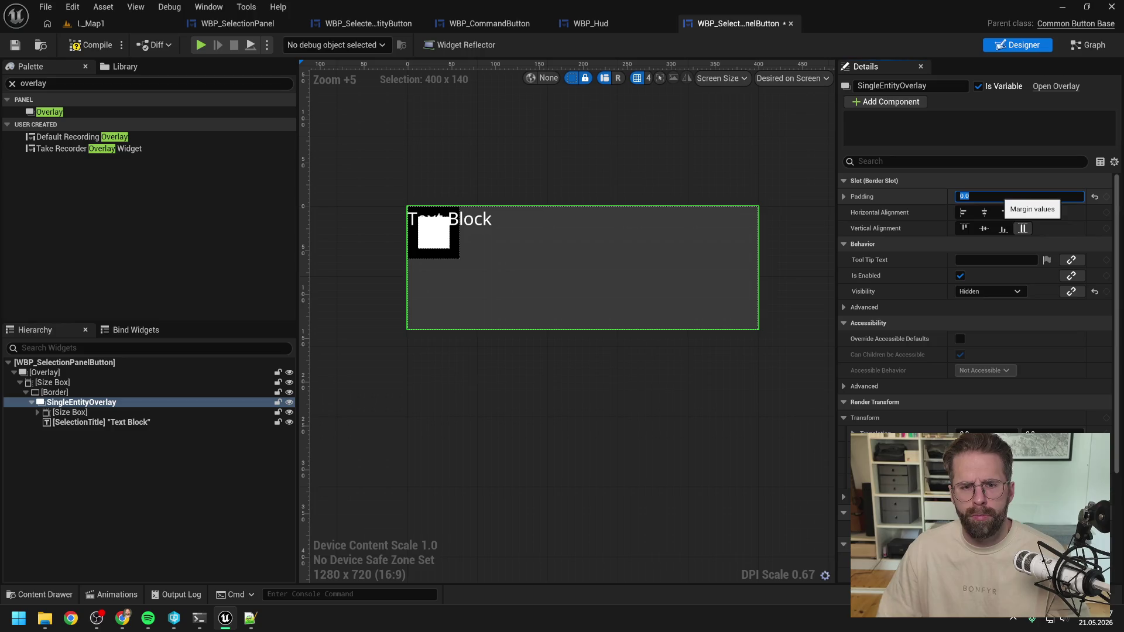
key("ctrl+s")
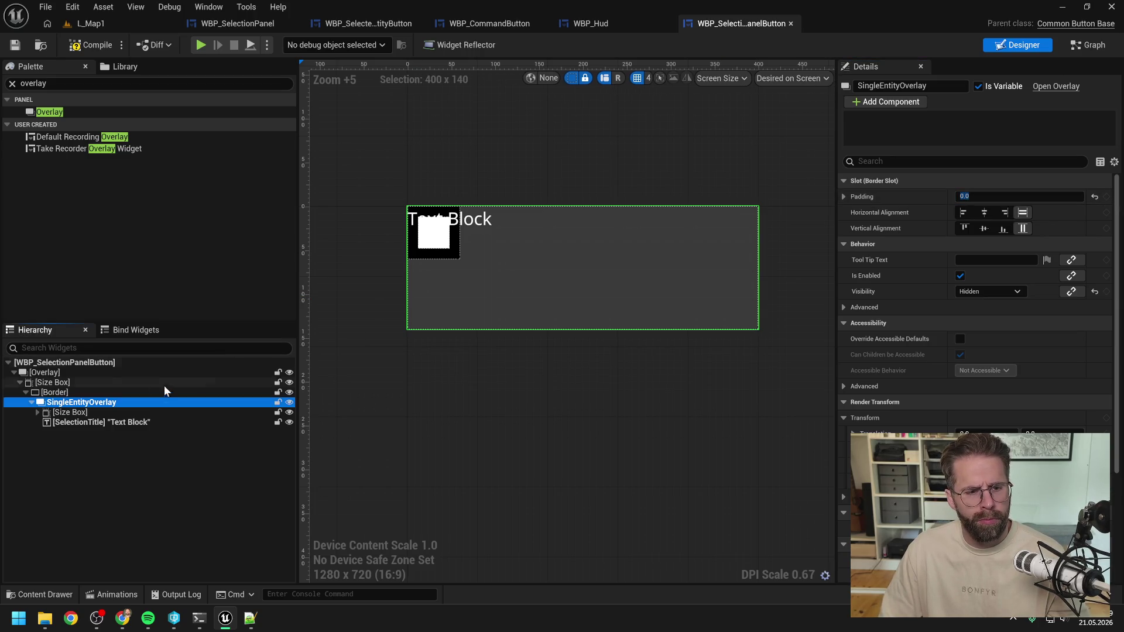
Give the icon Size Box a width override and height override of 100
left_click(71, 413)
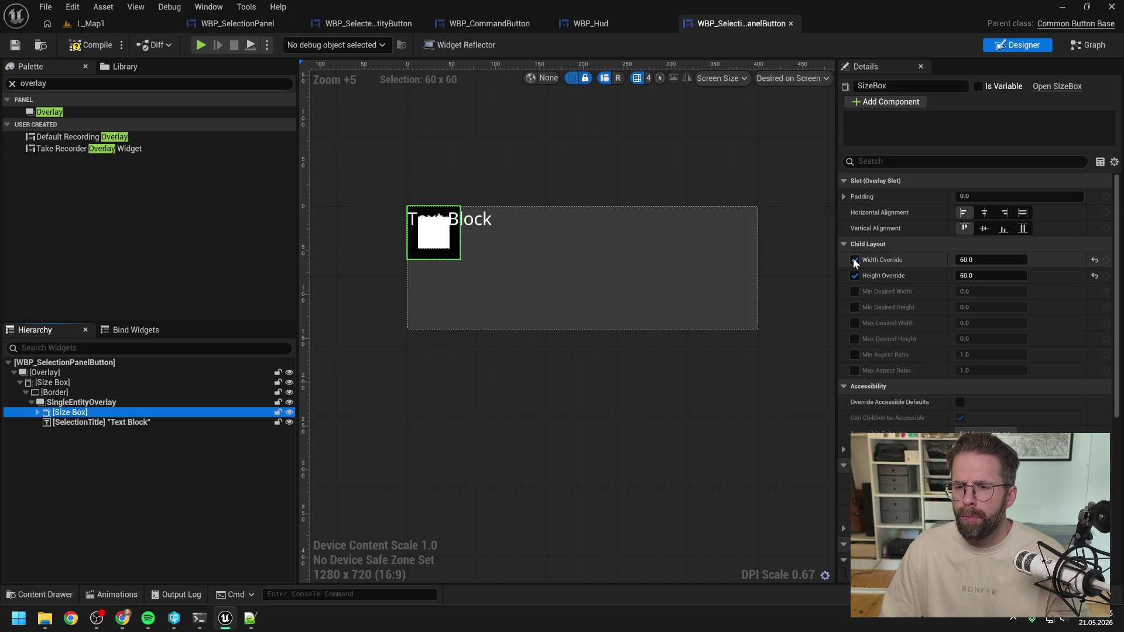
left_click(988, 260)
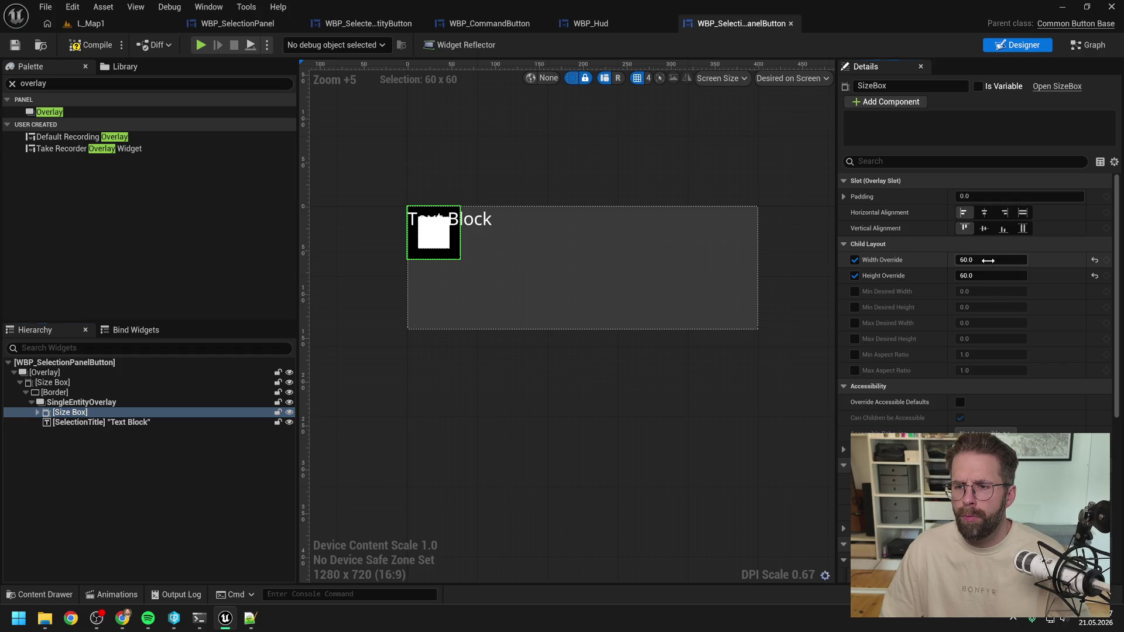
left_click(989, 260)
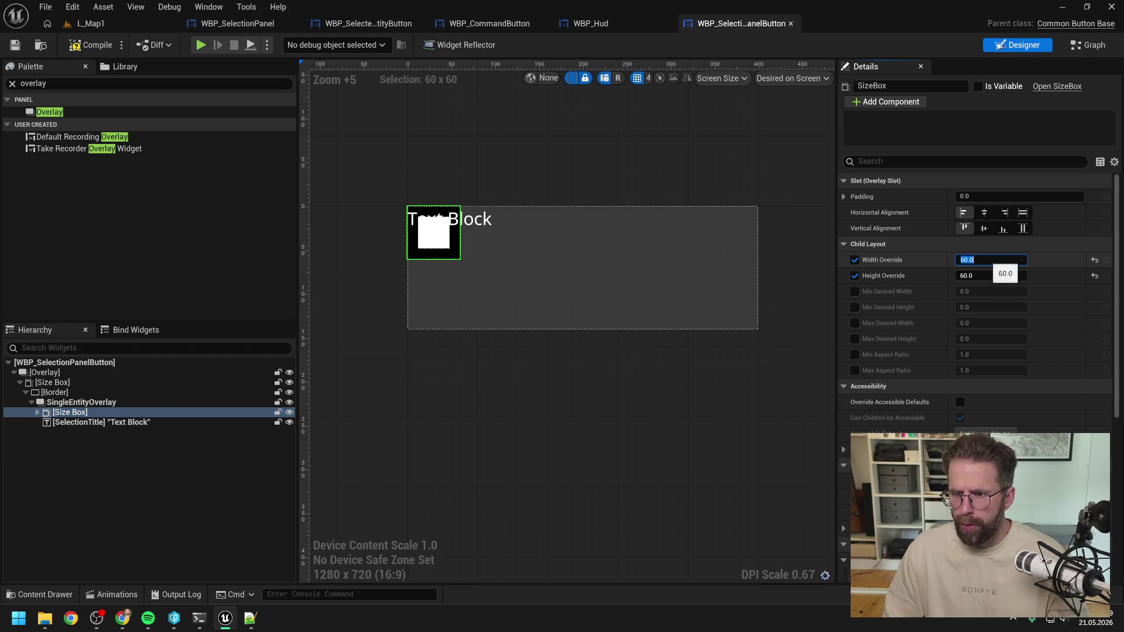
type("100")
key("Return")
left_click(994, 276)
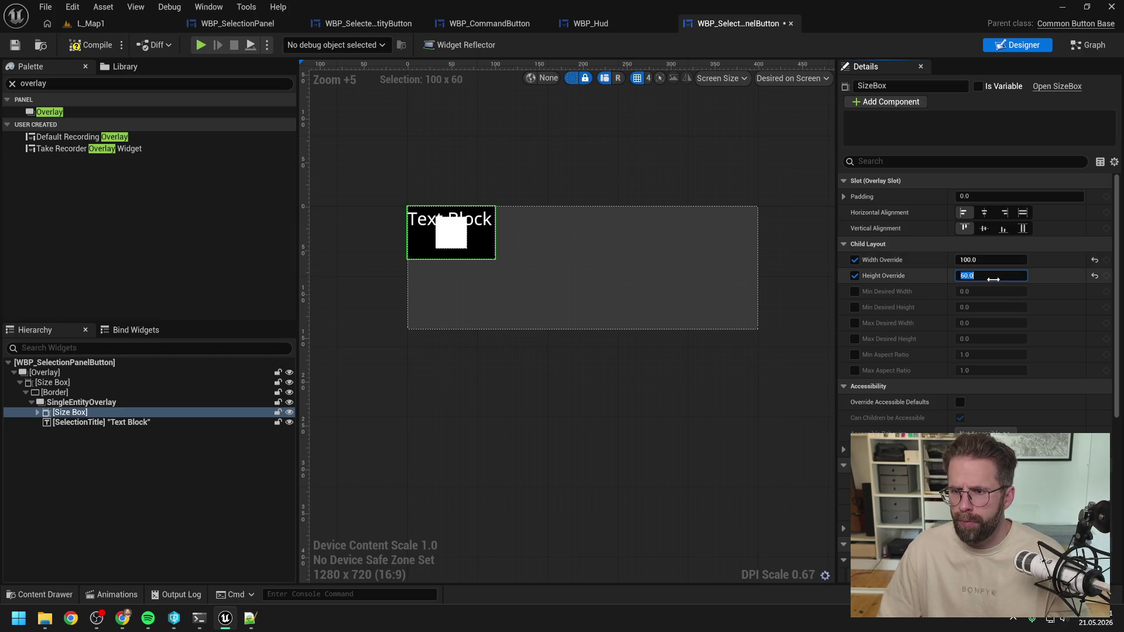
key("Return")
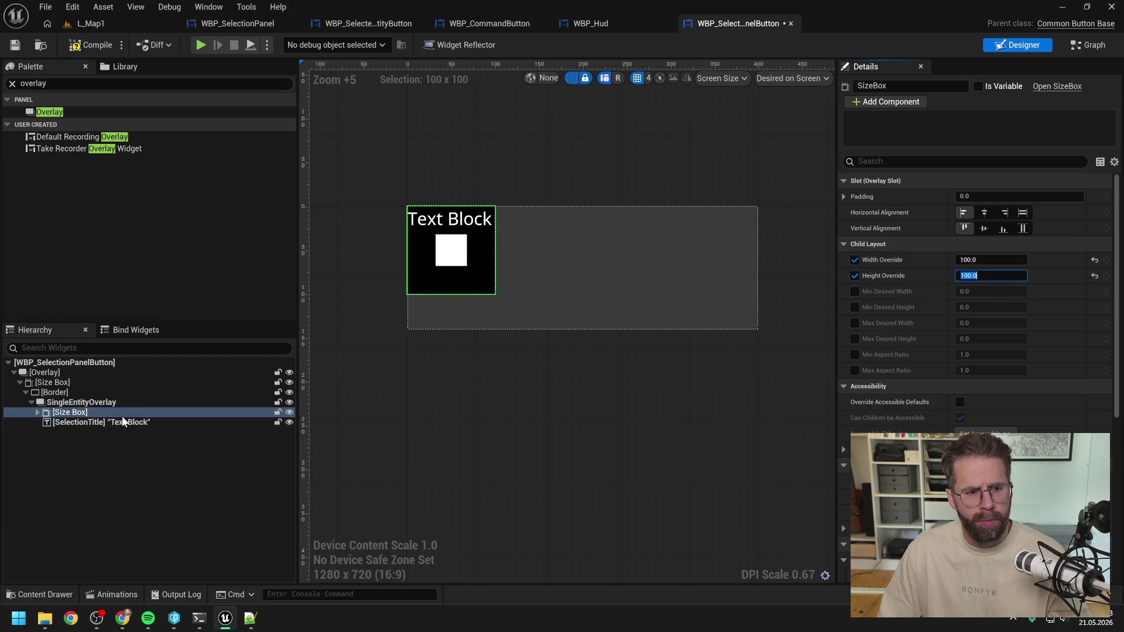
Expand the icon Size Box's nested Border, Overlay and Size Box down to SelectionImage
left_click(37, 412)
double_click(81, 422)
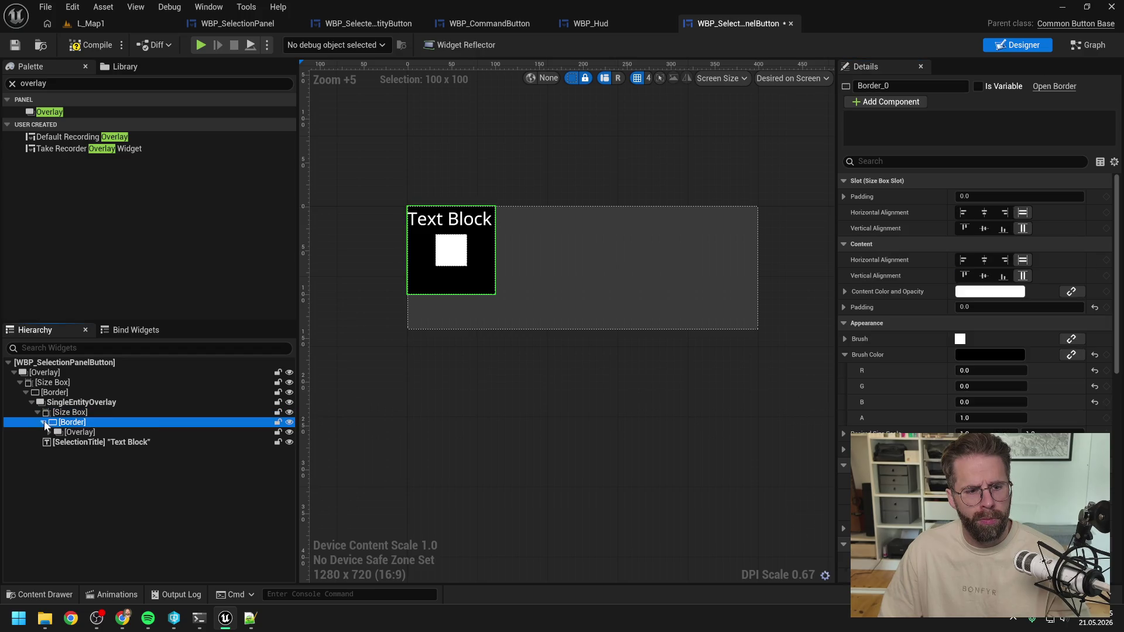
double_click(82, 432)
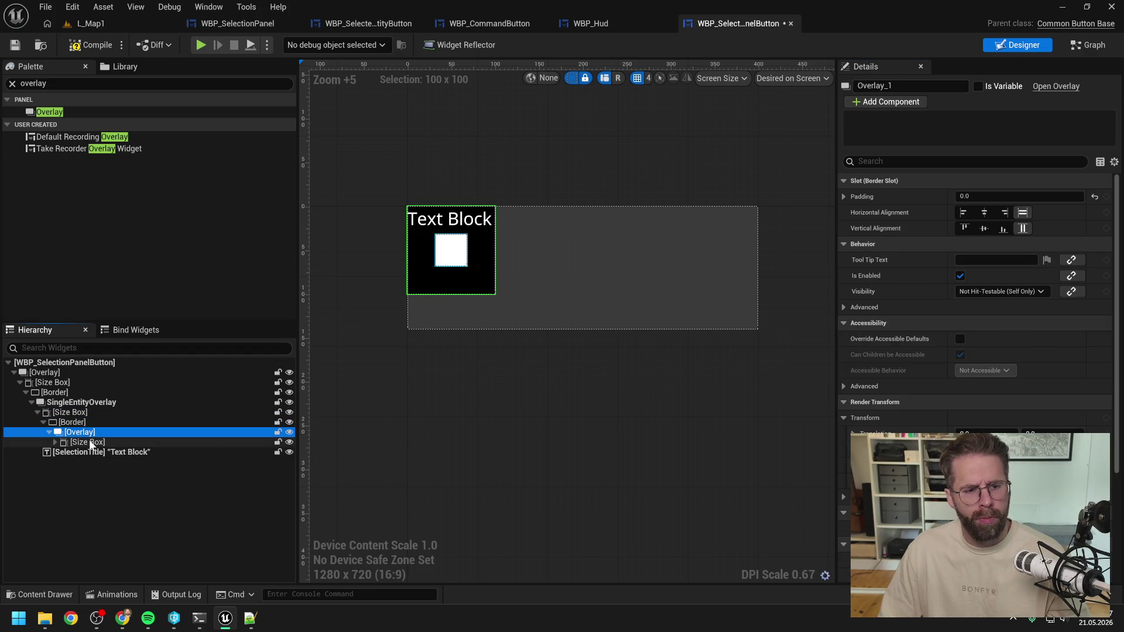
double_click(60, 442)
left_click(100, 452)
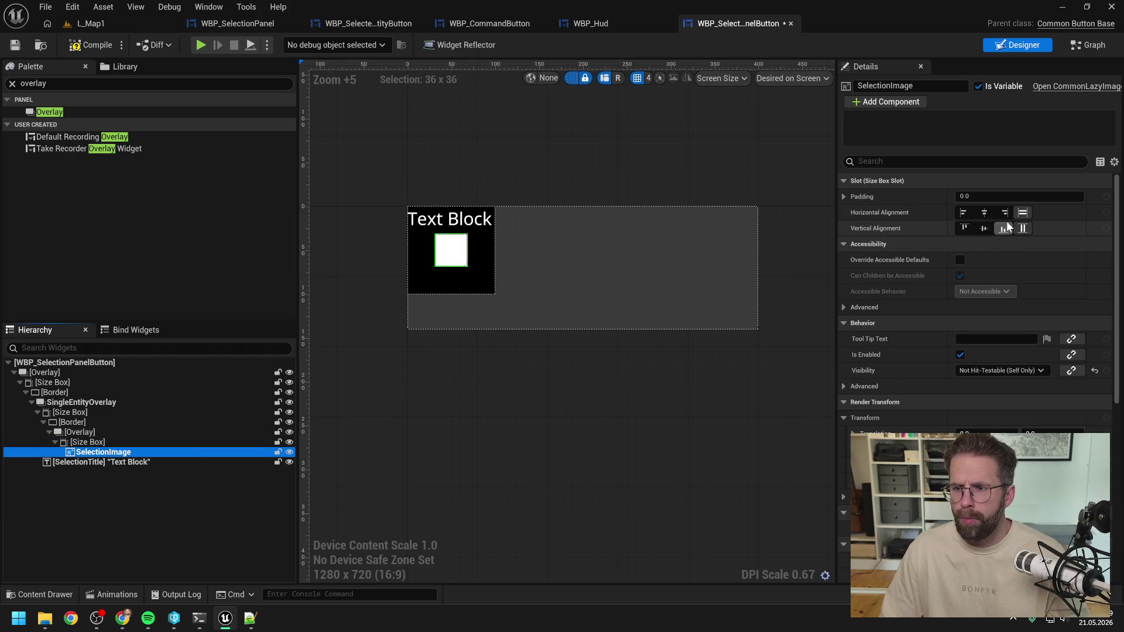
left_click(94, 444)
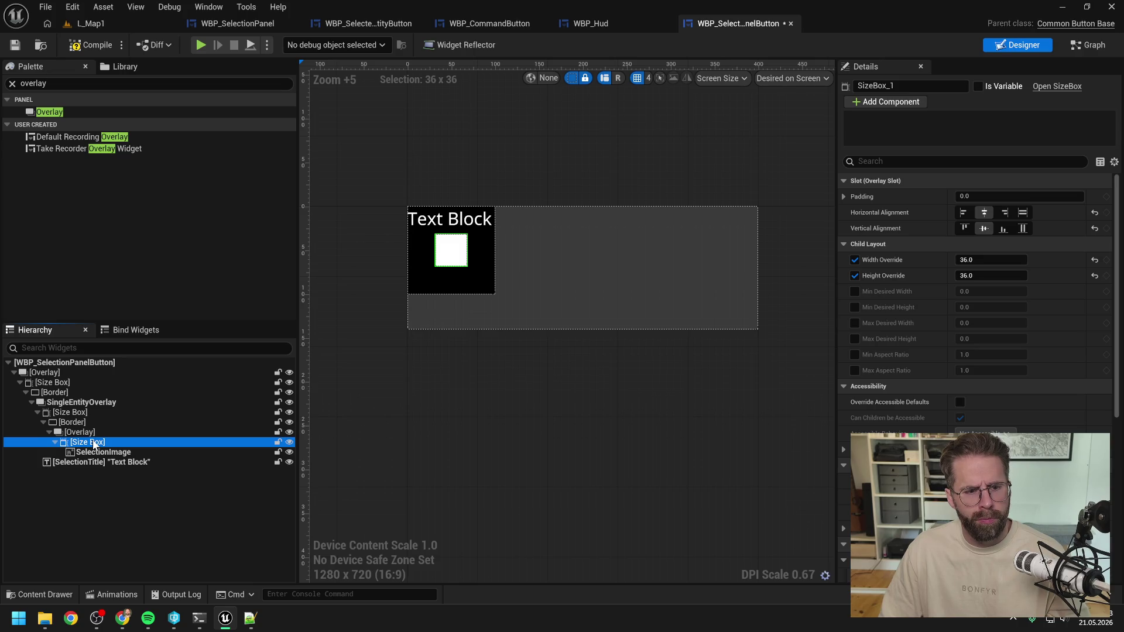
Replace the inner Size Box, Overlay and Border with their children, leaving SelectionImage directly inside
right_click(93, 444)
mouse_move(158, 389)
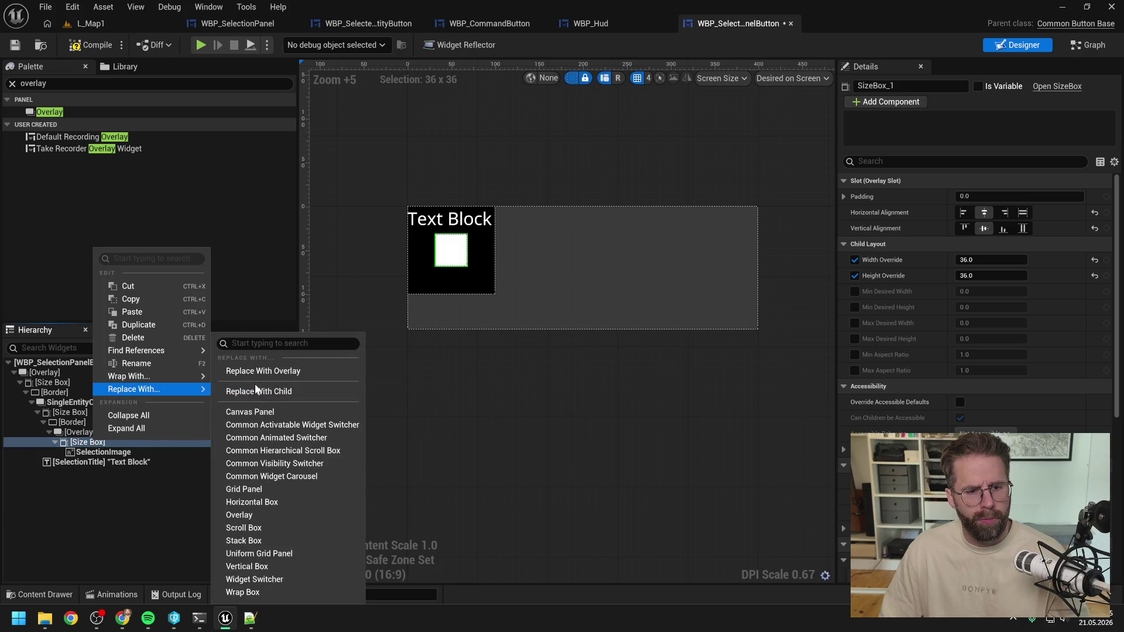
left_click(256, 391)
left_click(91, 434)
right_click(90, 433)
mouse_move(133, 383)
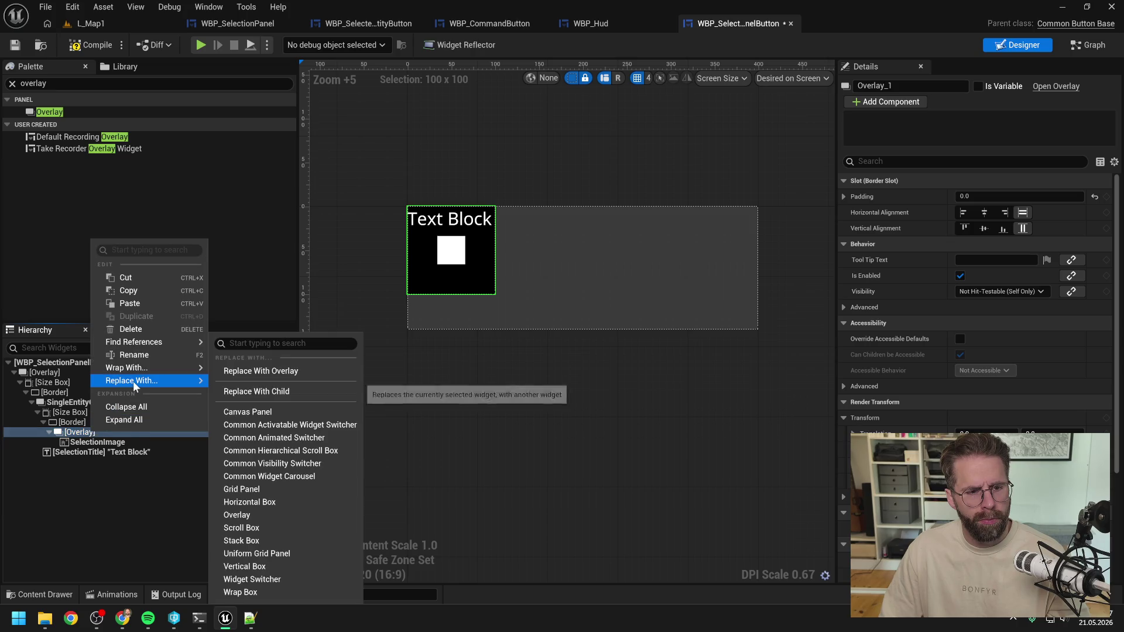
left_click(256, 392)
left_click(80, 421)
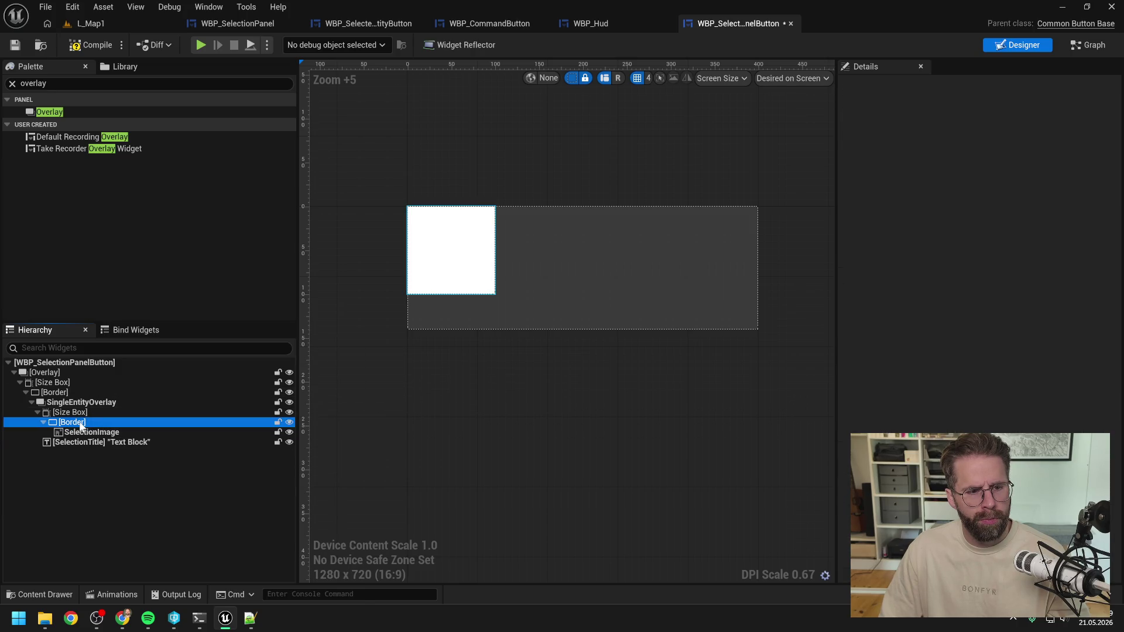
right_click(81, 423)
mouse_move(175, 371)
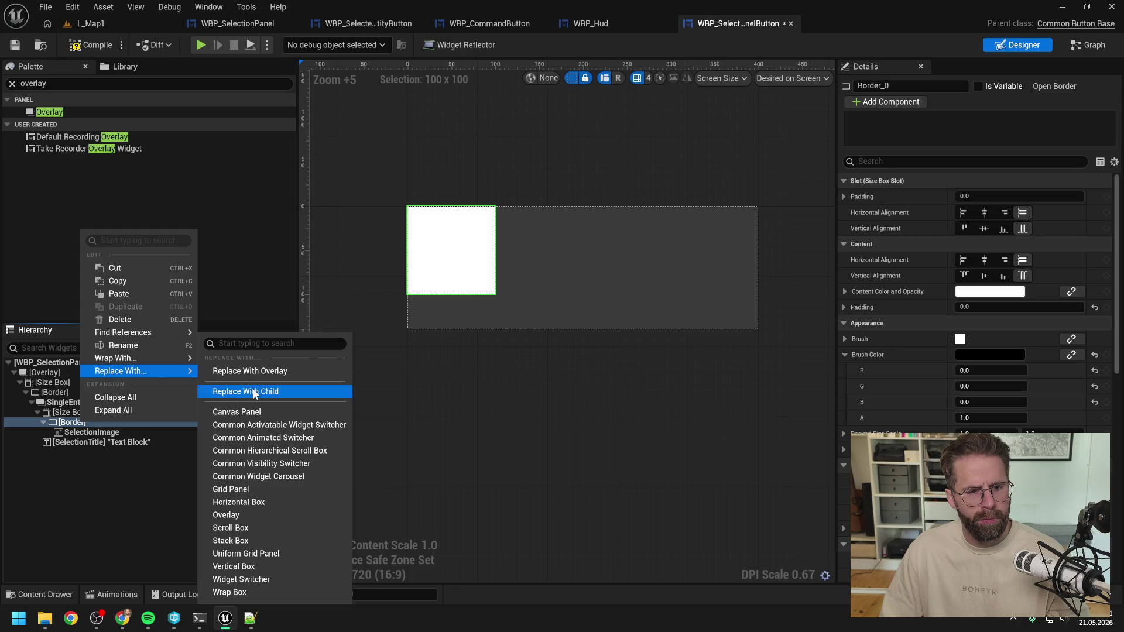
left_click(253, 391)
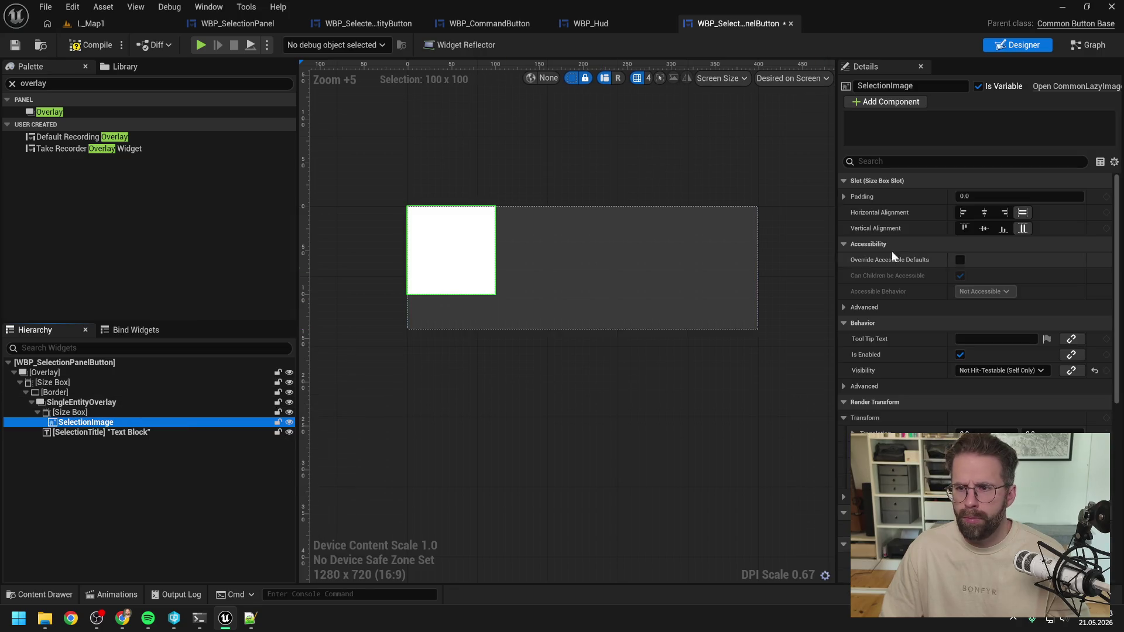
Centre the icon Size Box vertically within SingleEntityOverlay
left_click(984, 231)
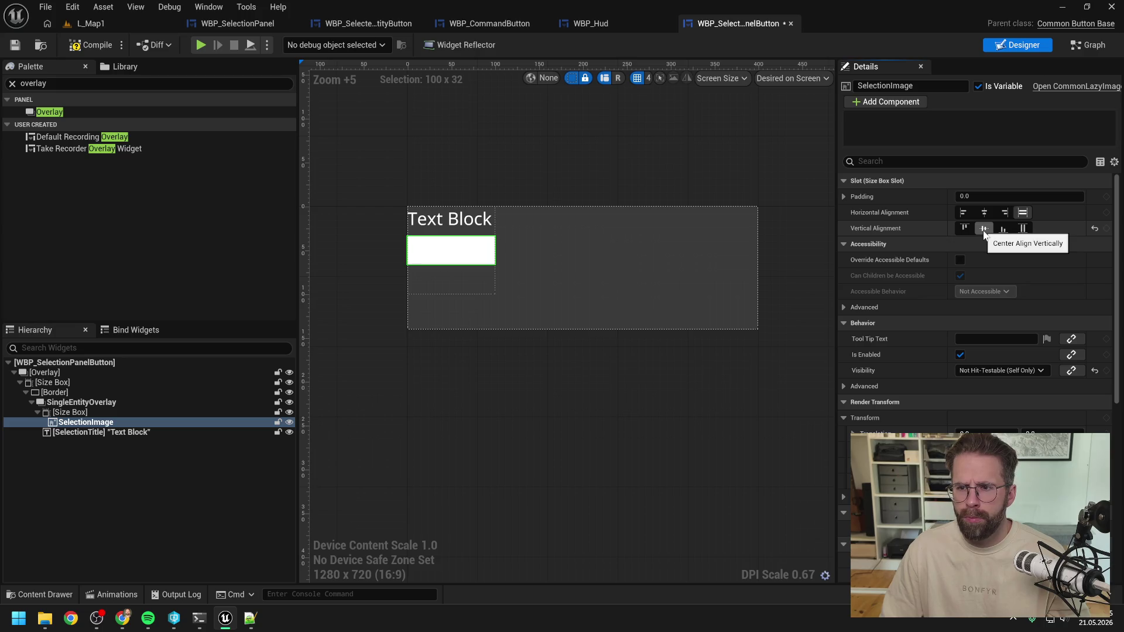
left_click(1023, 229)
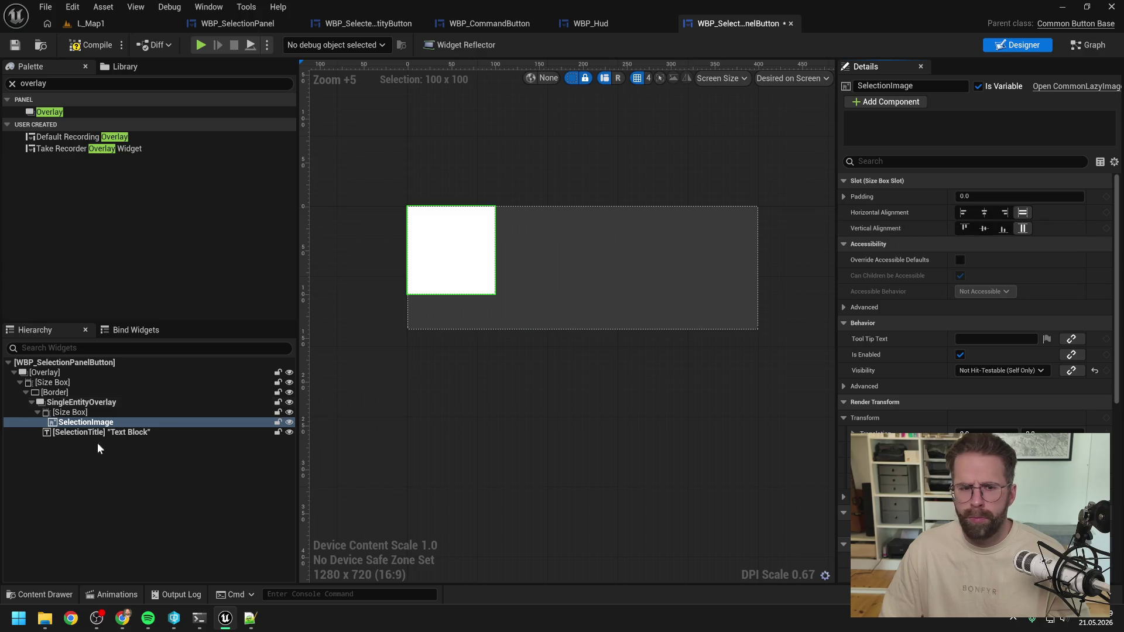
left_click(70, 413)
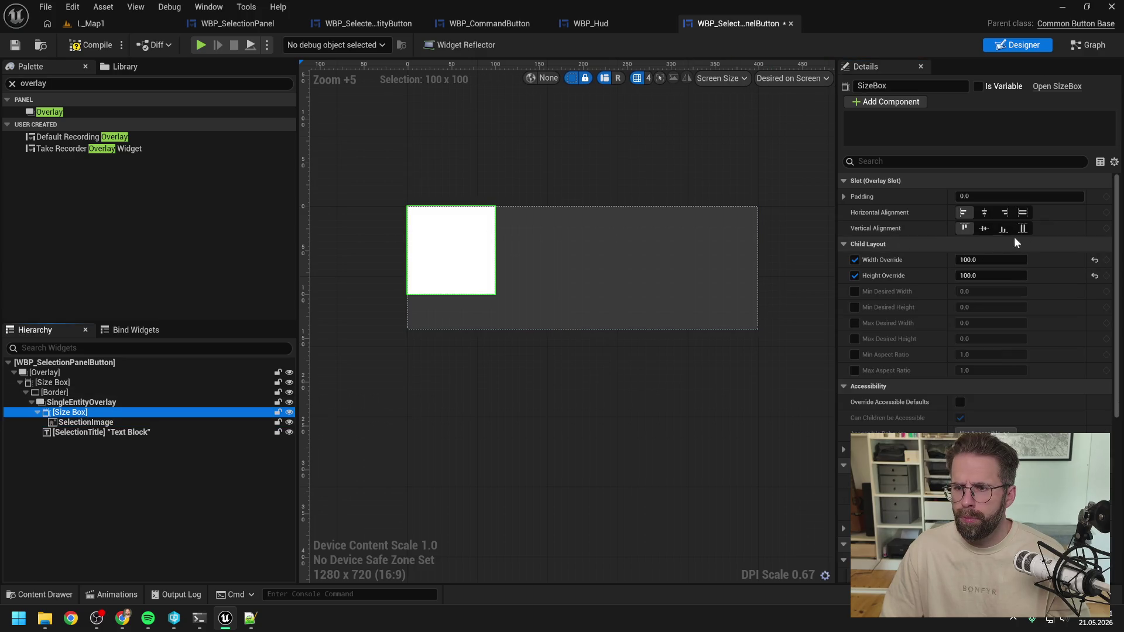
left_click(985, 228)
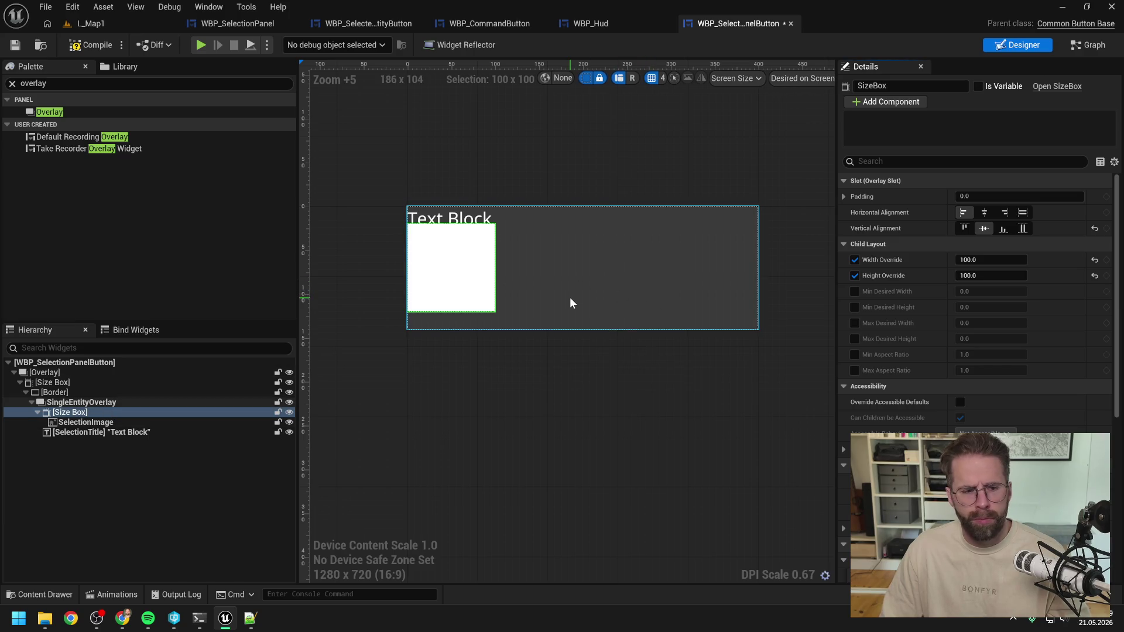
left_click(62, 394)
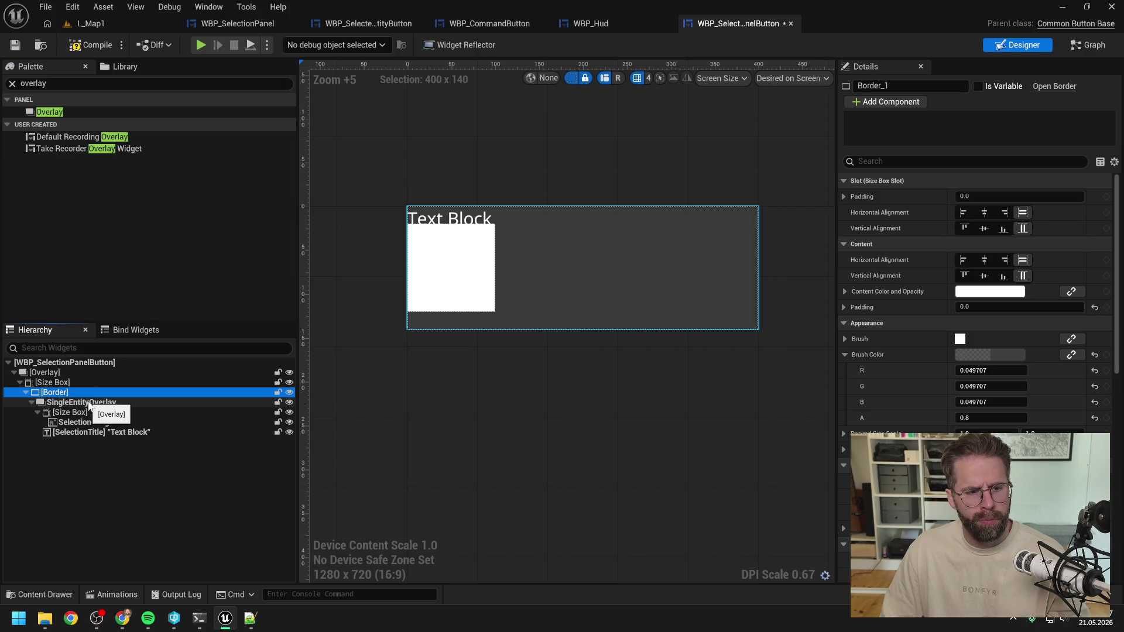
Rename the SingleEntityOverlay widget to InnerOverlay
left_click(88, 403)
left_click(31, 403)
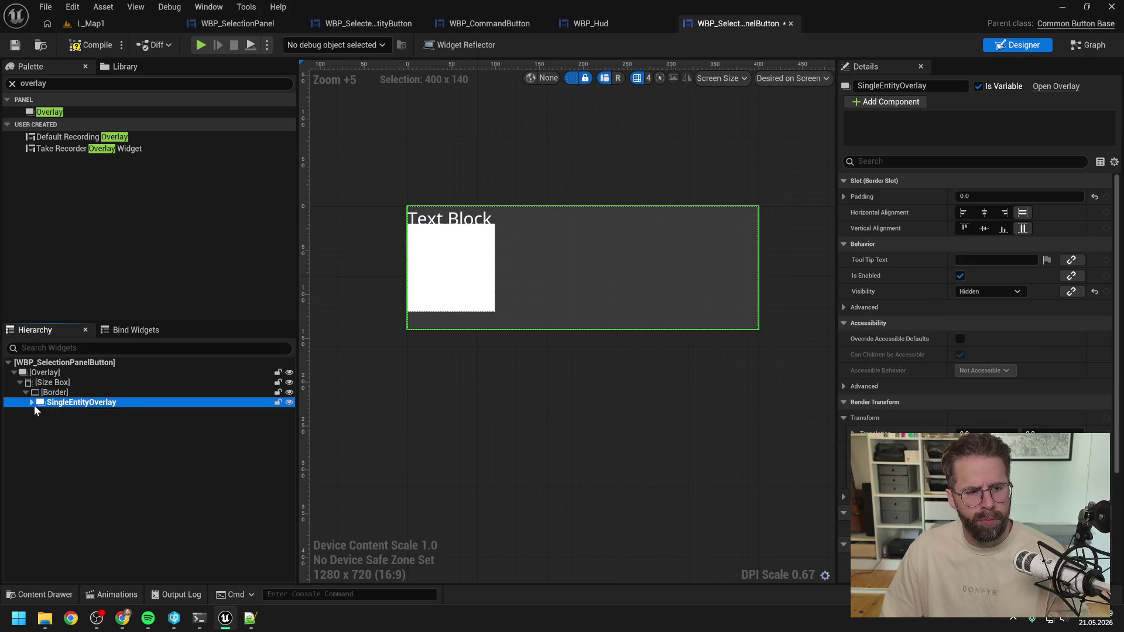
left_click(31, 403)
left_click(88, 403)
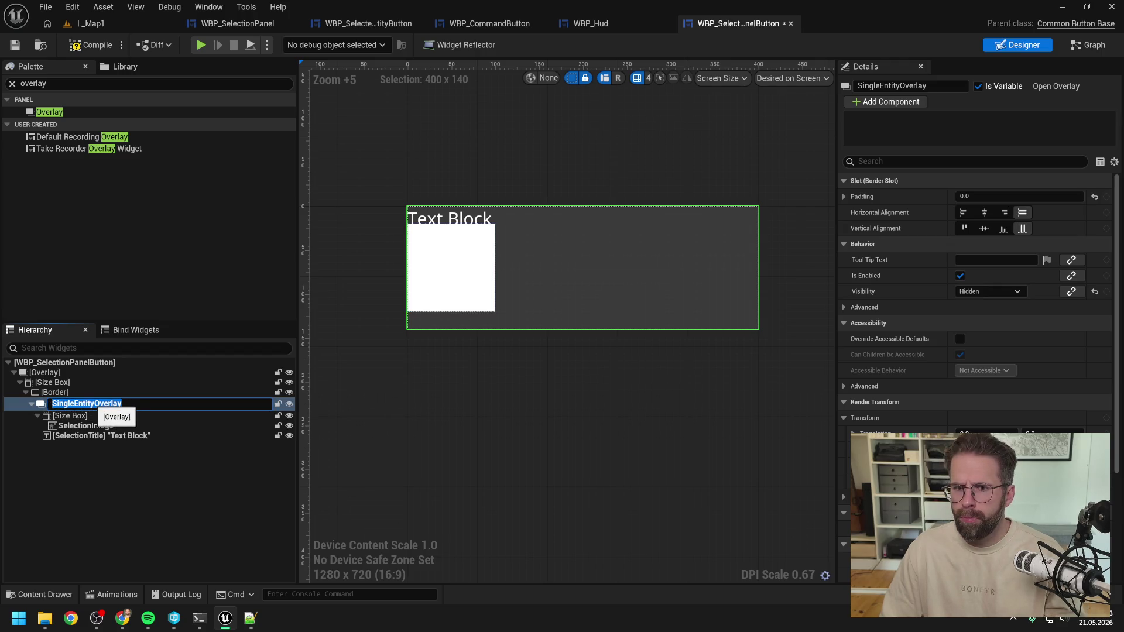
key("Home")
key("Delete")
key("Delete")
key("Delete")
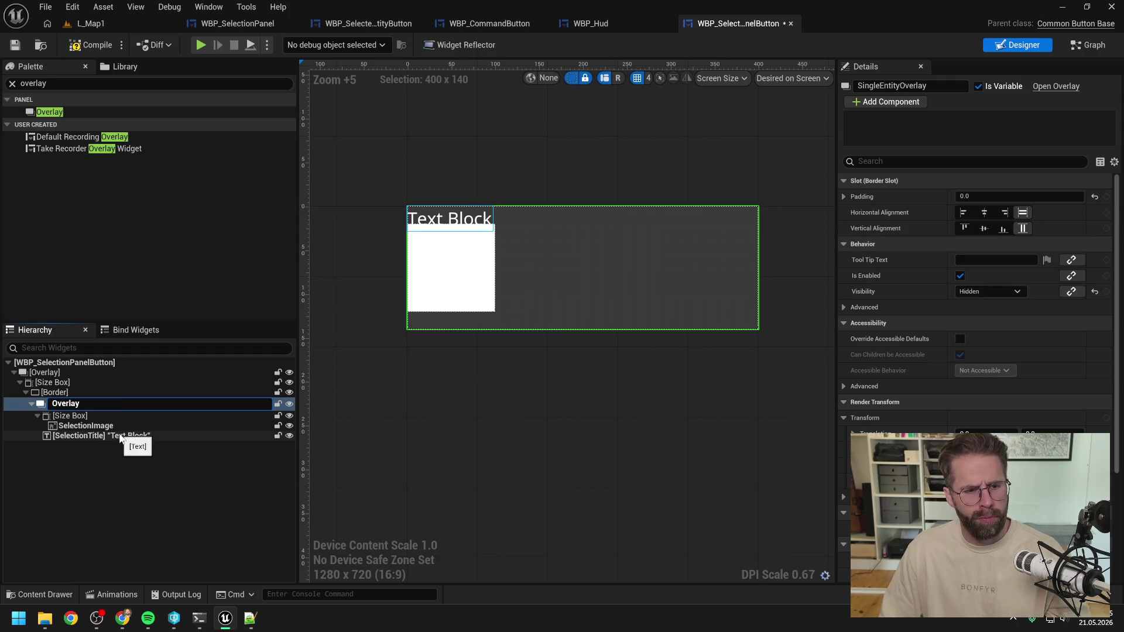
type("Inner")
key("Return")
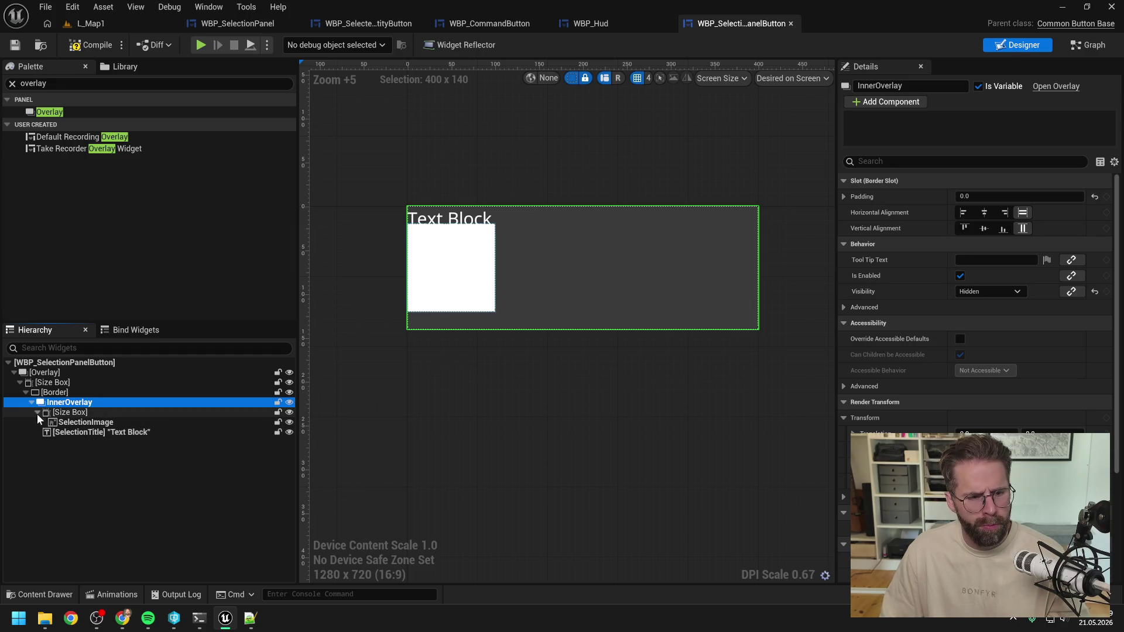
Centre SelectionTitle horizontally and vertically, then compile and save the widget
left_click(32, 403)
left_click(32, 403)
left_click(100, 433)
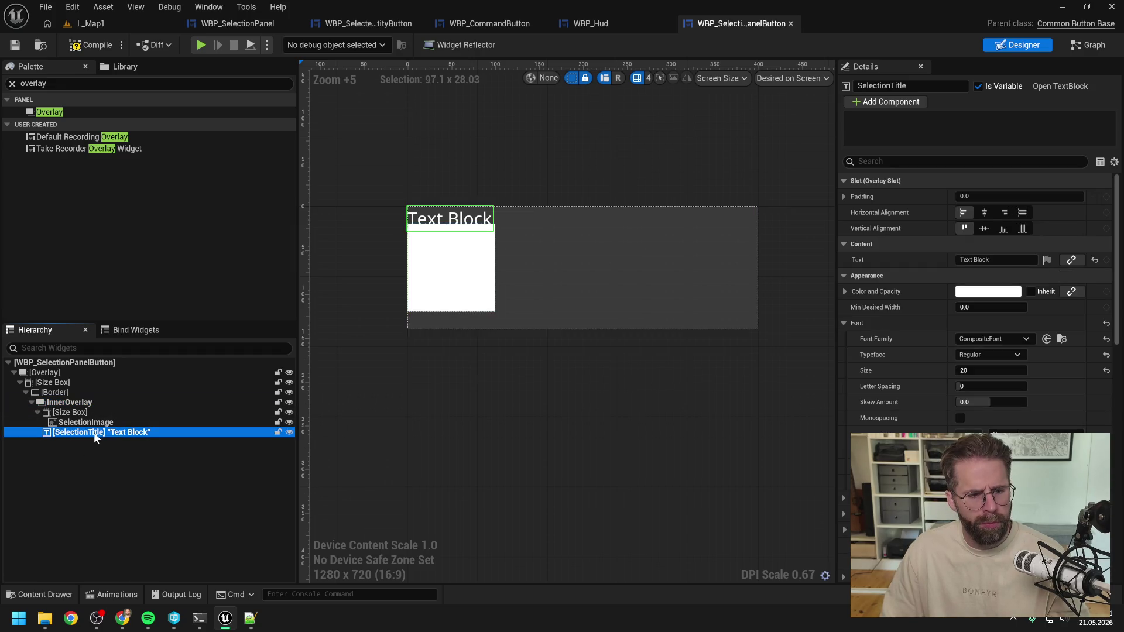
left_click(985, 213)
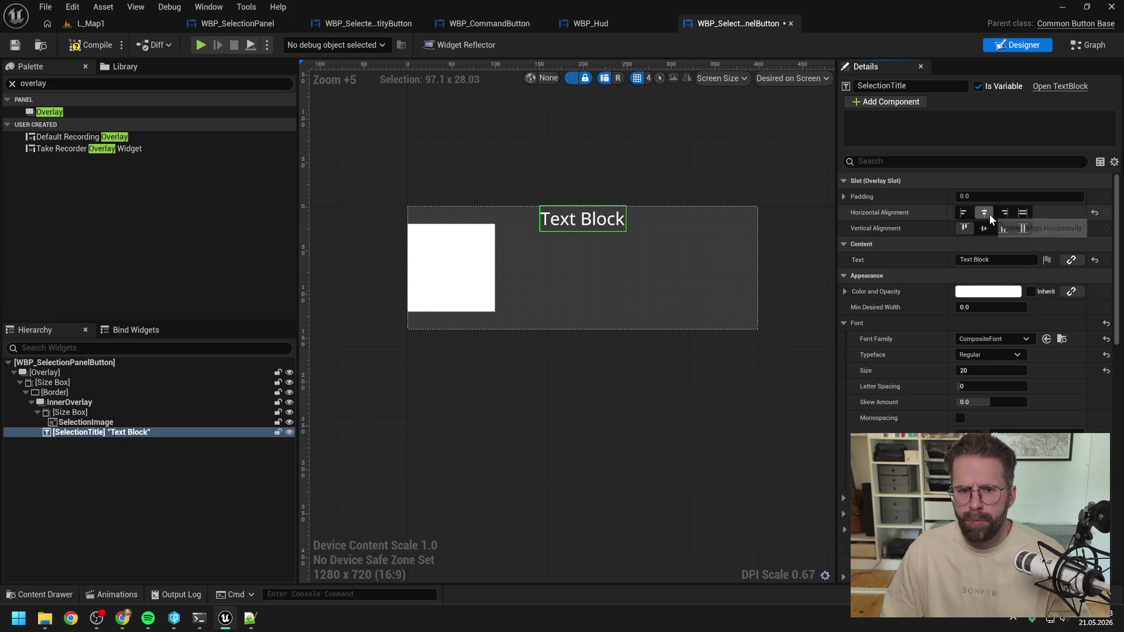
left_click(986, 229)
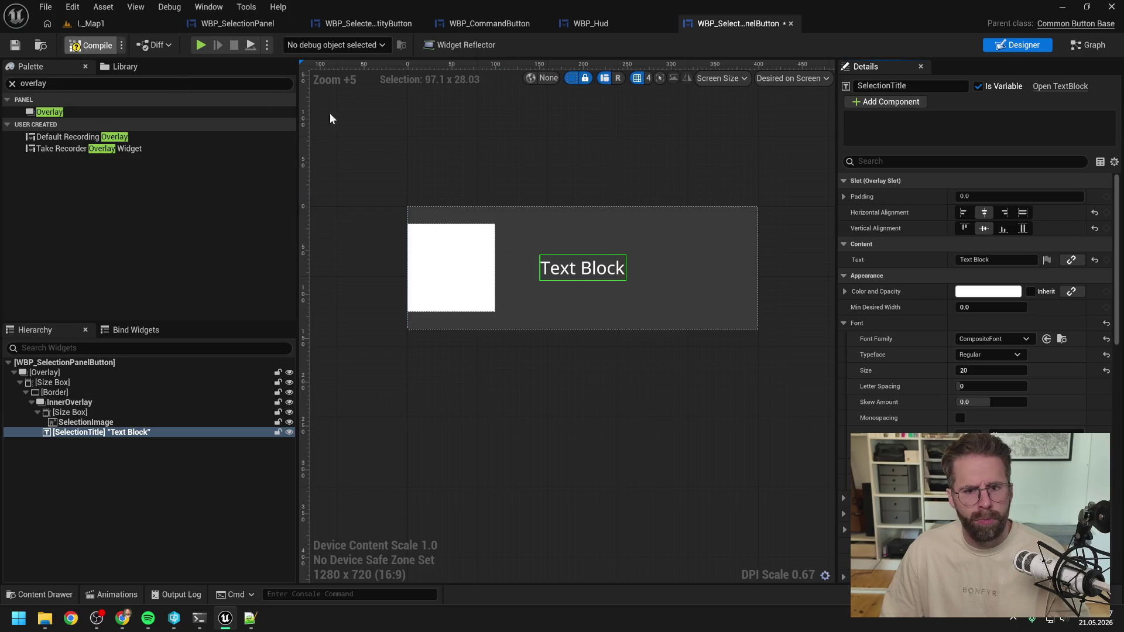
key("ctrl+s")
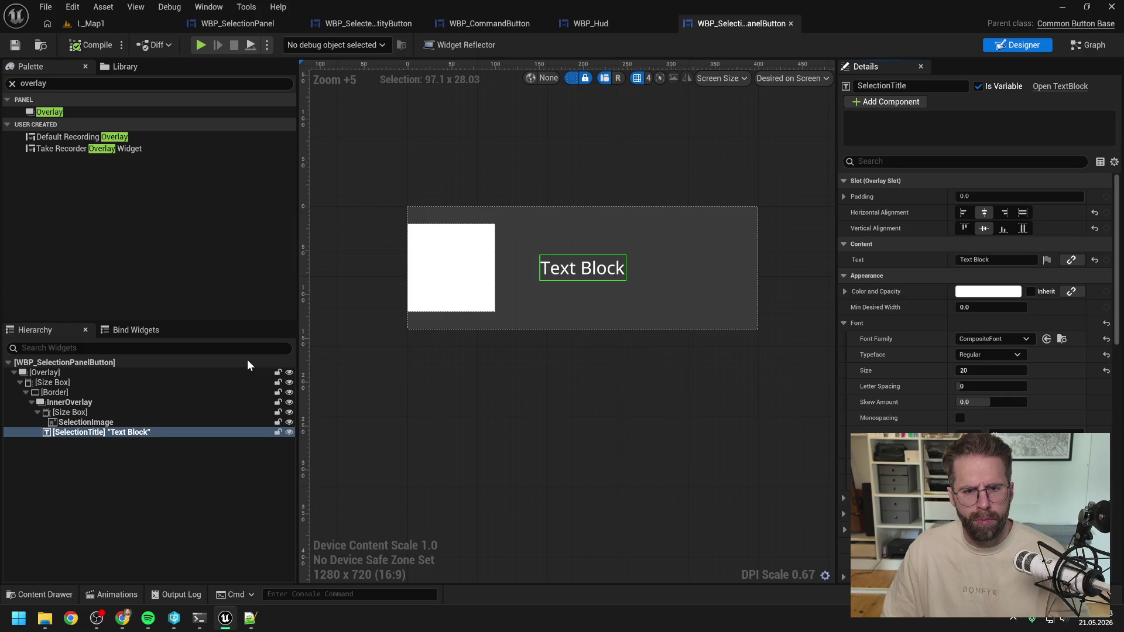
Inspect the SelectionImage, Size Box and Border settings, then select InnerOverlay
left_click(88, 422)
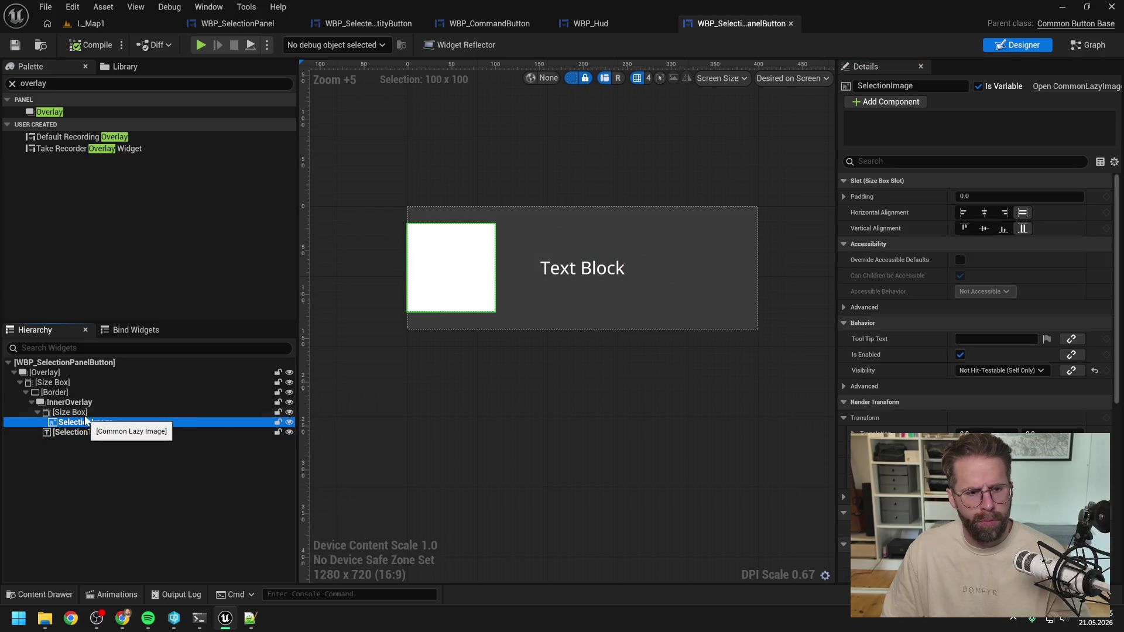
left_click(80, 411)
left_click(78, 403)
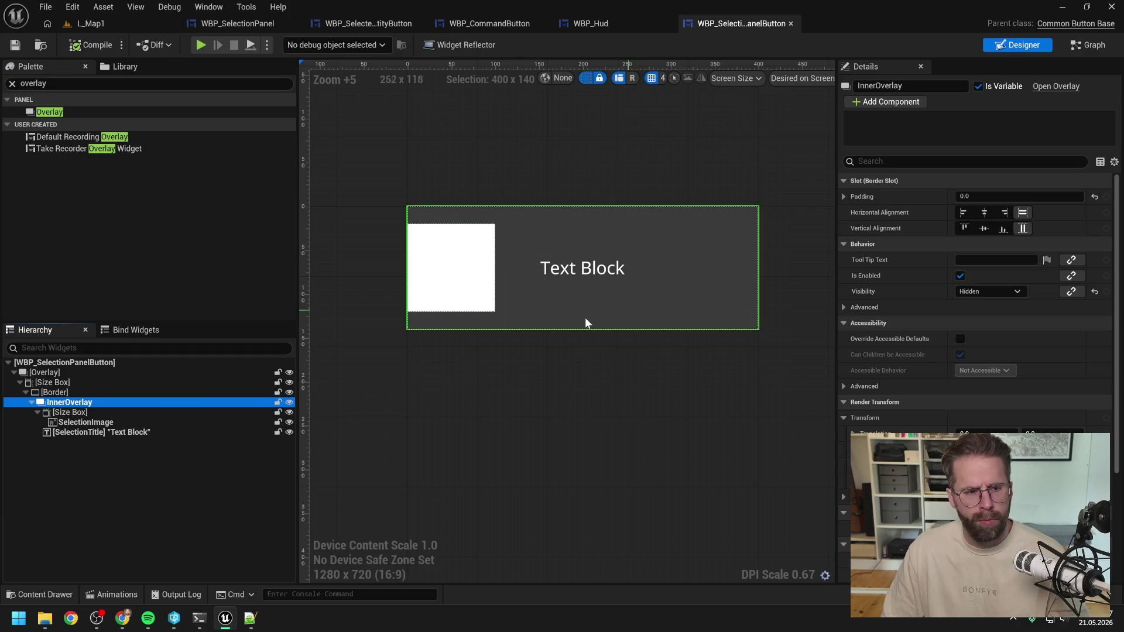
left_click(77, 414)
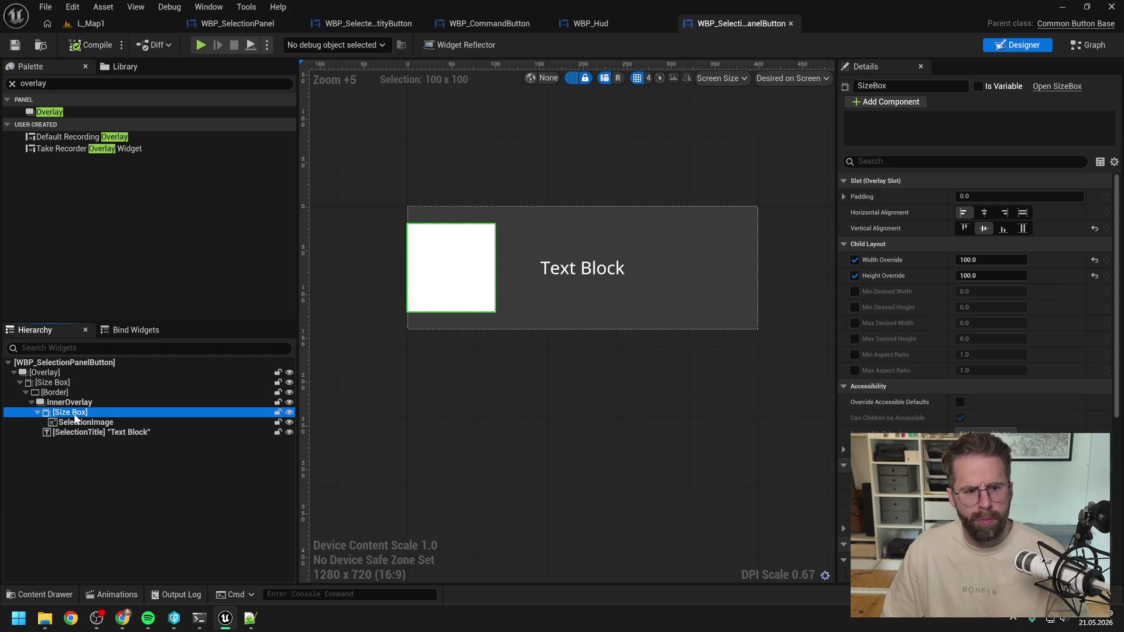
left_click(73, 403)
left_click(62, 393)
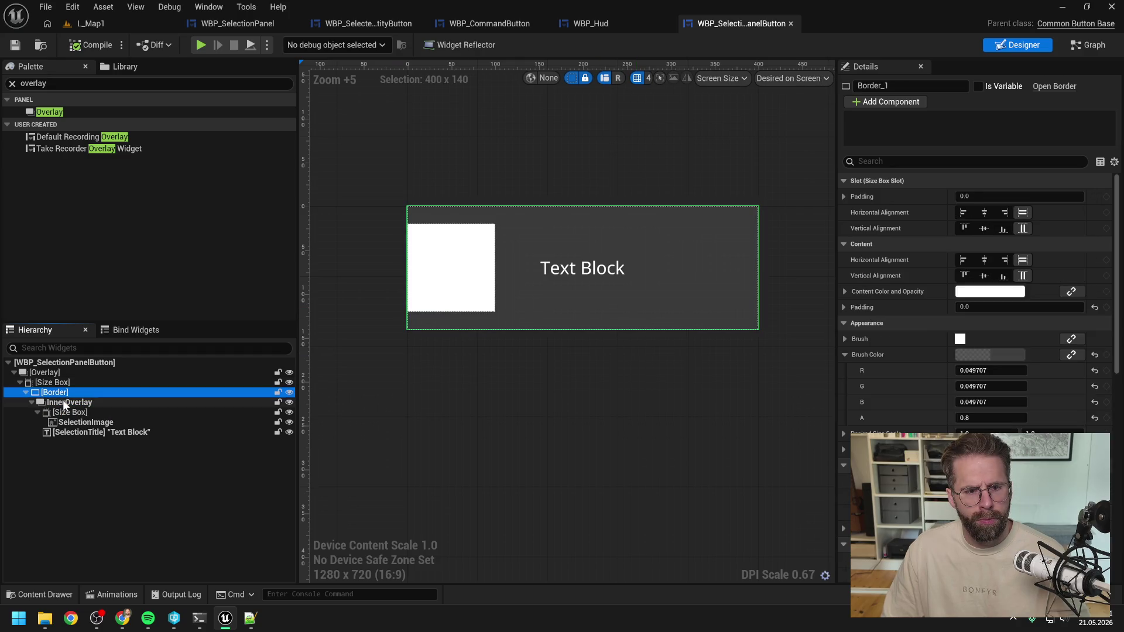
left_click(64, 405)
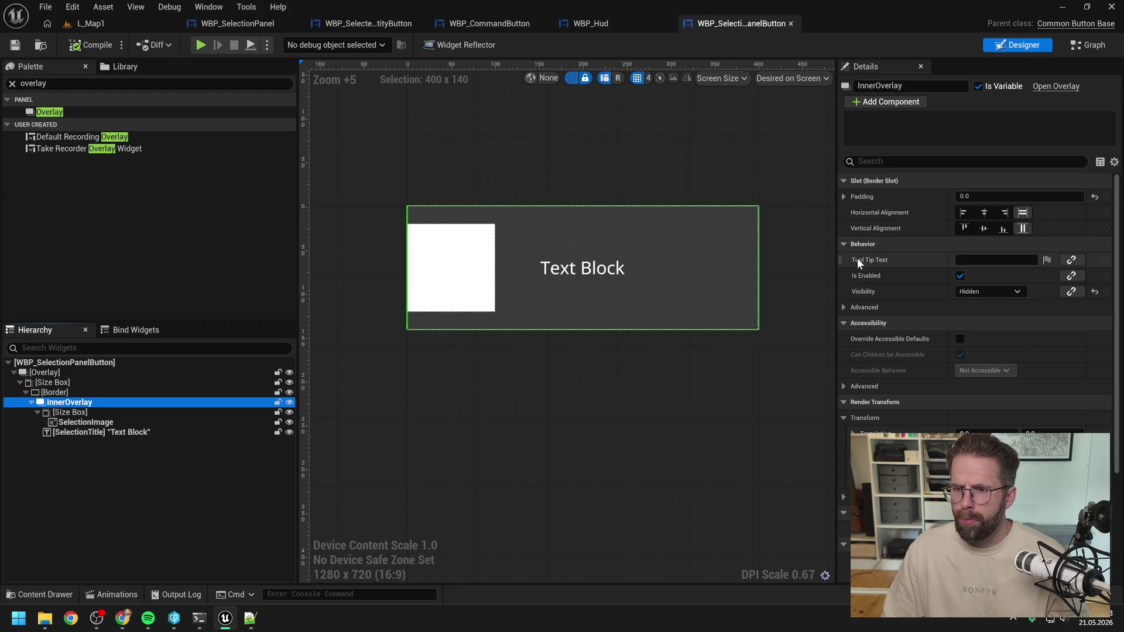
Give InnerOverlay 10 units of left and right padding and save the widget
left_click(844, 196)
left_click(996, 212)
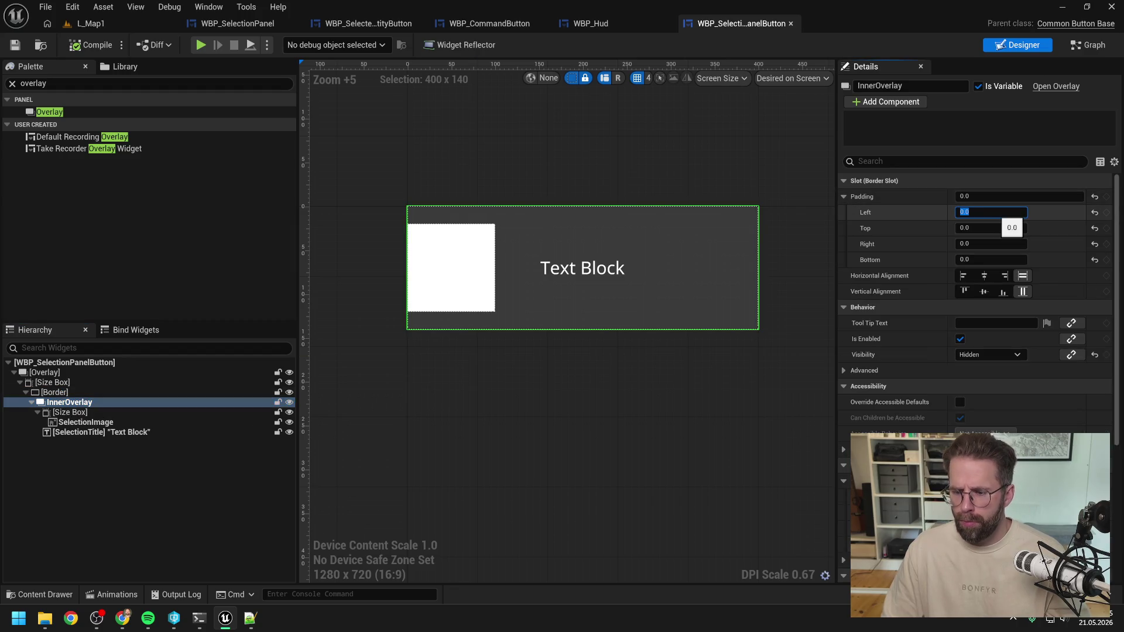
type("10")
left_click(990, 244)
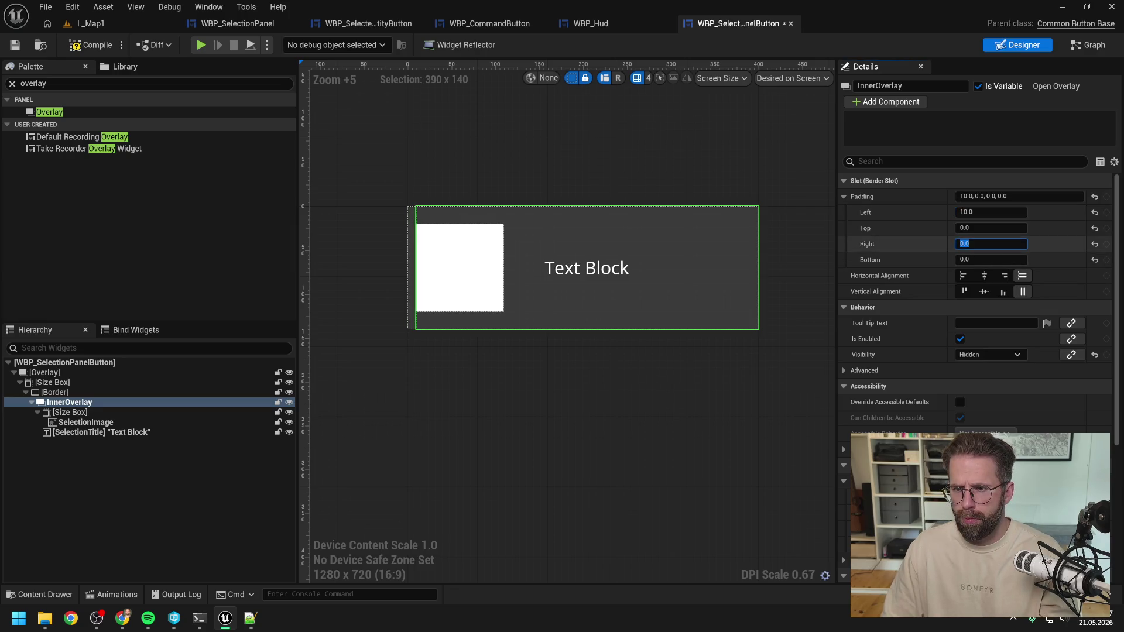
type("10")
key("Return")
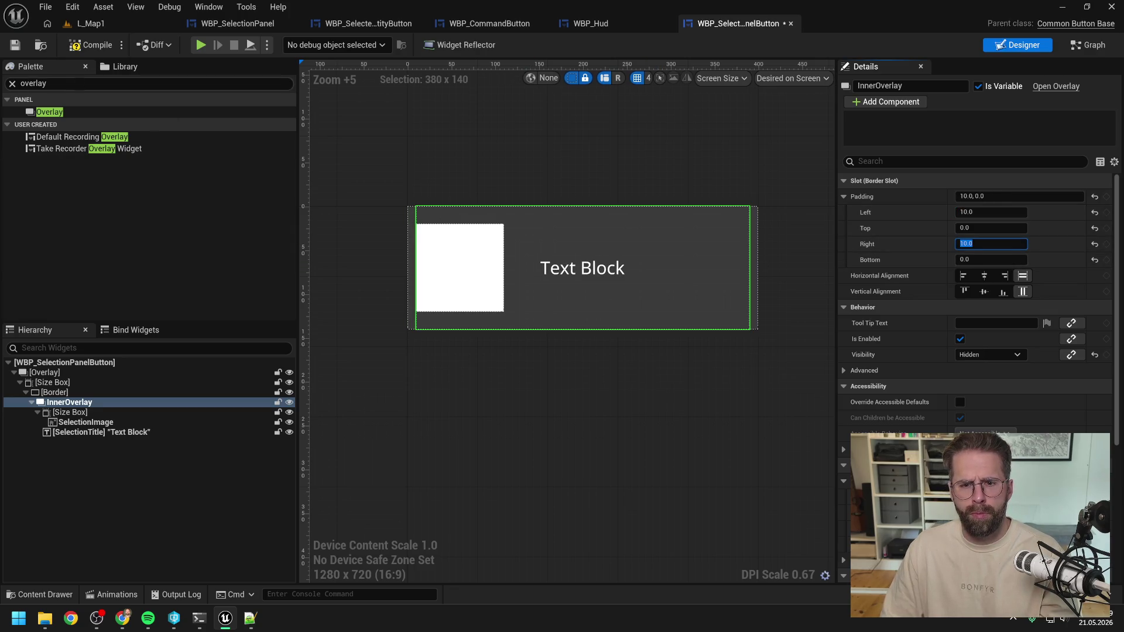
key("ctrl+s")
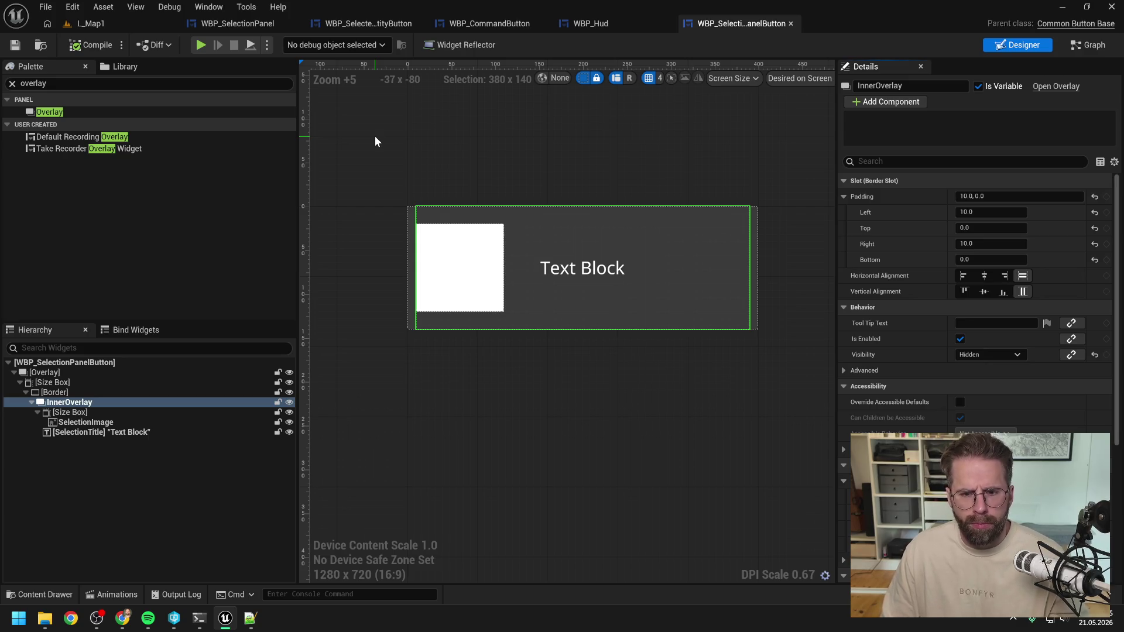
left_click(67, 393)
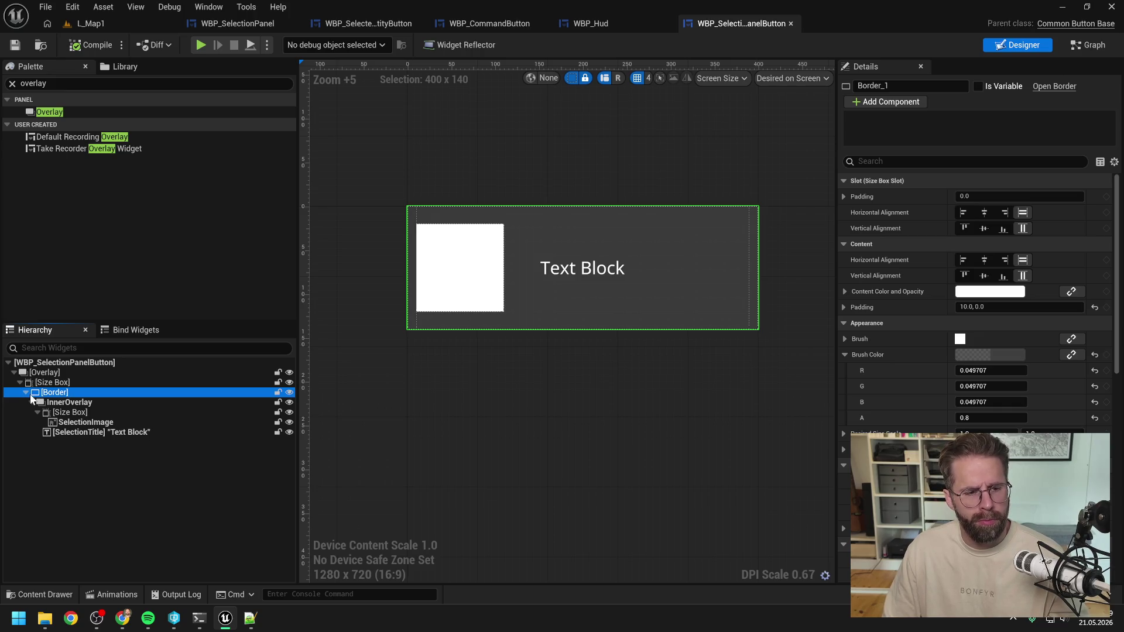
left_click(26, 393)
Wrap the content Border in a new Overlay, filling it horizontally and vertically
right_click(59, 392)
mouse_move(91, 523)
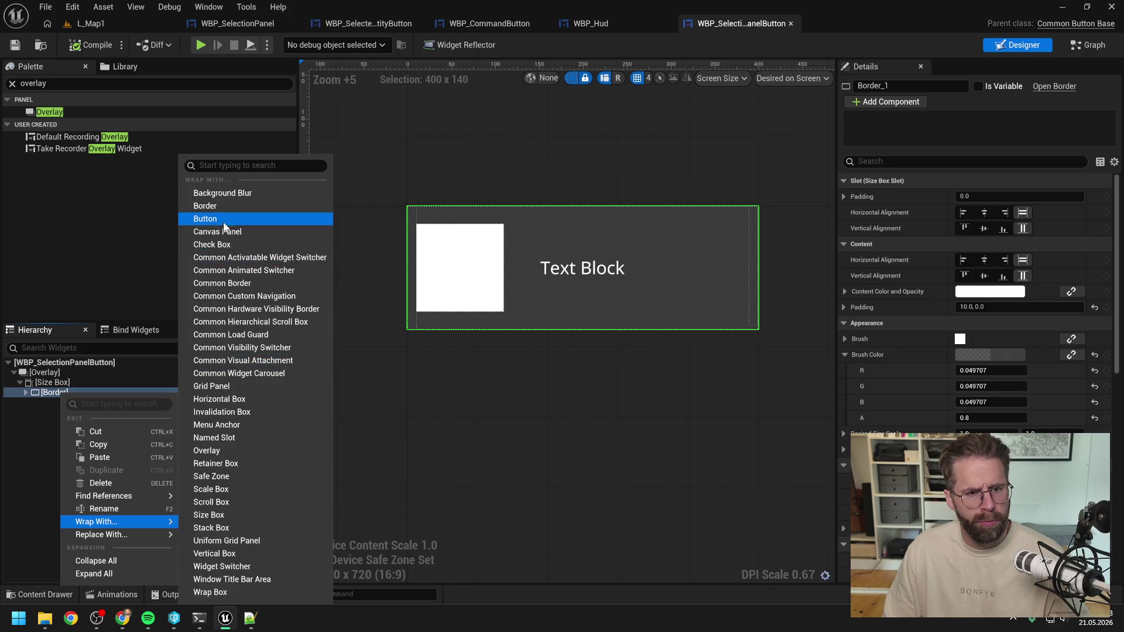
left_click(229, 453)
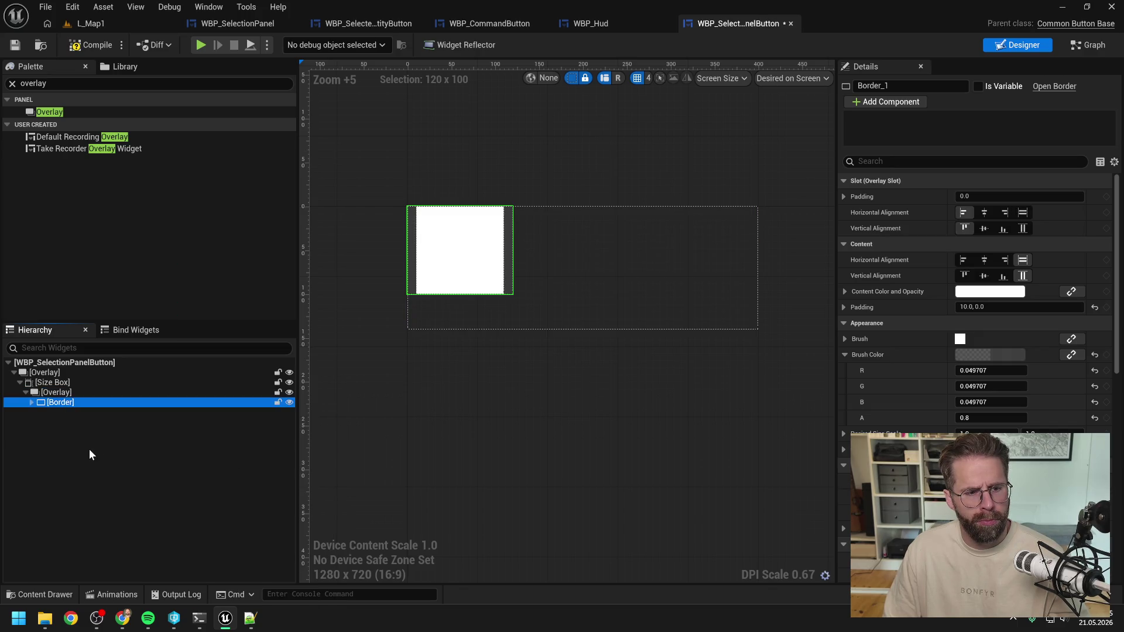
left_click(1022, 228)
left_click(1023, 213)
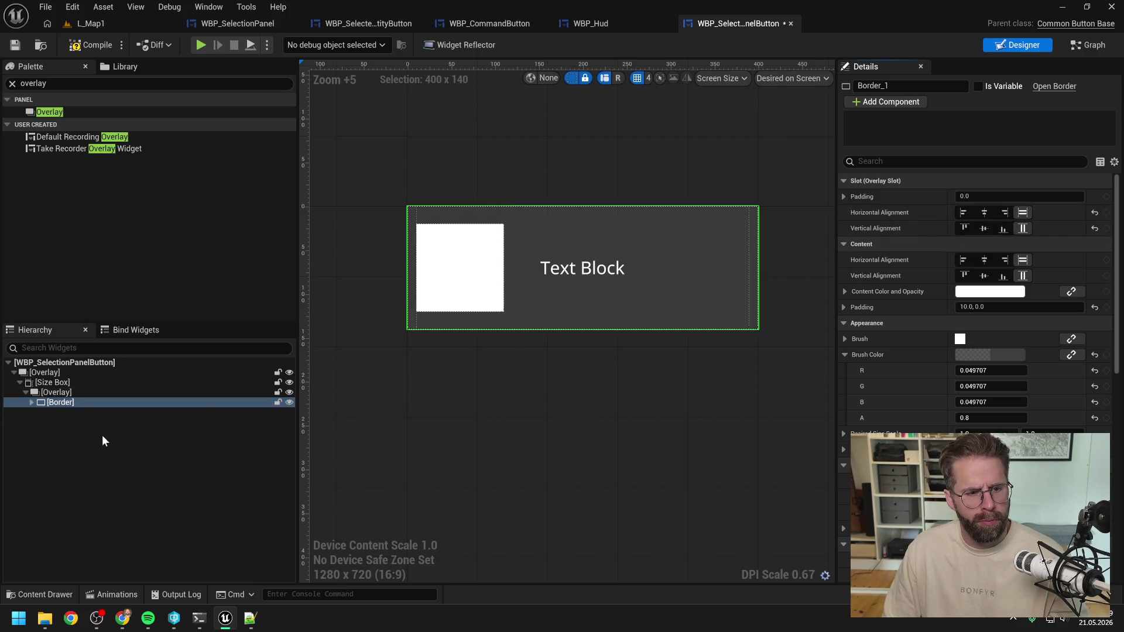
Drag a new Palette Border into the Overlay and name the content border BackgroundBorder
left_click(69, 88)
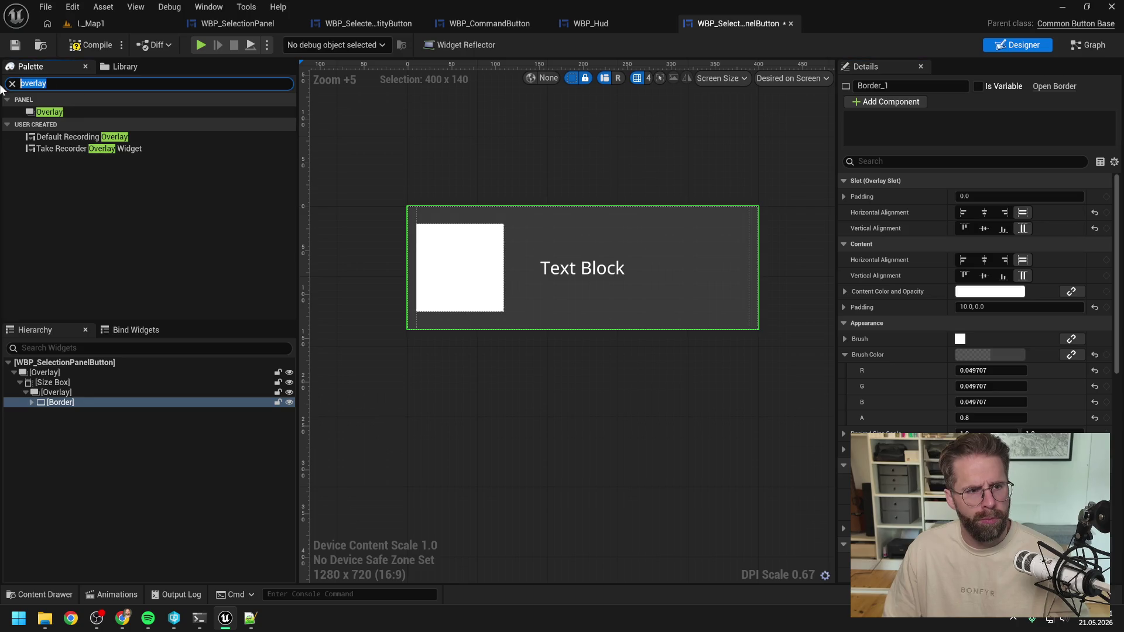
type("border")
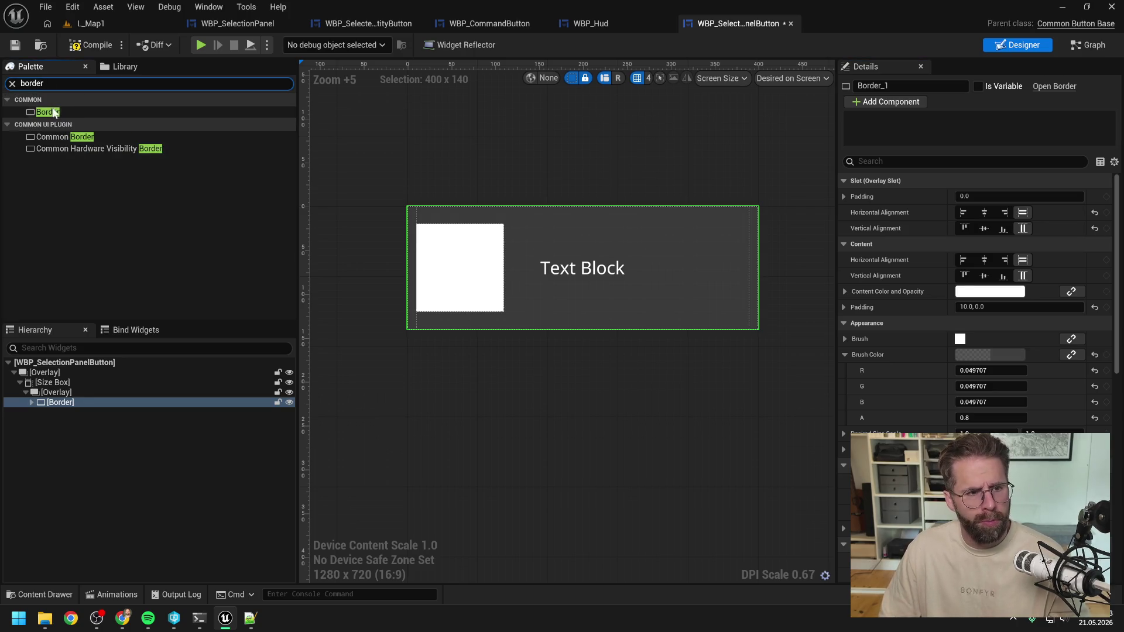
left_click(56, 113)
mouse_move(54, 326)
left_mouse_down()
mouse_move(30, 394)
mouse_move(73, 401)
left_mouse_up()
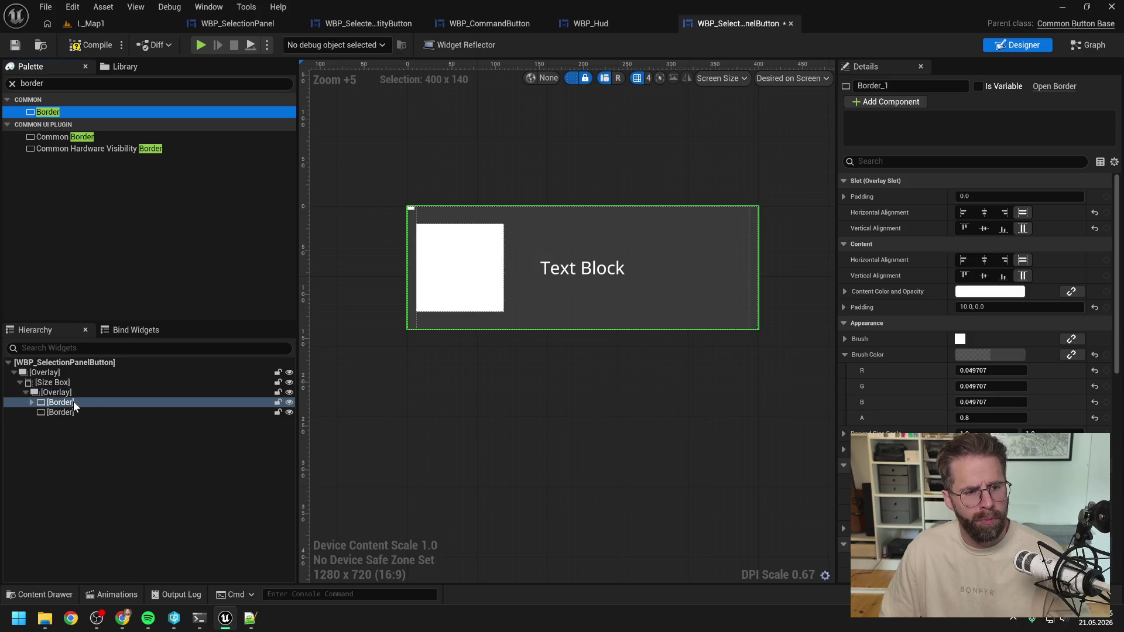
type("BackgroundBord")
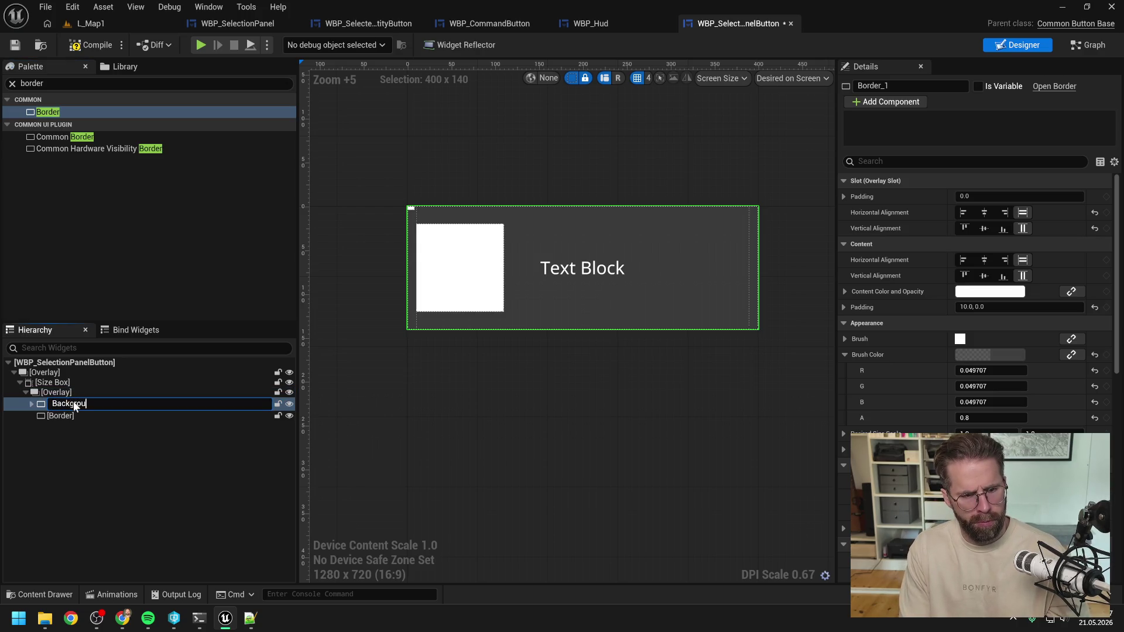
type("er")
key("Return")
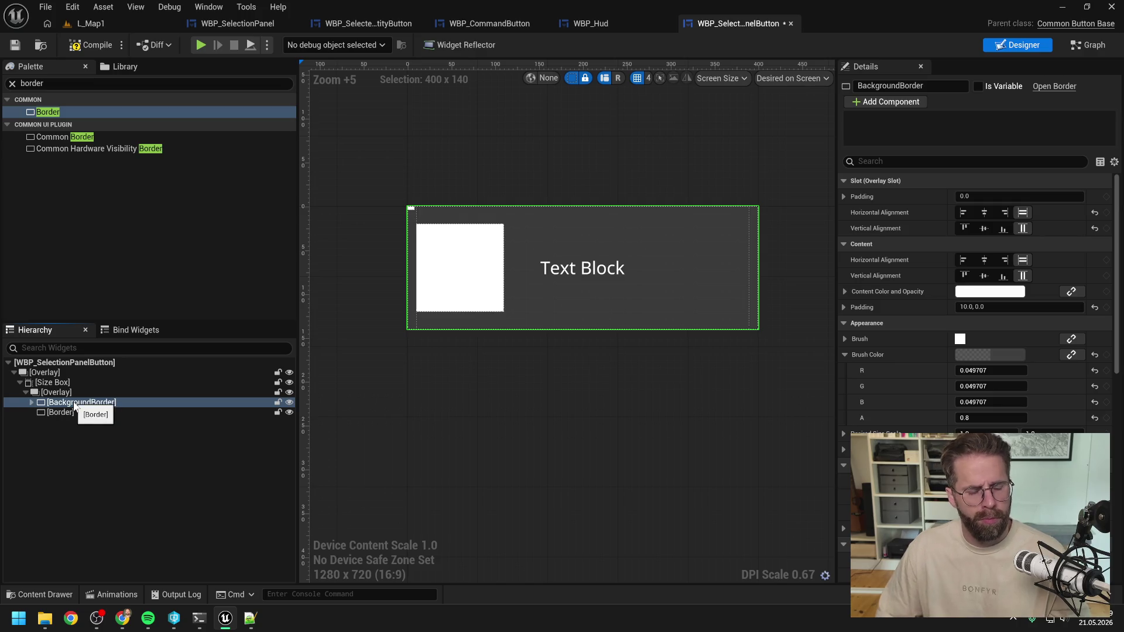
Rename the new Border to HoveredBorder, stretch it to fill the button, and save
left_click(65, 414)
key("F2")
type("Hove")
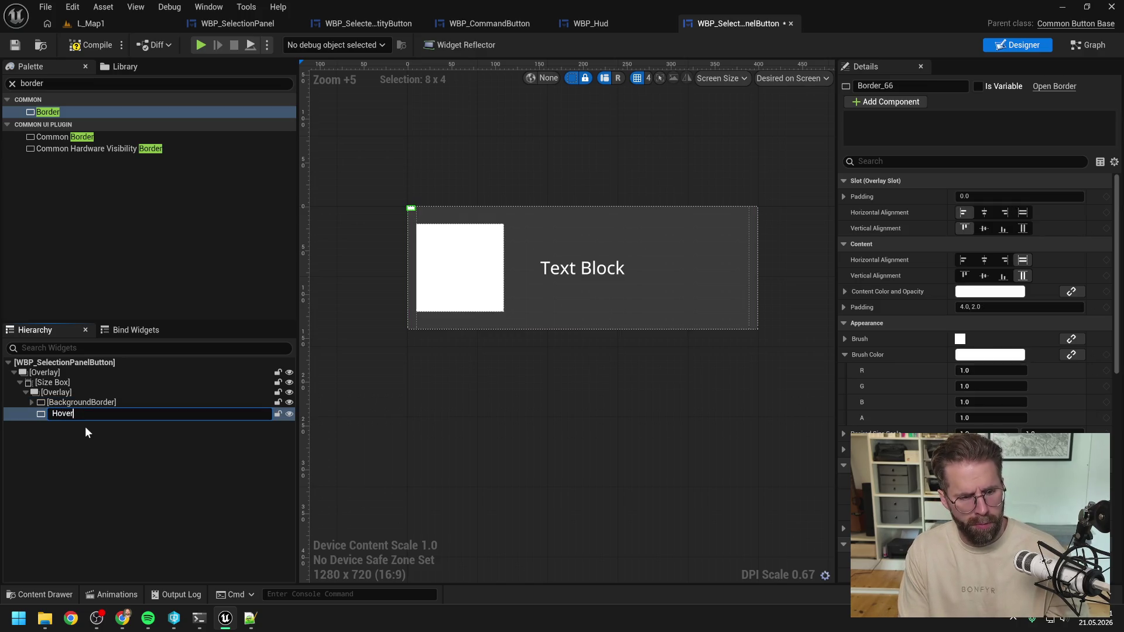
type("rde")
key("Return")
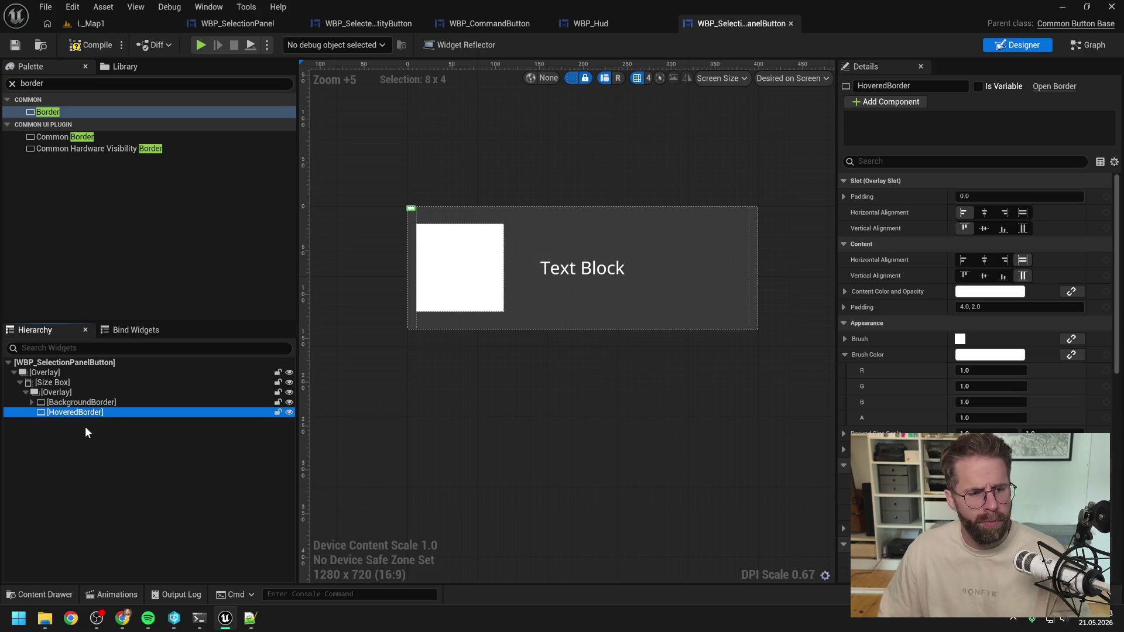
key("ctrl+s")
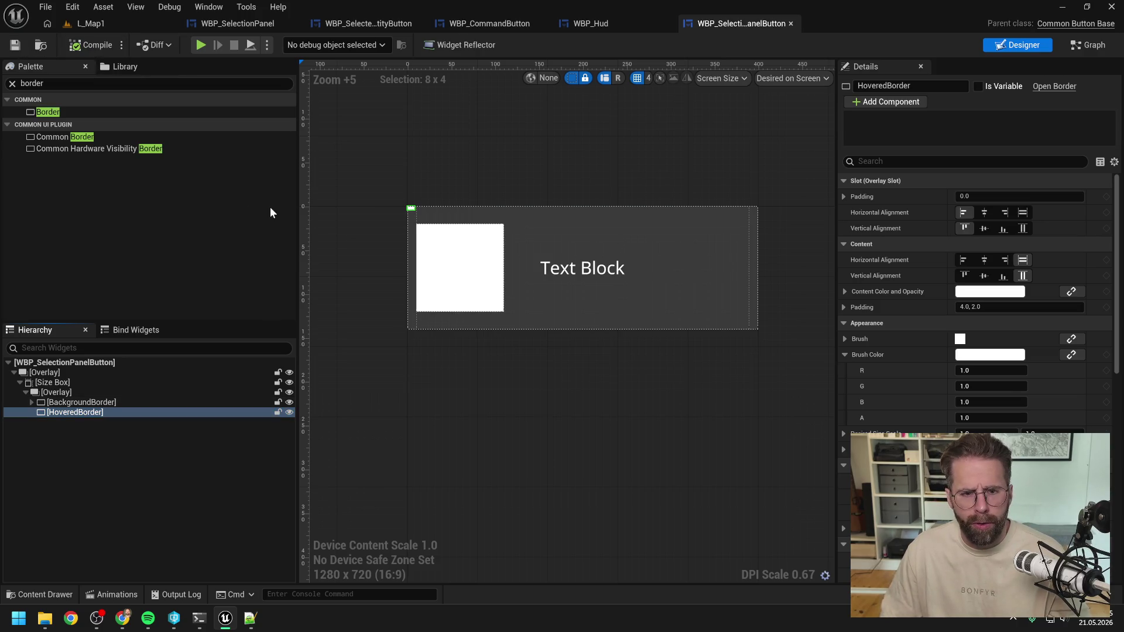
left_click(1023, 229)
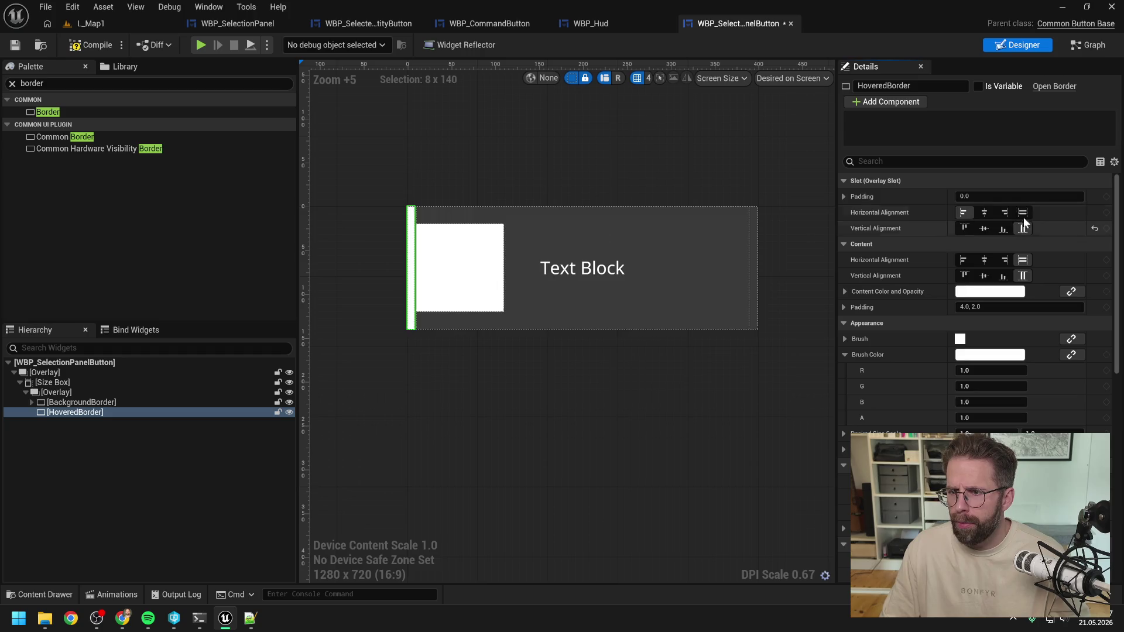
left_click(1023, 212)
key("ctrl+s")
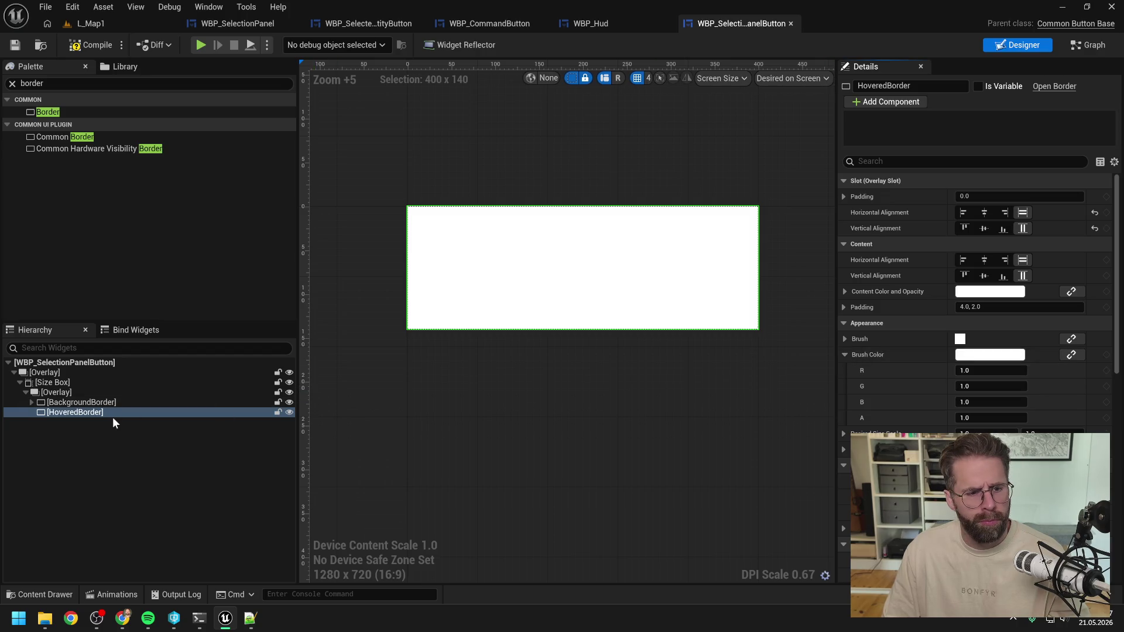
Give HoveredBorder 0 content padding and a brush alpha of 0.2, then compile and save
left_click(31, 403)
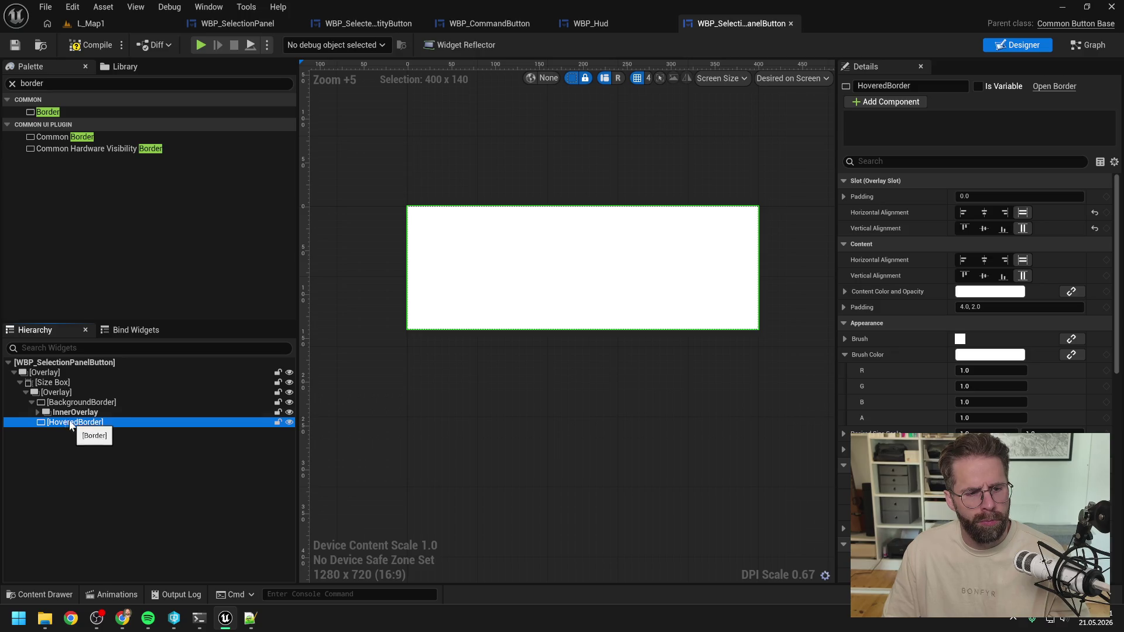
left_click(31, 403)
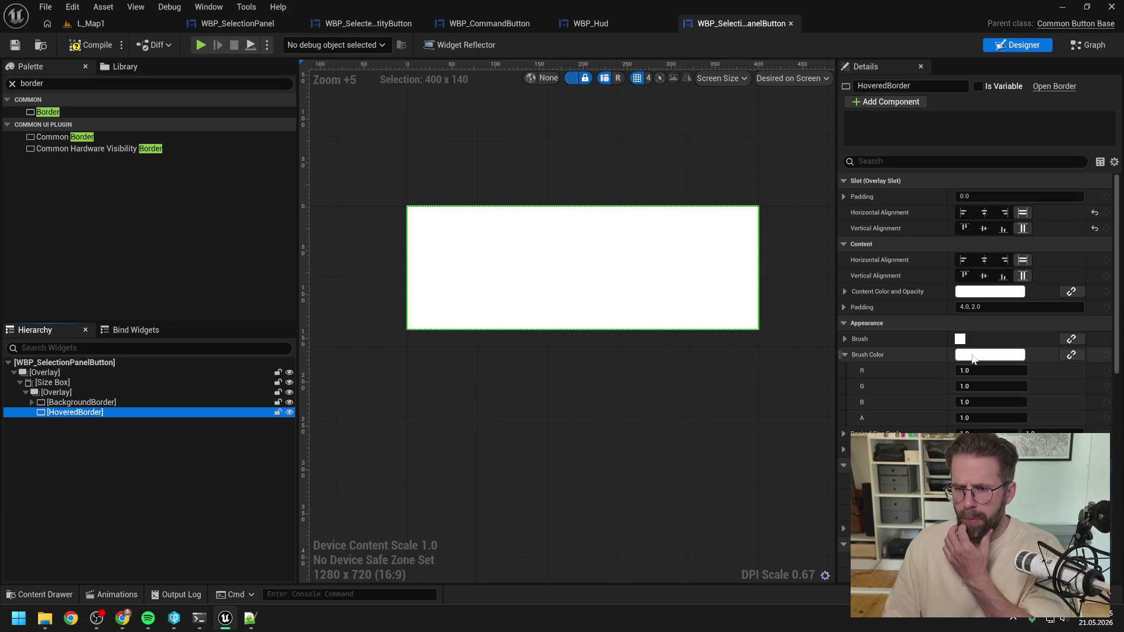
left_click(896, 311)
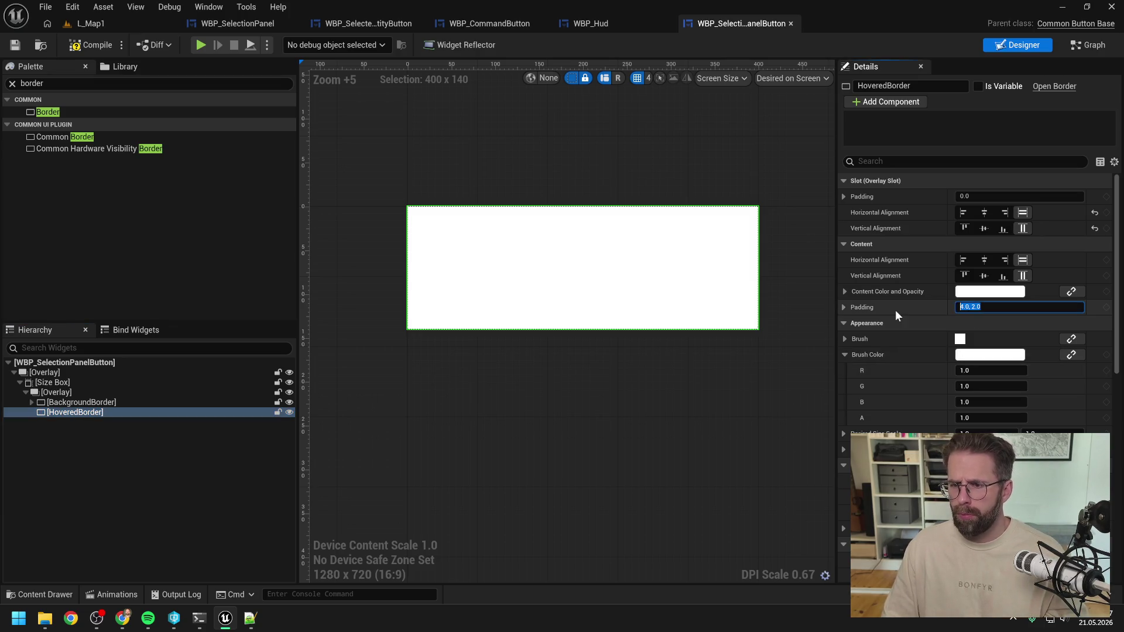
type("0")
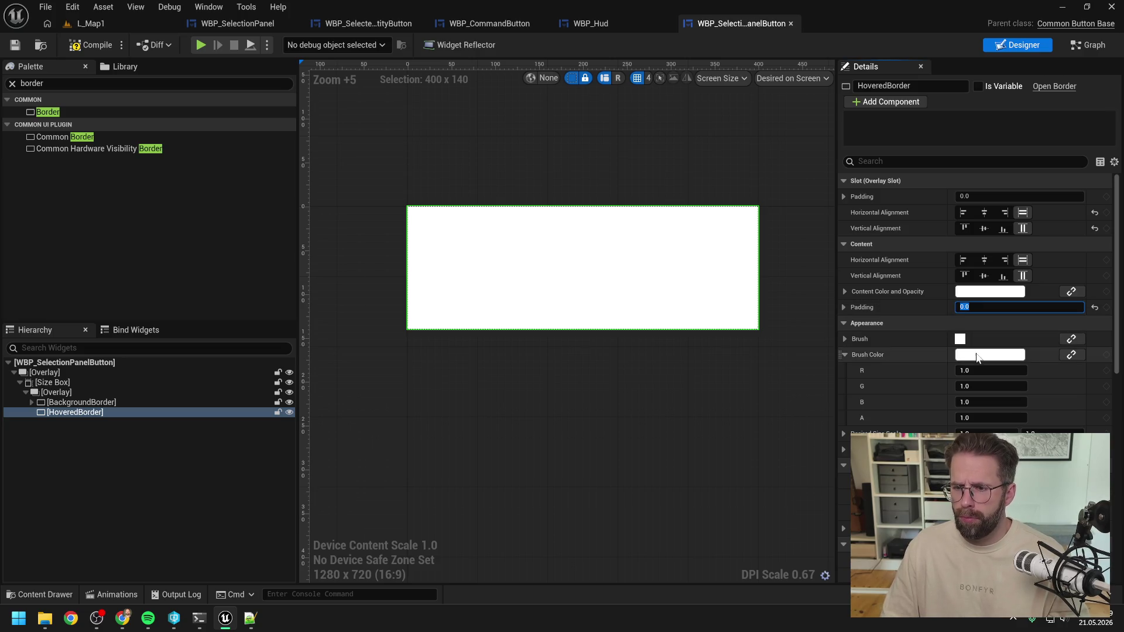
left_click(976, 356)
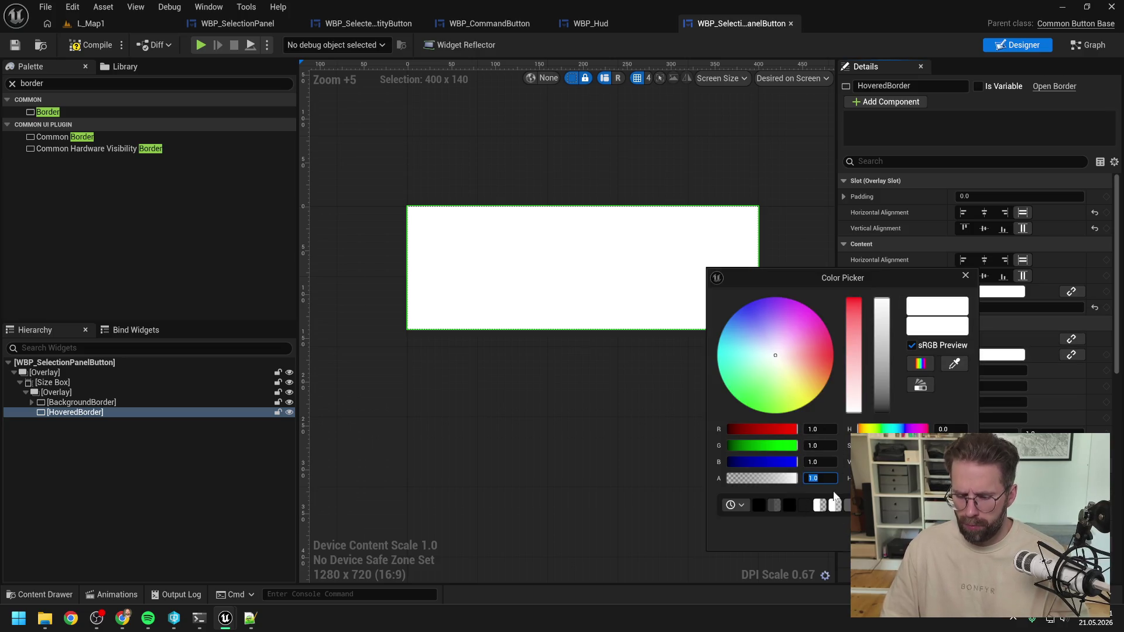
type("0.2")
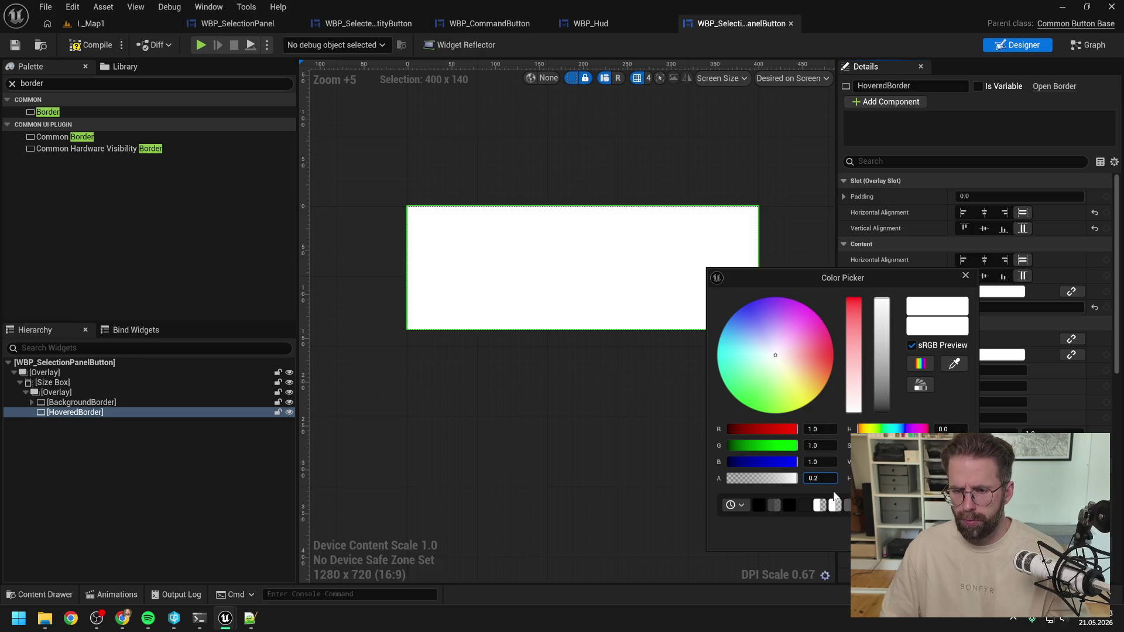
key("Return")
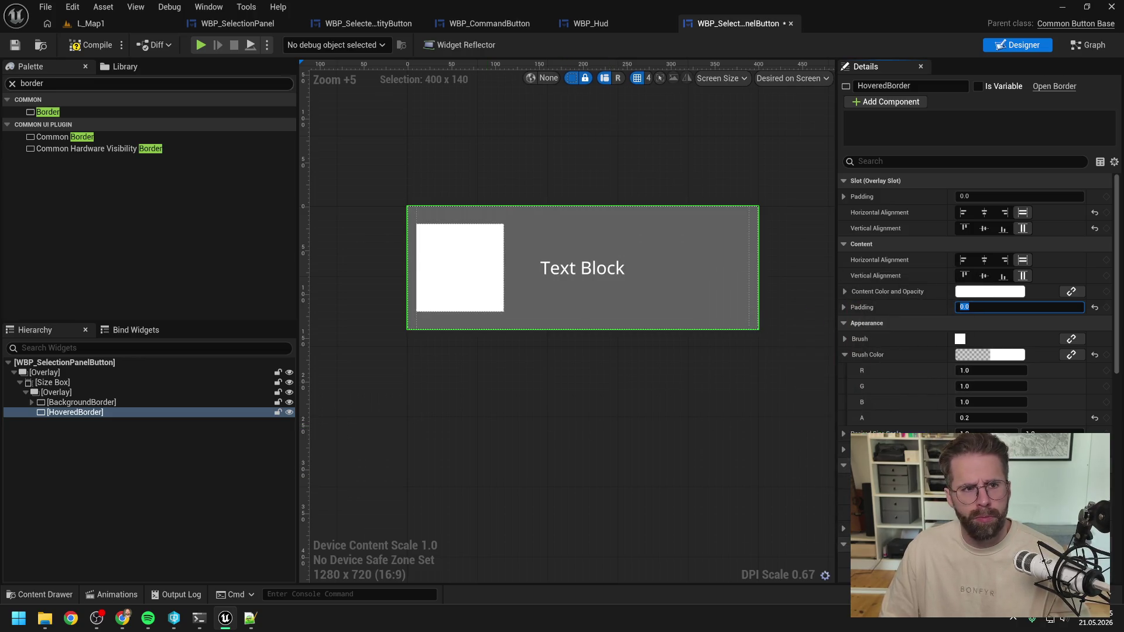
key("F7")
key("ctrl+s")
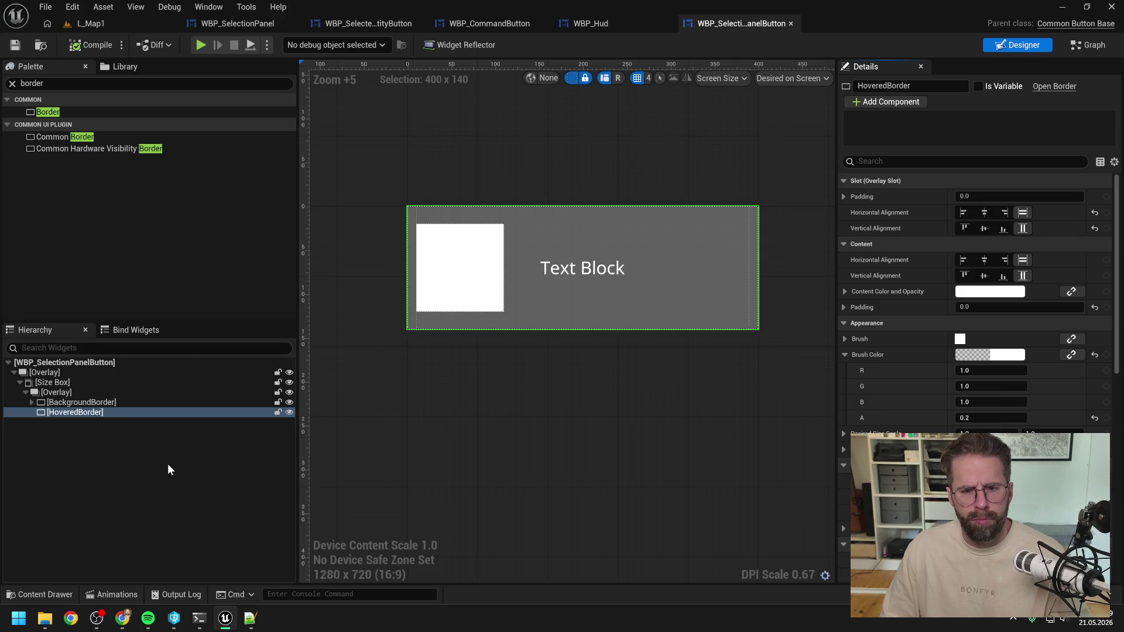
left_click(167, 464)
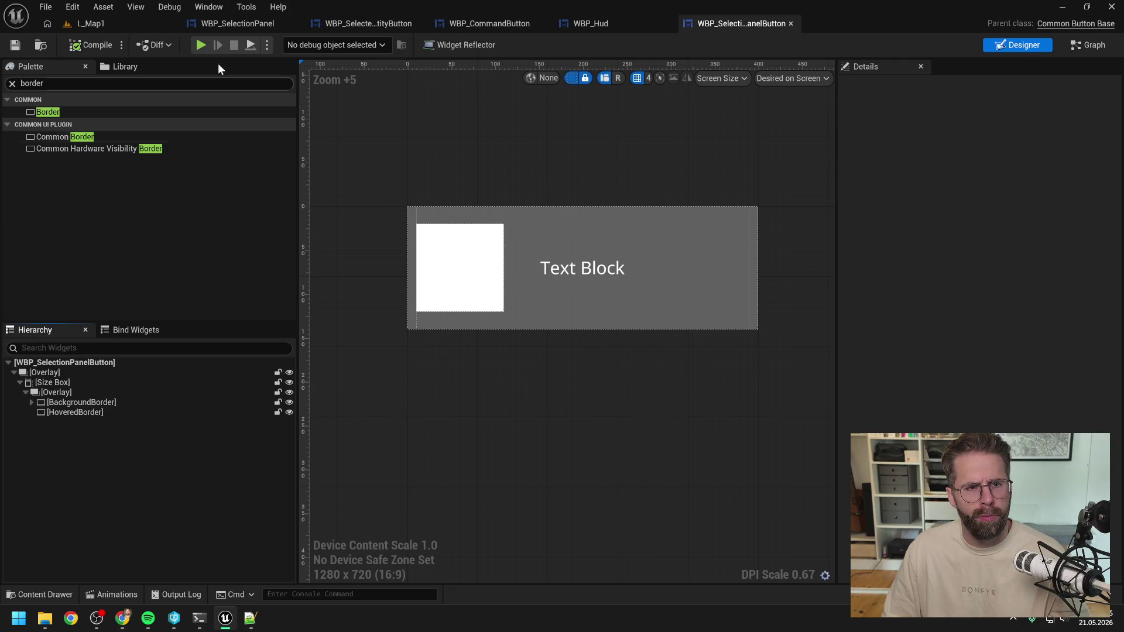
In WBP_SelectionPanel, inspect Size Box, SeveralEntitiesGrid, SelectionTitle and SingleEntityBox, then select the root Overlay
left_click(259, 20)
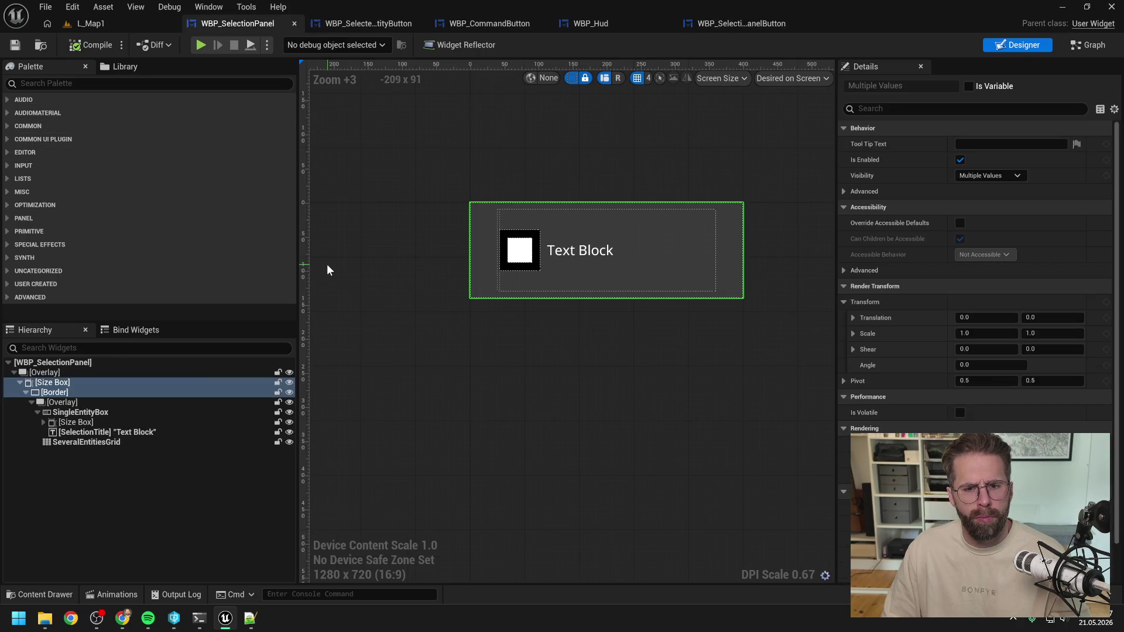
left_click(110, 497)
left_click(78, 423)
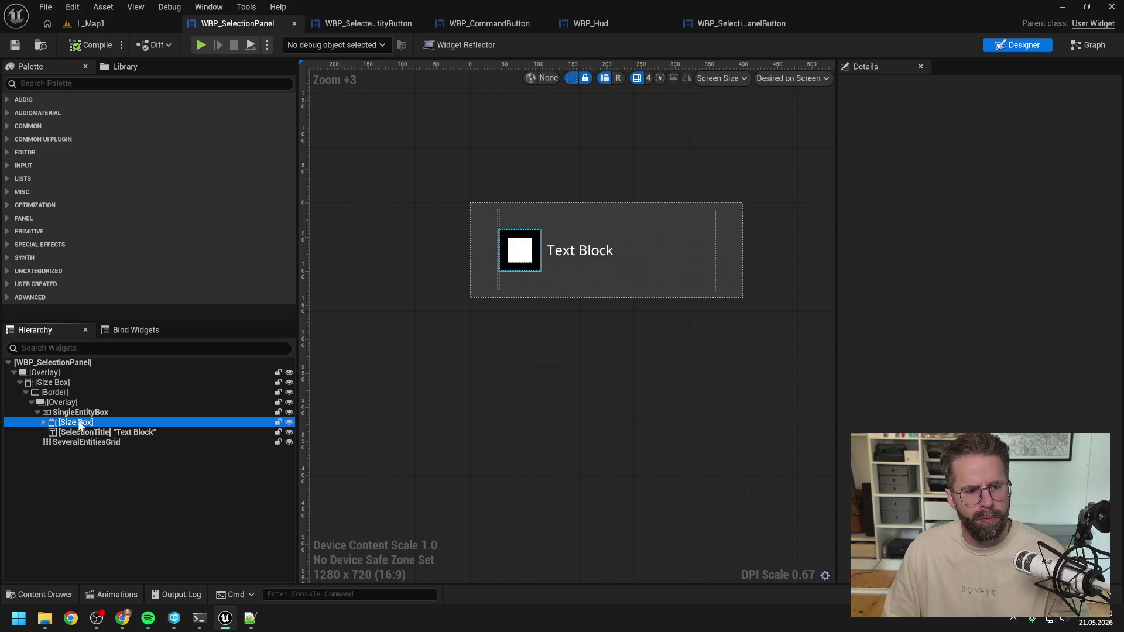
left_click(86, 443)
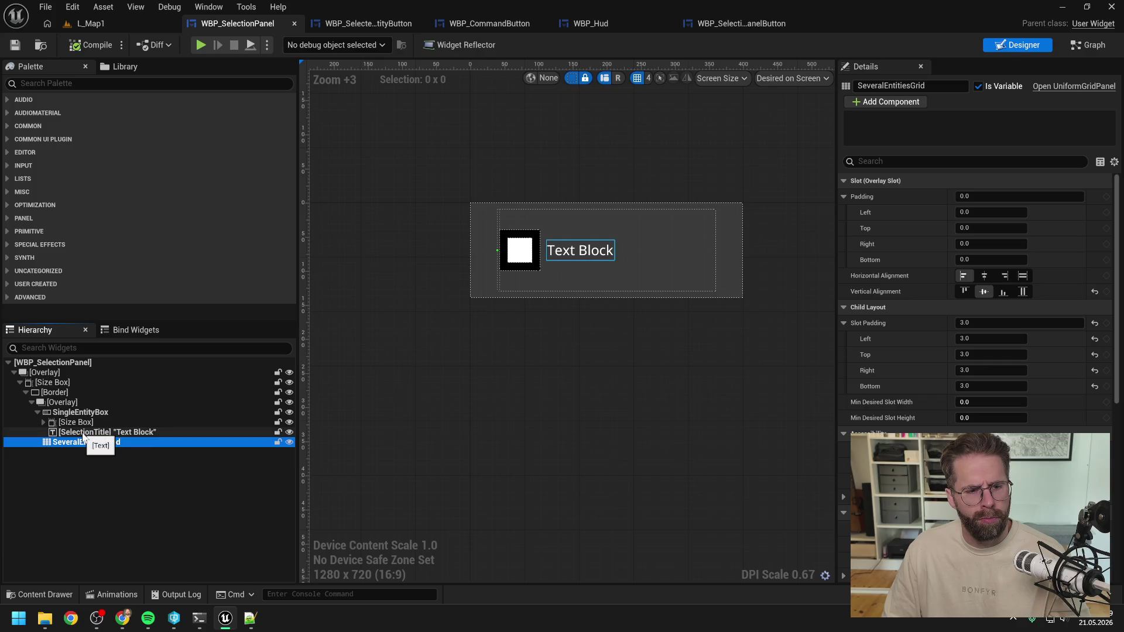
left_click(83, 434)
left_click(79, 413)
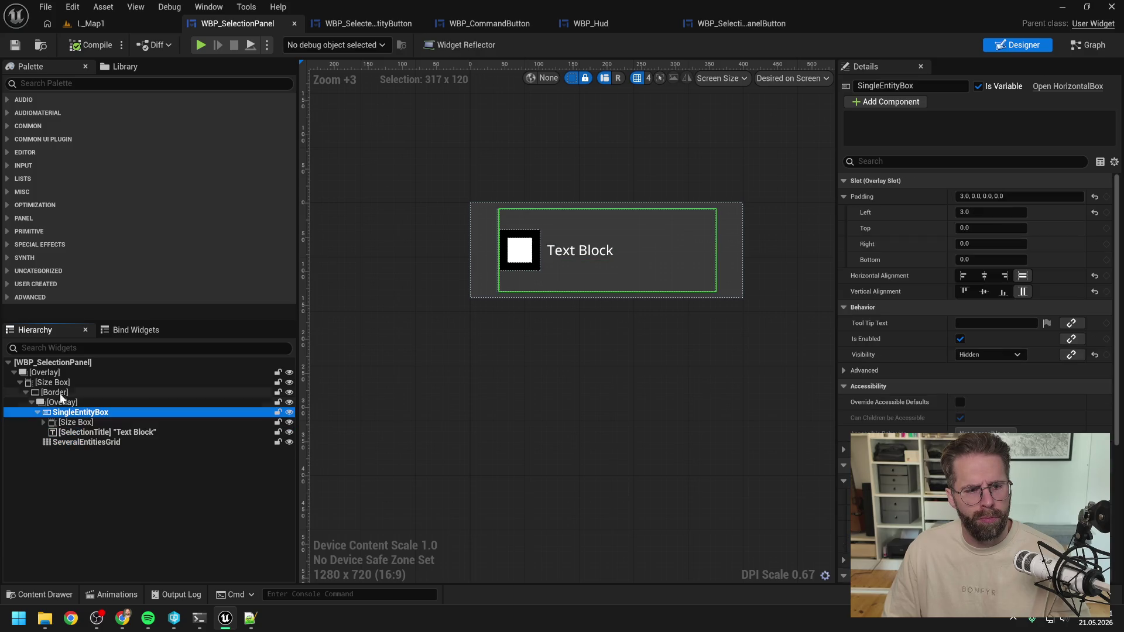
left_click(46, 373)
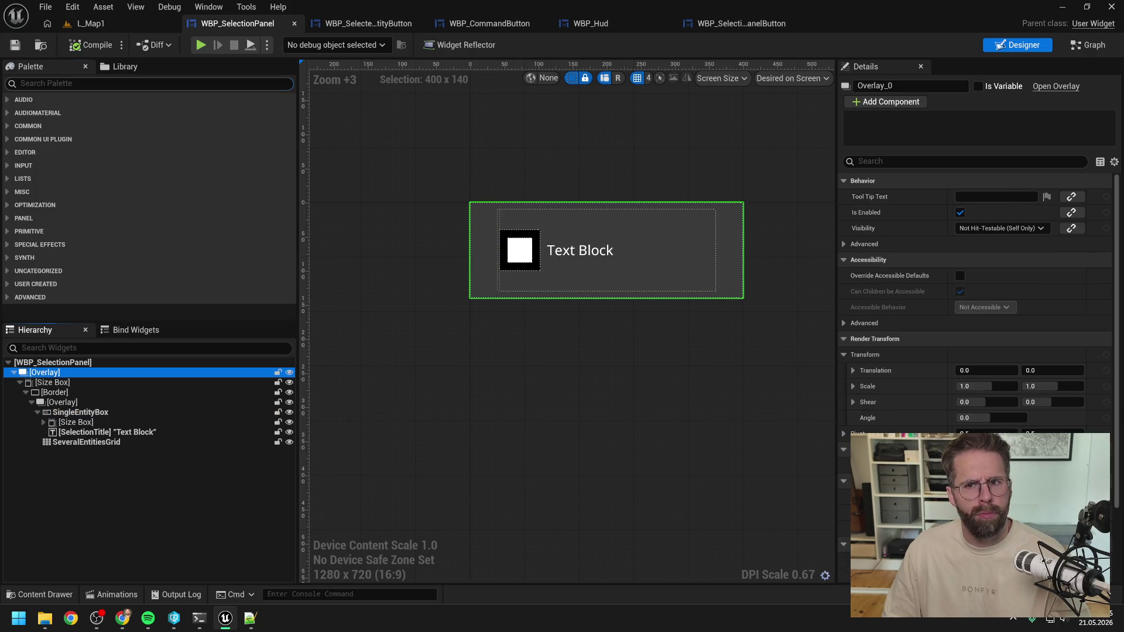
Add a WBP Selection Panel Button from the Palette into the root Overlay
left_click(150, 83)
type("butt")
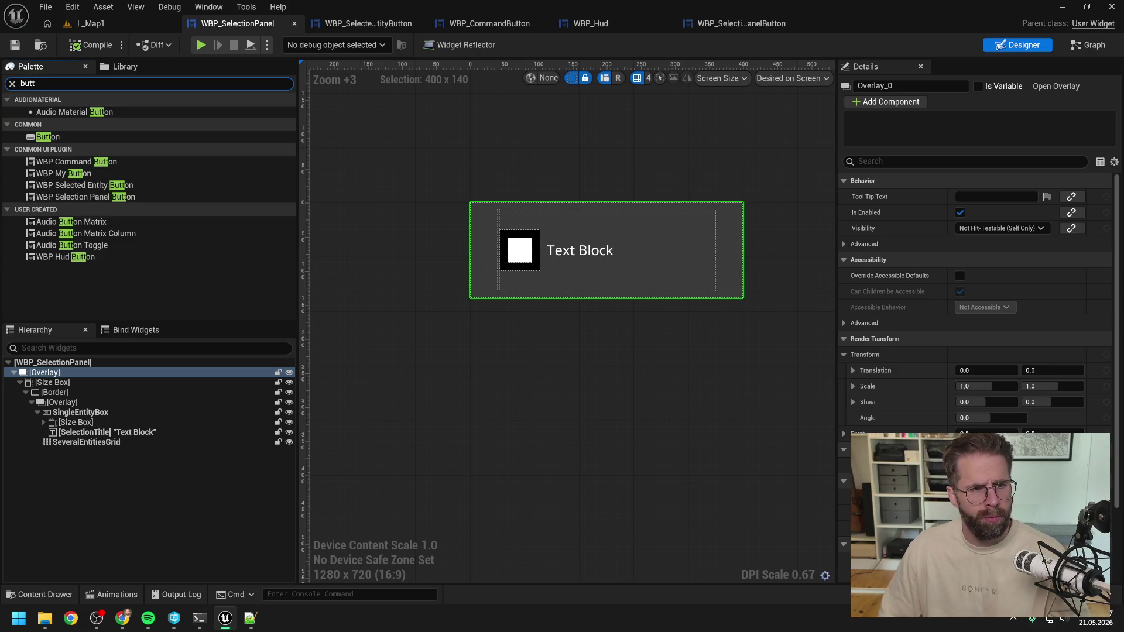
type(" sel")
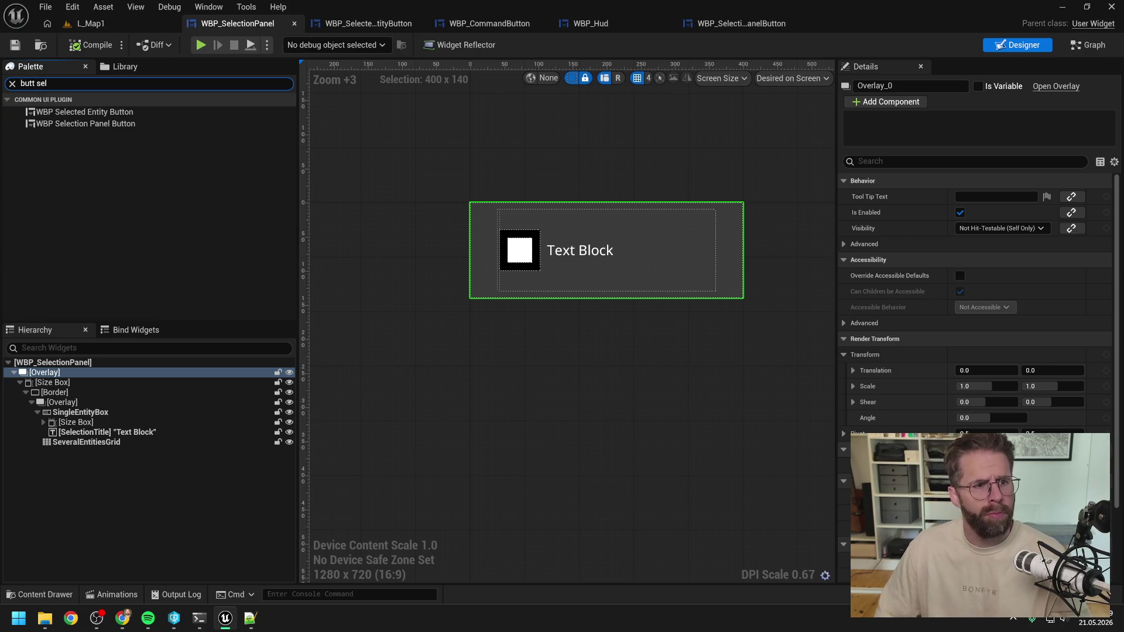
left_click(97, 124)
left_click_drag(87, 197, 56, 379)
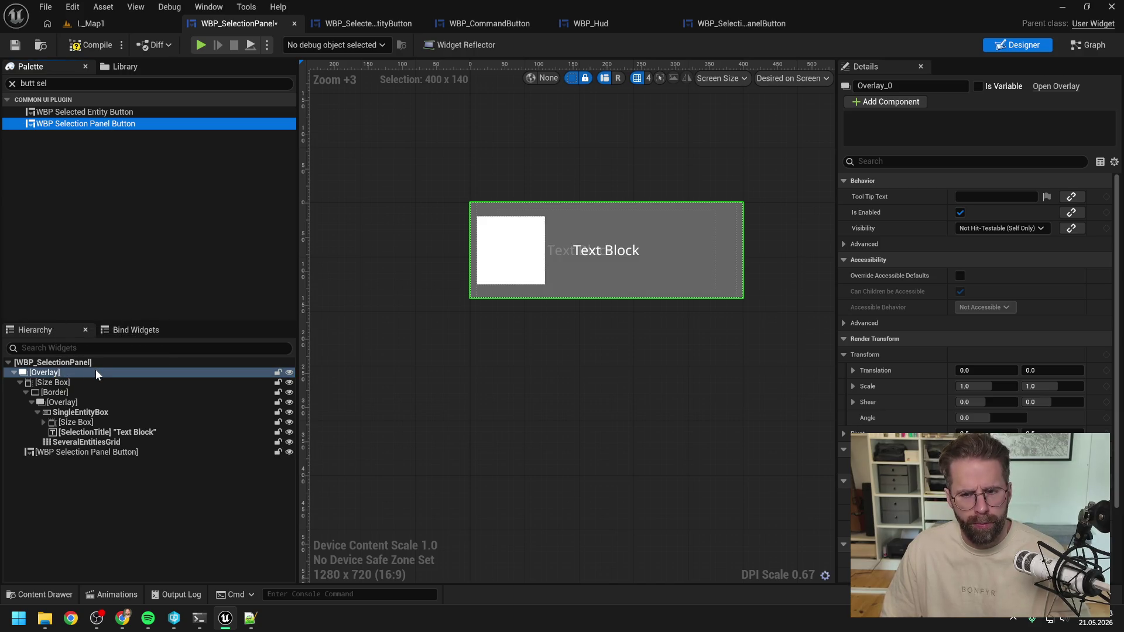
left_click(105, 452)
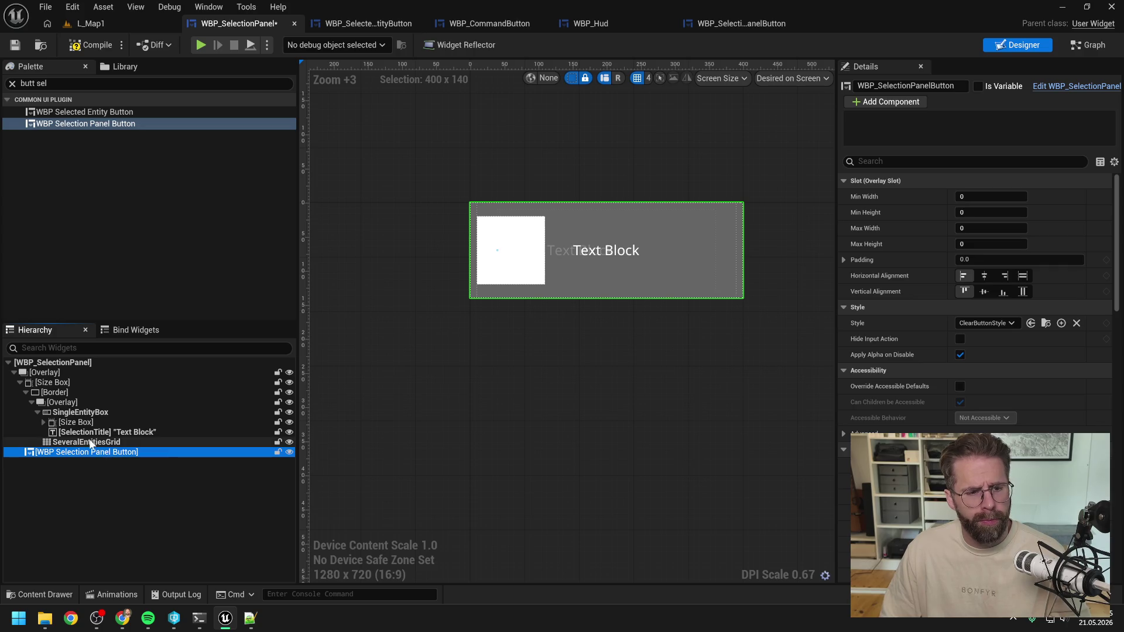
left_click(91, 434)
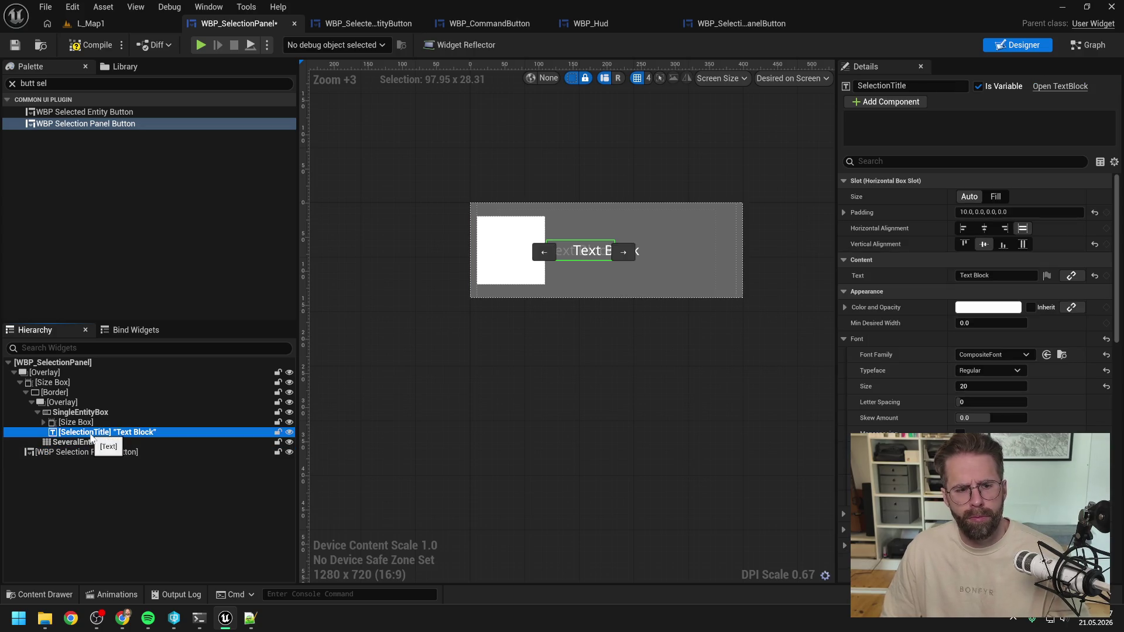
left_click(90, 477)
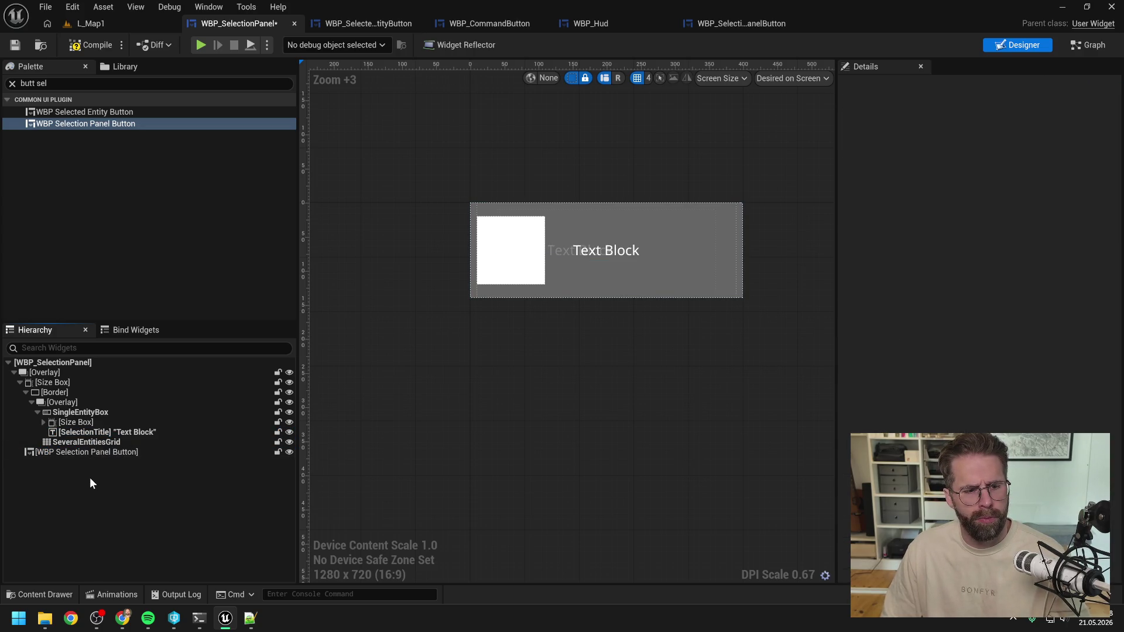
left_click(104, 452)
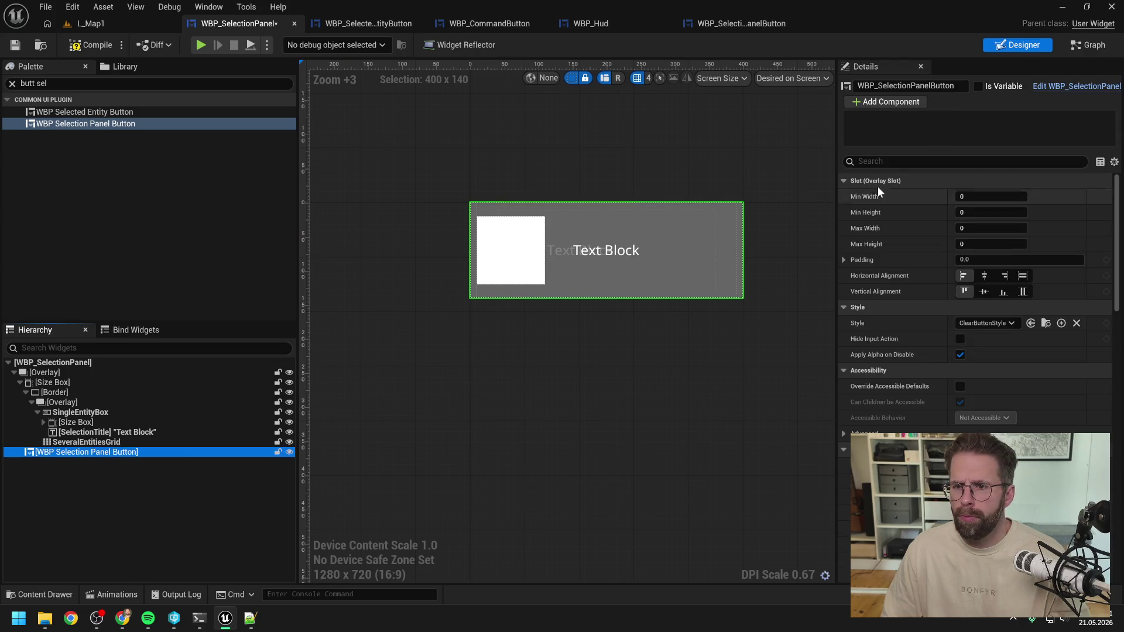
Set the new button's Visibility to Hidden and compile and save the panel
left_click(890, 162)
type("vis")
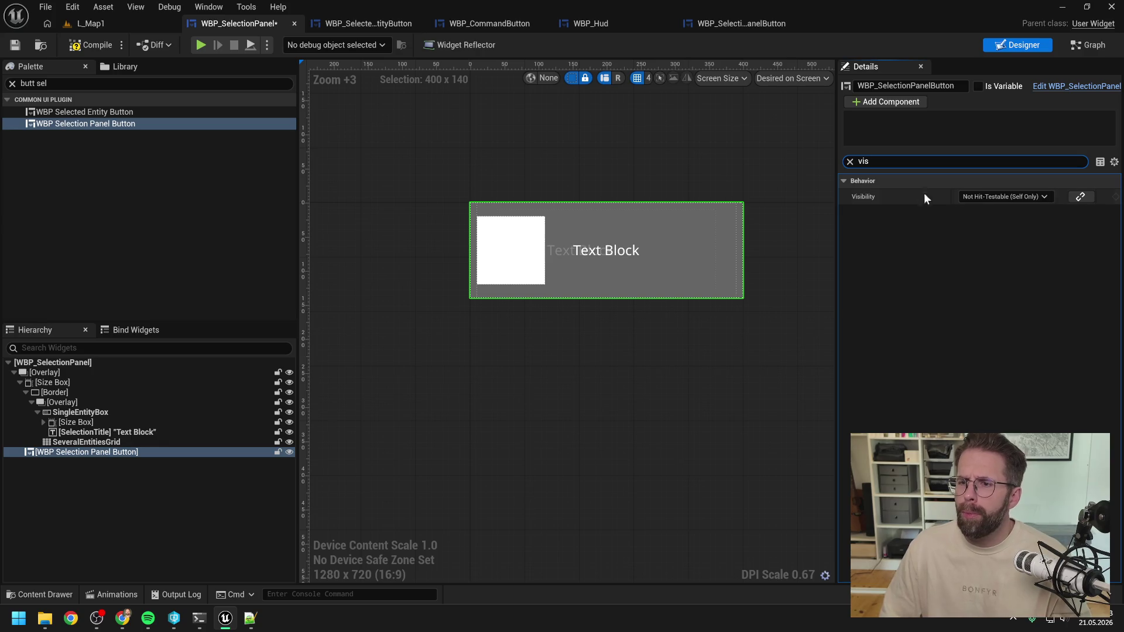
left_click(975, 196)
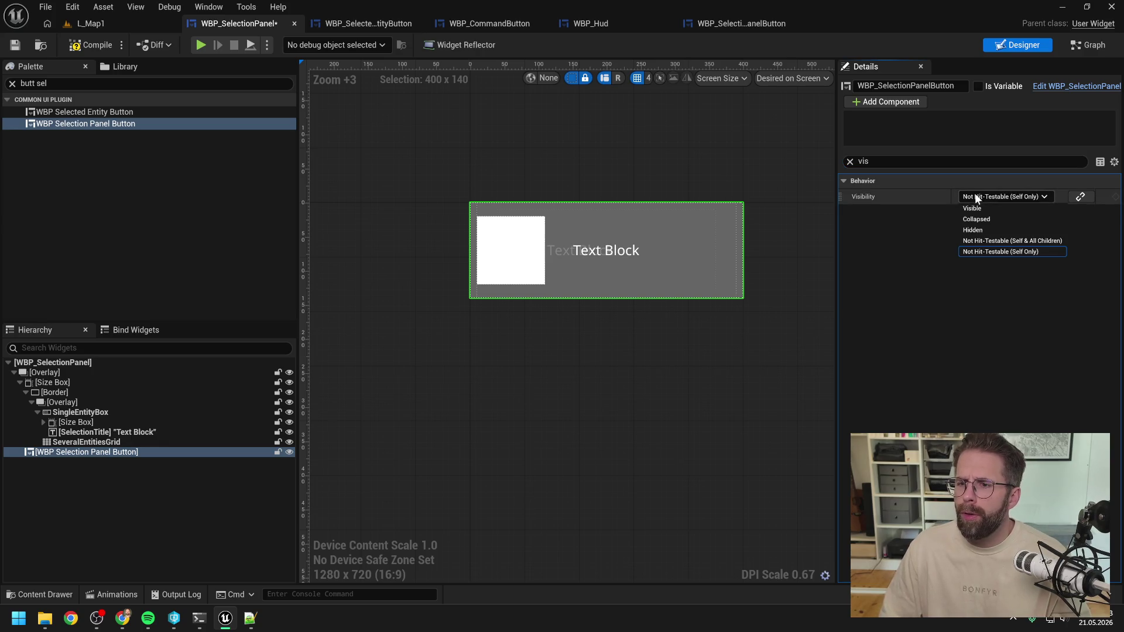
left_click(979, 230)
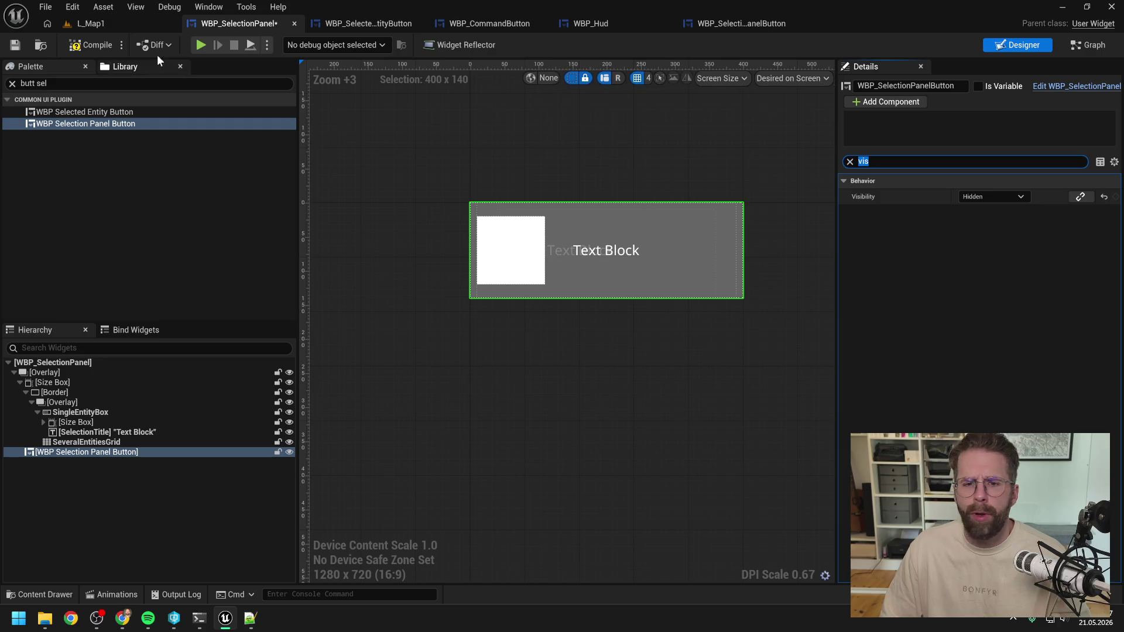
key("ctrl+s")
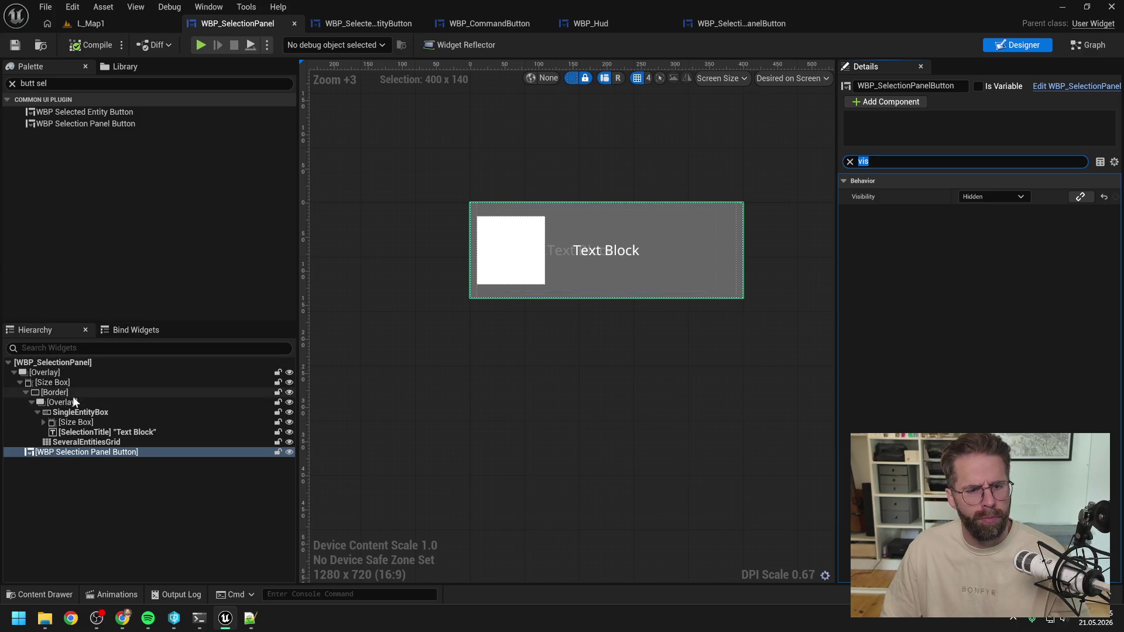
left_click(1088, 45)
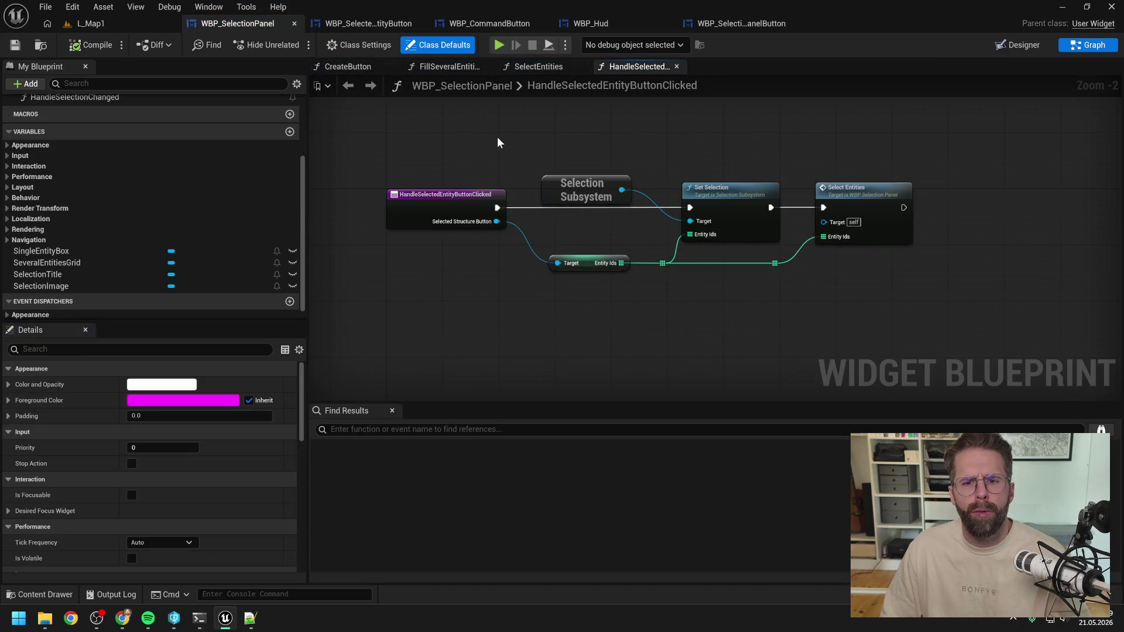
left_click_drag(494, 142, 521, 167)
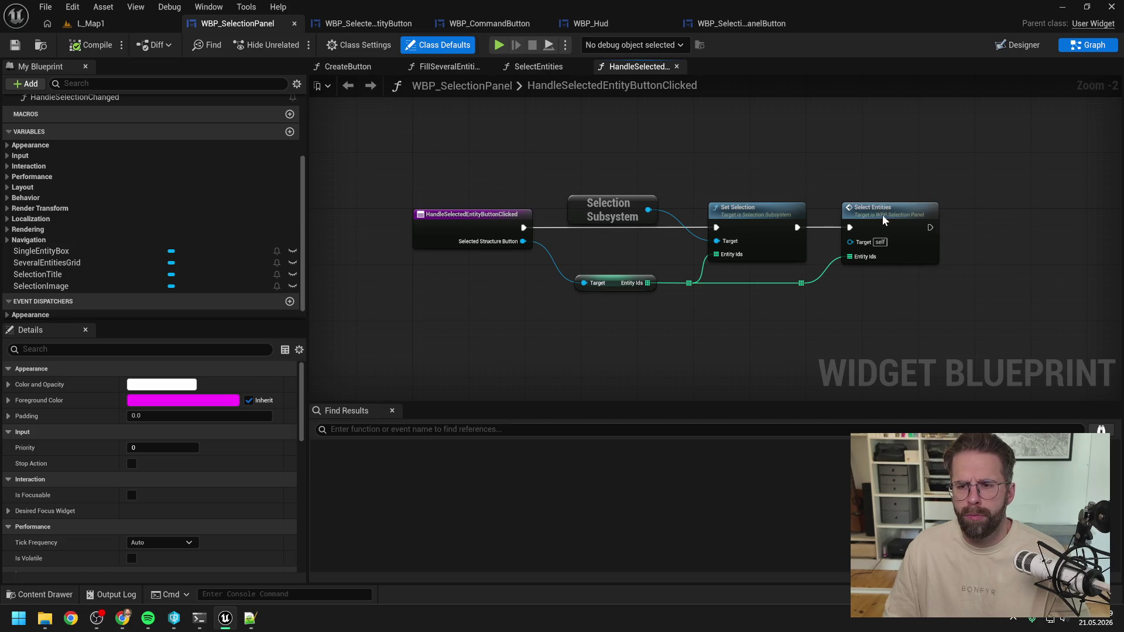
double_click(883, 219)
scroll(727, 233, "up", 2)
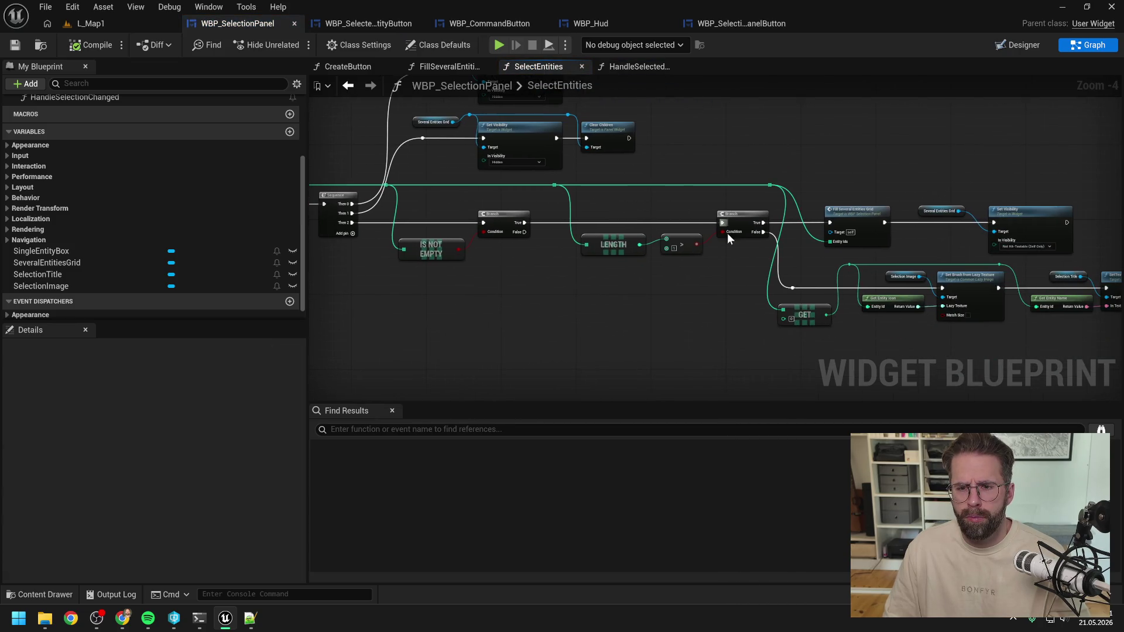
left_click_drag(794, 270, 589, 210)
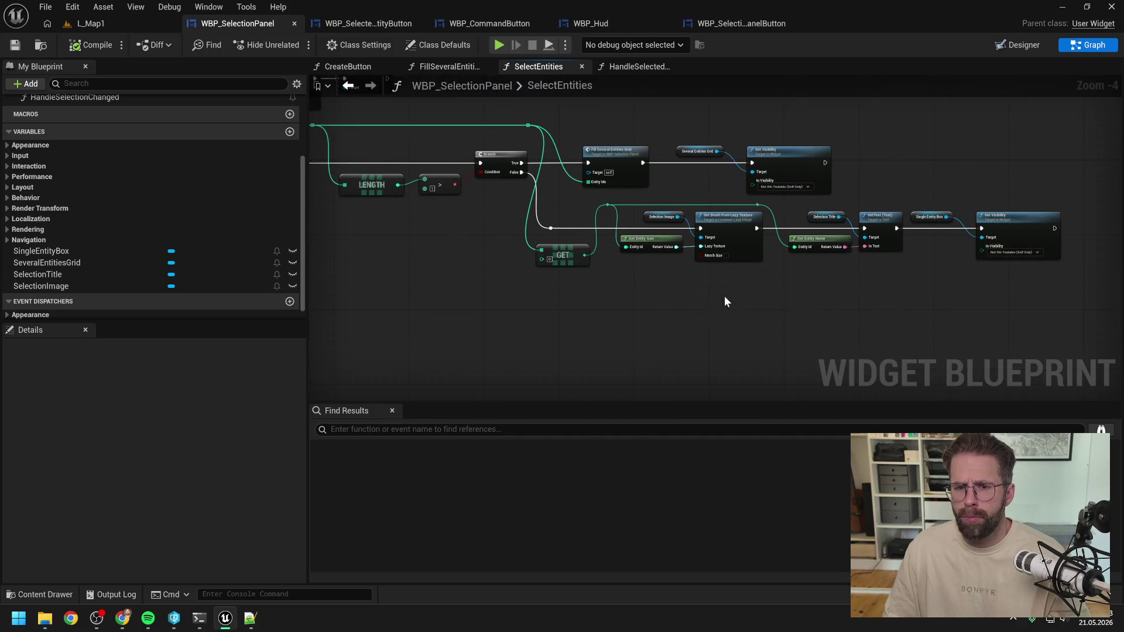
left_click_drag(725, 297, 652, 288)
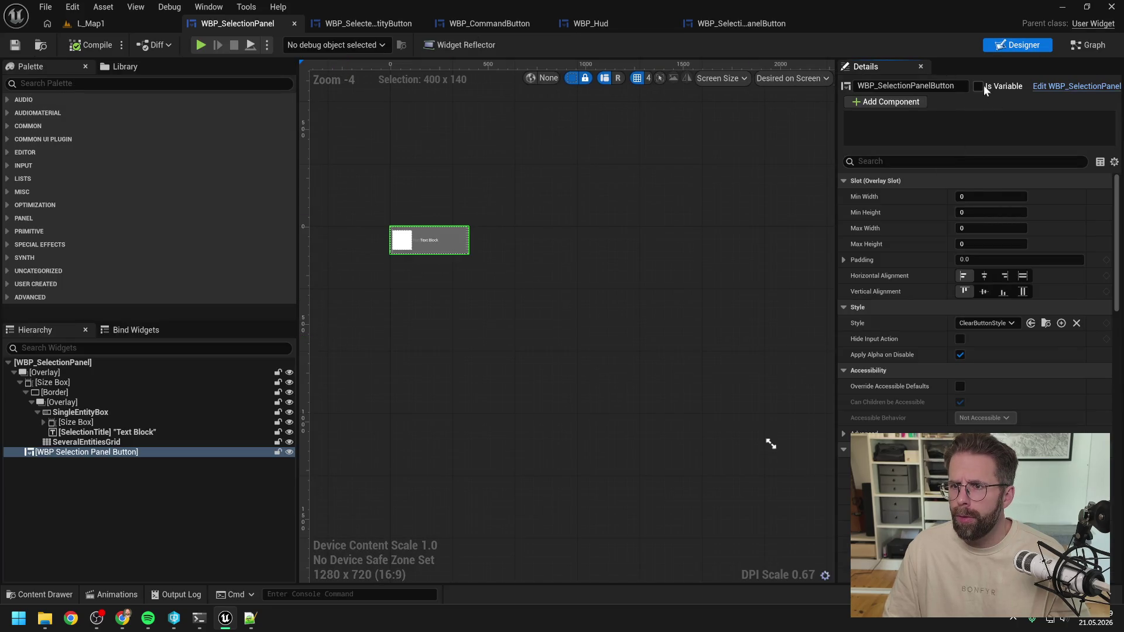
left_click(982, 86)
left_click(1089, 45)
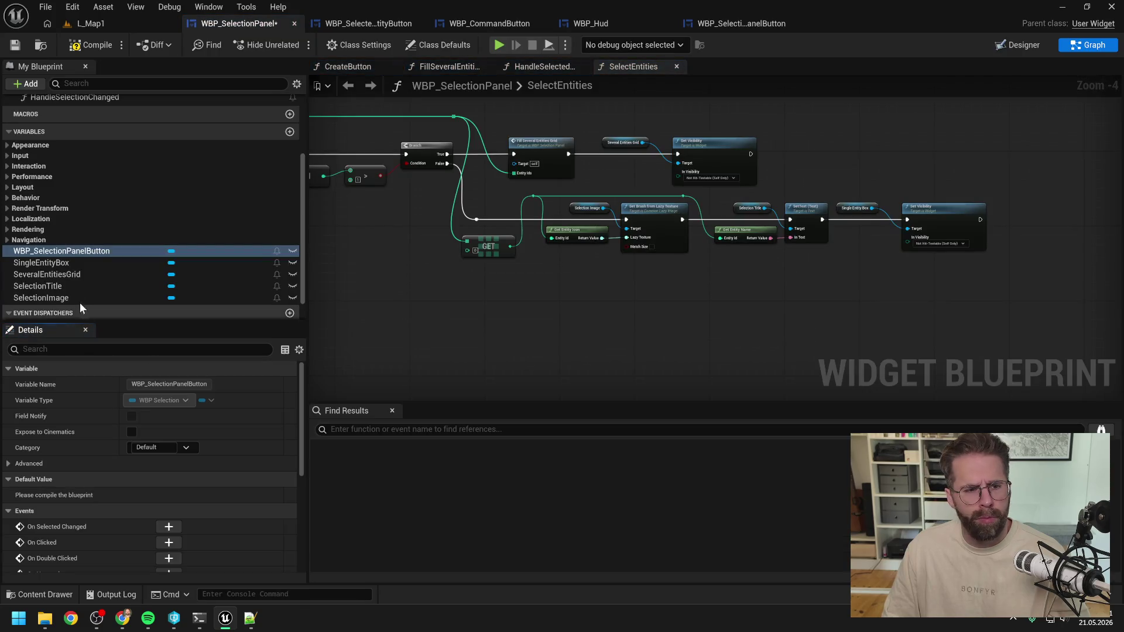
left_click_drag(84, 251, 434, 312)
left_click(498, 335)
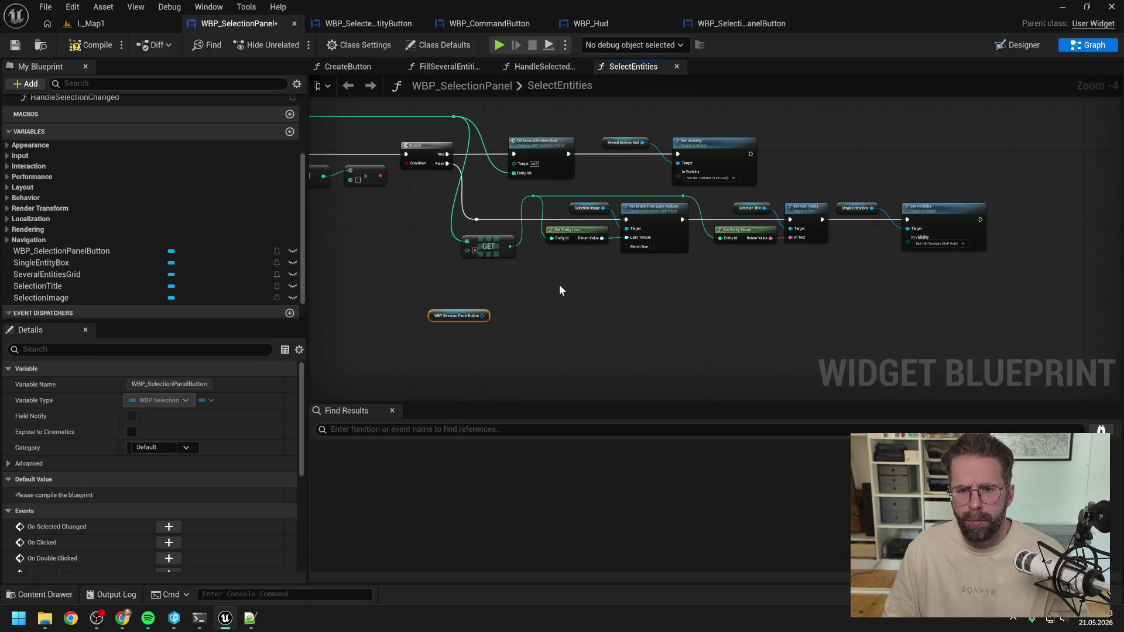
left_click_drag(559, 290, 514, 282)
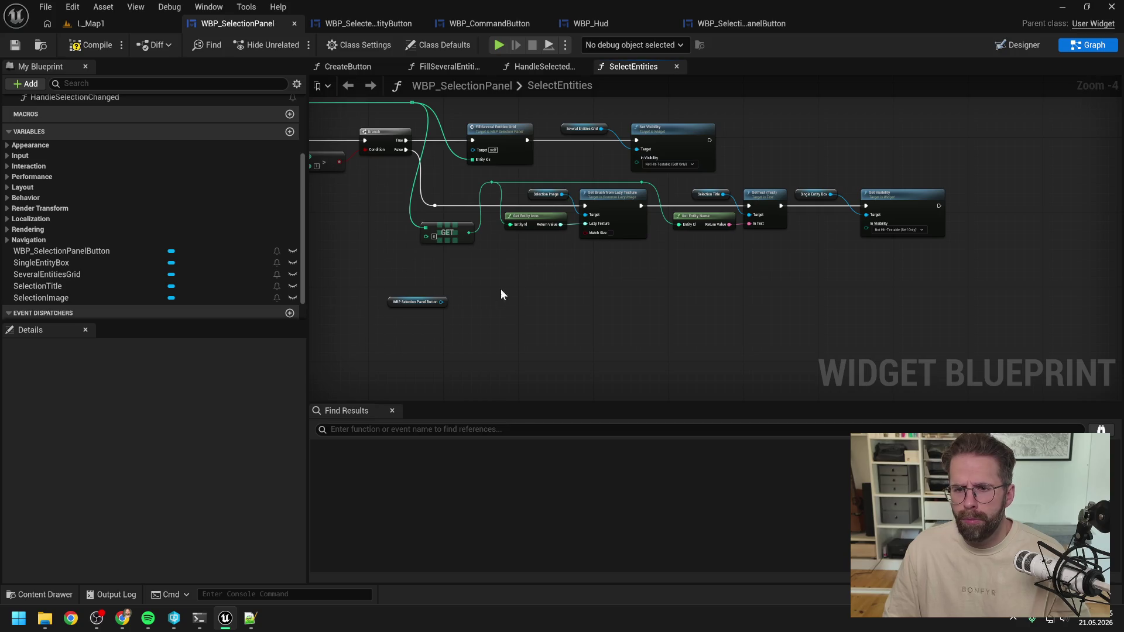
scroll(469, 299, "up", 1)
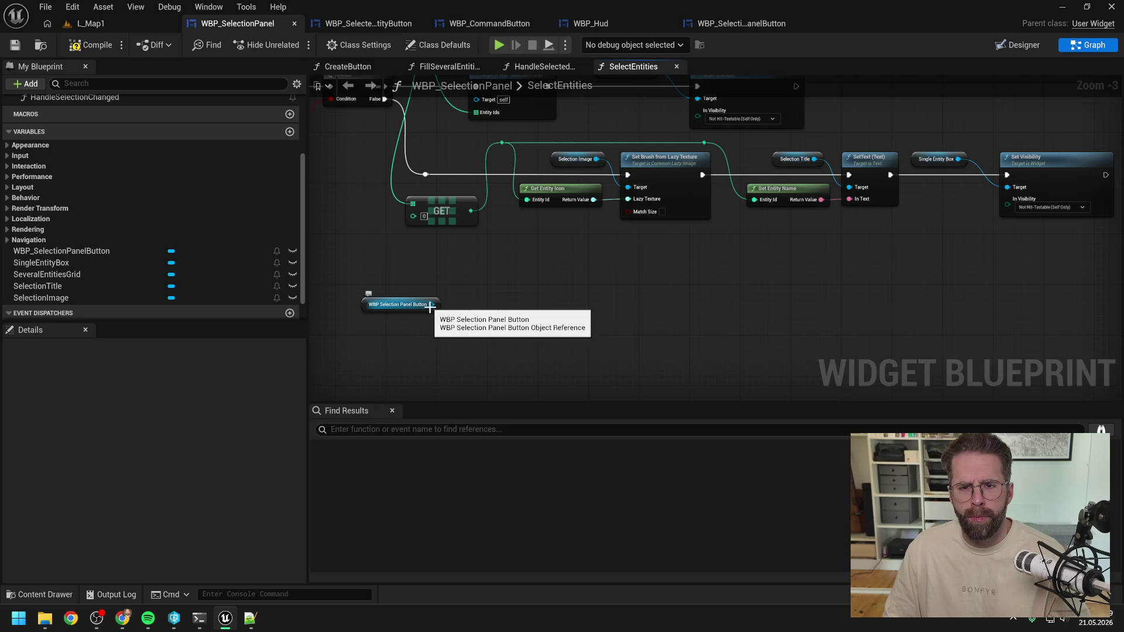
scroll(485, 291, "down", 1)
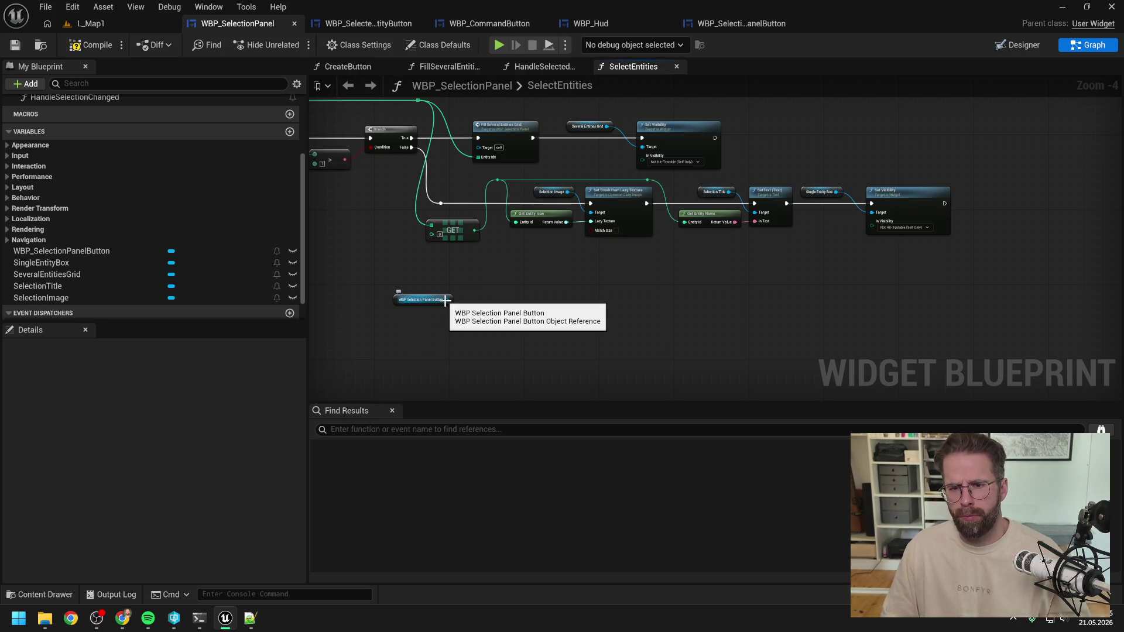
left_click_drag(446, 301, 476, 306)
type("get")
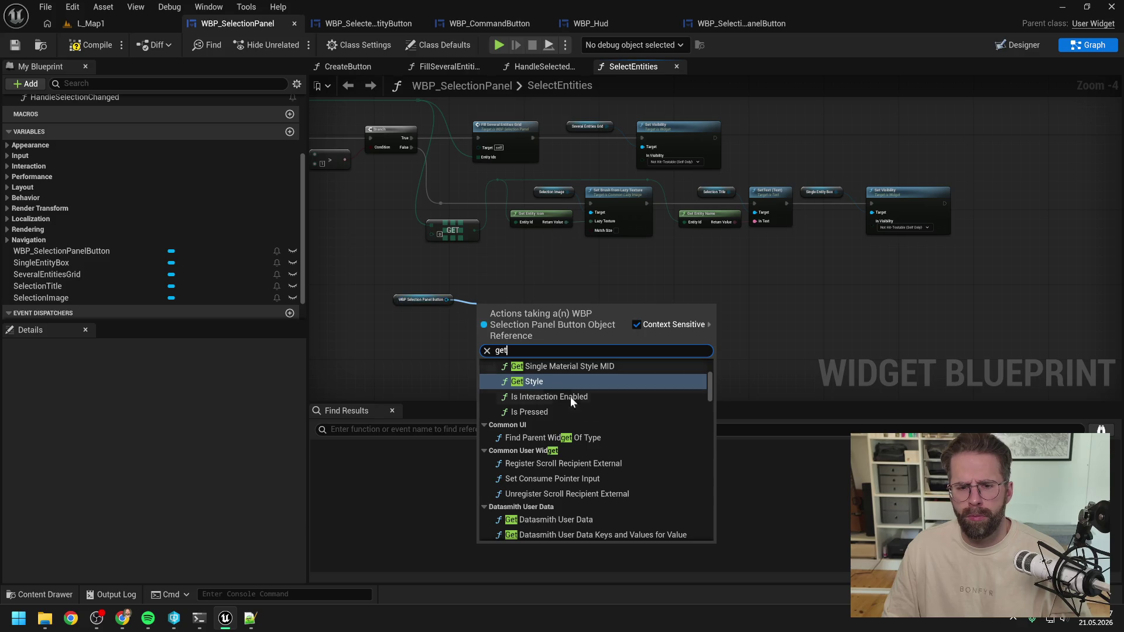
mouse_move(709, 384)
left_mouse_down()
mouse_move(719, 524)
mouse_move(719, 480)
left_mouse_up()
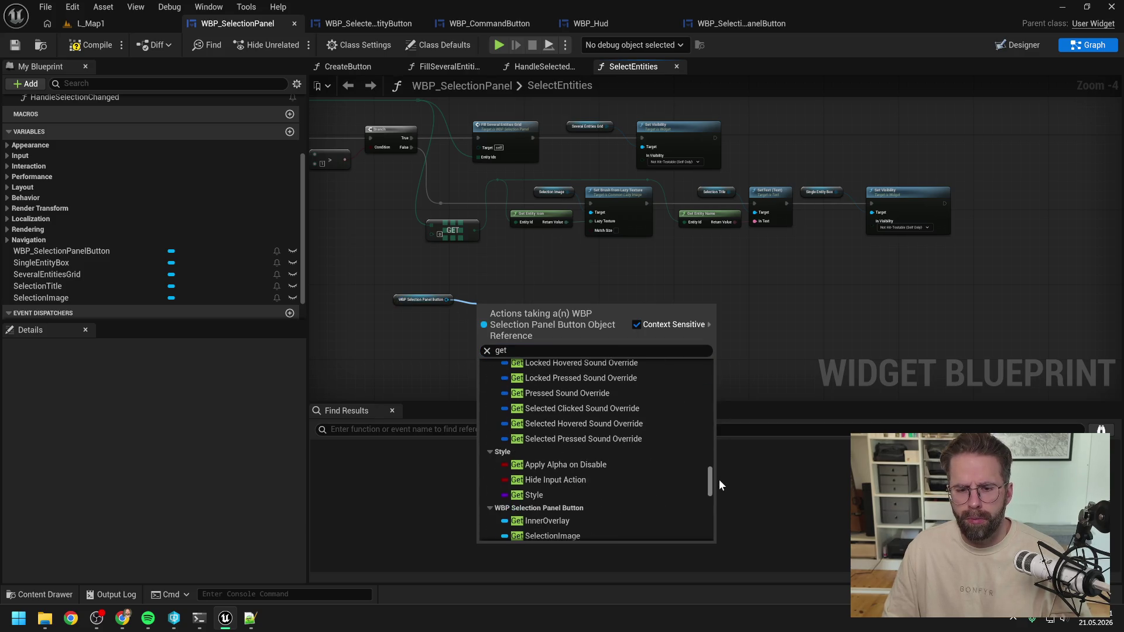
left_click(767, 400)
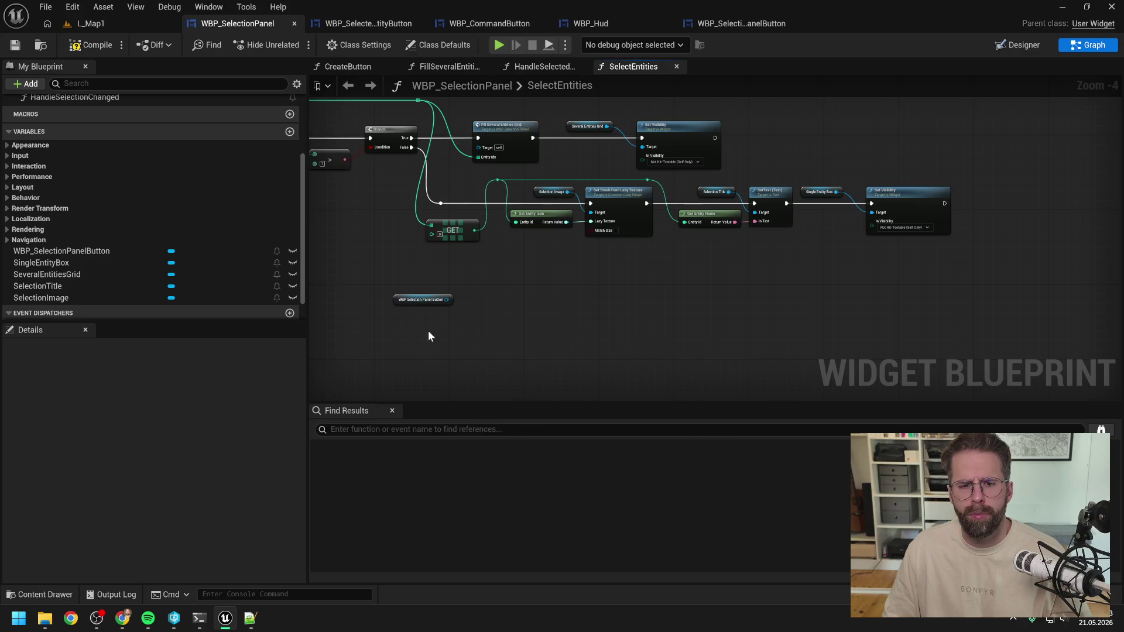
left_click_drag(431, 304, 547, 281)
left_click(580, 315)
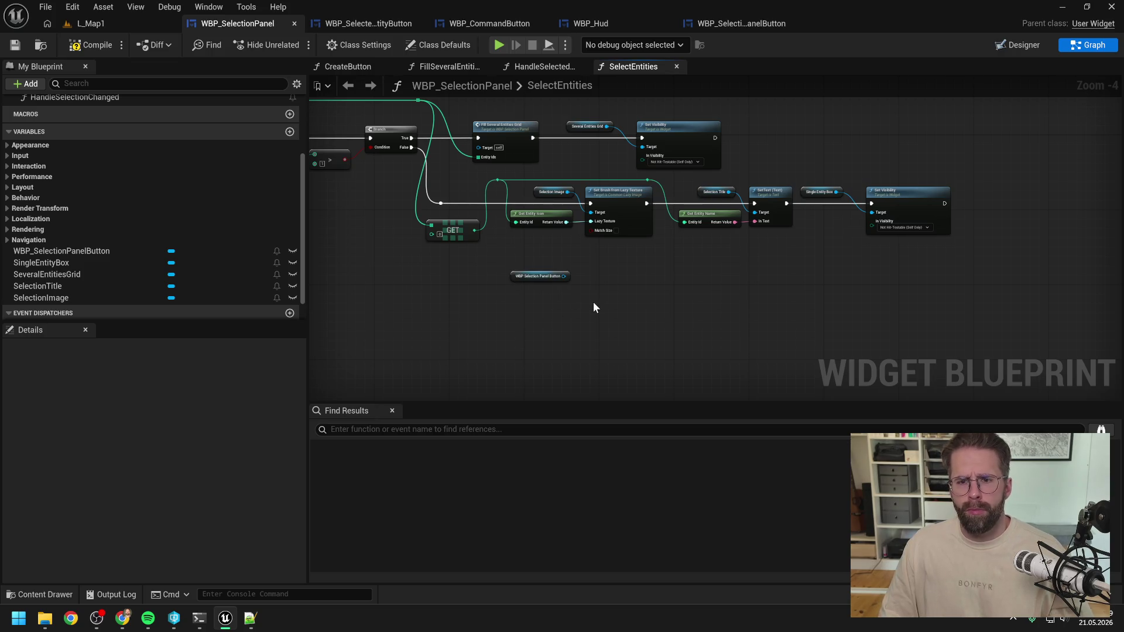
left_click_drag(593, 310, 773, 296)
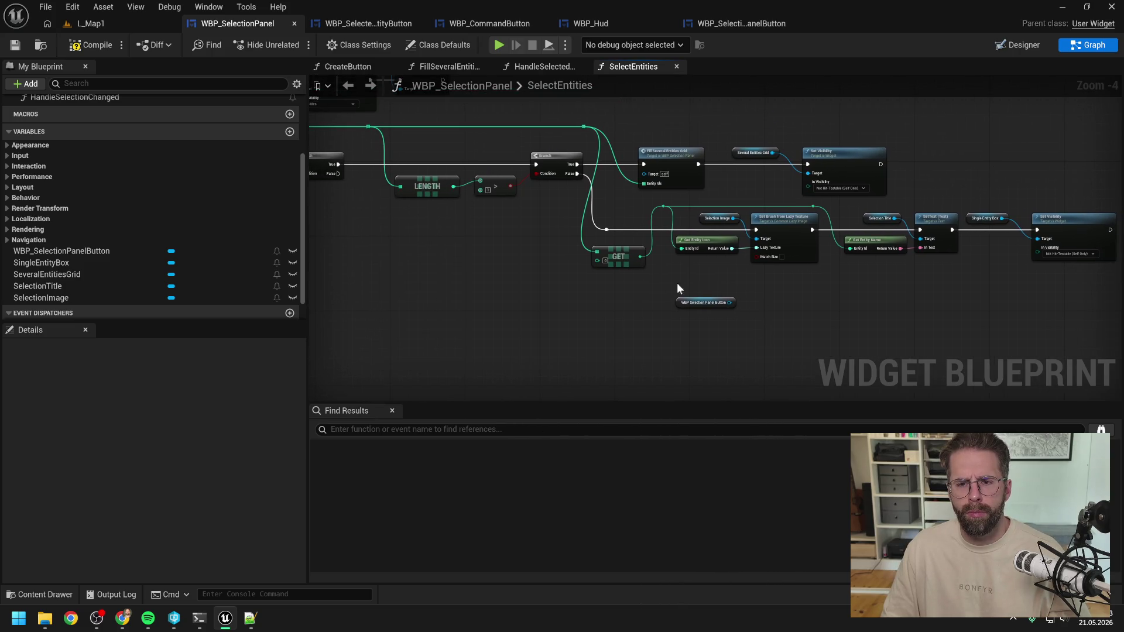
mouse_move(677, 284)
left_mouse_down()
mouse_move(897, 282)
mouse_move(717, 286)
left_mouse_up()
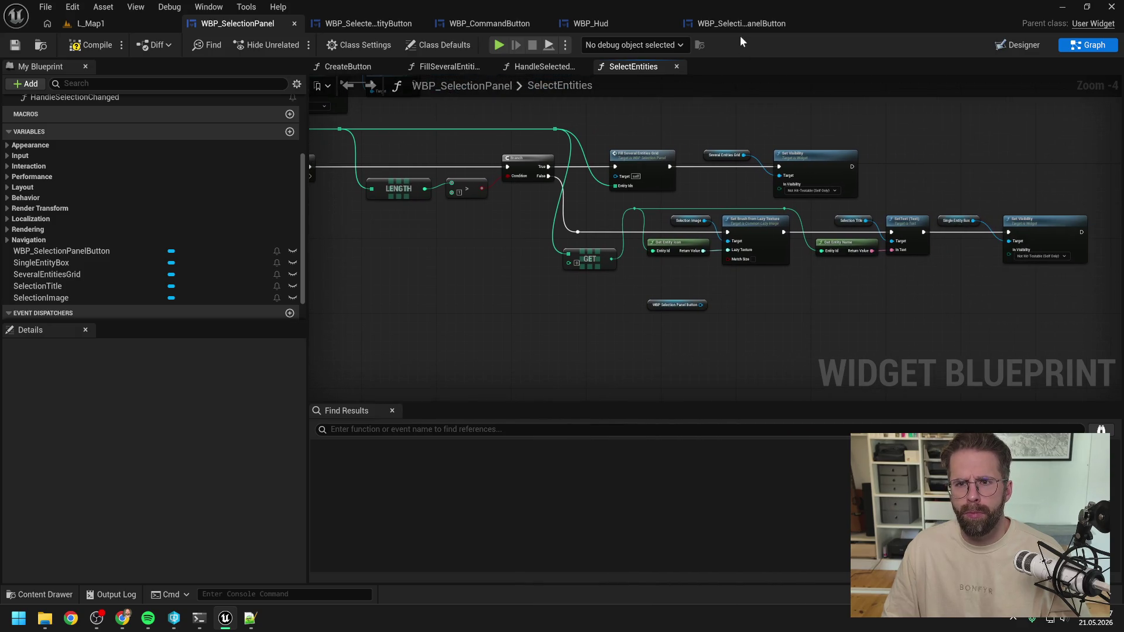
Add a new function named SetEntityId to the WBP_SelectionPanelButton graph
left_click(741, 23)
left_click(1077, 46)
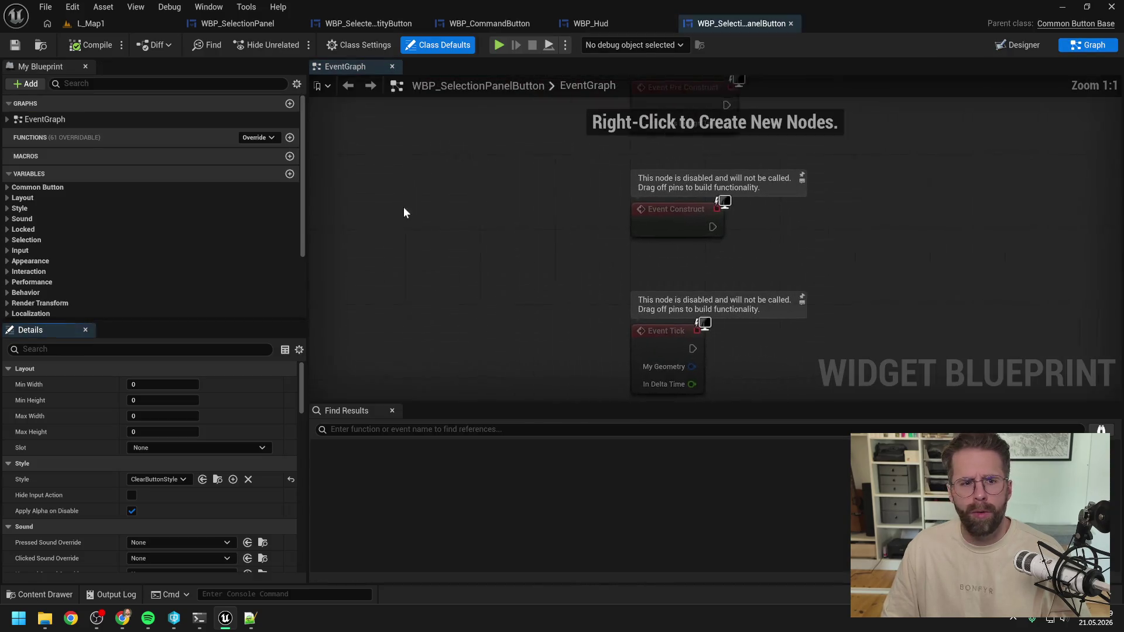
left_click(290, 103)
type("S")
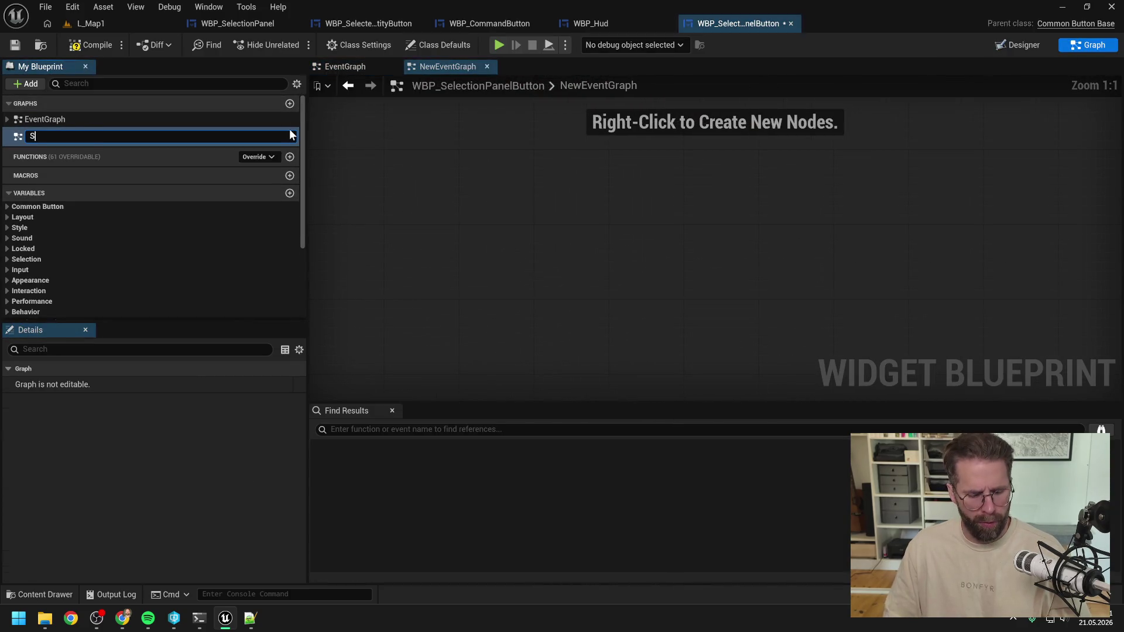
key("Return")
key("Delete")
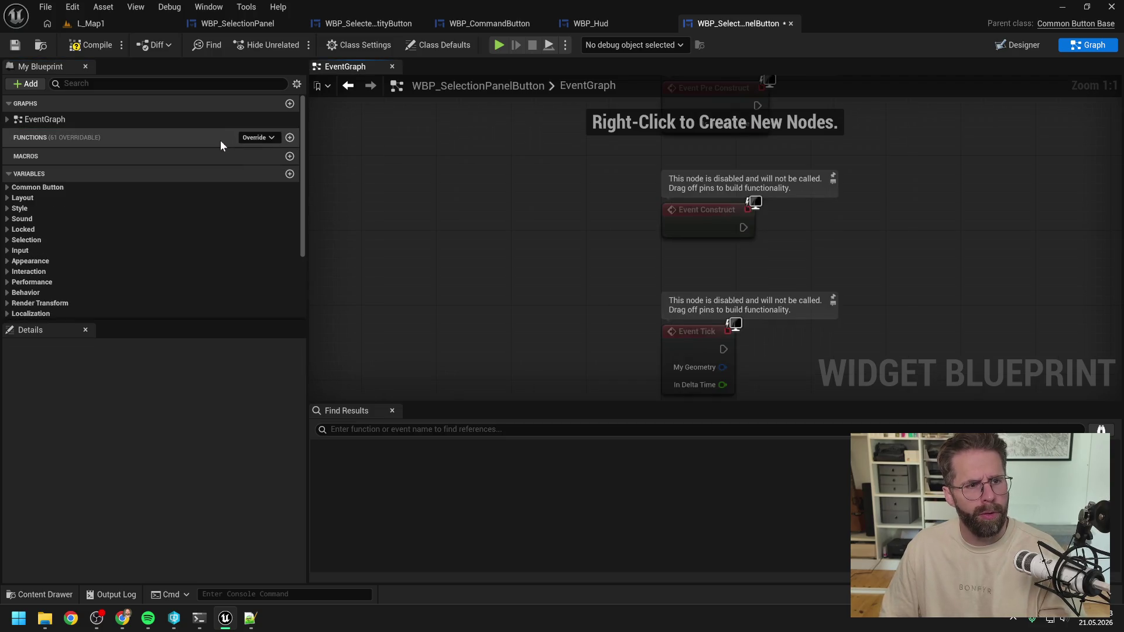
left_click(290, 137)
type("Set")
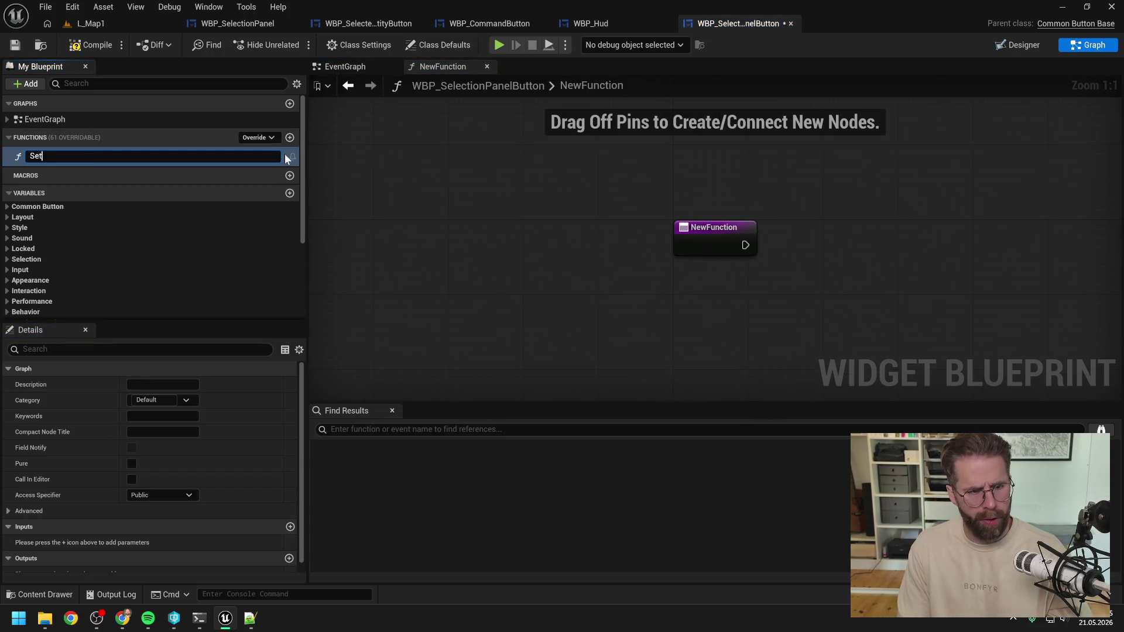
type("EntityId")
key("Return")
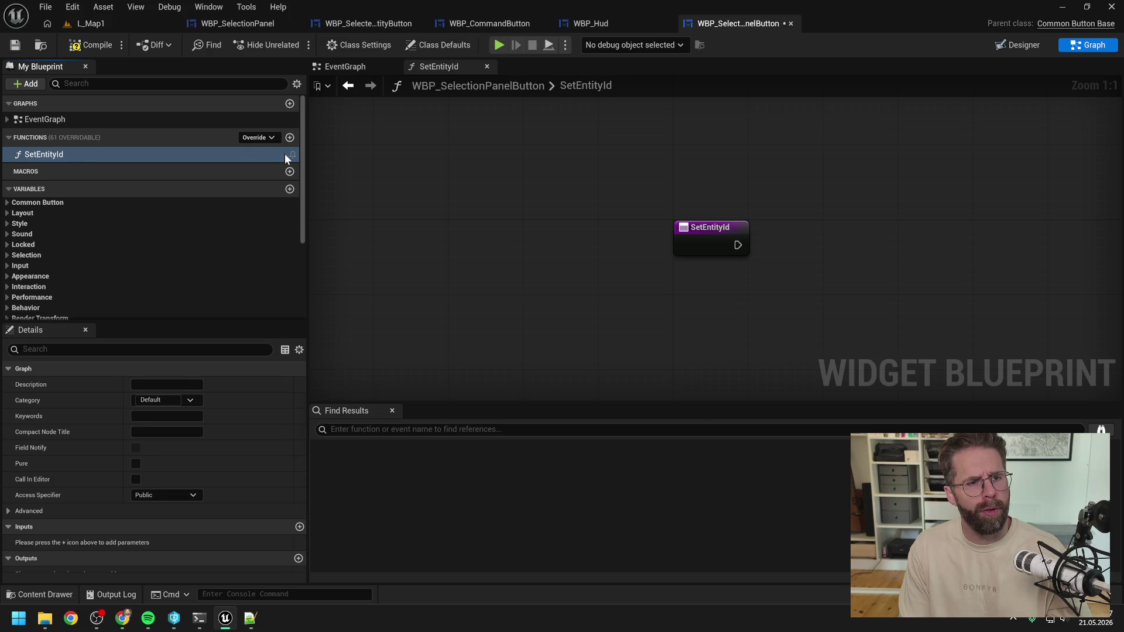
File SetEntityId under SelectionPanelButton, add an Integer input NewValue, and compile
left_click(158, 400)
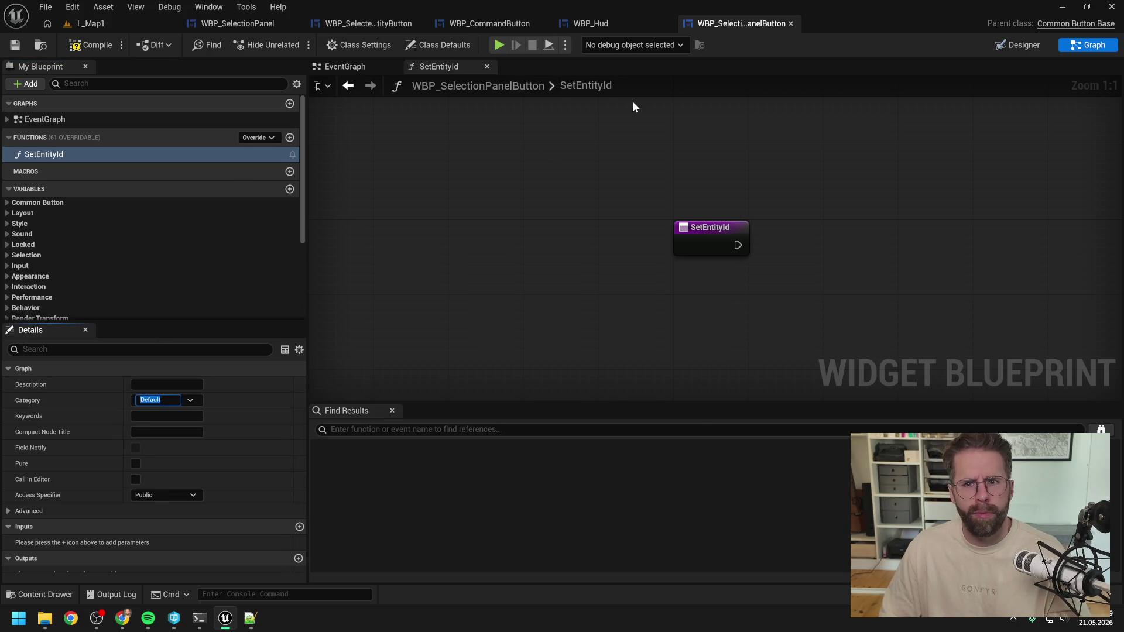
type("Selection")
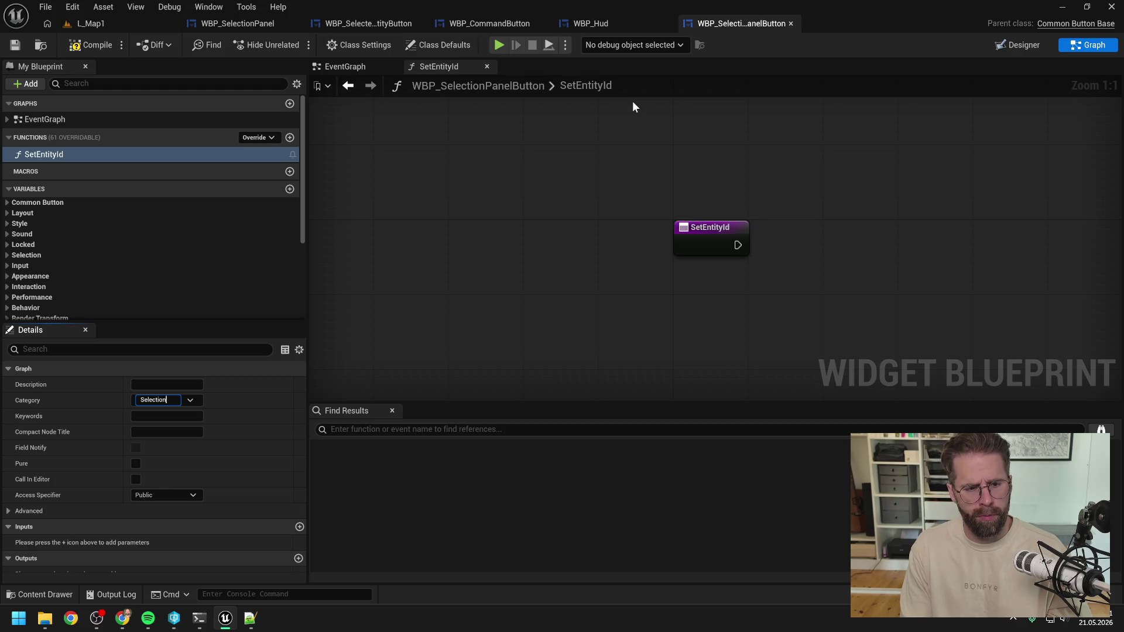
type("PanelButton")
key("Return")
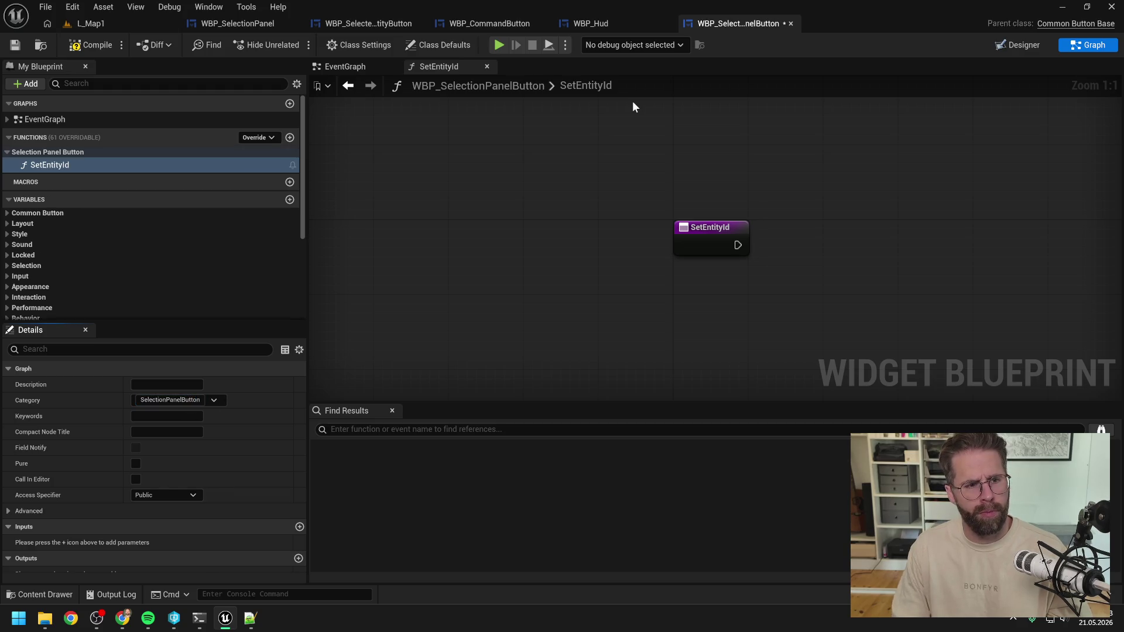
left_click(299, 526)
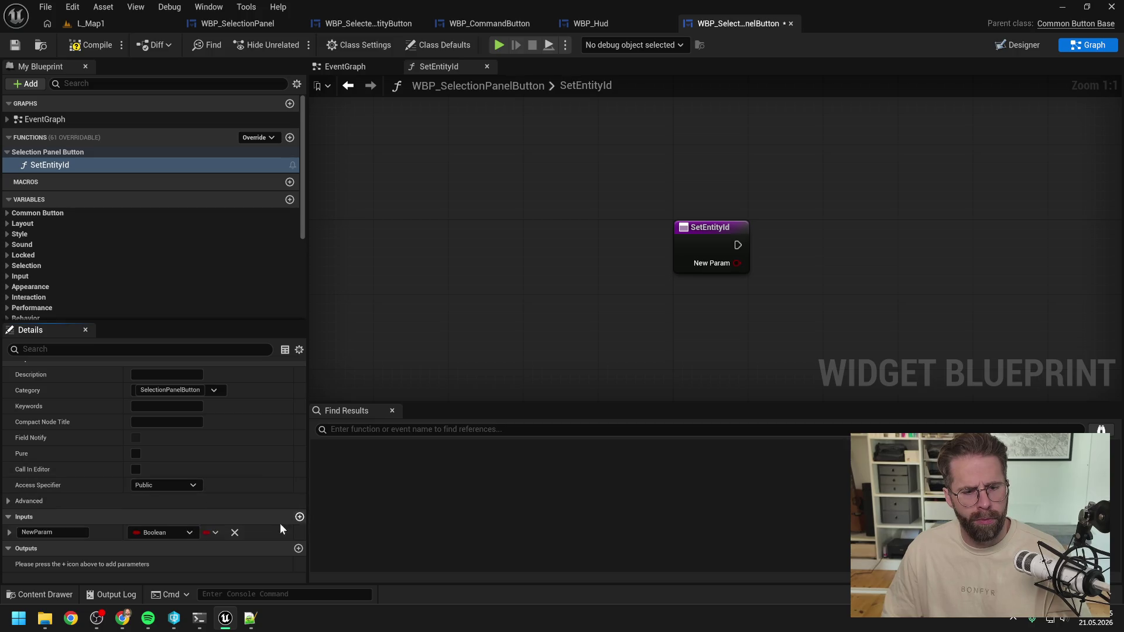
left_click(175, 532)
left_click(168, 334)
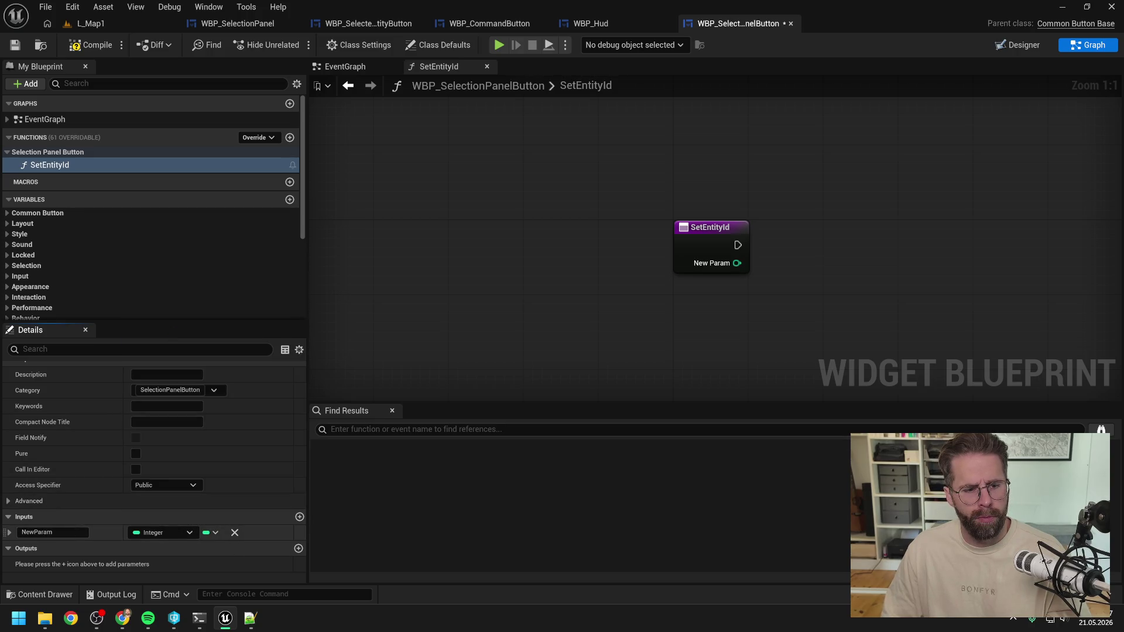
left_click(47, 532)
type("NewVal")
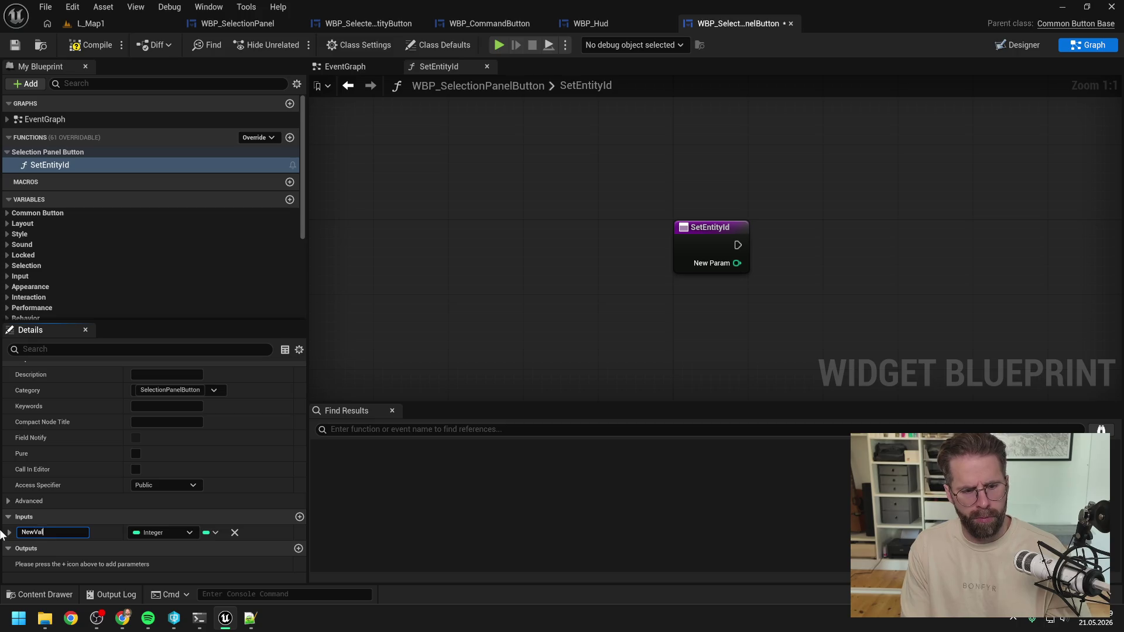
type("ue")
key("Return")
key("ctrl+s")
left_click(94, 44)
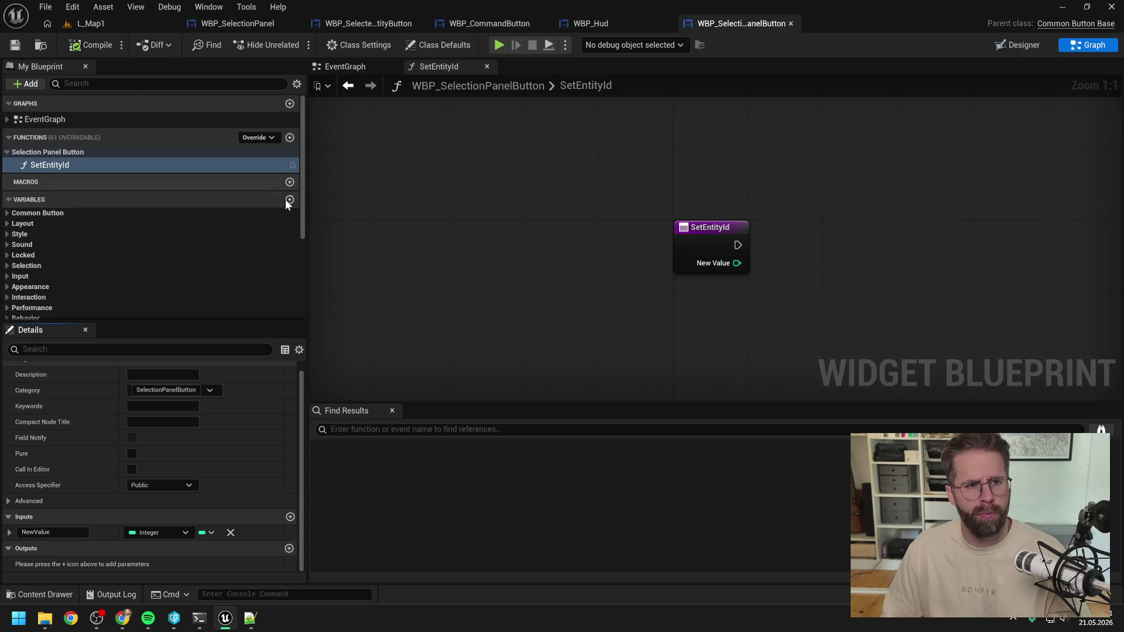
left_click_drag(530, 284, 413, 293)
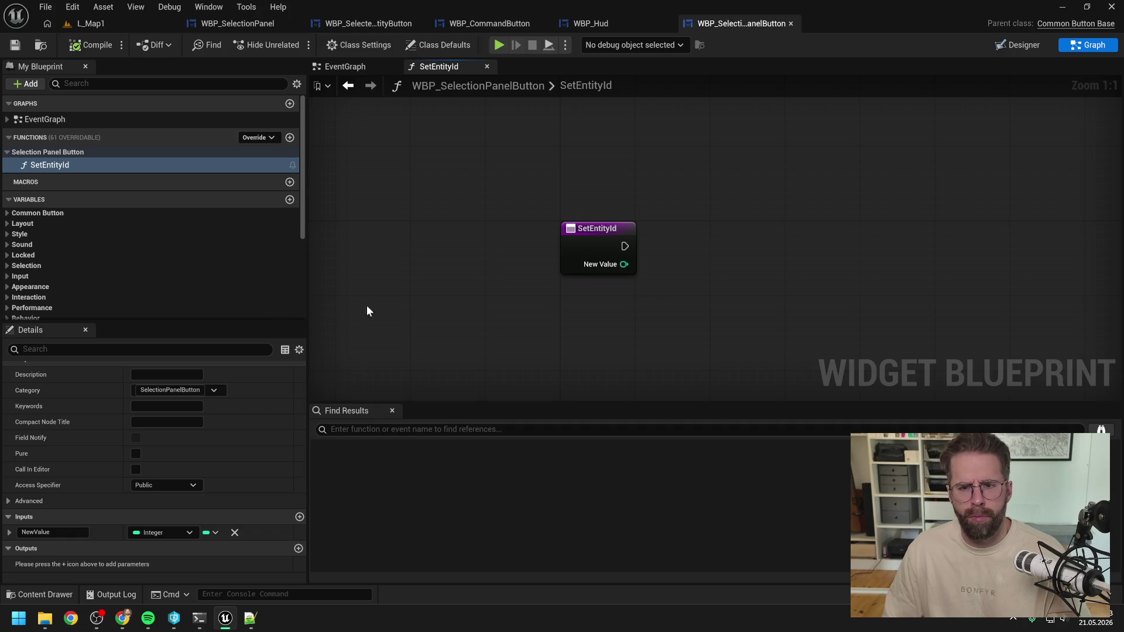
Promote SetEntityId's New Value pin to a new EntityId variable and compile
scroll(212, 293, "down", 5)
left_click_drag(785, 252, 616, 252)
scroll(677, 250, "down", 2)
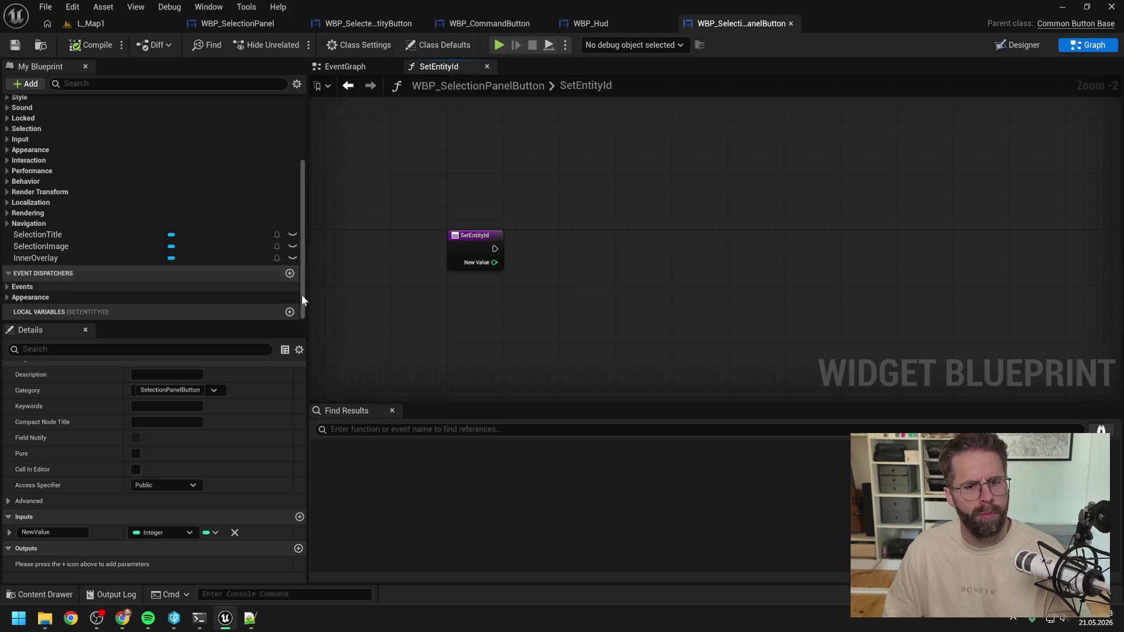
left_click_drag(543, 260, 543, 262)
left_click(591, 315)
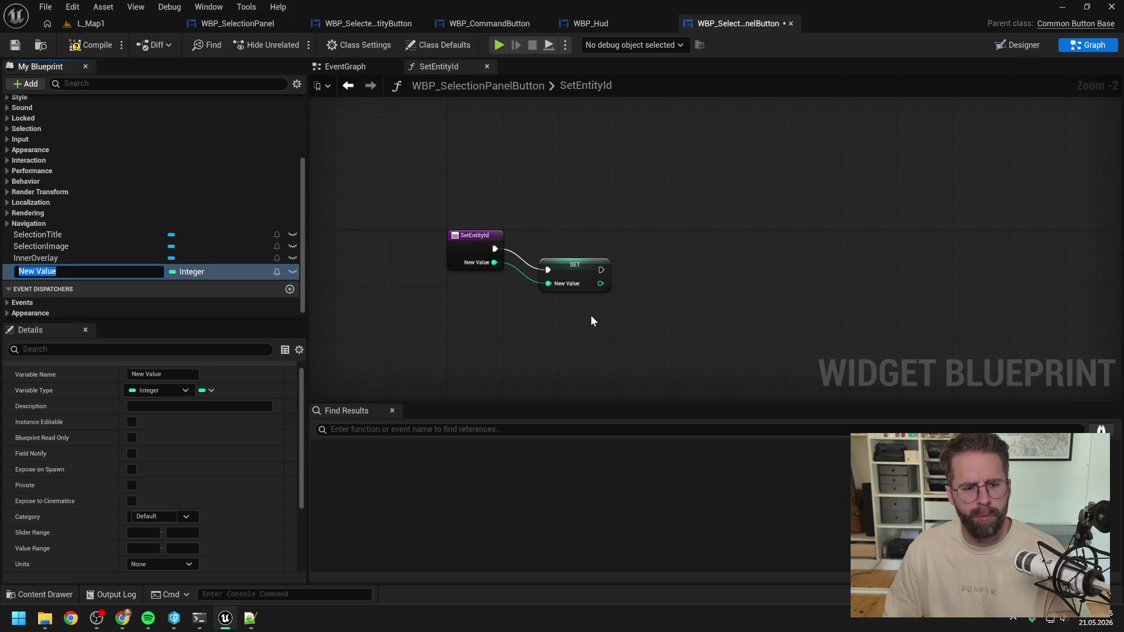
type("Entit")
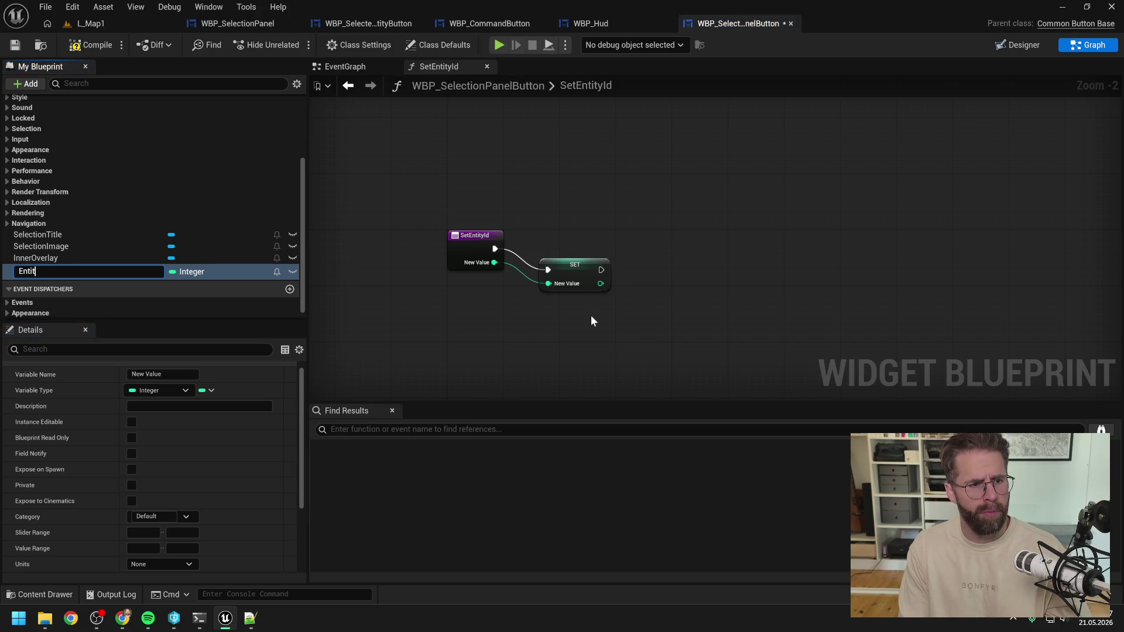
type("yId")
key("Return")
left_click_drag(578, 271, 583, 250)
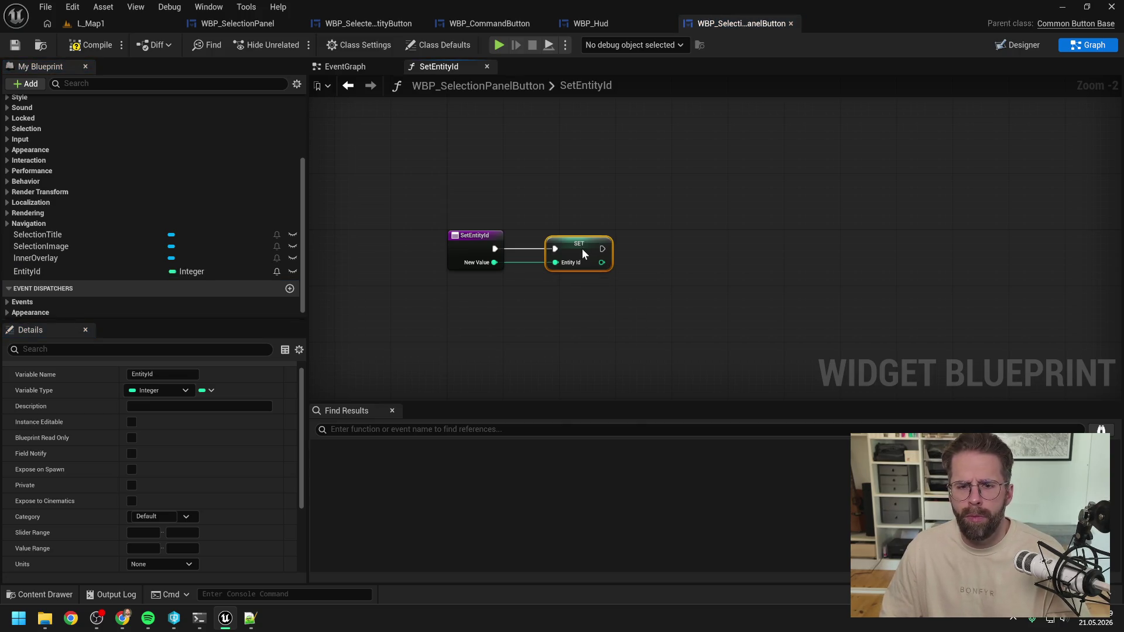
left_click(575, 314)
left_click(90, 45)
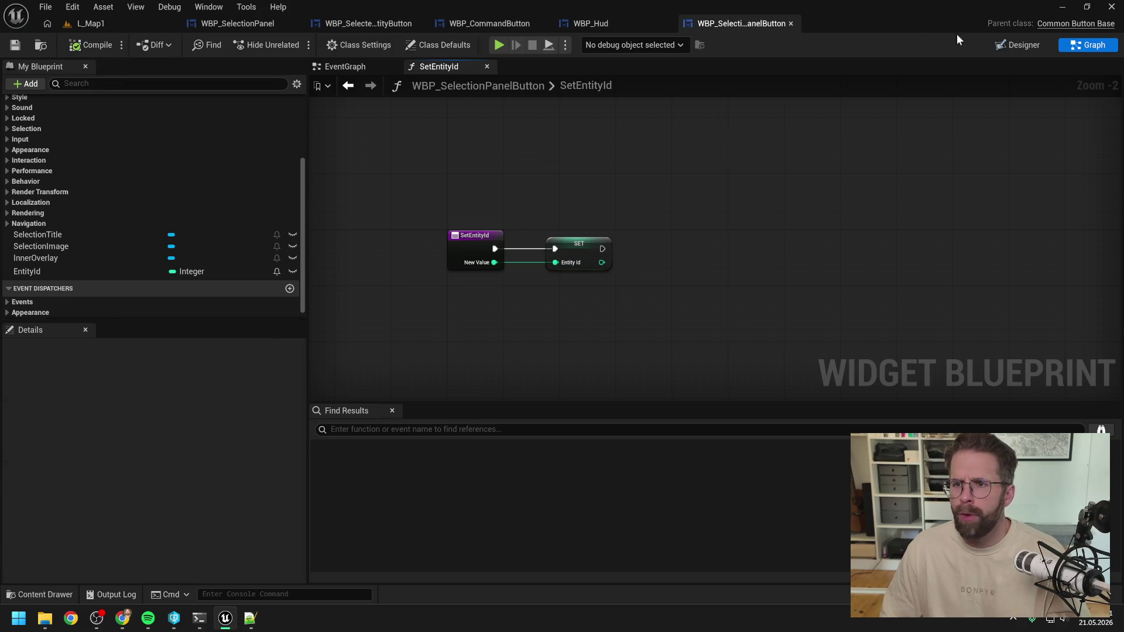
Show the button's Designer with BackgroundBorder and InnerOverlay expanded in the hierarchy
left_click(996, 47)
left_click(33, 402)
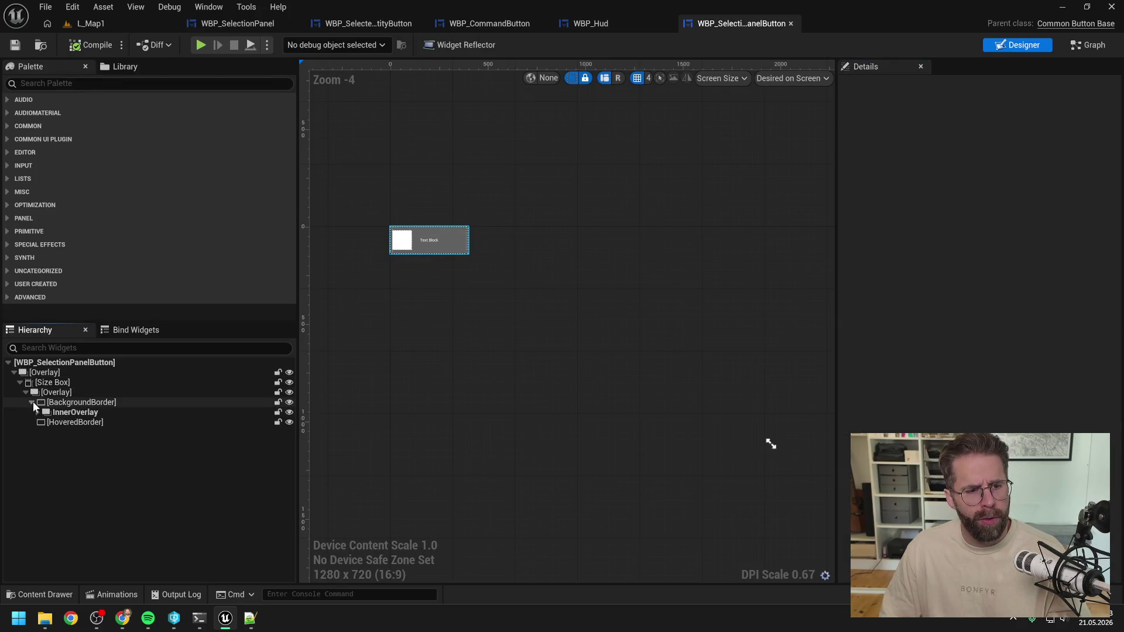
left_click(36, 412)
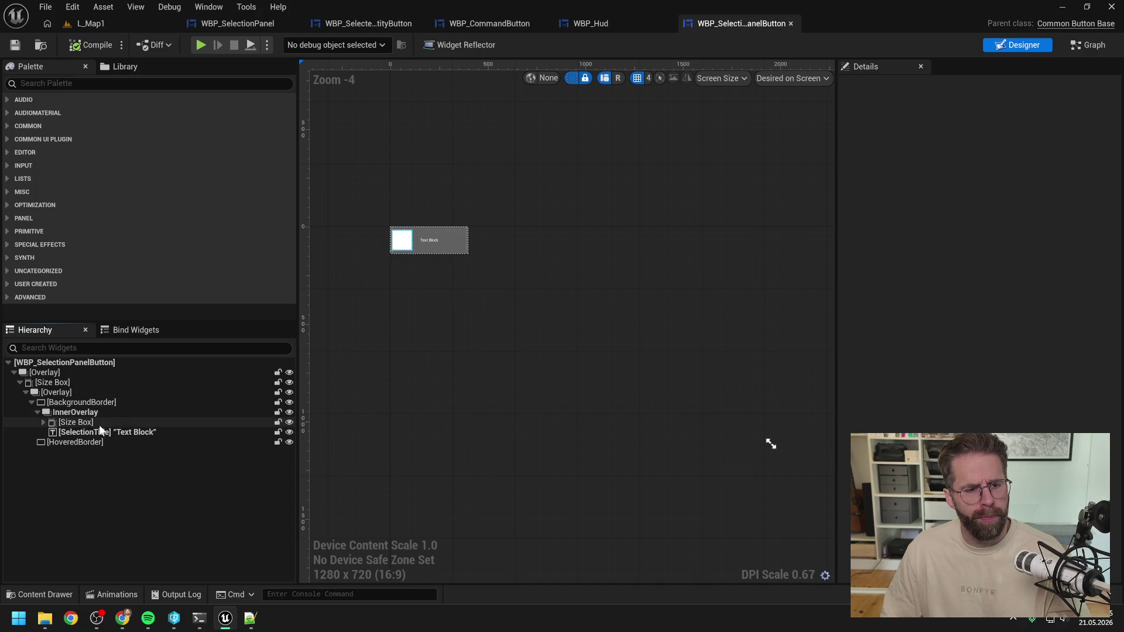
Rename SelectionTitle to EntityTitle and SelectionImage to EntityImage
left_click(77, 433)
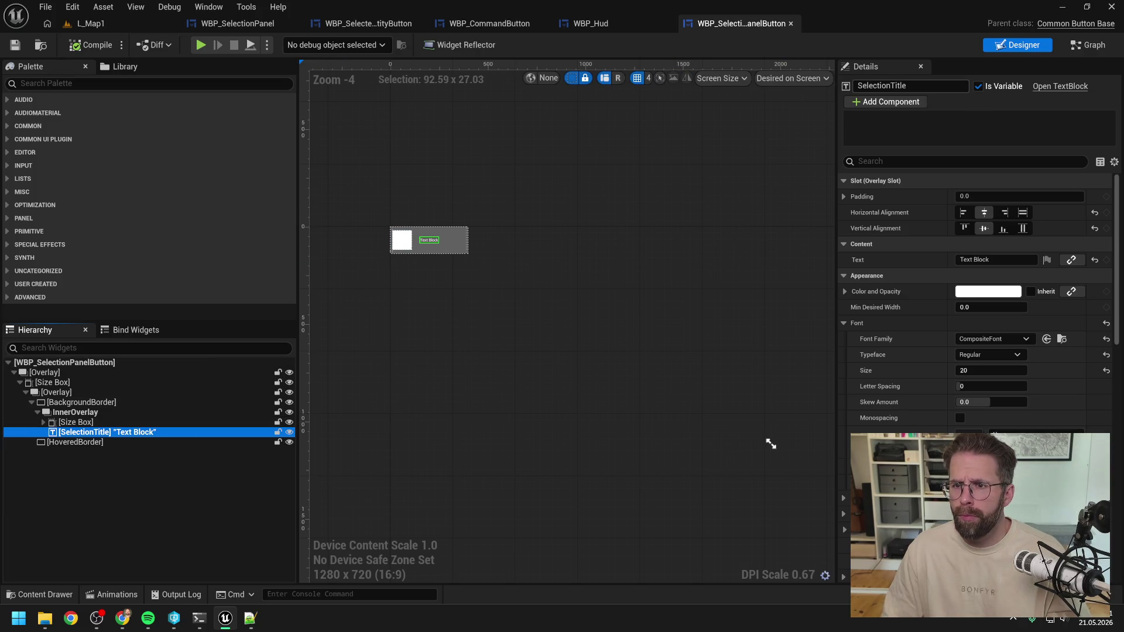
left_click_drag(857, 85, 896, 85)
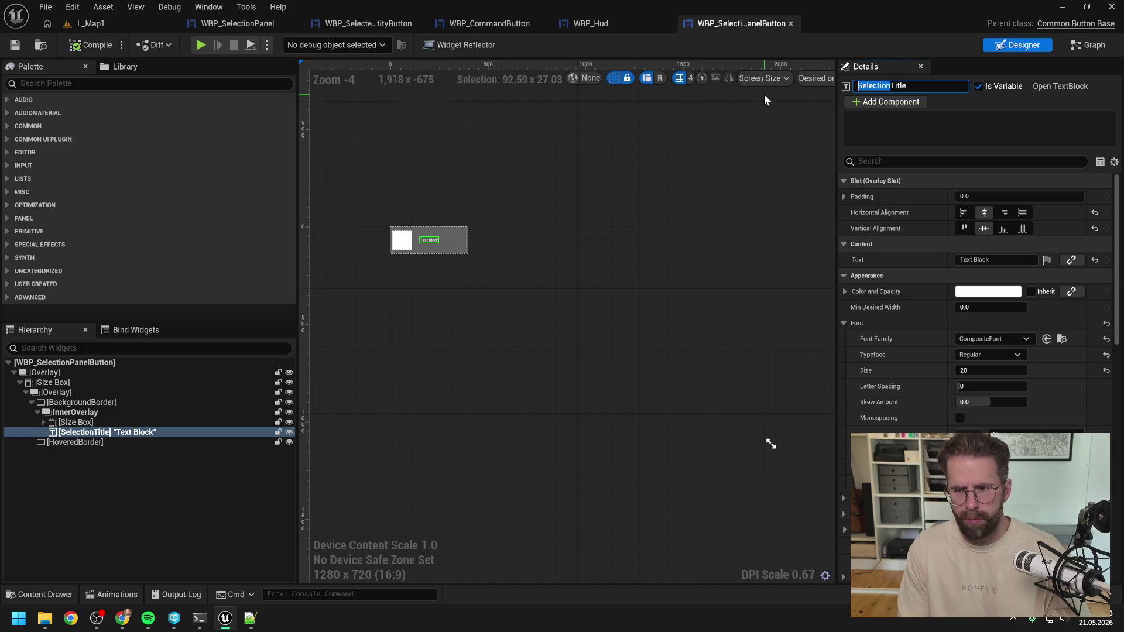
type("Entity")
key("Return")
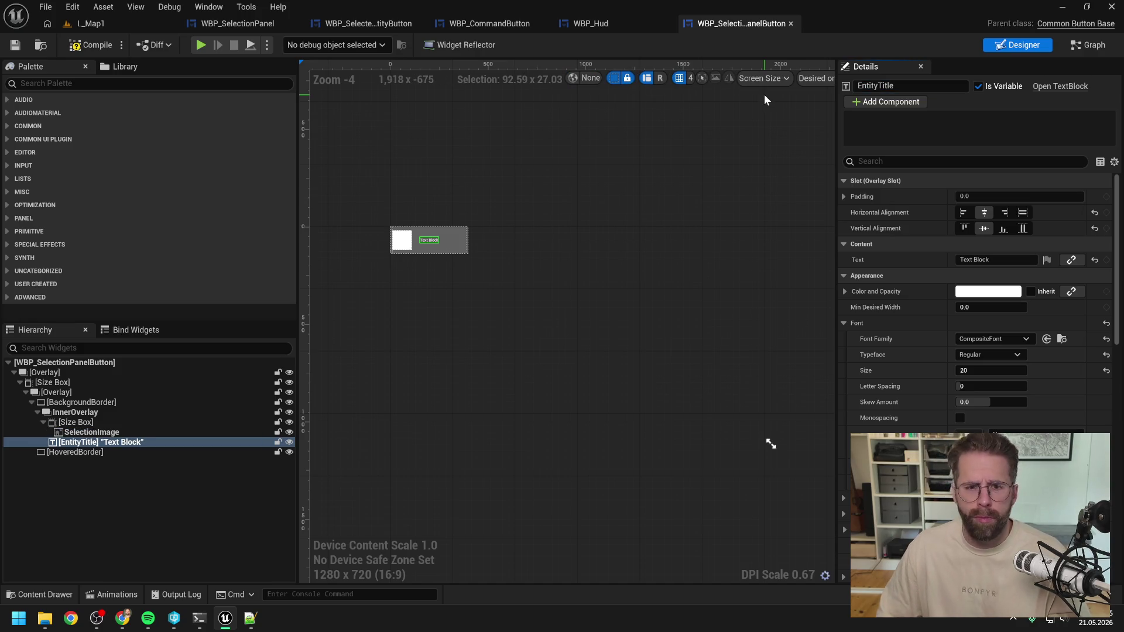
left_click(91, 432)
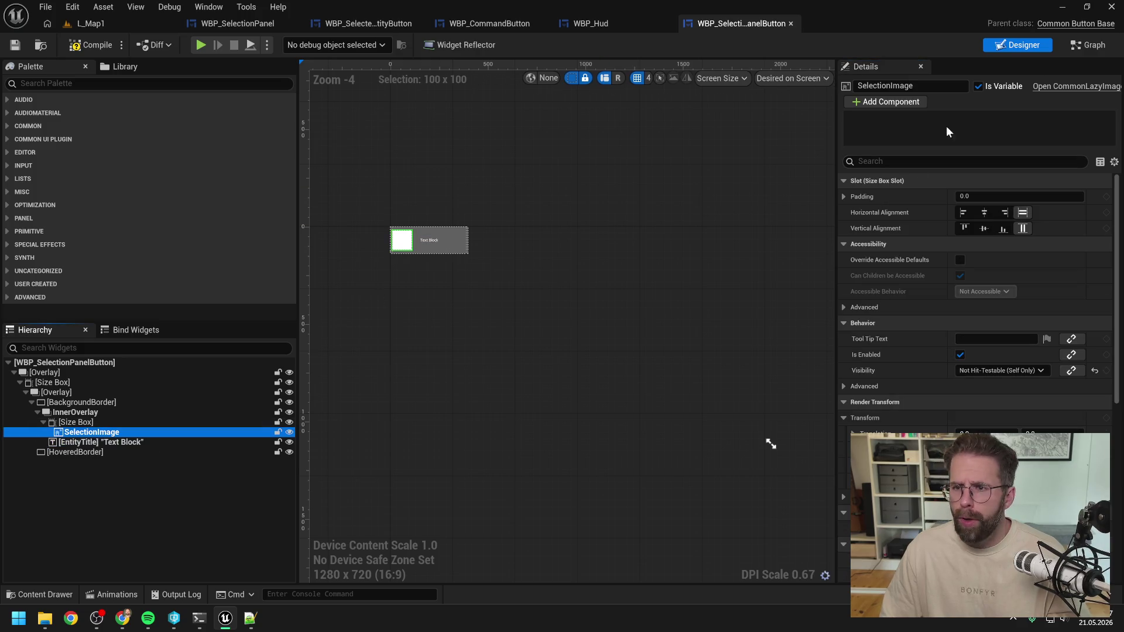
left_click_drag(858, 85, 898, 86)
type("Entit")
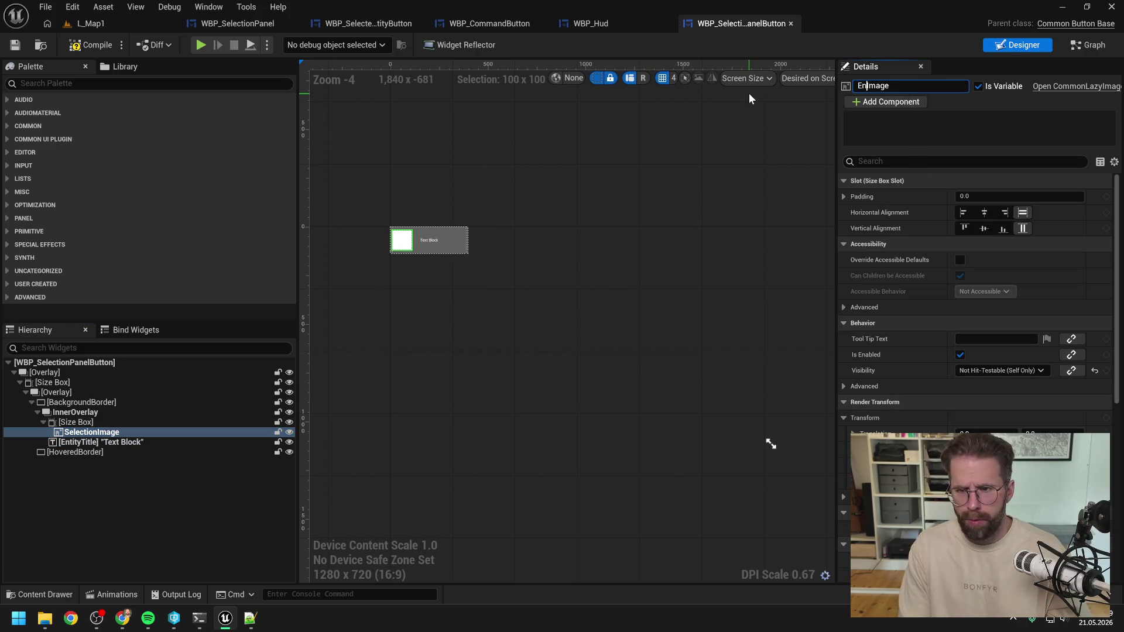
type("y")
key("Return")
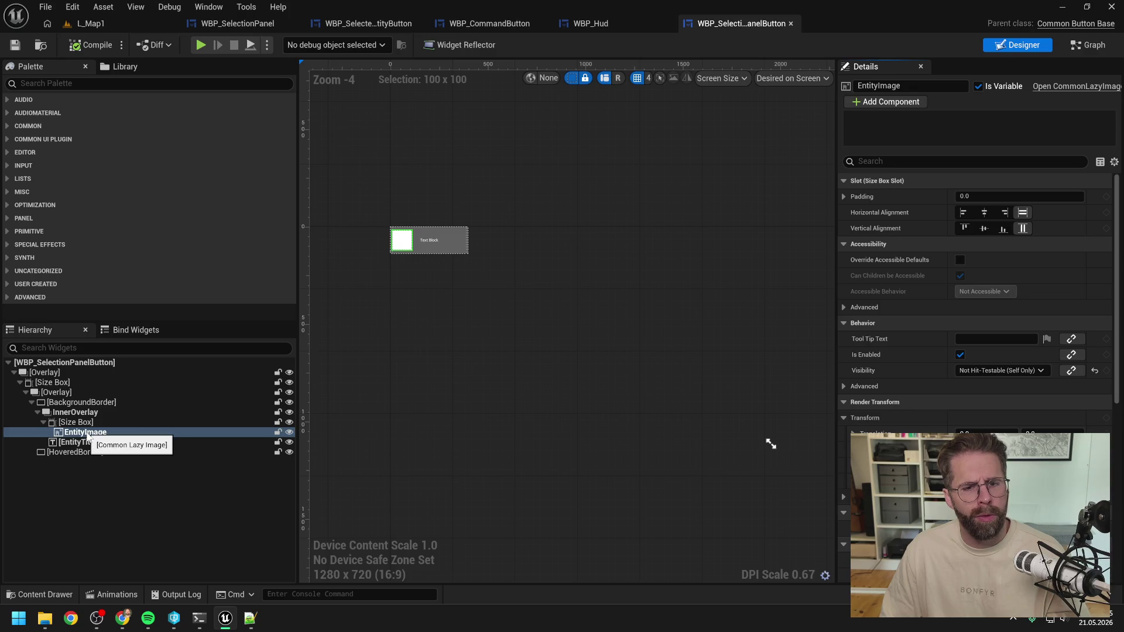
Add Entity Title and Entity Image getter nodes to the SetEntityId graph
left_click(1093, 46)
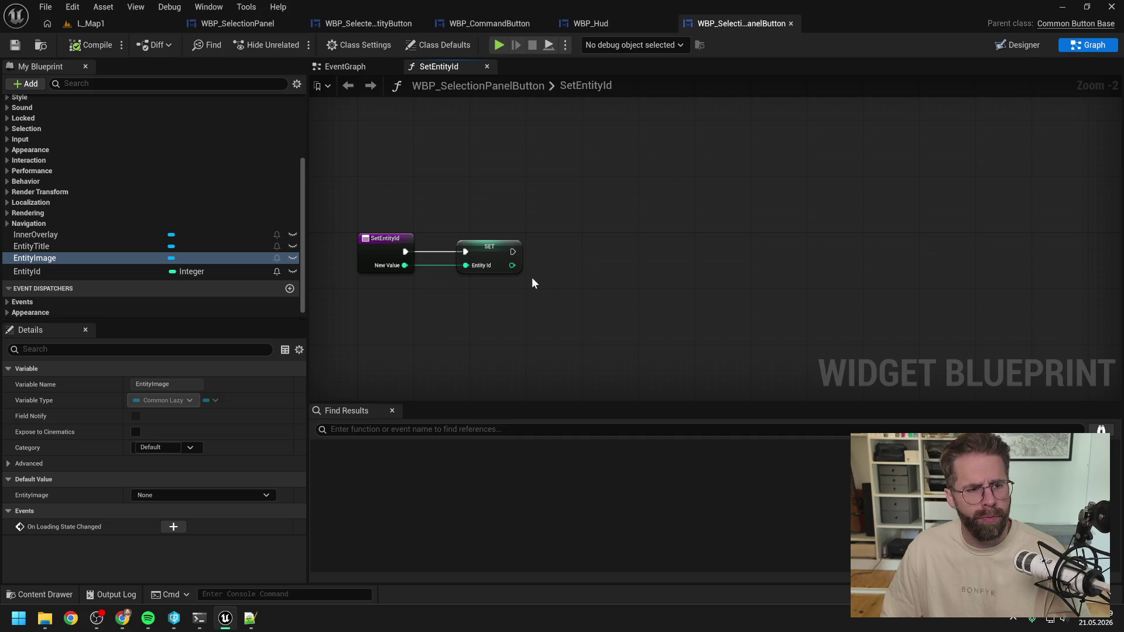
left_click(617, 85)
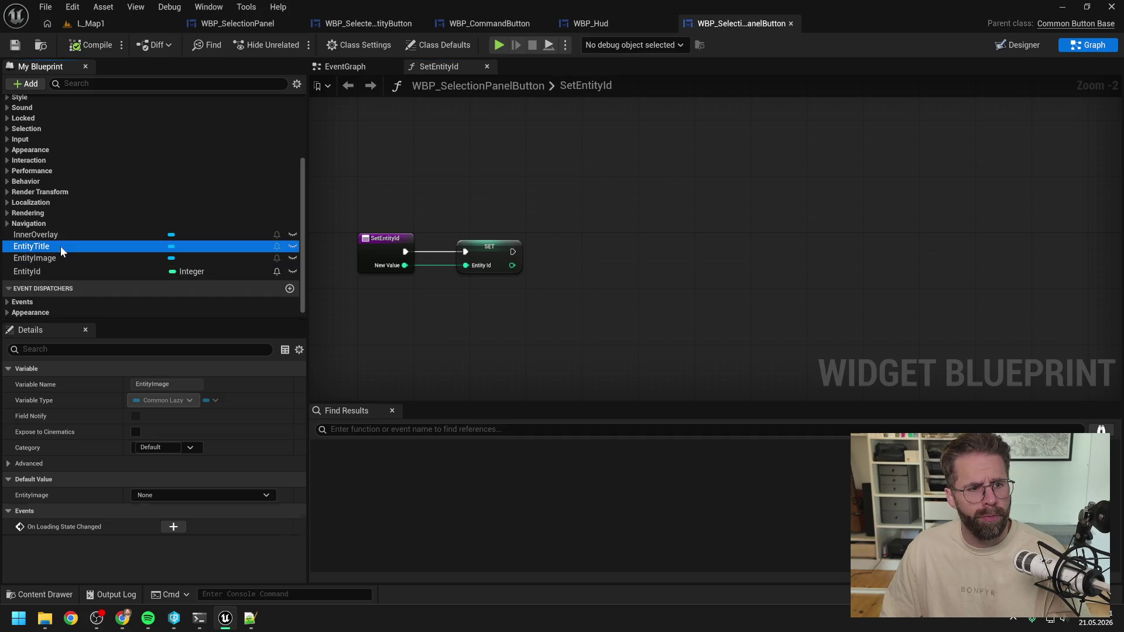
mouse_move(61, 246)
left_mouse_down()
mouse_move(561, 255)
mouse_move(700, 237)
left_mouse_up()
left_click_drag(184, 258, 871, 242)
left_click(902, 263)
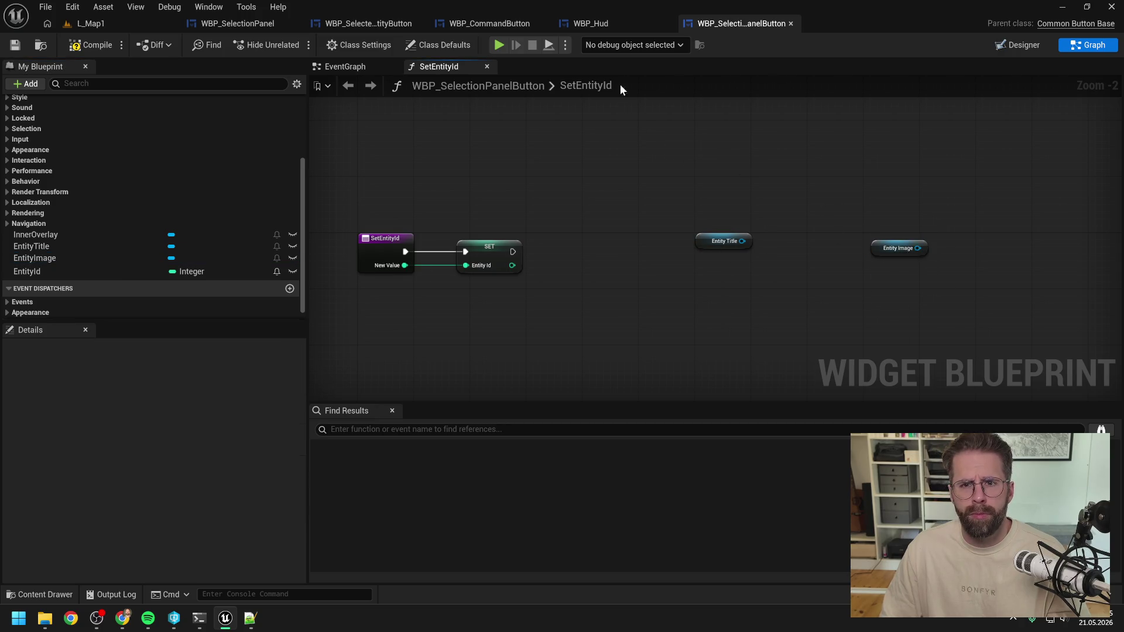
Select the Selection Image through Set Visibility nodes in WBP_SelectionPanel's SelectEntities graph
left_click(610, 23)
left_click(484, 22)
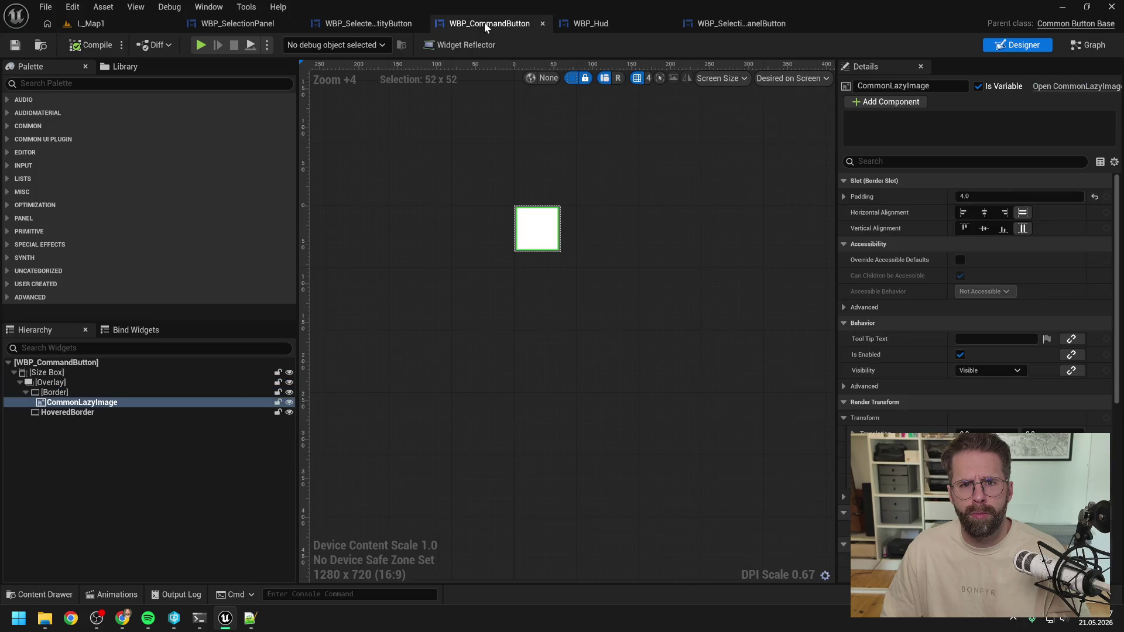
left_click(396, 26)
left_click(237, 23)
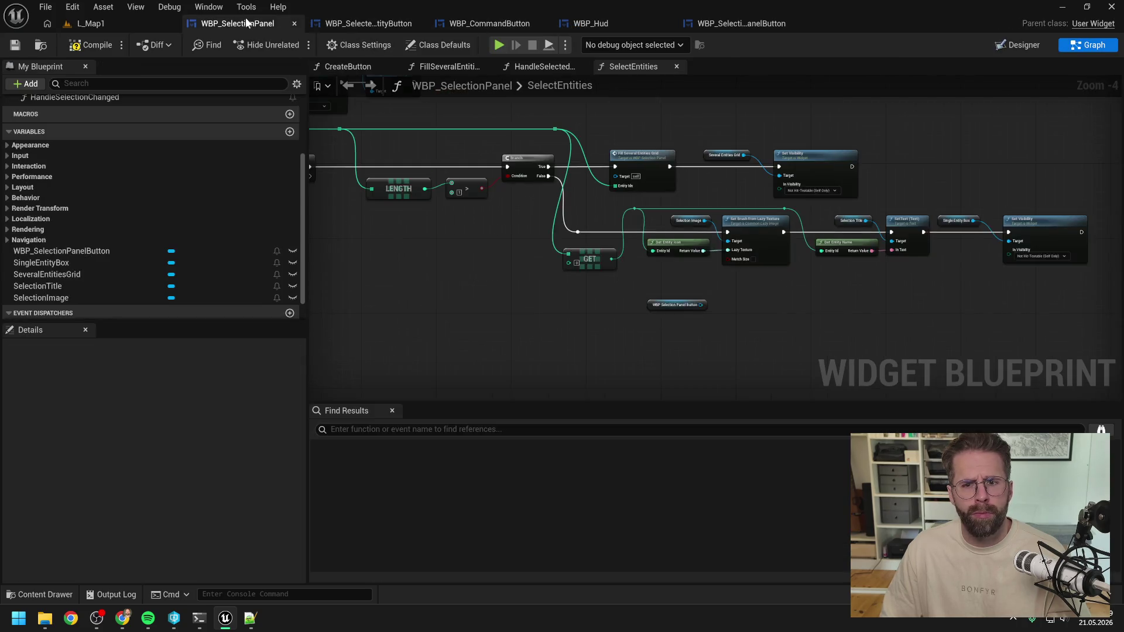
left_click_drag(681, 201, 582, 233)
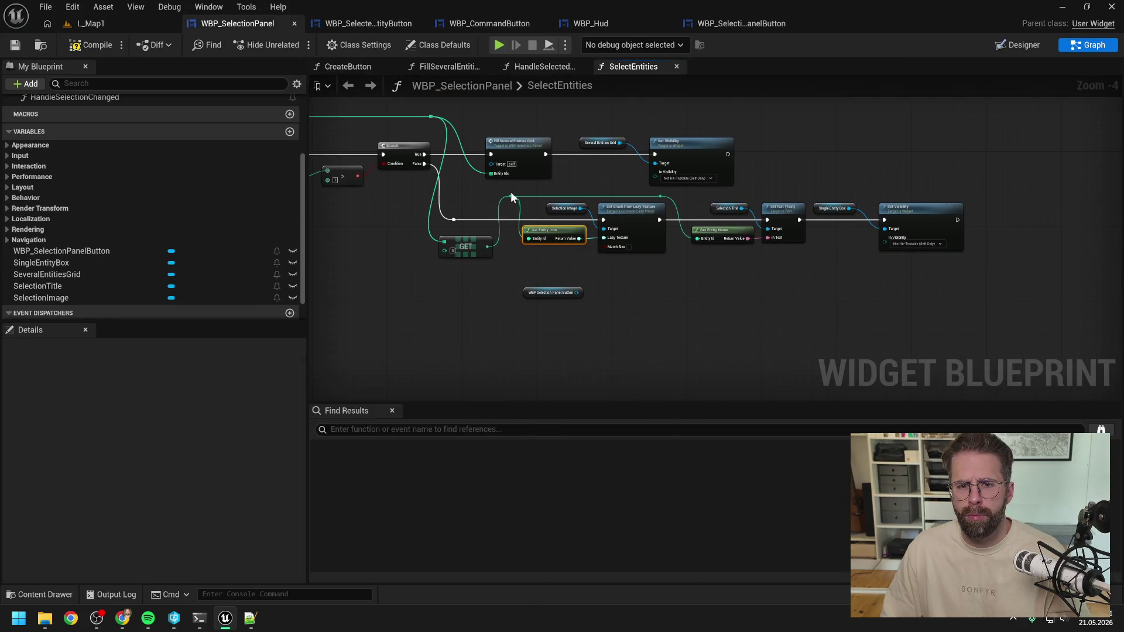
left_click_drag(528, 203, 899, 258)
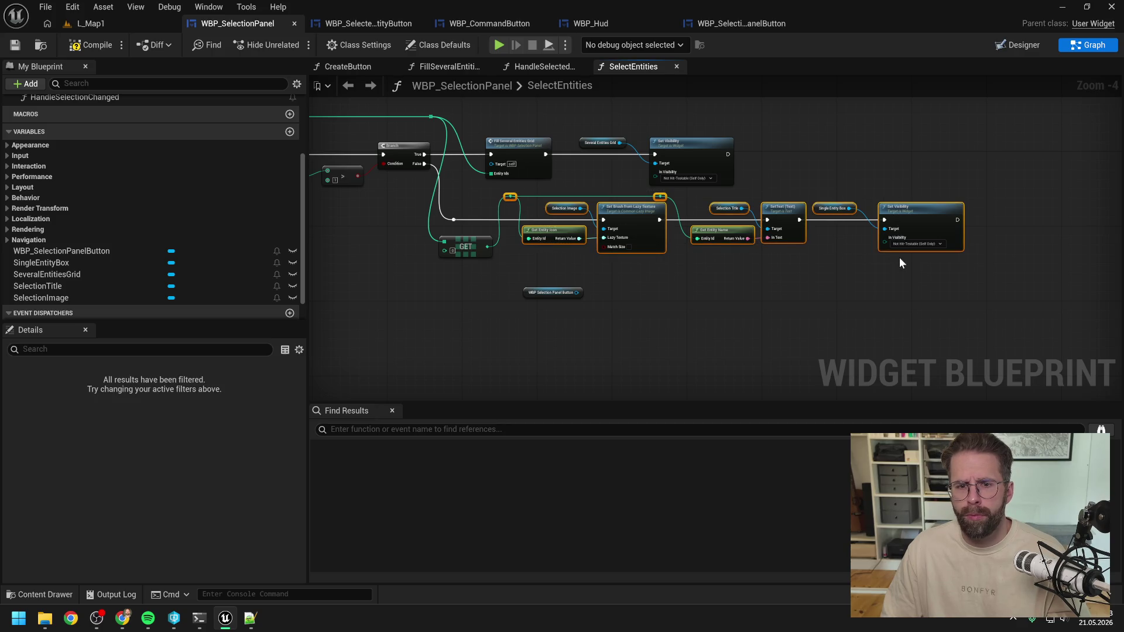
left_click(739, 24)
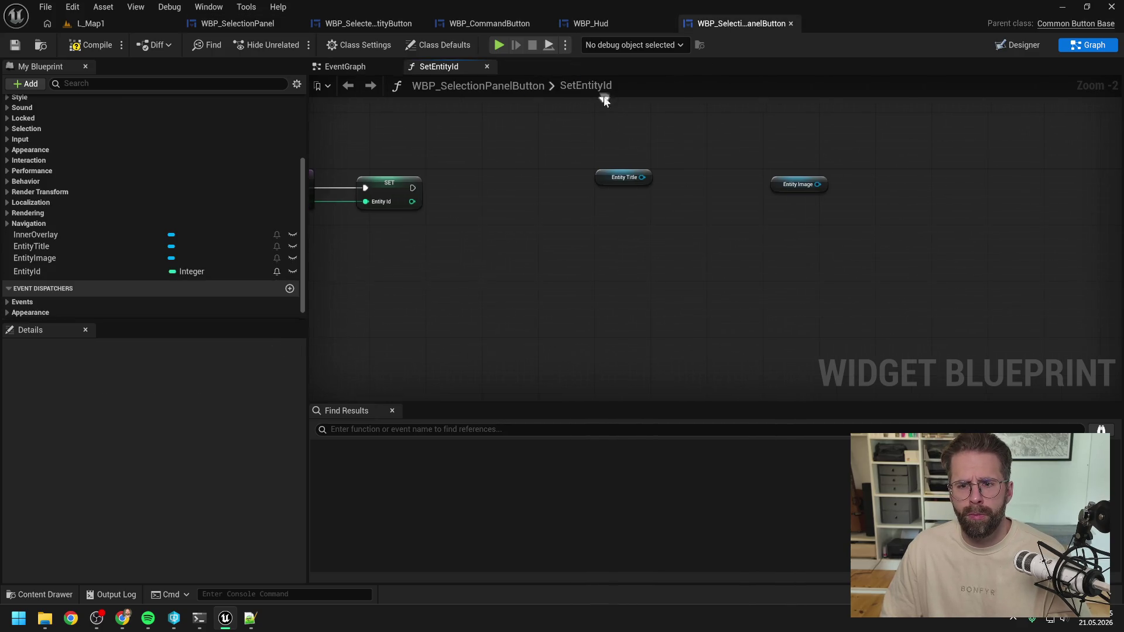
Paste the copied nodes into SetEntityId and retarget SetText to Entity Title and Set Brush to Entity Image
key("ctrl+v")
left_click(616, 237)
mouse_move(643, 176)
left_mouse_down()
mouse_move(559, 306)
mouse_move(792, 299)
mouse_move(799, 319)
left_mouse_up()
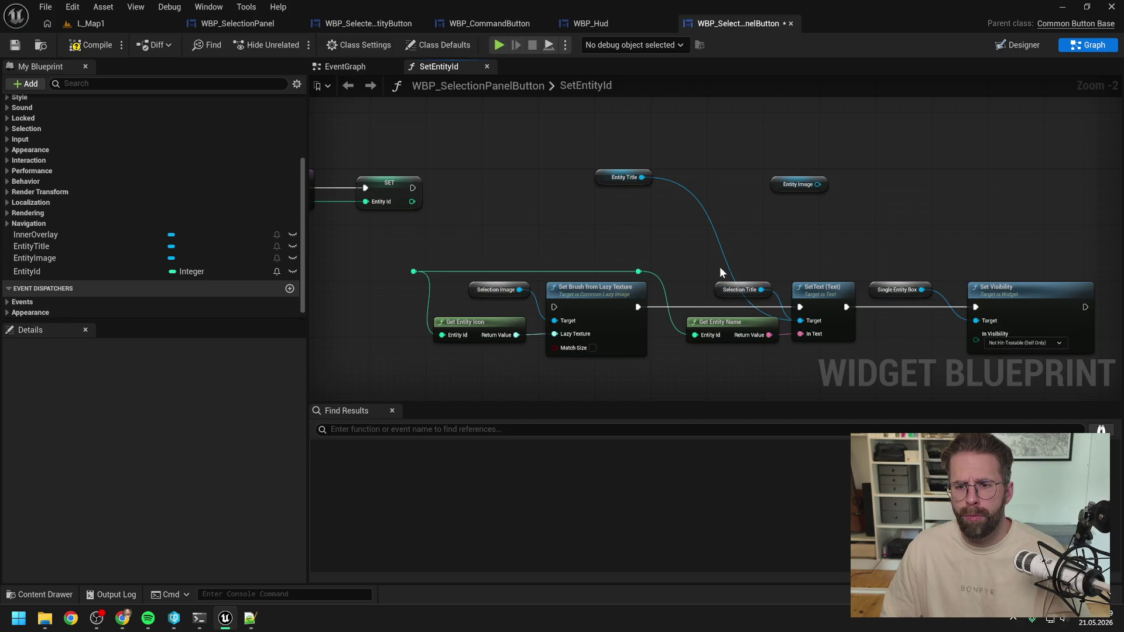
left_click(739, 290)
key("Delete")
left_click_drag(624, 178, 726, 289)
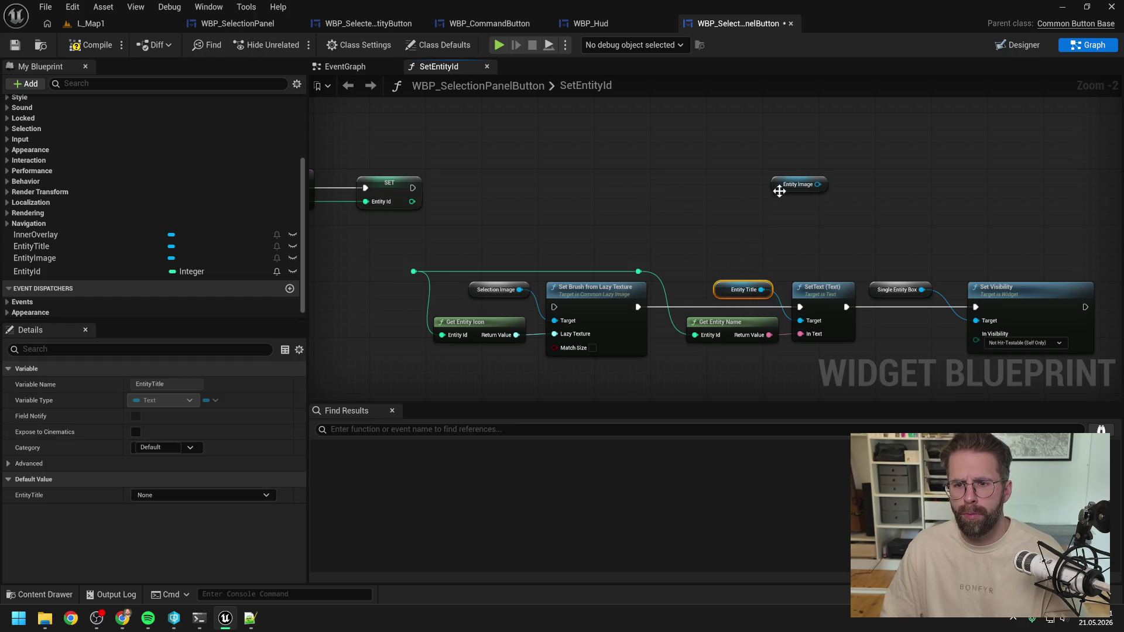
mouse_move(783, 184)
left_mouse_down()
mouse_move(440, 230)
mouse_move(525, 266)
mouse_move(555, 321)
left_mouse_up()
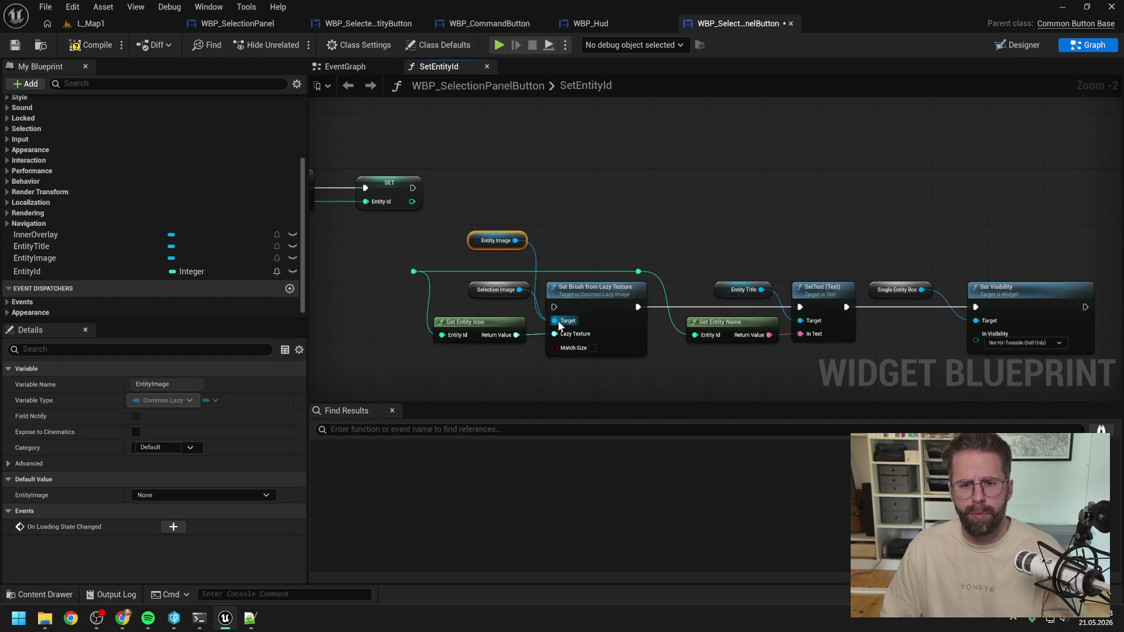
left_click(496, 289)
key("Delete")
left_click_drag(495, 241, 507, 305)
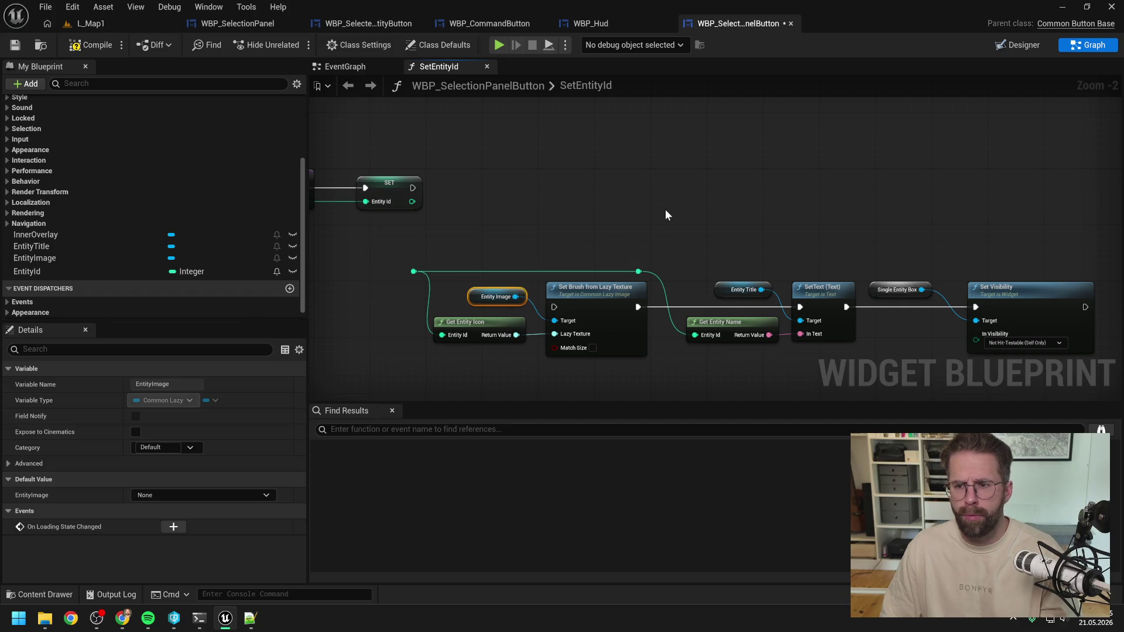
Remove the Single Entity Box node, set Set Visibility to Visible, and tidy the pasted node chain
left_click_drag(670, 209, 602, 201)
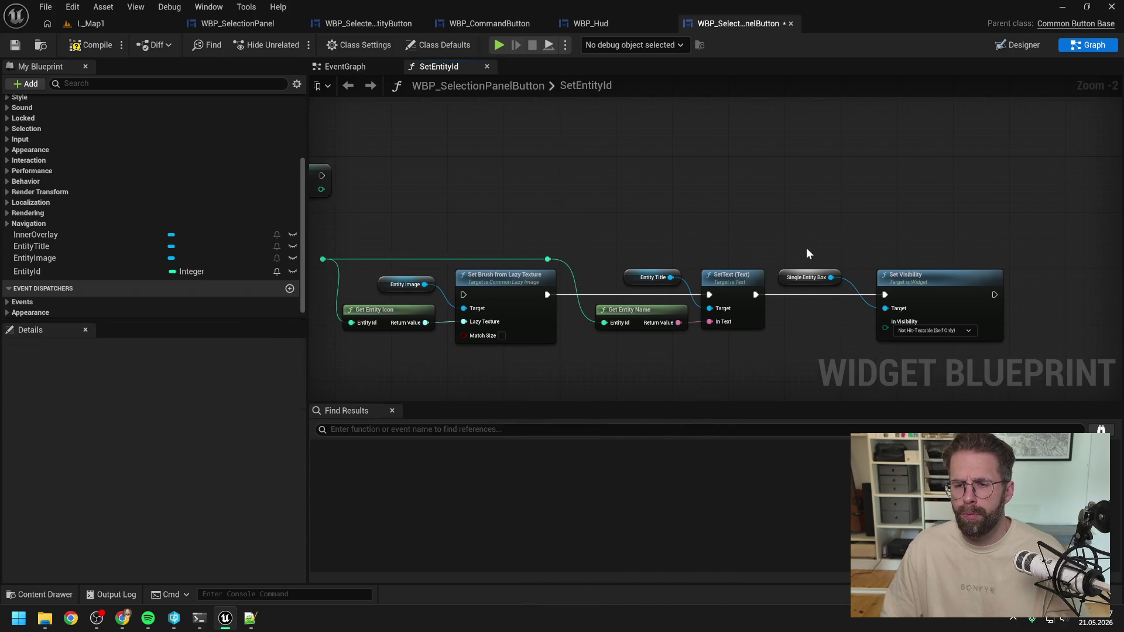
left_click(813, 277)
key("Delete")
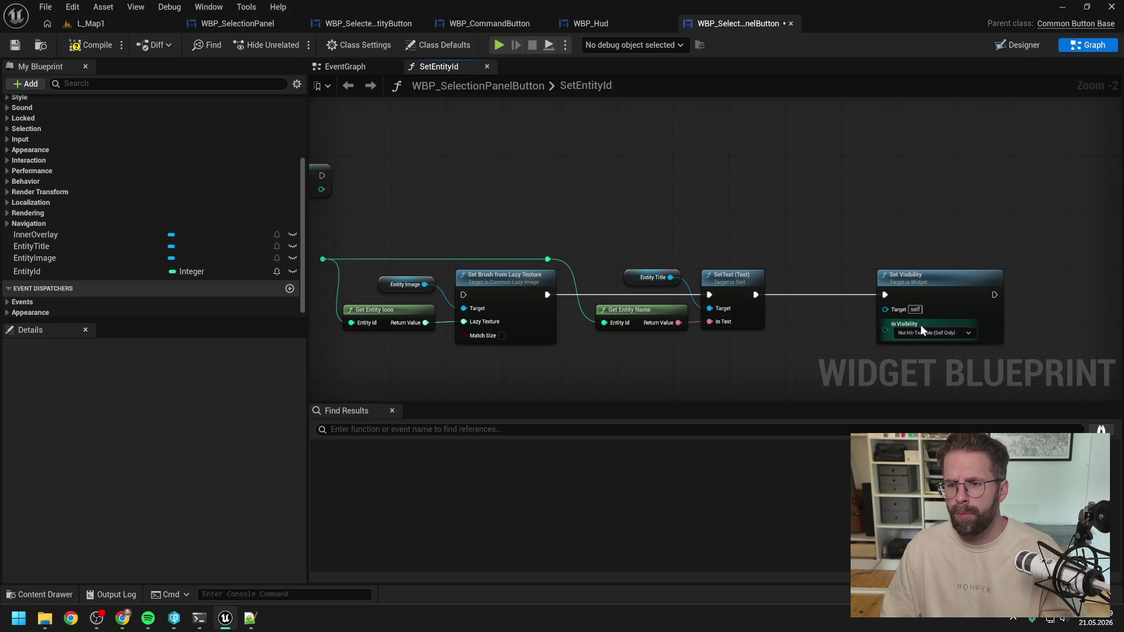
left_click(923, 330)
left_click(917, 350)
left_click_drag(917, 283, 843, 283)
left_click(761, 241)
scroll(762, 241, "down", 2)
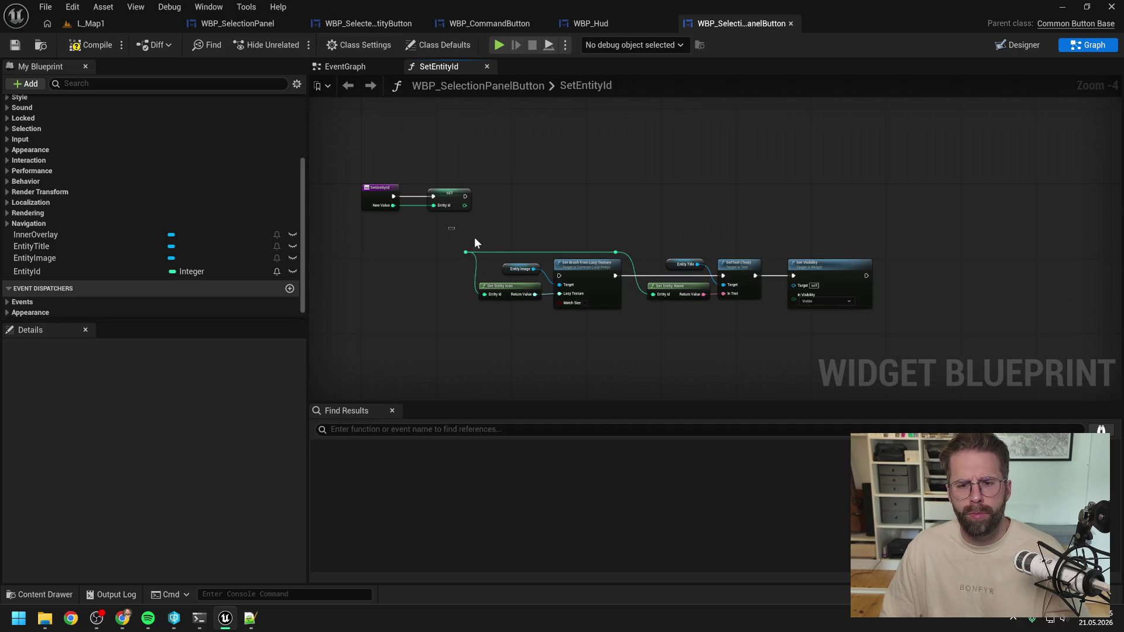
left_click_drag(475, 238, 879, 313)
mouse_move(587, 271)
left_mouse_down()
mouse_move(633, 195)
mouse_move(650, 205)
left_mouse_up()
left_click(452, 226)
left_click_drag(452, 226, 501, 230)
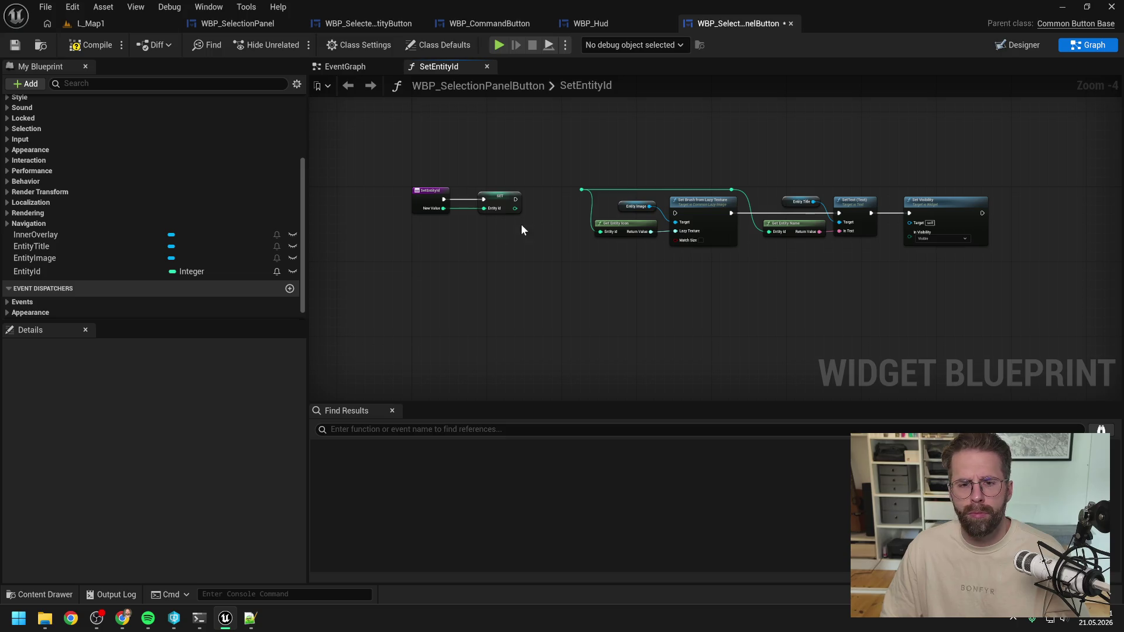
Delete the leftover Set Visibility node from the SetEntityId graph
left_click(703, 210)
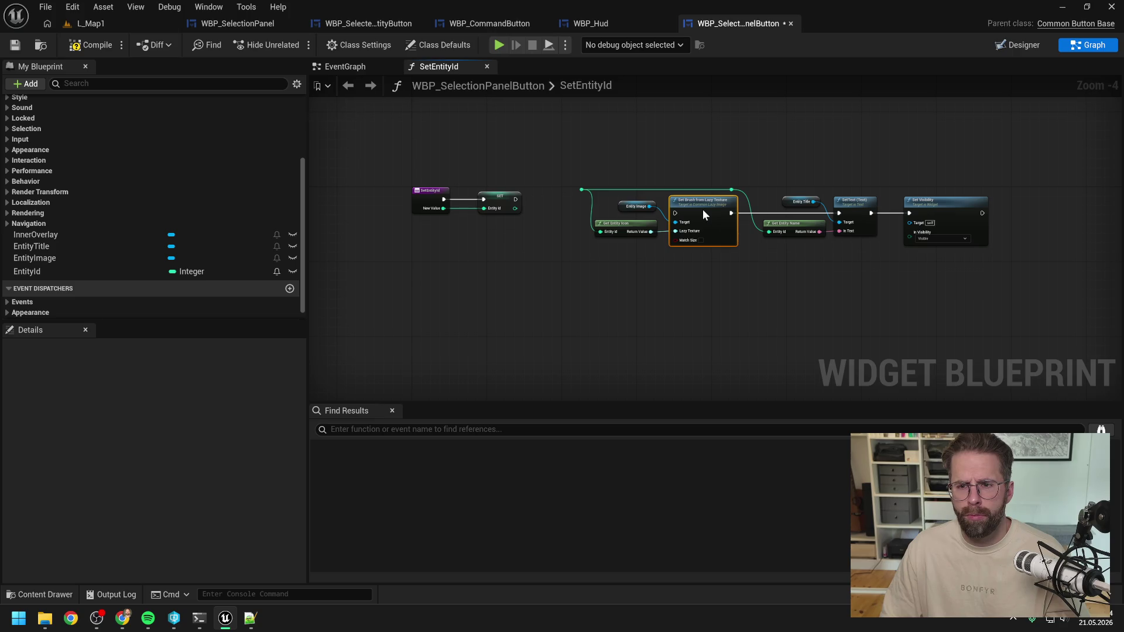
left_click(620, 257)
scroll(551, 198, "up", 1)
key("Home")
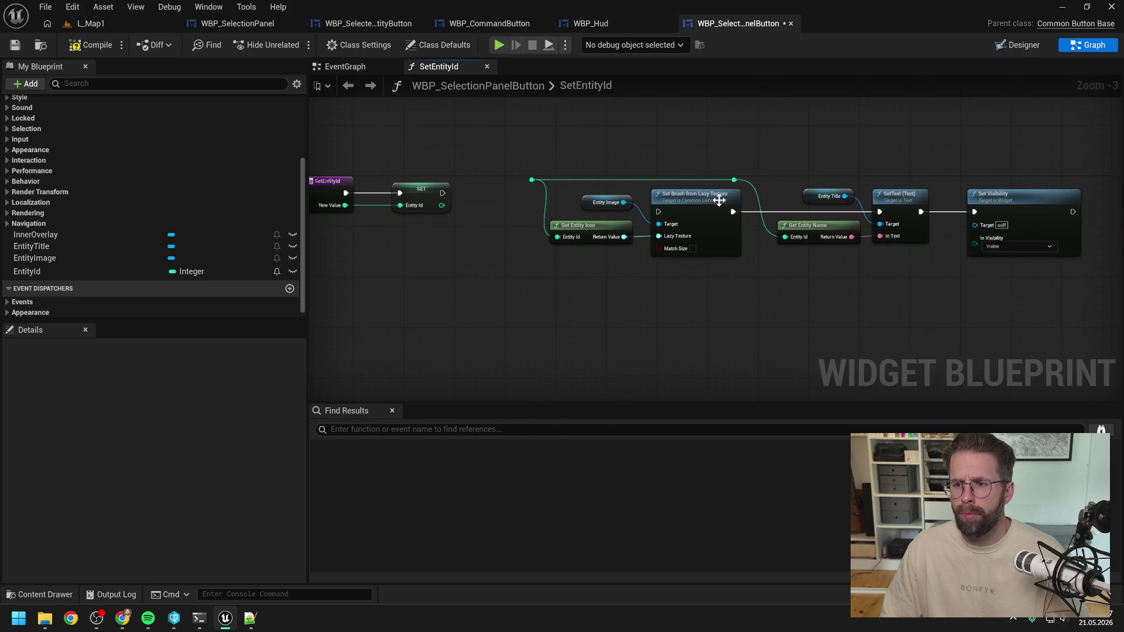
scroll(924, 169, "down", 1)
left_click_drag(969, 146, 1045, 248)
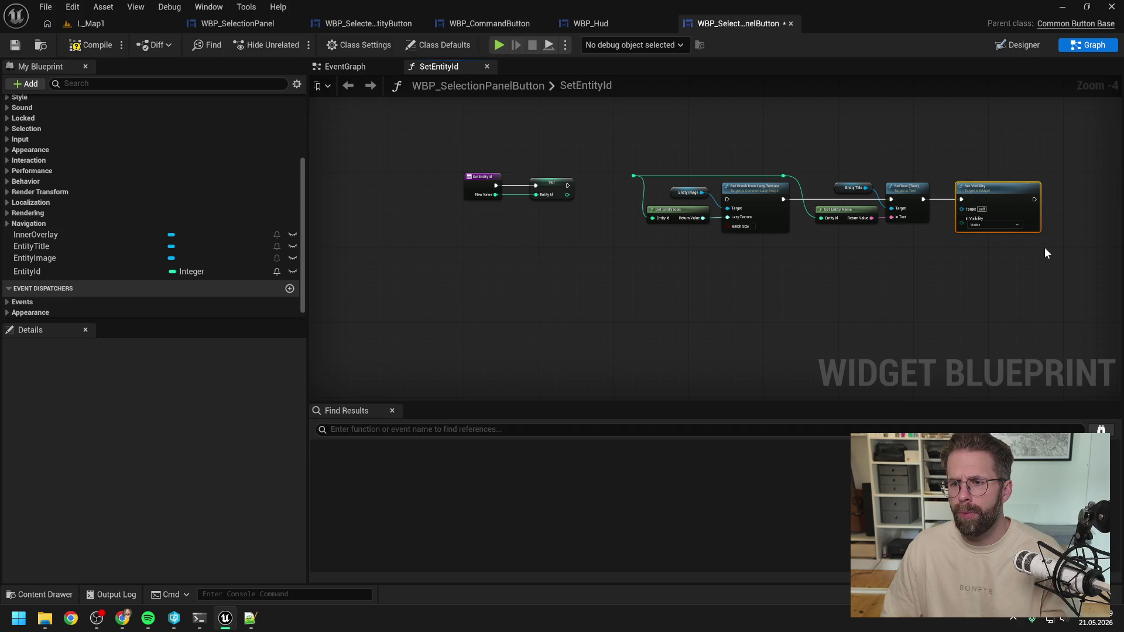
key("Delete")
scroll(545, 206, "up", 2)
Connect SET's exec output to Set Brush, wire Entity Id into the entity lookups, and save
left_click_drag(578, 177, 823, 199)
left_click_drag(557, 133, 872, 246)
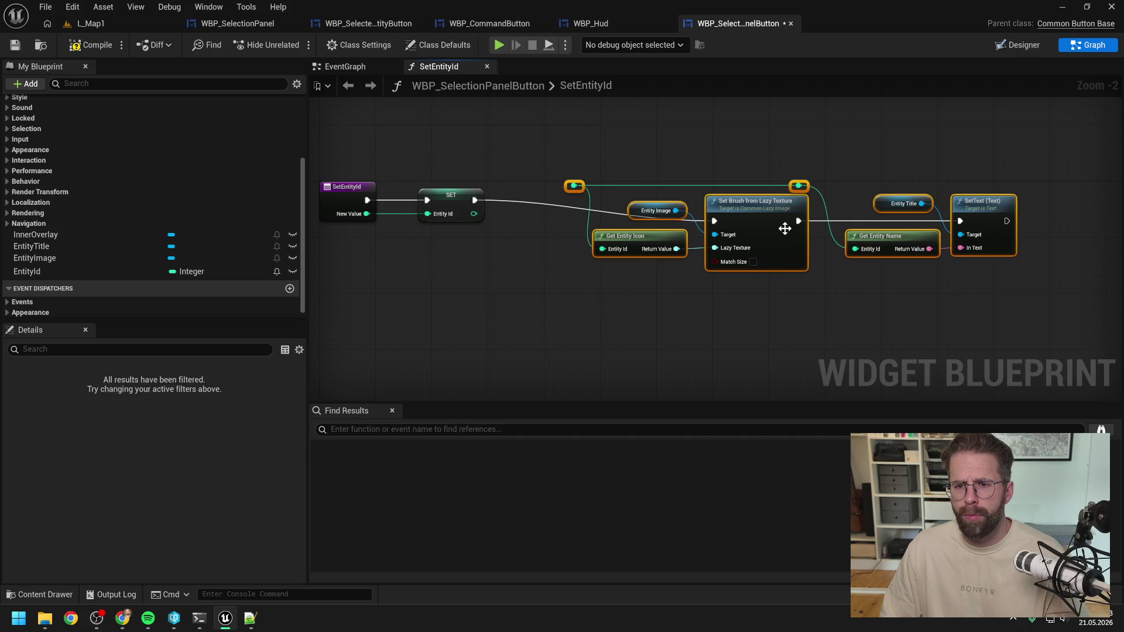
left_click_drag(766, 213, 715, 185)
left_click_drag(474, 214, 524, 165)
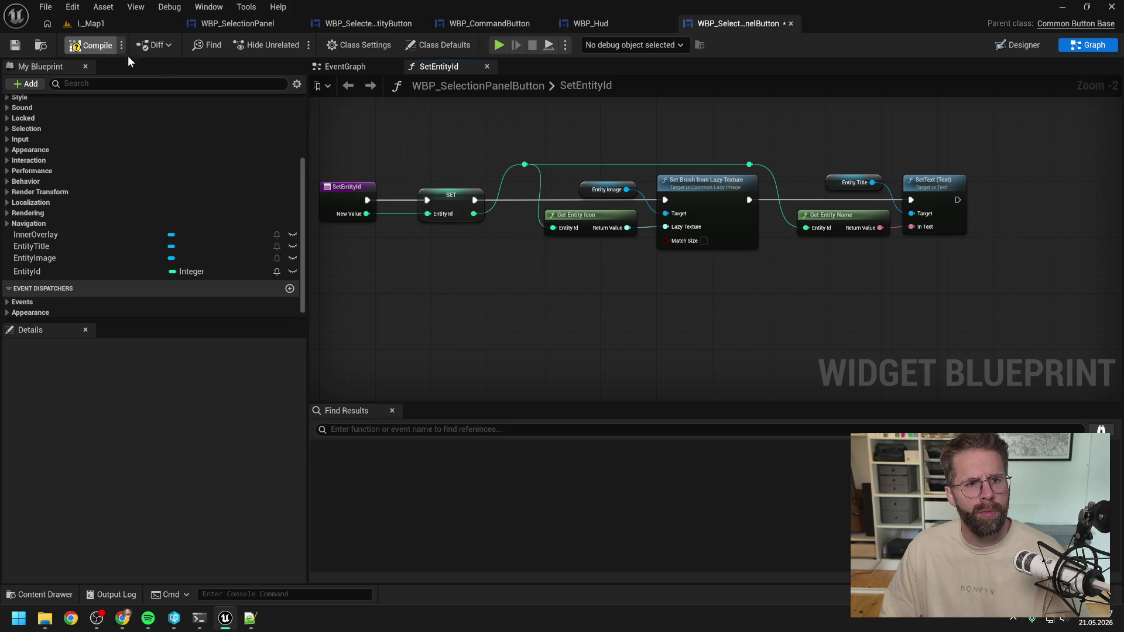
key("ctrl+s")
left_click(241, 27)
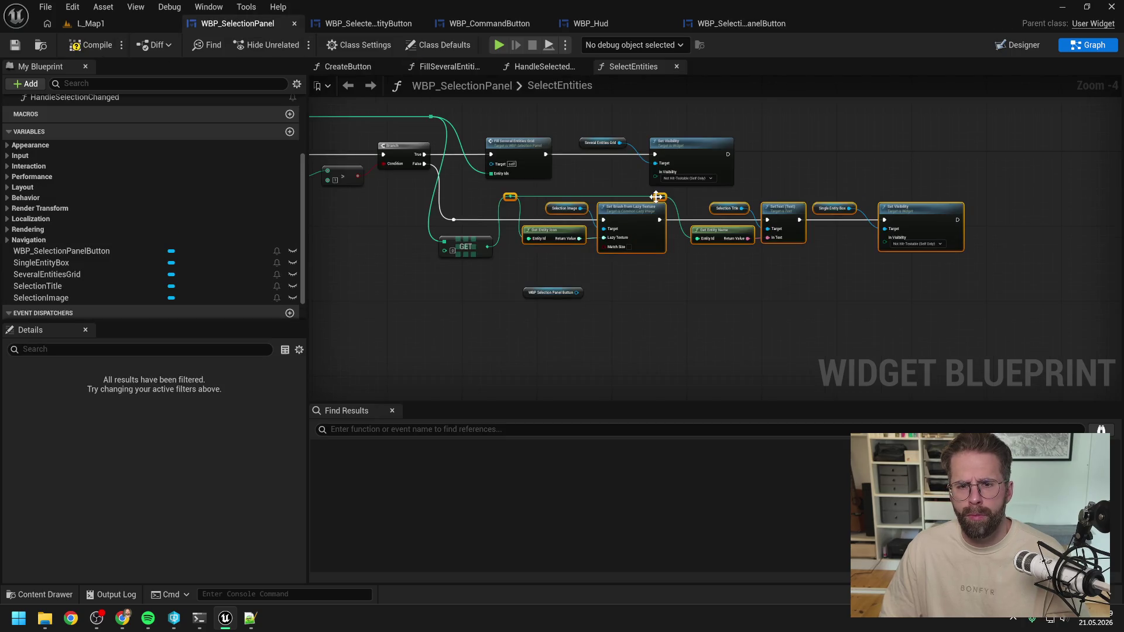
Add a WBP_SelectionPanelButton getter and set the Set Visibility node to Visible
left_click(545, 185)
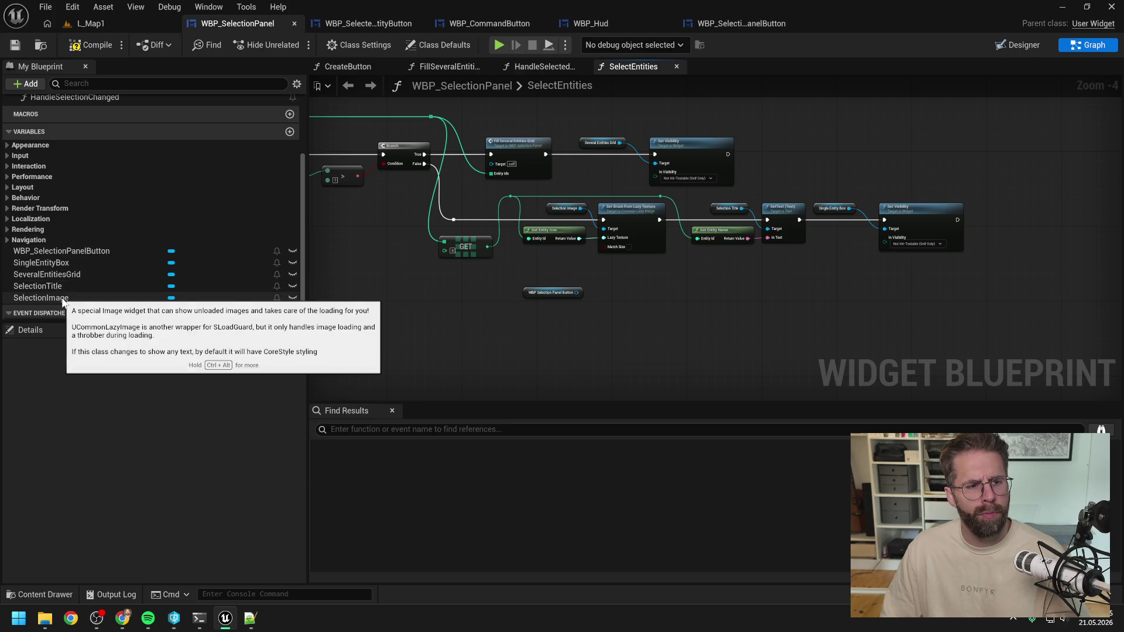
left_click(71, 249)
mouse_move(82, 253)
left_mouse_down()
mouse_move(845, 248)
mouse_move(817, 256)
left_mouse_up()
left_click(846, 277)
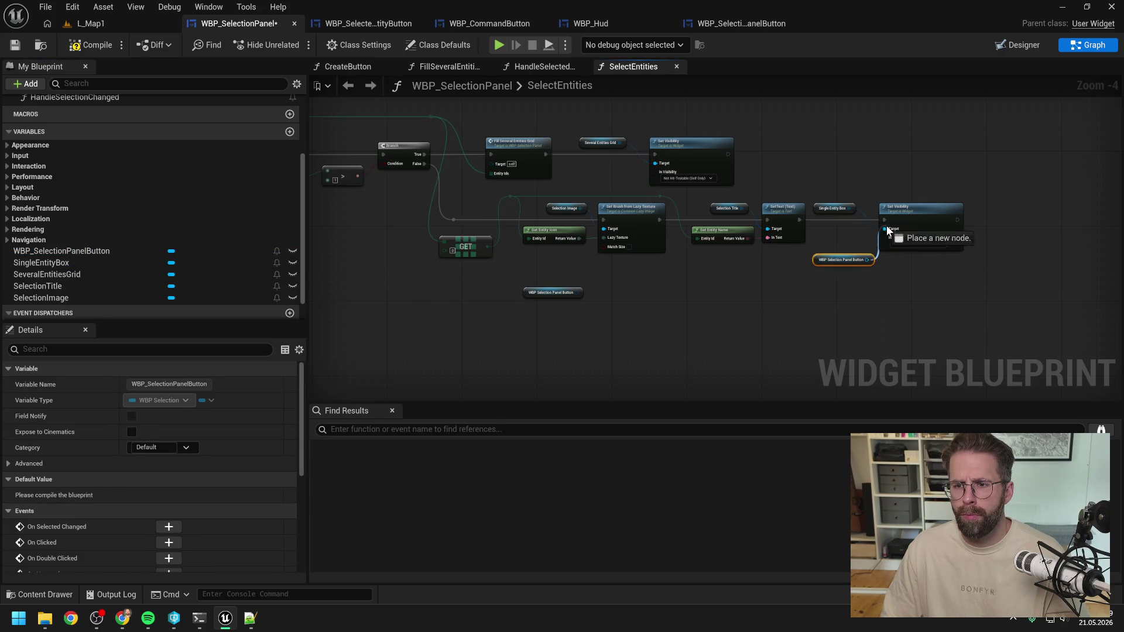
left_click(902, 244)
left_click(906, 256)
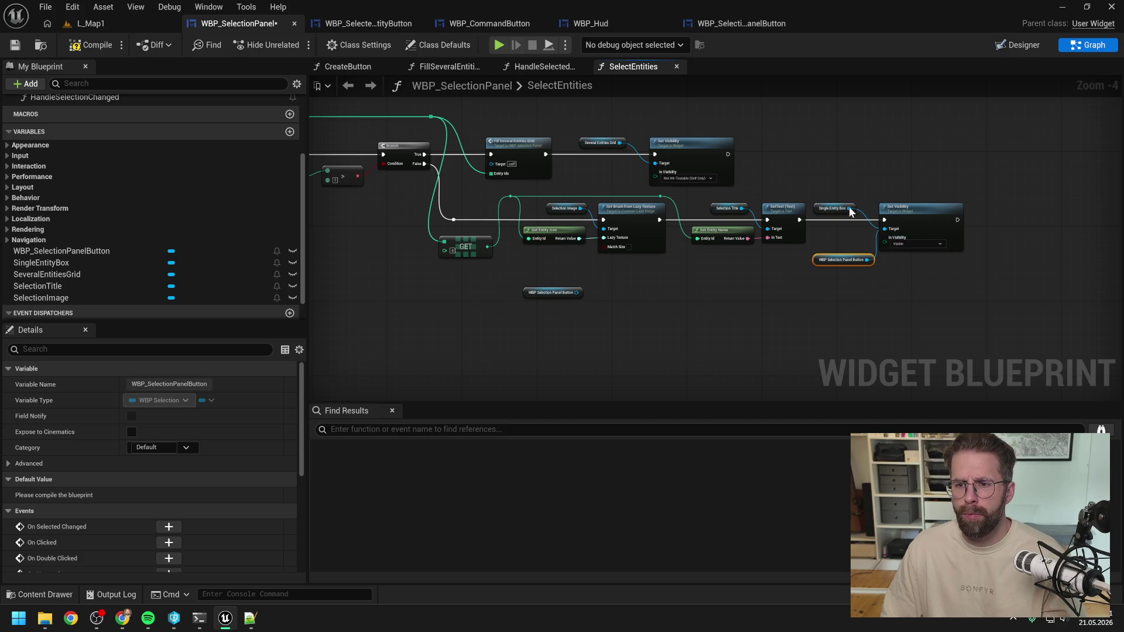
left_click(722, 291)
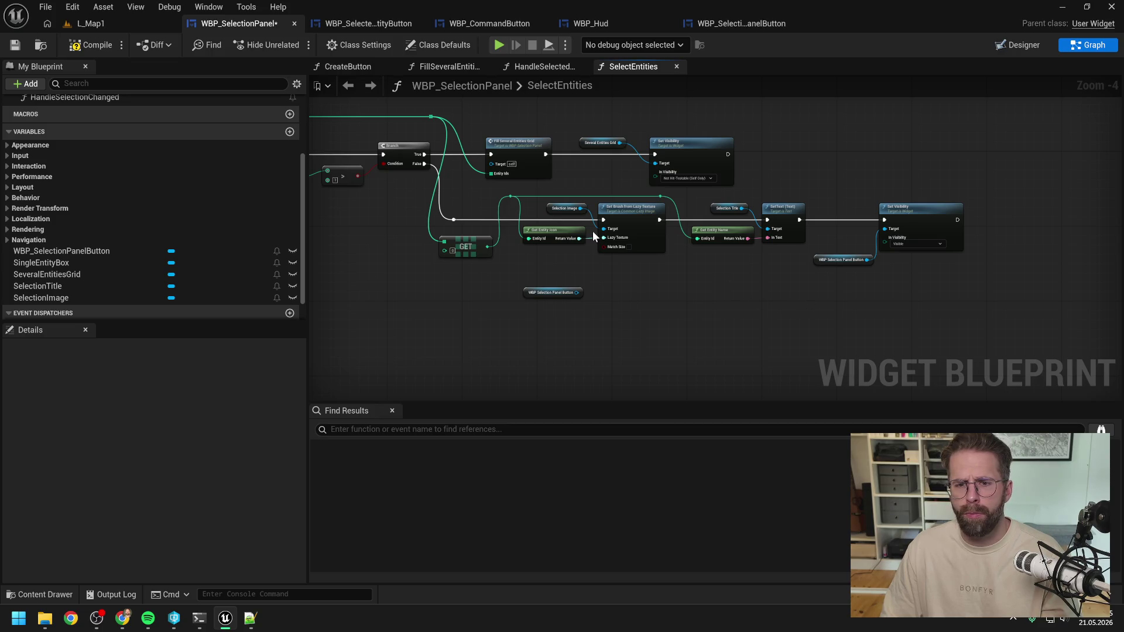
Add Set Entity Id on the panel button fed by GET, replacing the old icon and name nodes
left_click_drag(577, 292, 614, 301)
type("set enti")
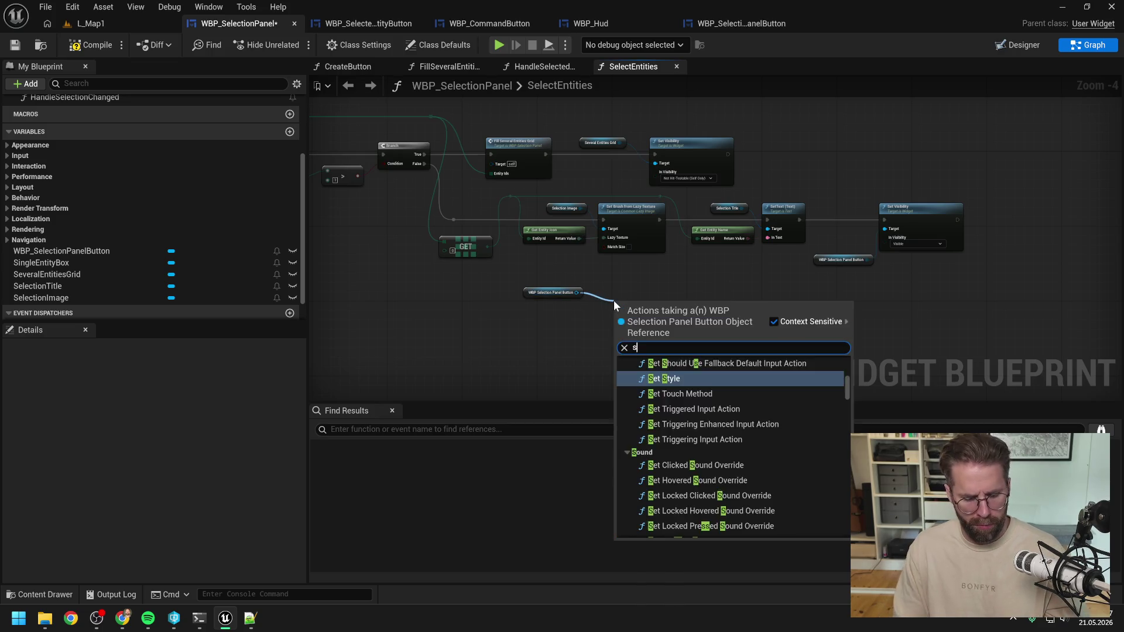
left_click(673, 373)
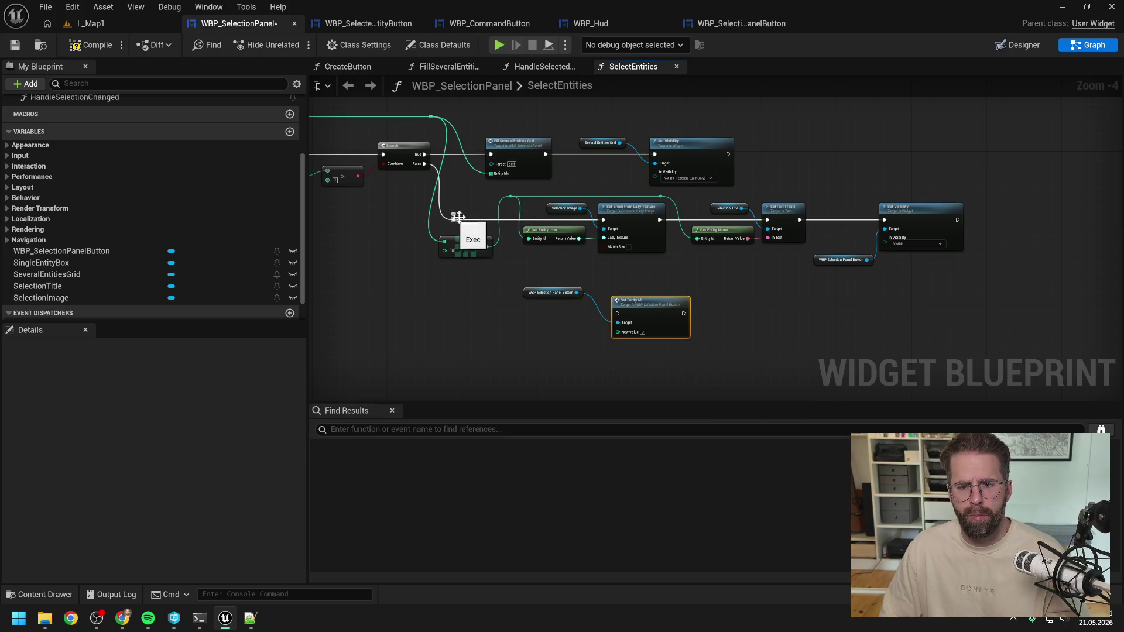
left_click_drag(488, 246, 623, 333)
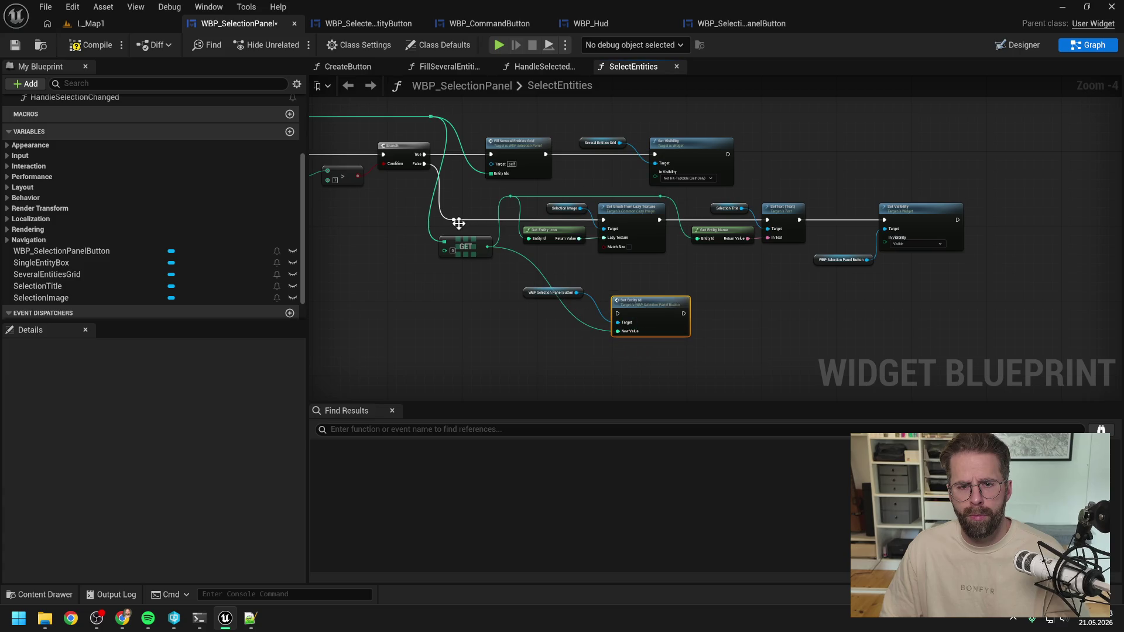
left_click(510, 196)
left_click_drag(544, 191, 771, 253)
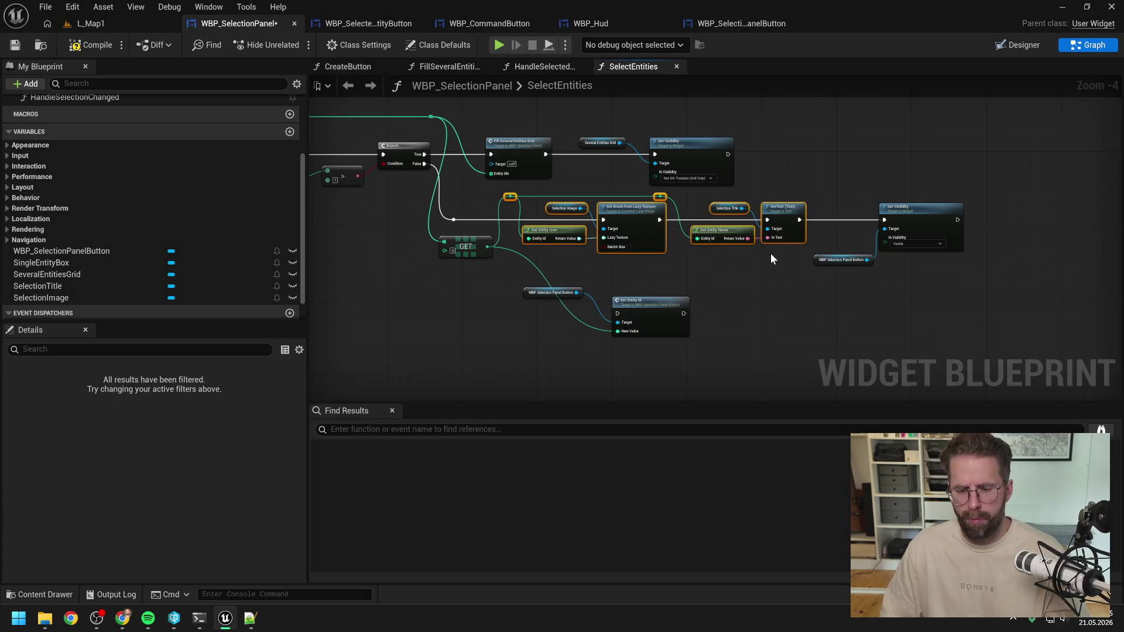
key("Delete")
mouse_move(660, 312)
left_mouse_down()
mouse_move(616, 224)
mouse_move(568, 220)
mouse_move(543, 290)
mouse_move(531, 257)
left_mouse_up()
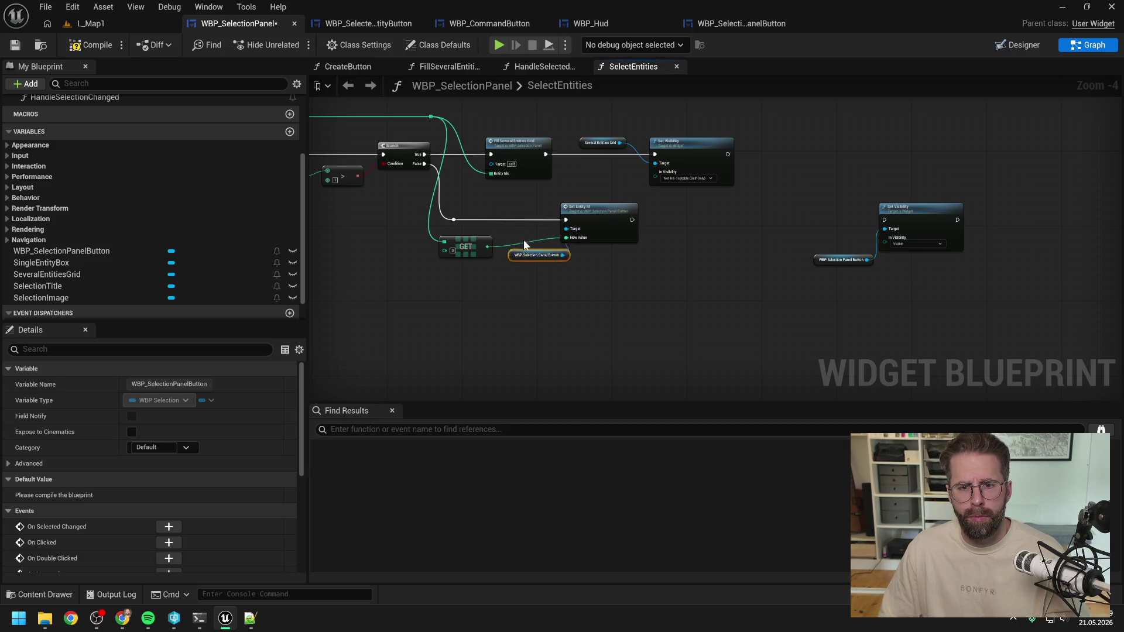
Remove the unused getter, target Set Visibility at the panel button after Set Entity Id, and compile
mouse_move(516, 209)
left_mouse_down()
mouse_move(507, 204)
mouse_move(884, 221)
mouse_move(656, 225)
left_mouse_up()
left_click(654, 272)
left_click(622, 216)
left_click(837, 260)
key("Delete")
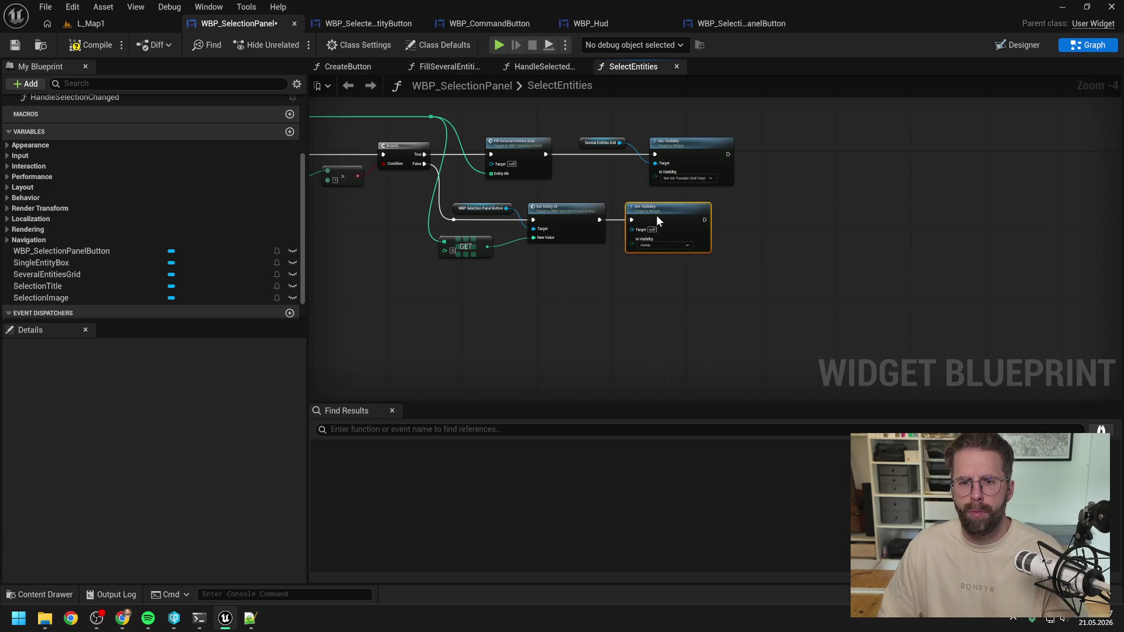
left_click(599, 257)
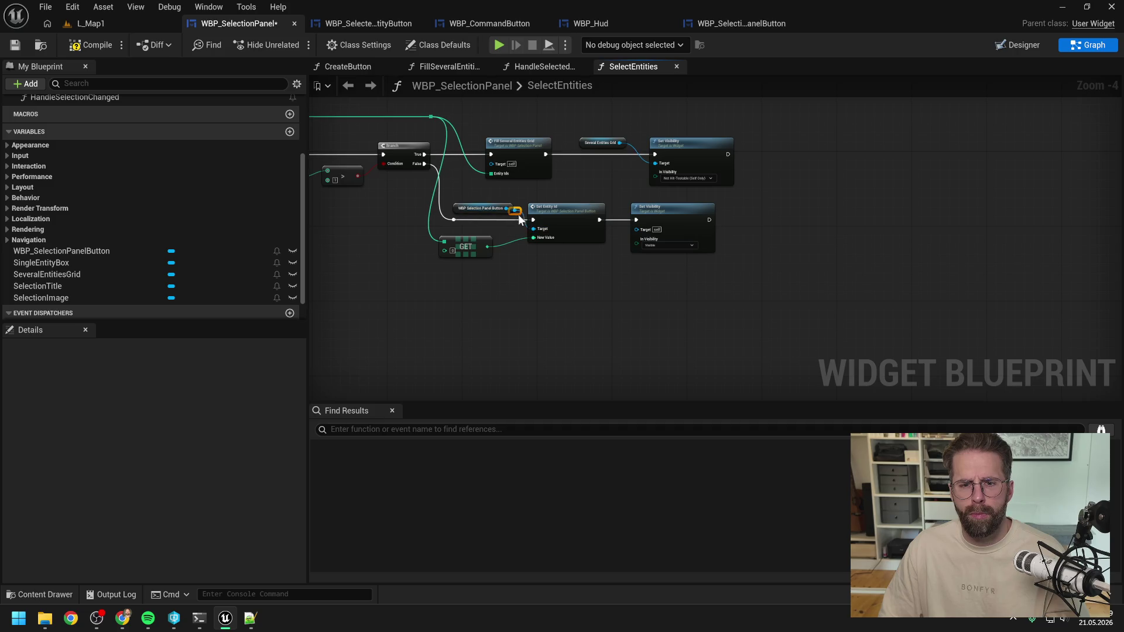
mouse_move(519, 197)
left_mouse_down()
mouse_move(638, 228)
mouse_move(620, 204)
left_mouse_up()
left_click(89, 45)
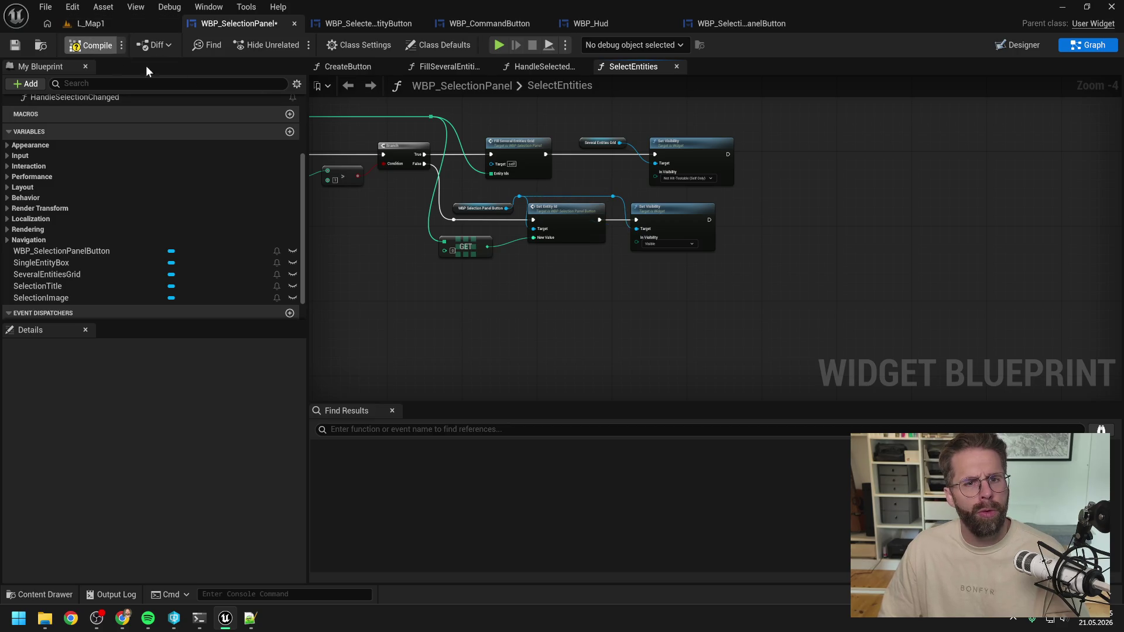
In the Designer, move SeveralEntitiesGrid in the hierarchy and delete the SingleEntityBox widget
left_click(1014, 44)
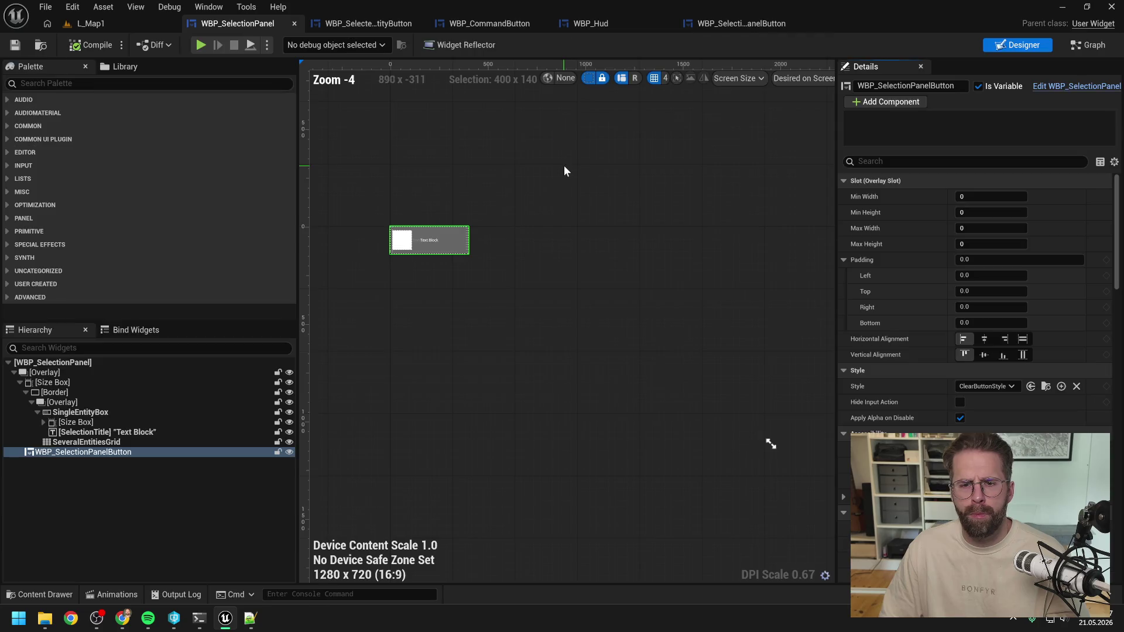
scroll(375, 252, "up", 5)
left_click(929, 161)
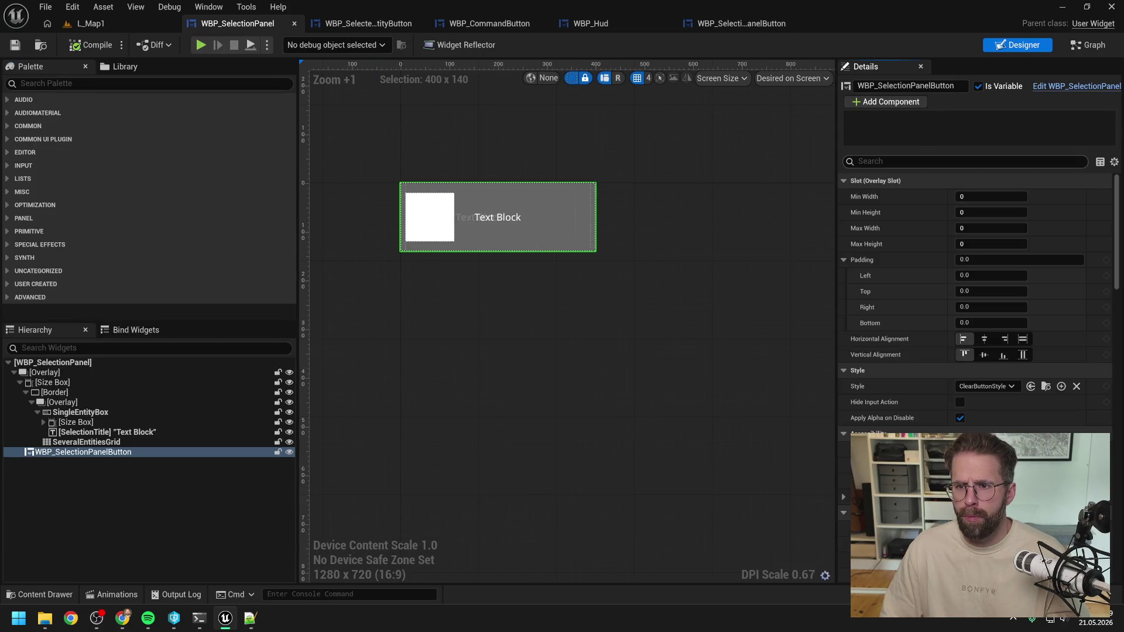
type("vis")
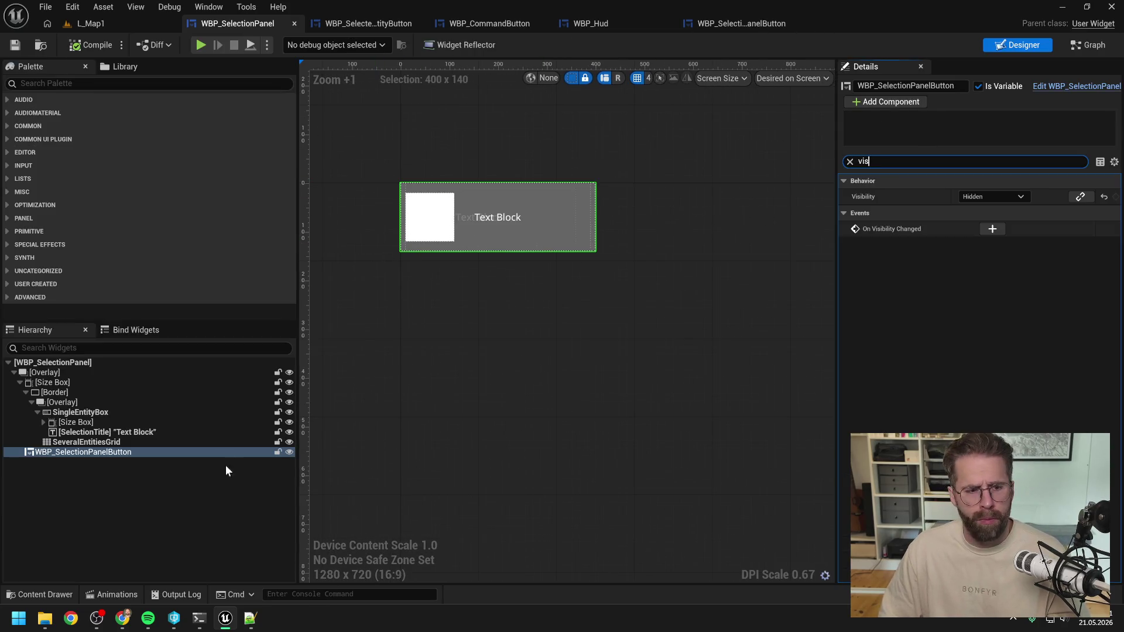
left_click(217, 468)
left_click(94, 442)
left_click_drag(96, 442, 97, 434)
left_click(79, 412)
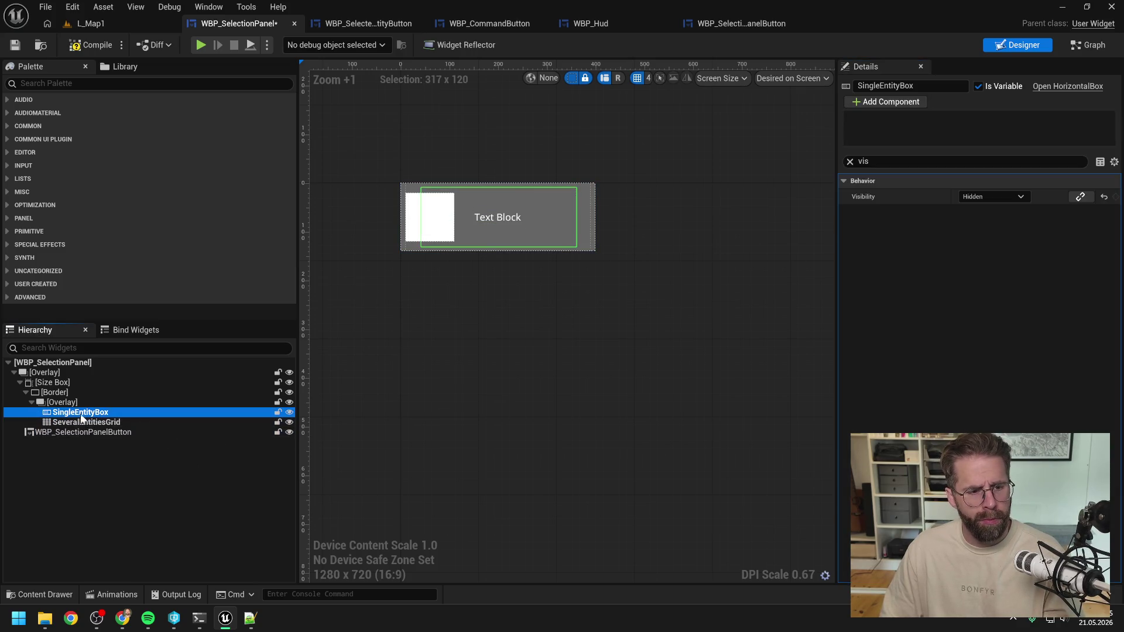
key("Delete")
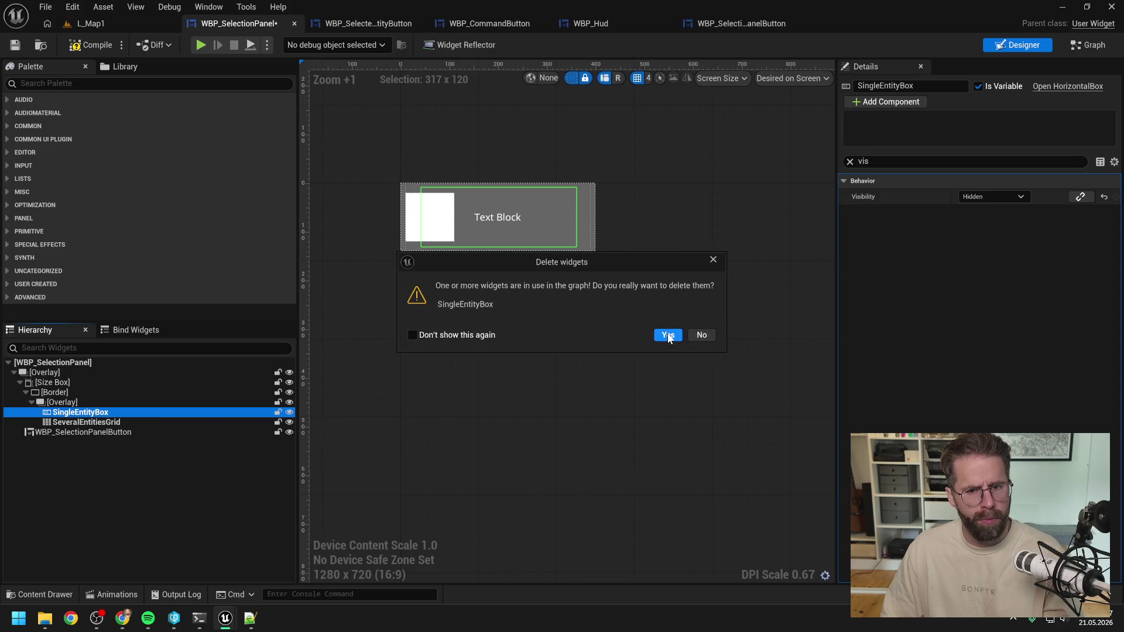
left_click(668, 335)
Replace the inner Overlay with its SeveralEntitiesGrid child and save the panel
left_click(67, 403)
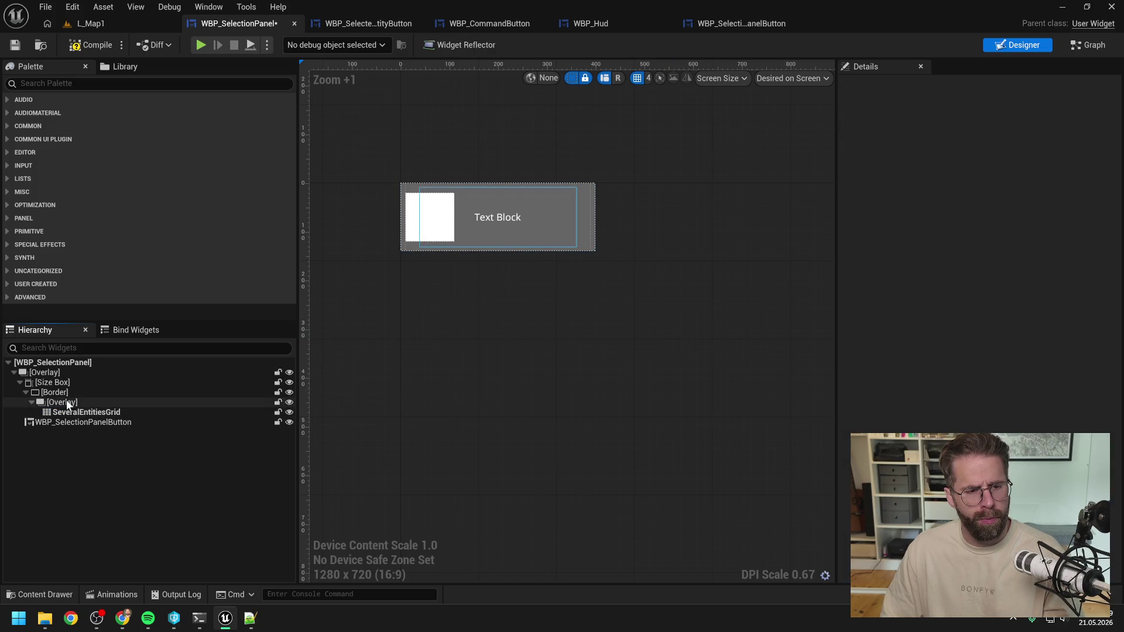
right_click(70, 406)
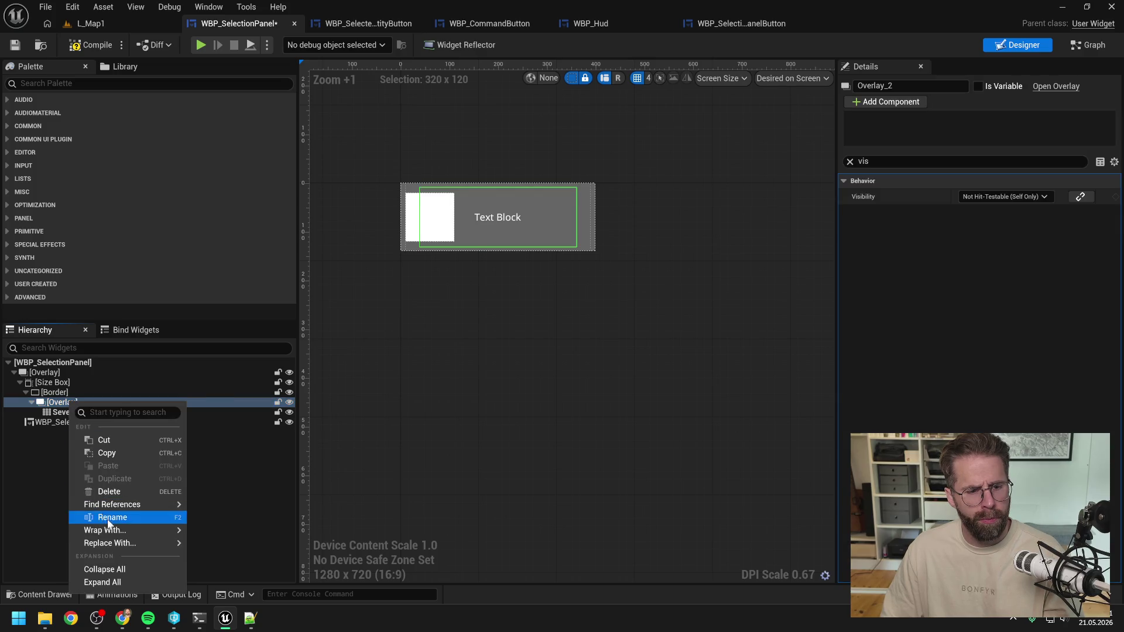
mouse_move(116, 530)
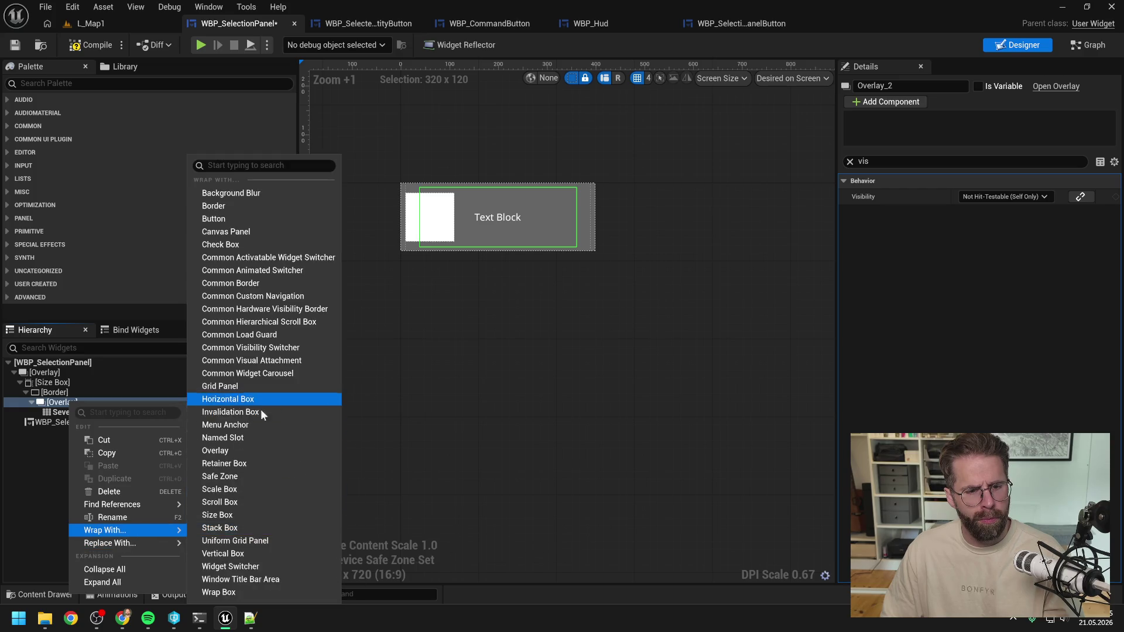
mouse_move(144, 543)
left_click(258, 392)
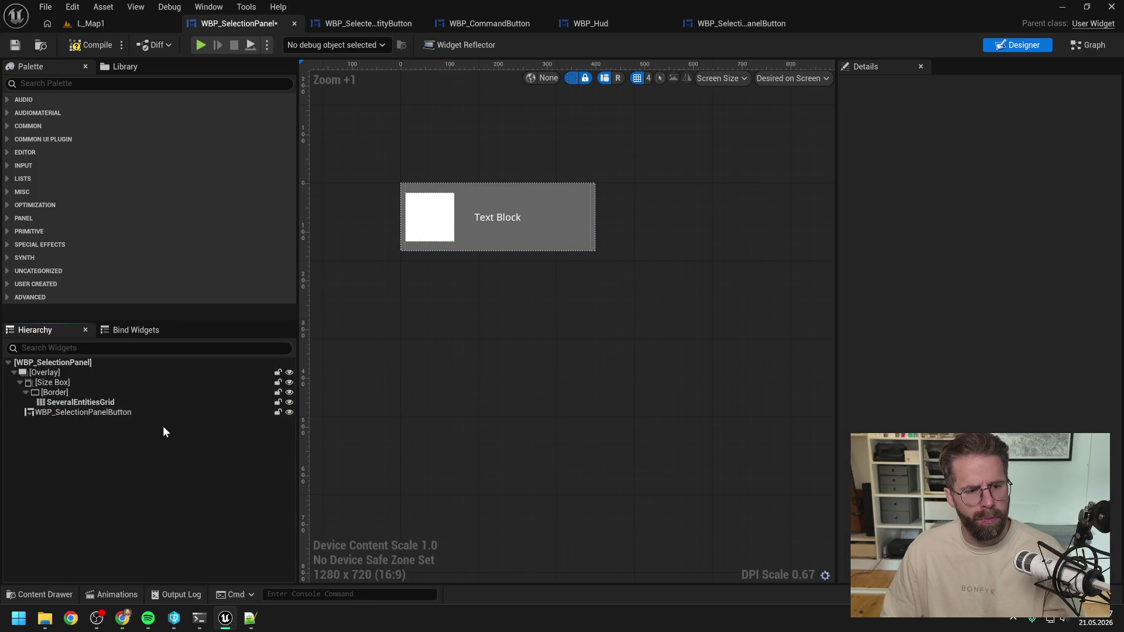
left_click(89, 402)
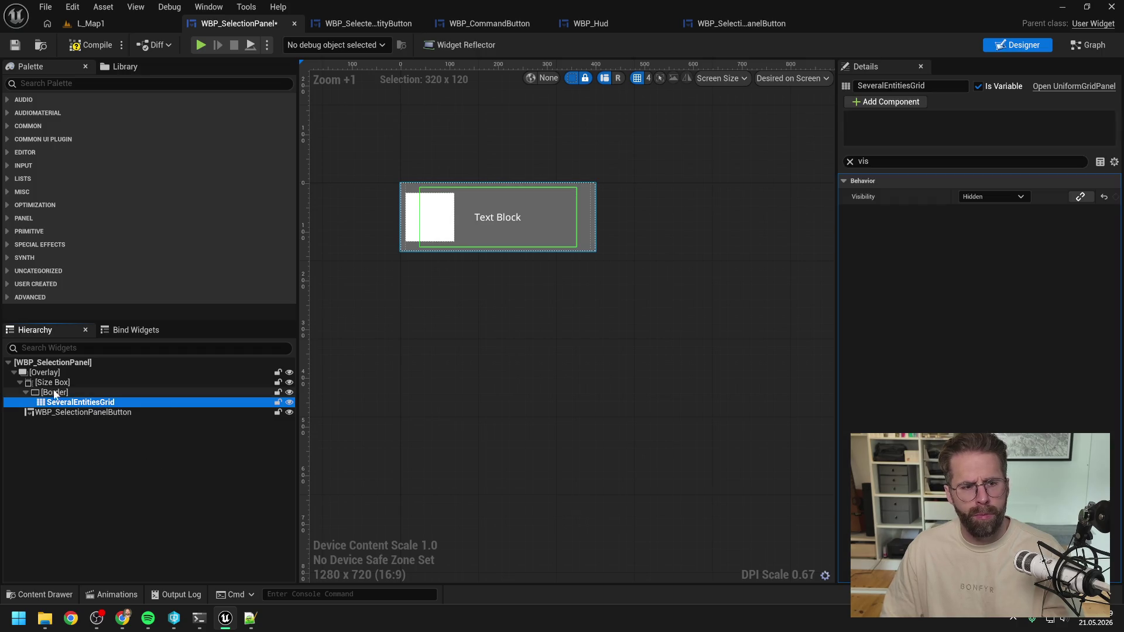
key("ctrl+s")
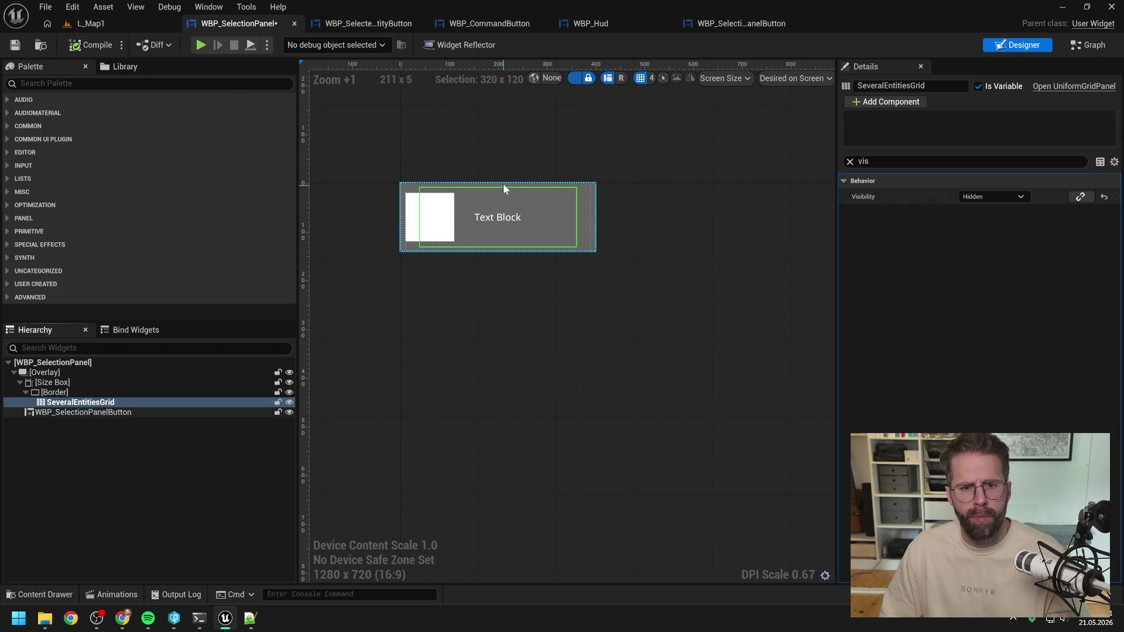
left_click(1088, 45)
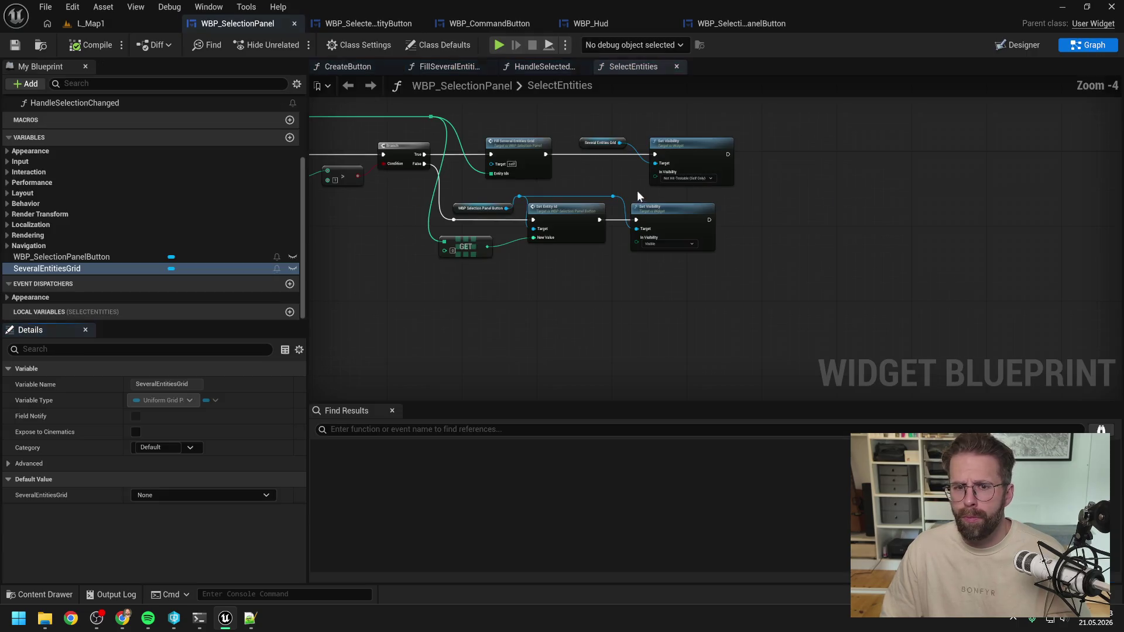
Paste a WBP_SelectionPanelButton getter as Target of the first Set Visibility (Hidden) and compile
mouse_move(393, 229)
left_mouse_down()
mouse_move(646, 263)
mouse_move(769, 324)
left_mouse_up()
left_click_drag(754, 184, 753, 210)
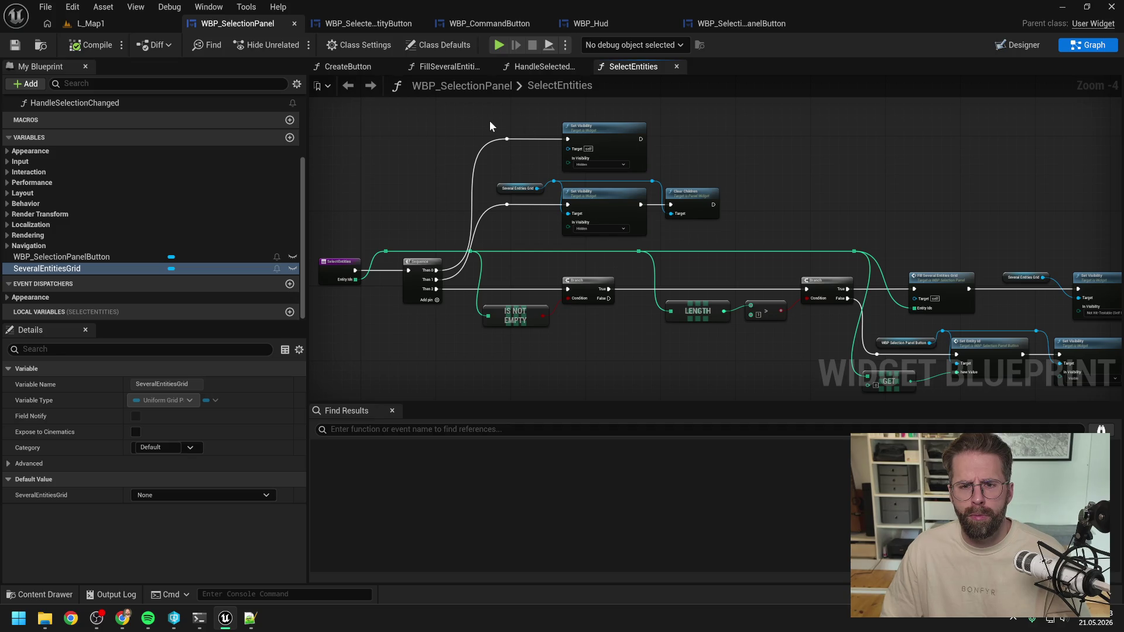
left_click_drag(536, 156, 362, 113)
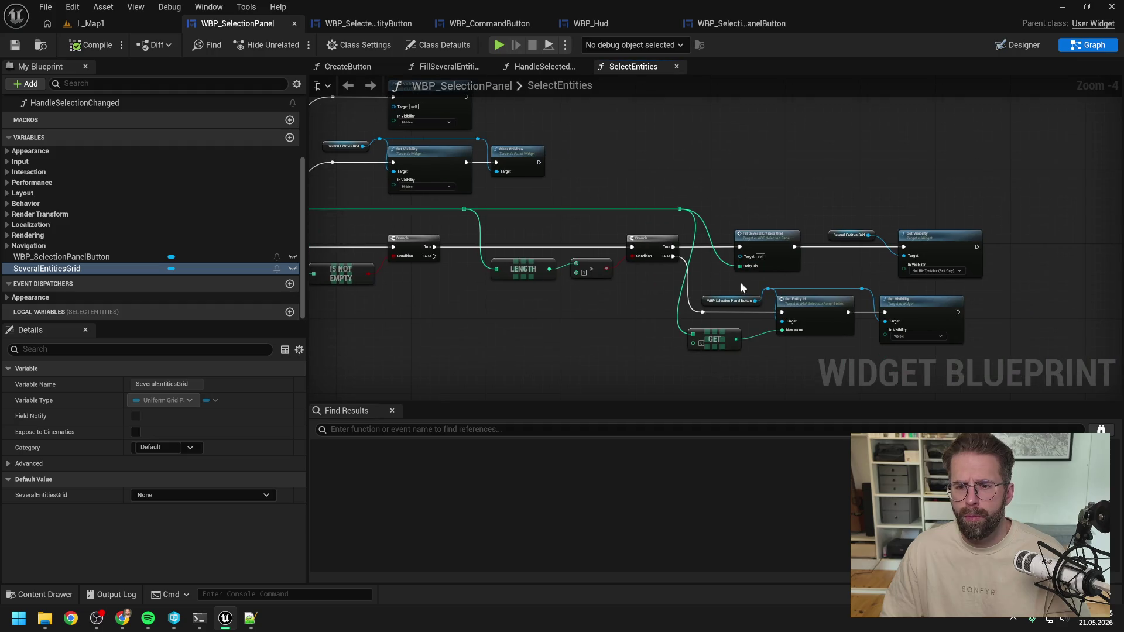
left_click(733, 301)
left_click_drag(633, 162, 771, 239)
key("ctrl+v")
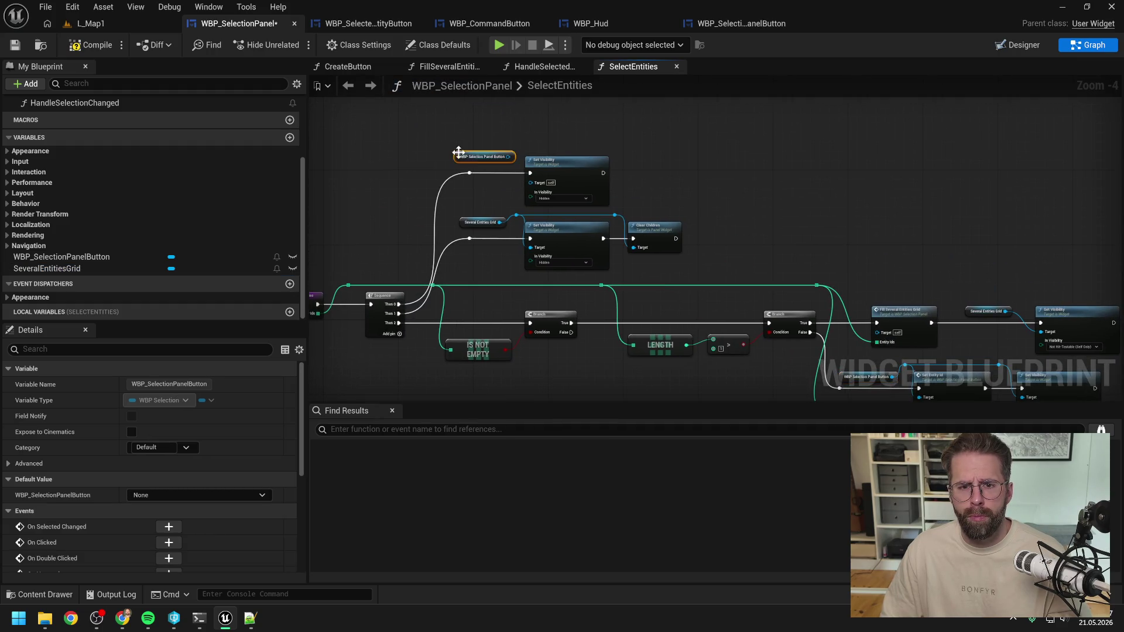
scroll(459, 157, "up", 3)
left_click_drag(526, 153, 566, 201)
left_click(506, 216)
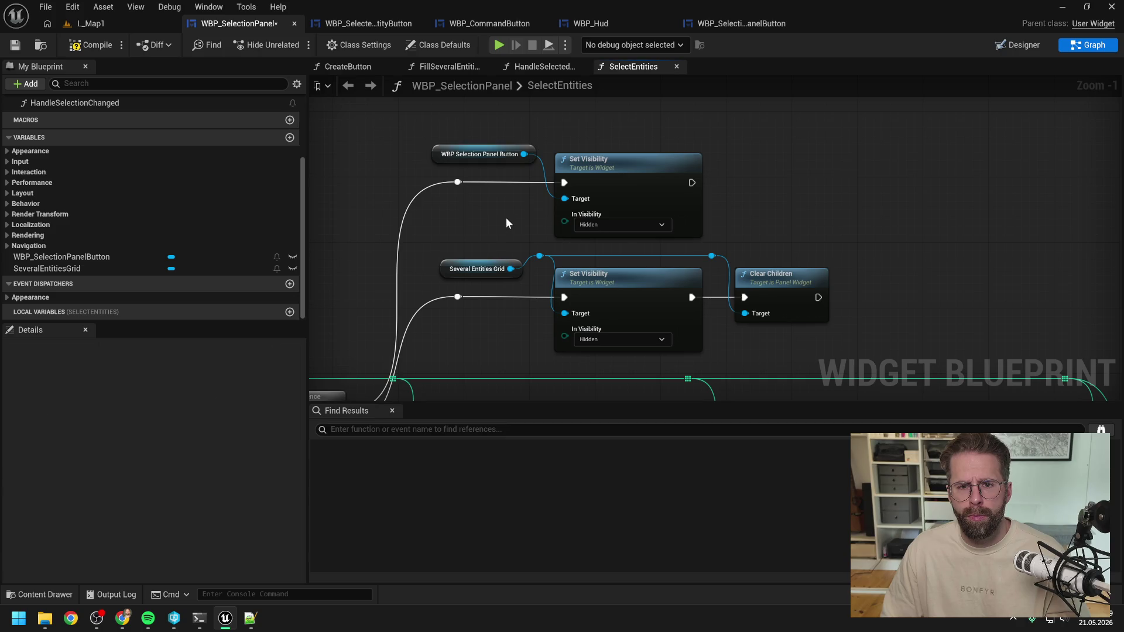
scroll(506, 216, "down", 1)
key("F7")
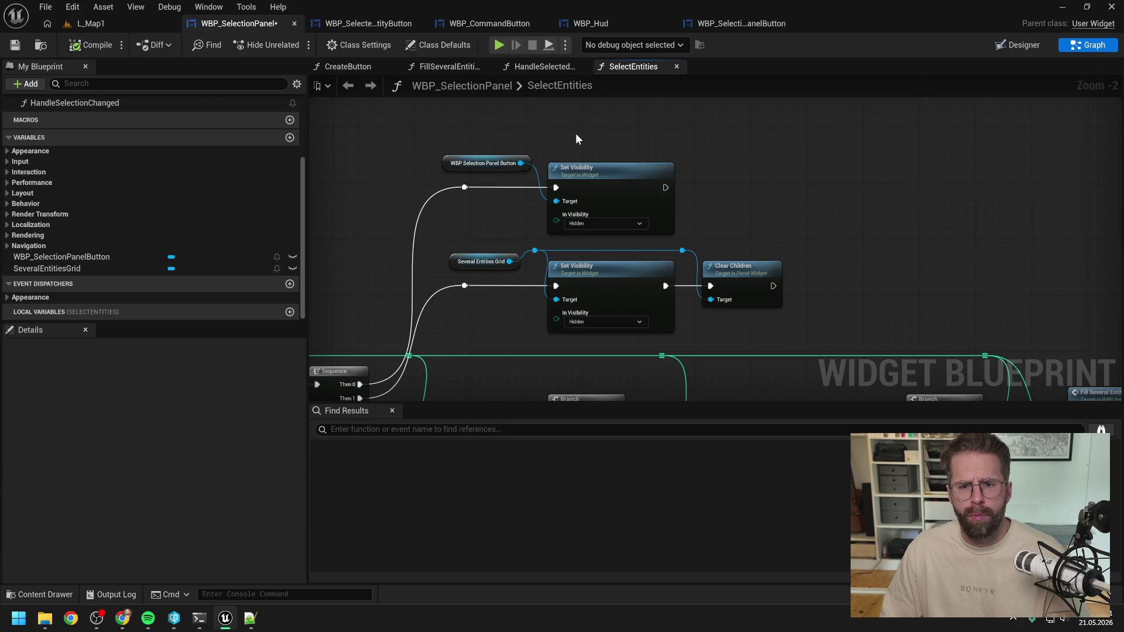
scroll(747, 189, "down", 3)
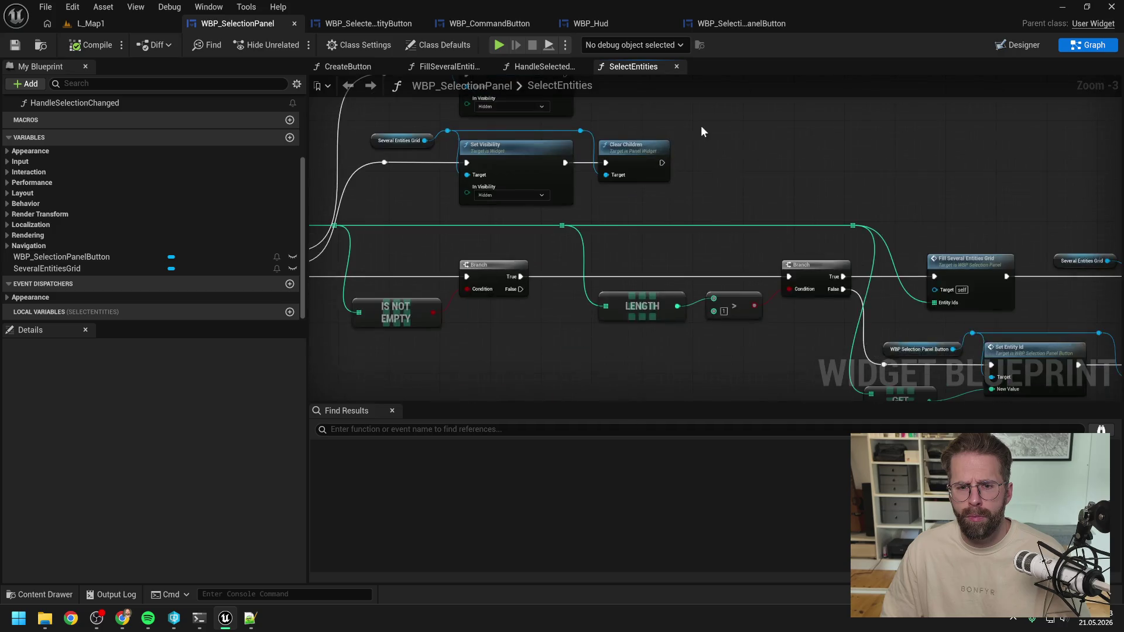
left_click(142, 26)
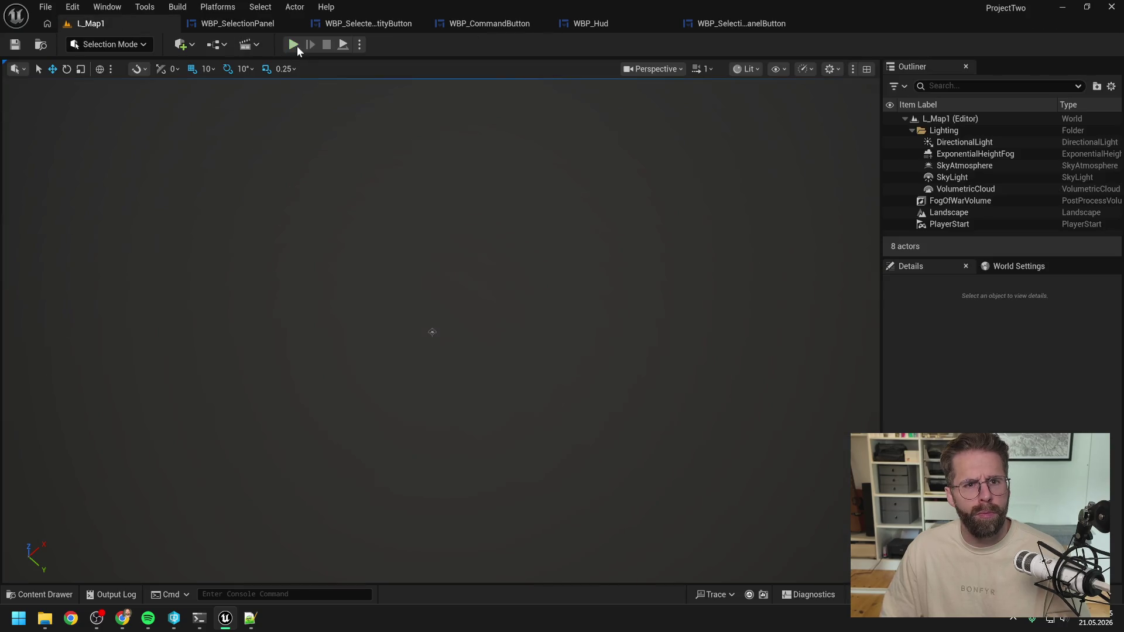
Play the level, select and deselect the cube to test the panel, then stop
left_click(296, 45)
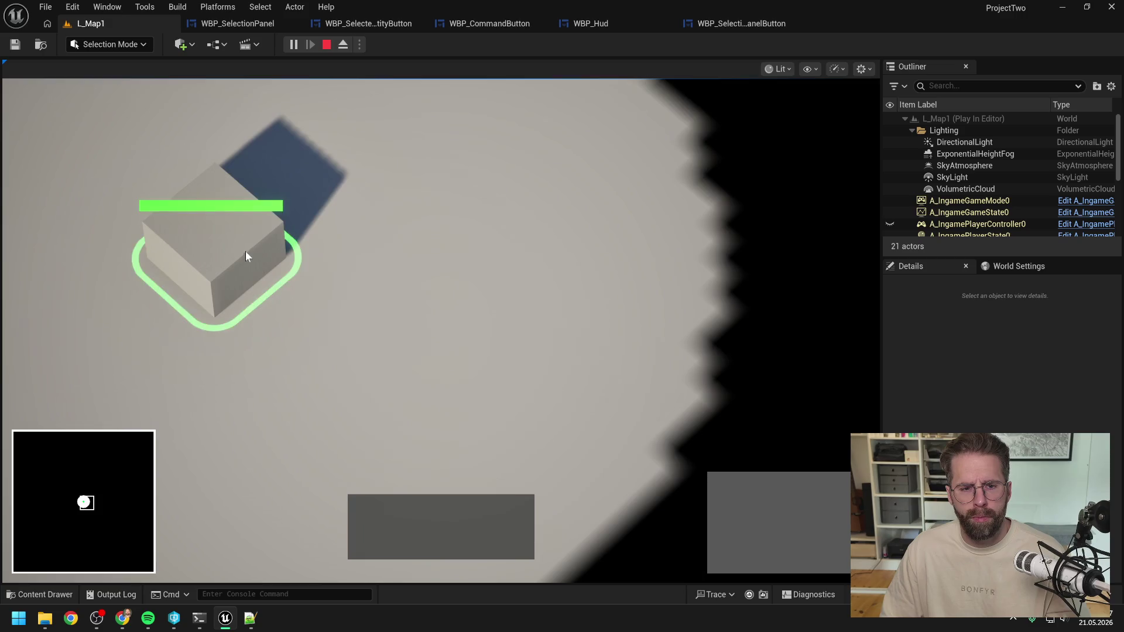
left_click(603, 305)
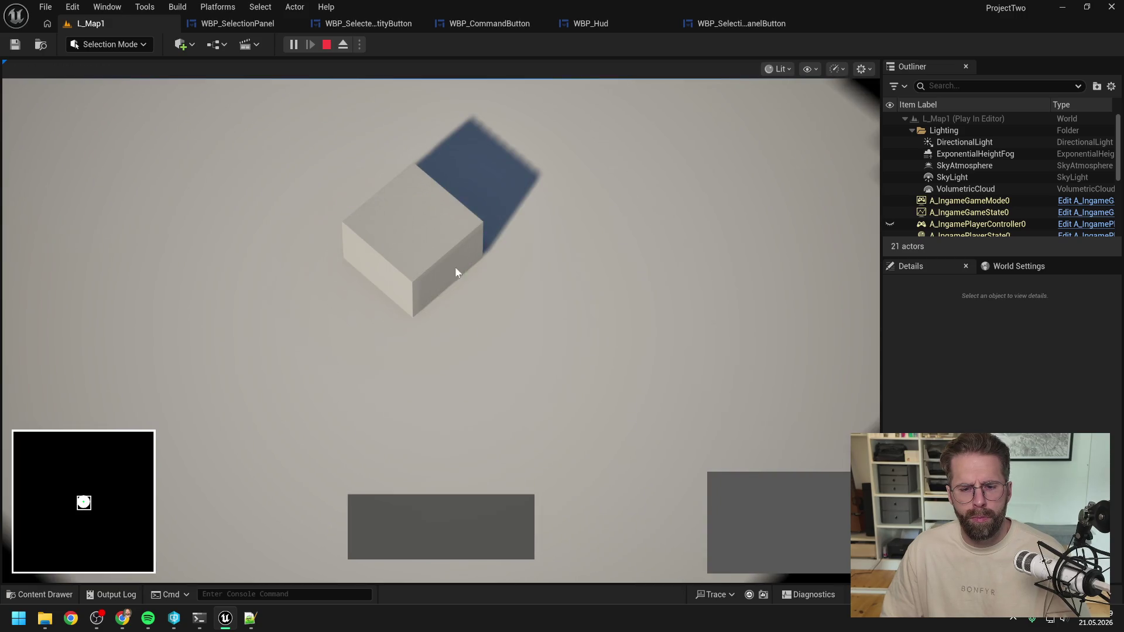
left_click(455, 266)
left_click(452, 260)
left_click(603, 283)
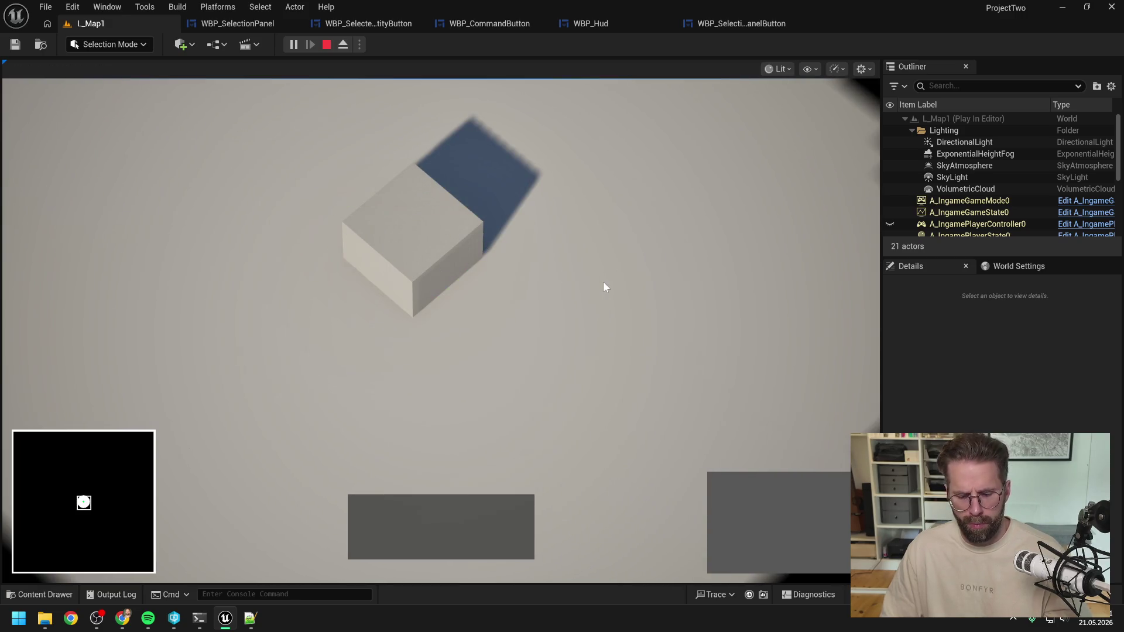
key("Escape")
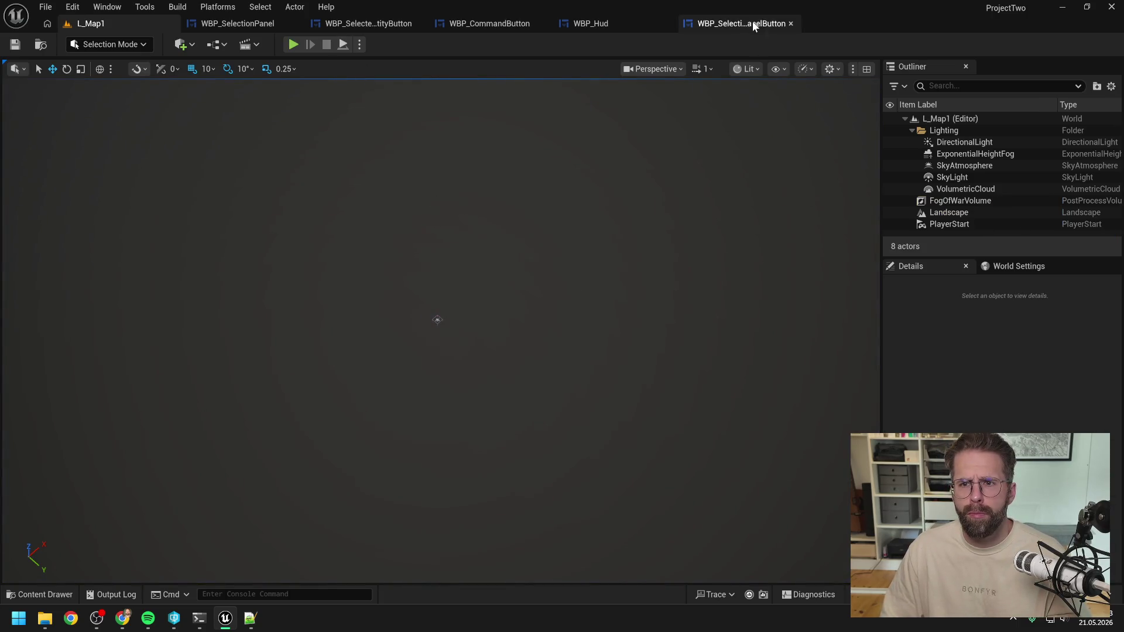
In the button blueprint, set HoveredBorder's Visibility to Hidden by default and compile
left_click(754, 26)
left_click(1019, 45)
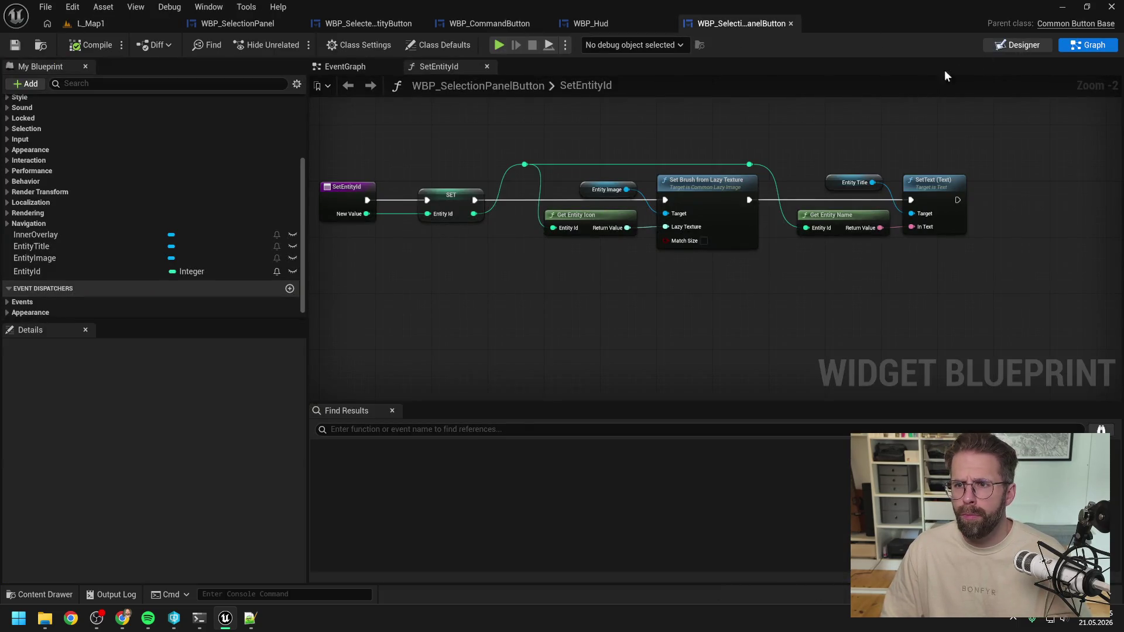
left_click(97, 452)
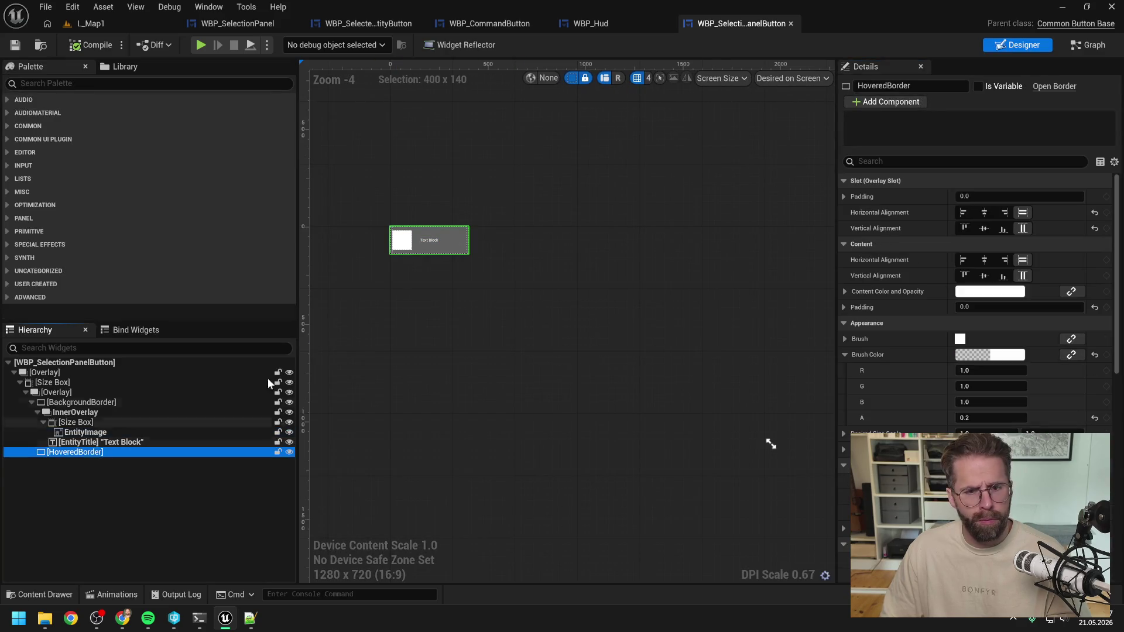
type("vis")
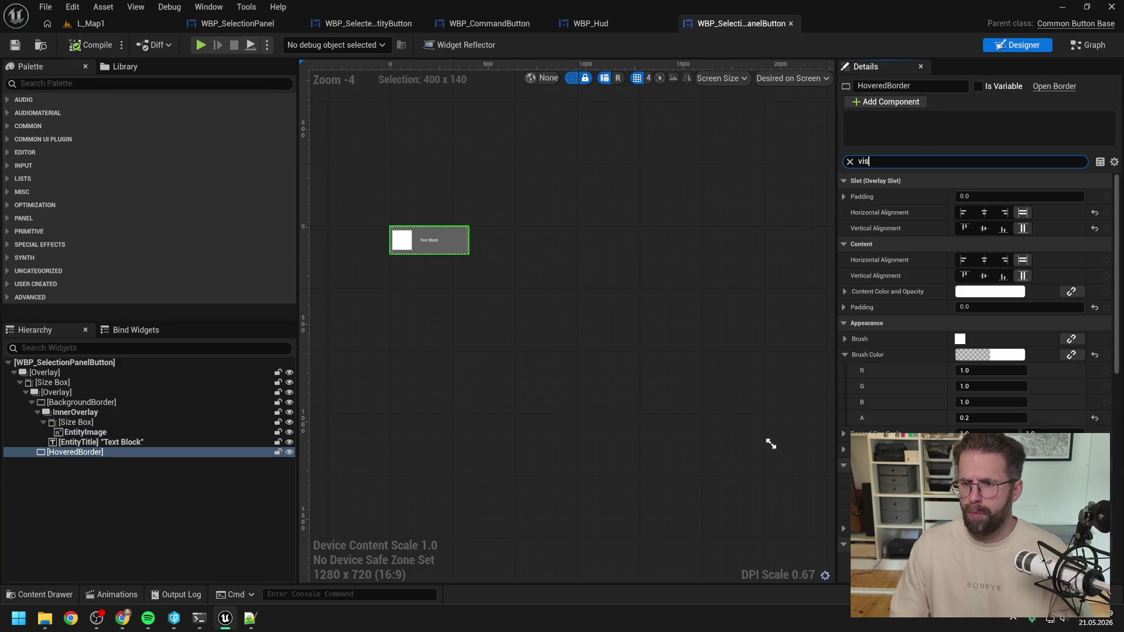
left_click(994, 197)
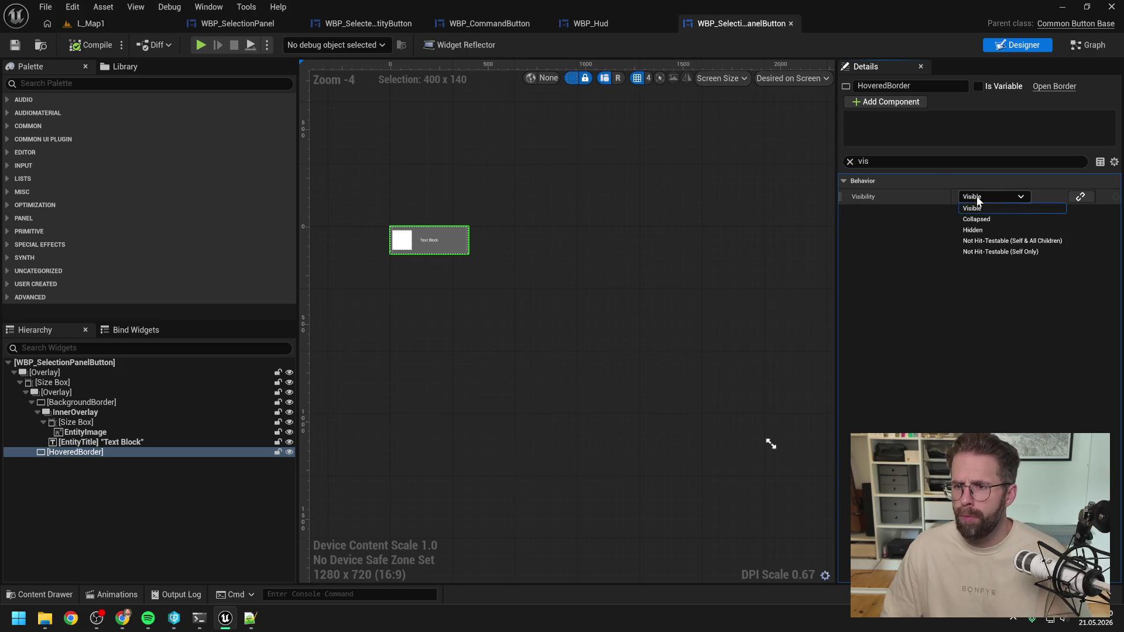
left_click(984, 229)
left_click(100, 45)
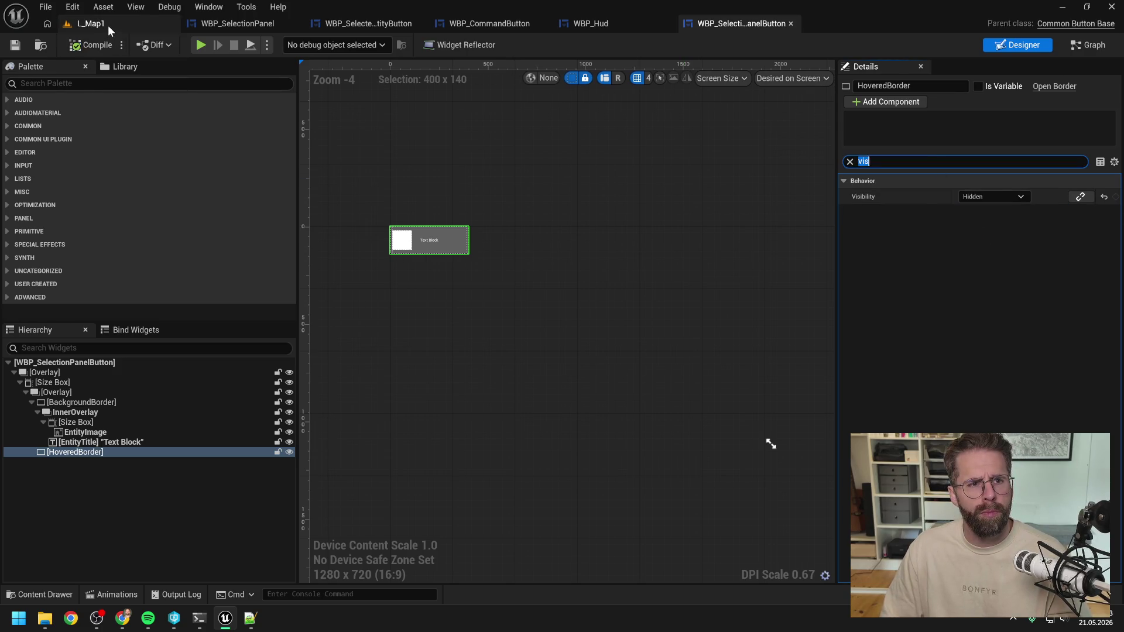
Play again, toggling the cube selection repeatedly to verify the panel shows and hides, then stop
left_click(100, 23)
left_click(285, 44)
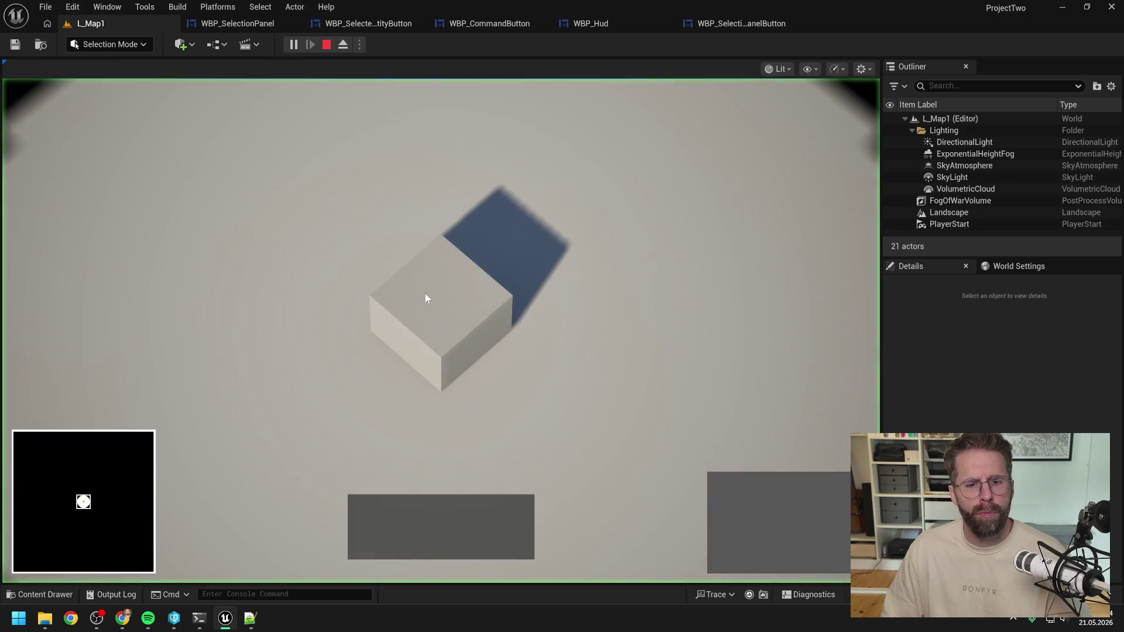
left_click(593, 222)
left_click(501, 275)
left_click(571, 276)
left_click(571, 275)
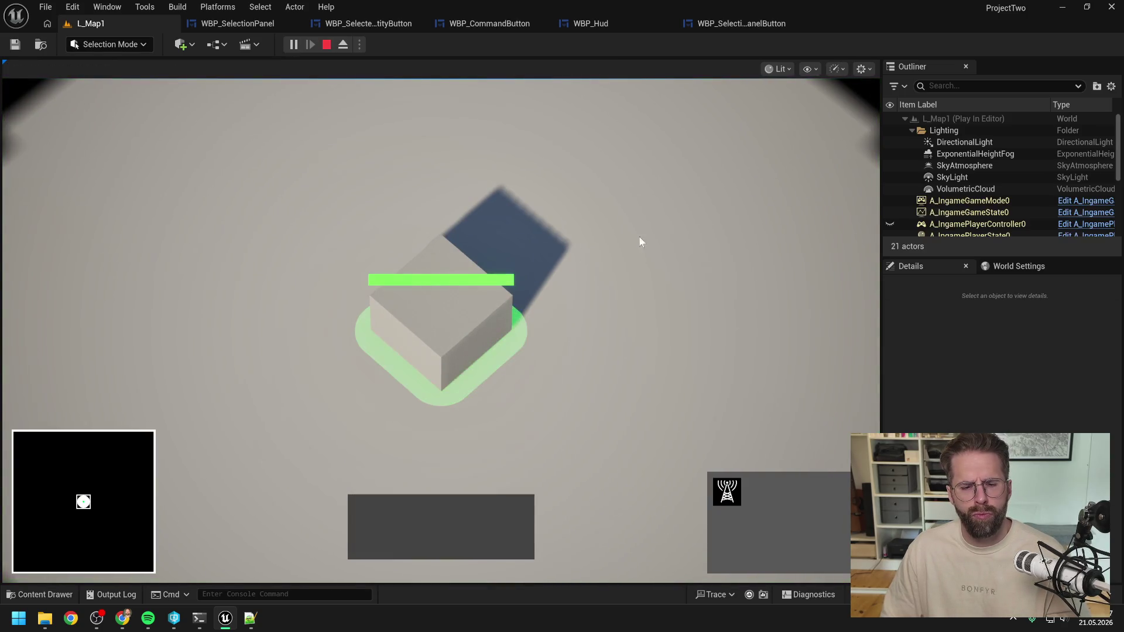
left_click(586, 257)
left_click(519, 287)
left_click(636, 240)
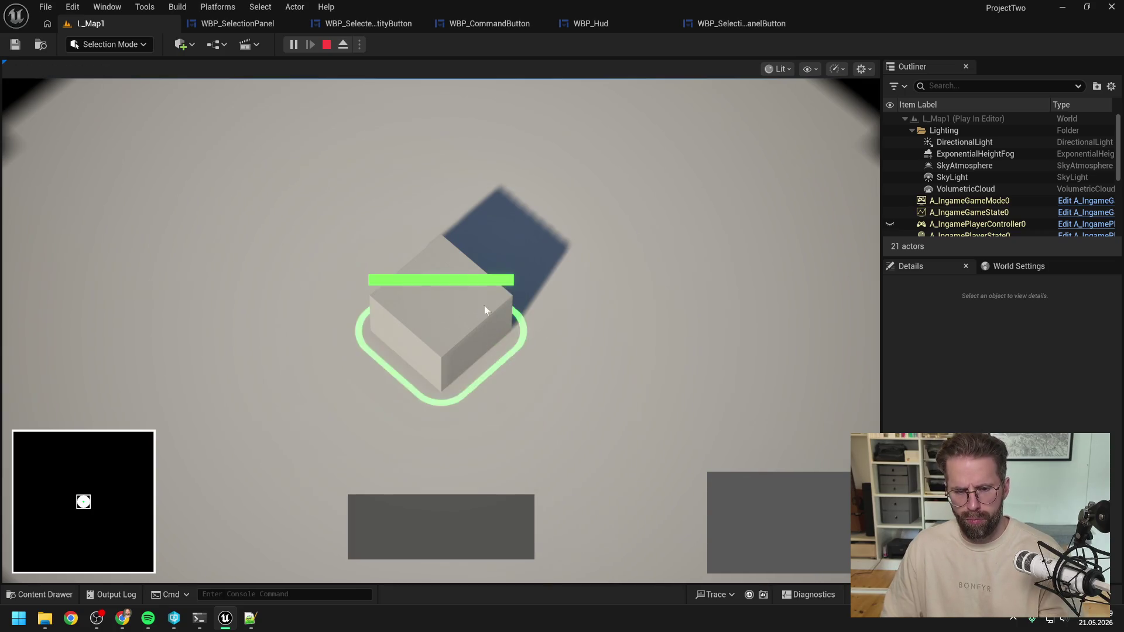
left_click(484, 306)
left_click(631, 240)
left_click(480, 308)
left_click(622, 244)
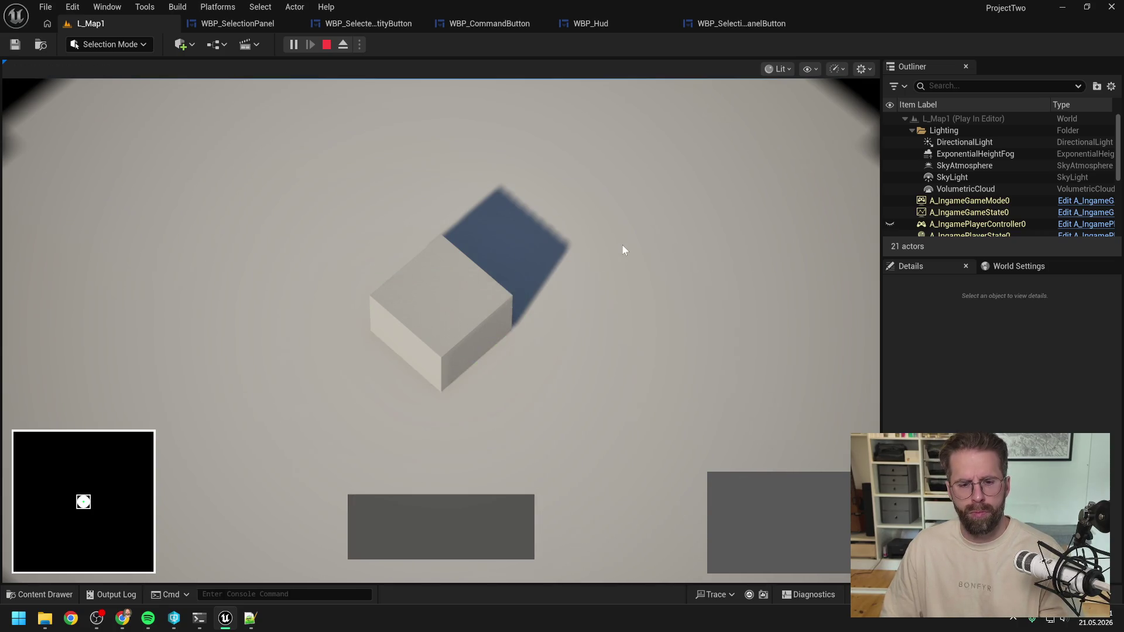
key("Escape")
left_click(236, 24)
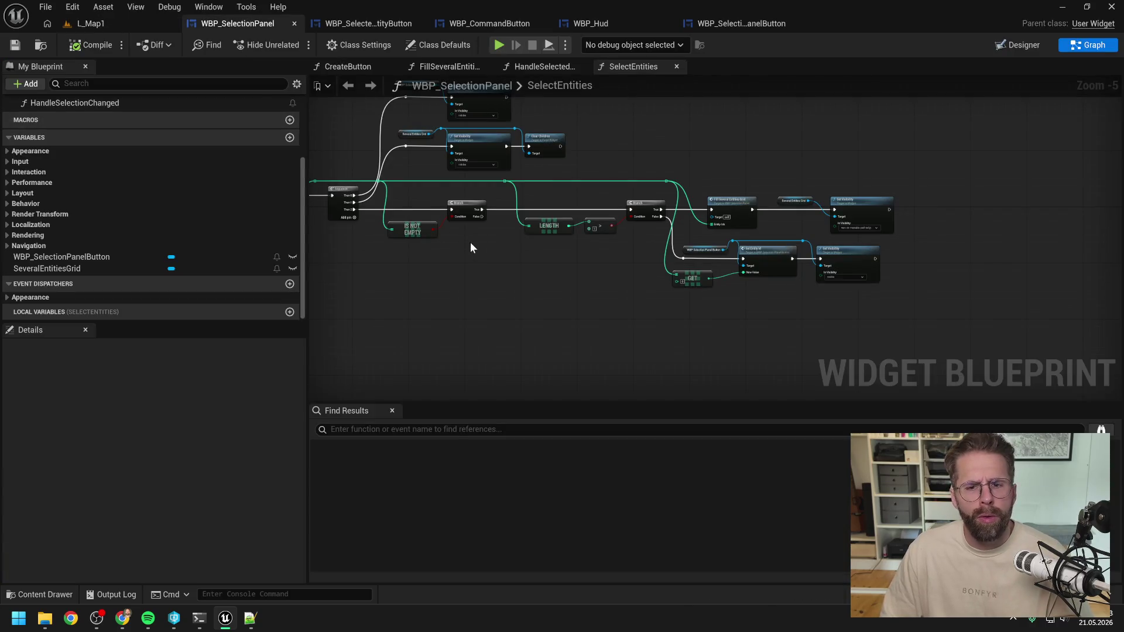
Add a breakpoint (F9) on the Set Entity Id node
scroll(759, 259, "up", 2)
left_click(759, 259)
key("F9")
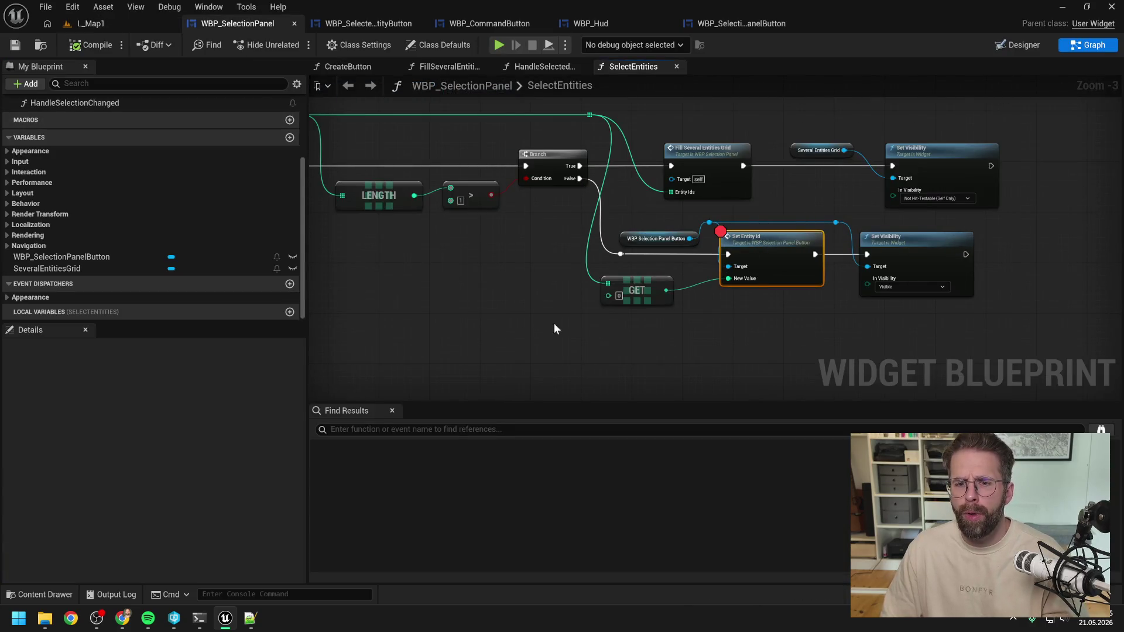
left_click(506, 316)
scroll(422, 282, "up", 1)
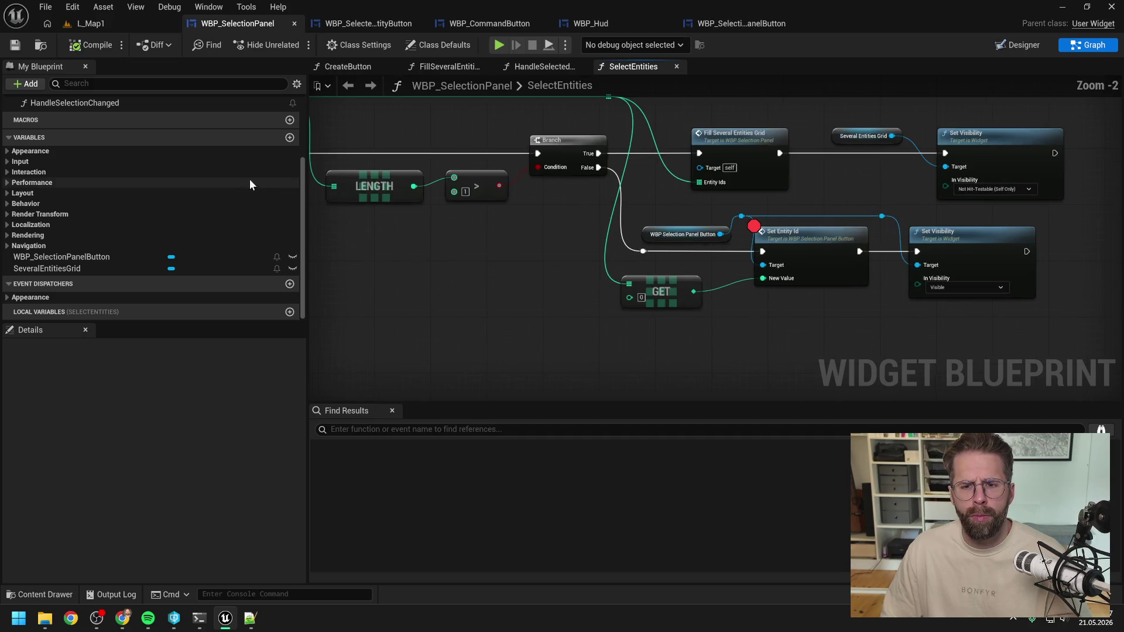
scroll(510, 234, "down", 1)
Play, select the cube, step through SetEntityId to confirm Main Hall's icon and name, then stop
left_click(93, 24)
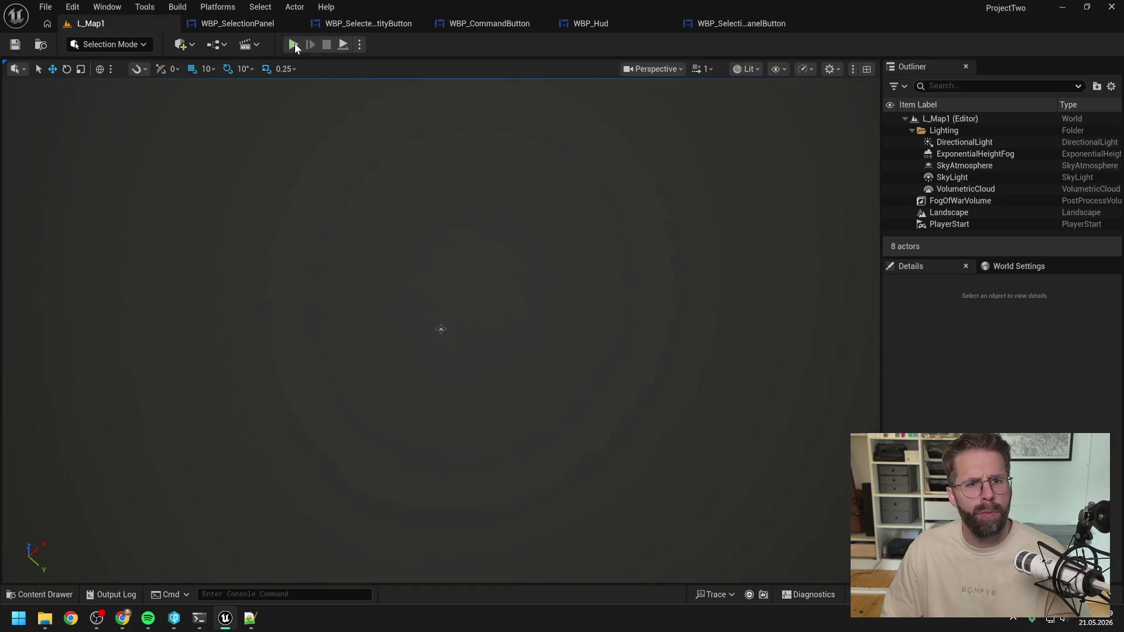
left_click(294, 45)
left_click(427, 303)
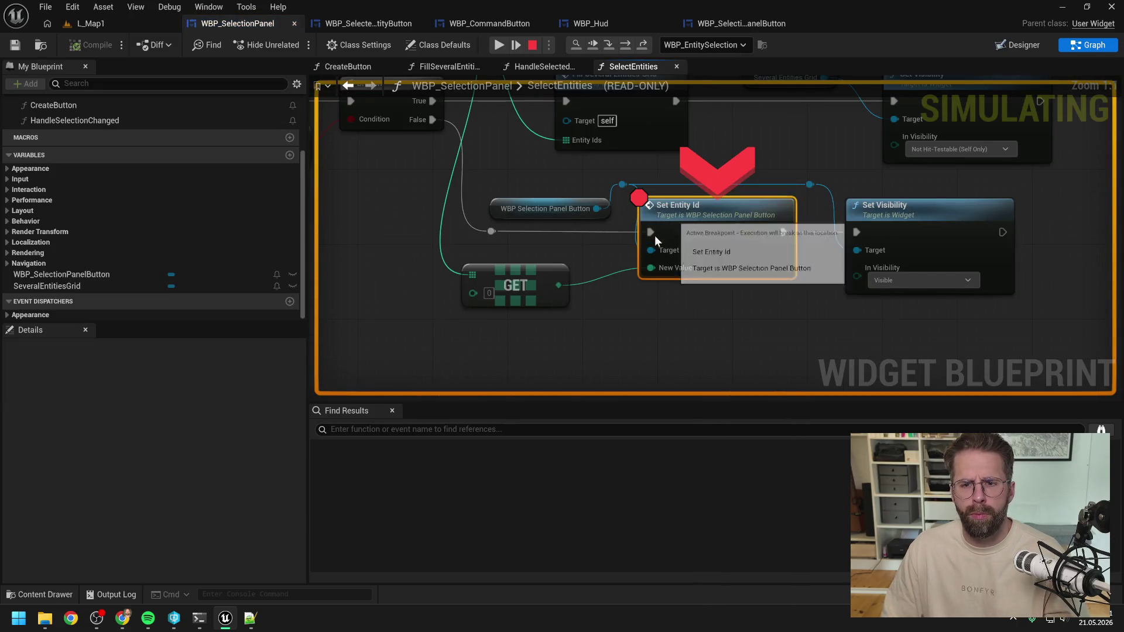
left_click(612, 46)
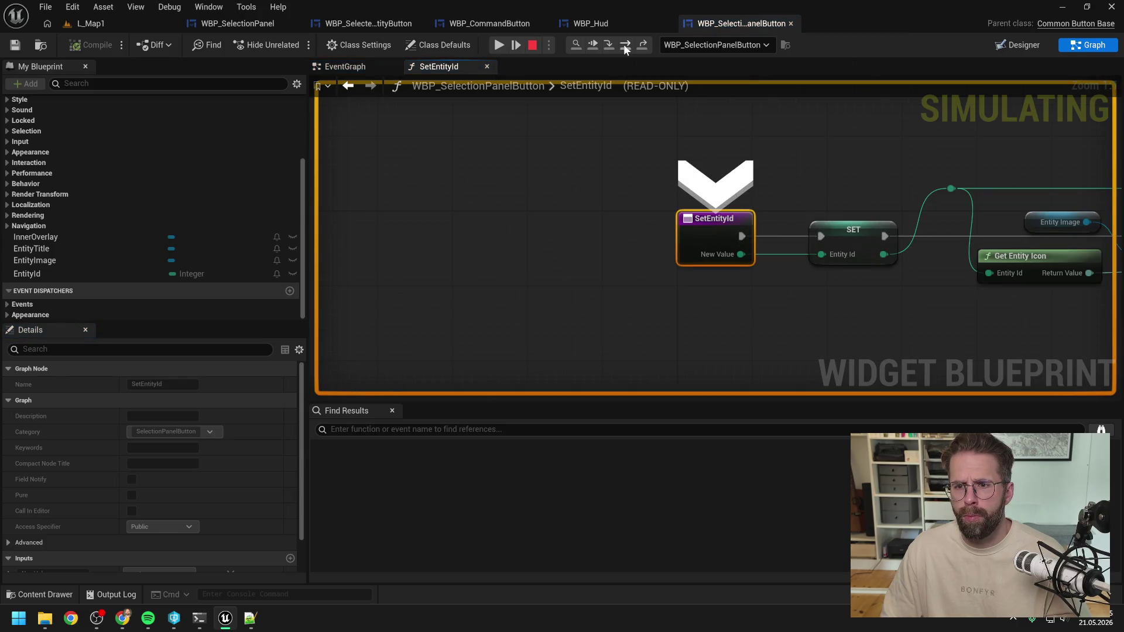
left_click(624, 44)
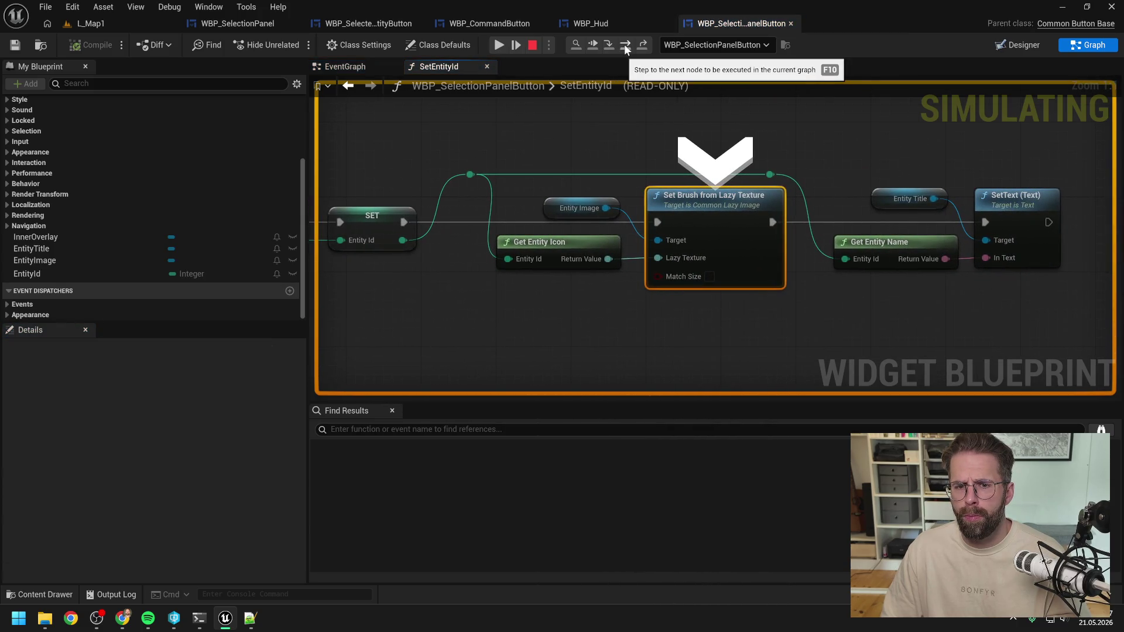
left_click(626, 48)
mouse_move(537, 250)
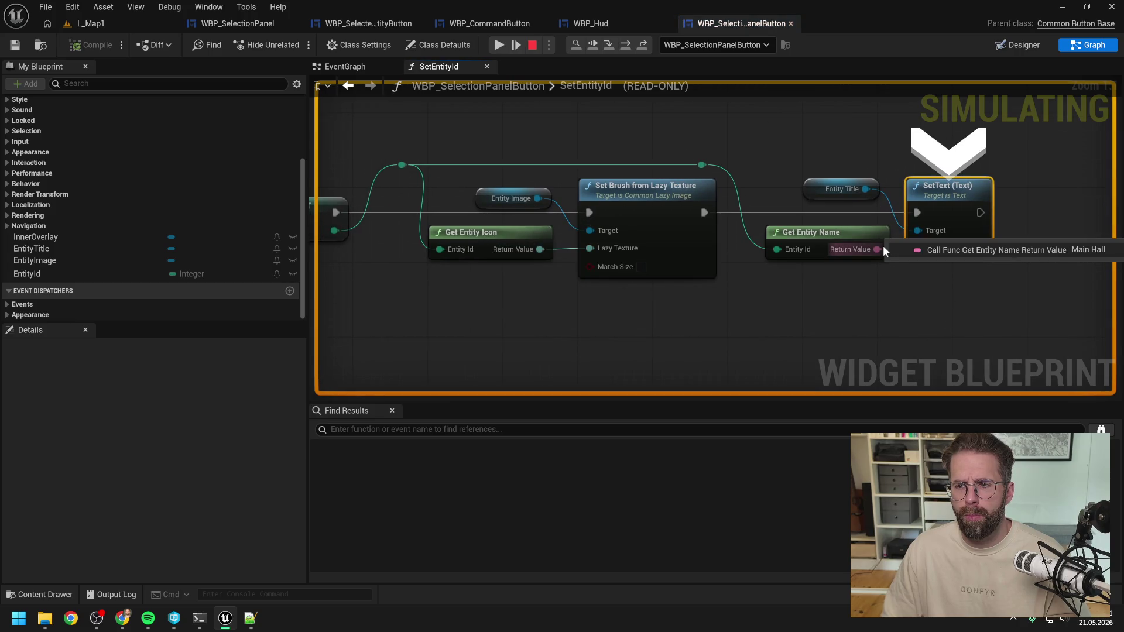
left_click(531, 45)
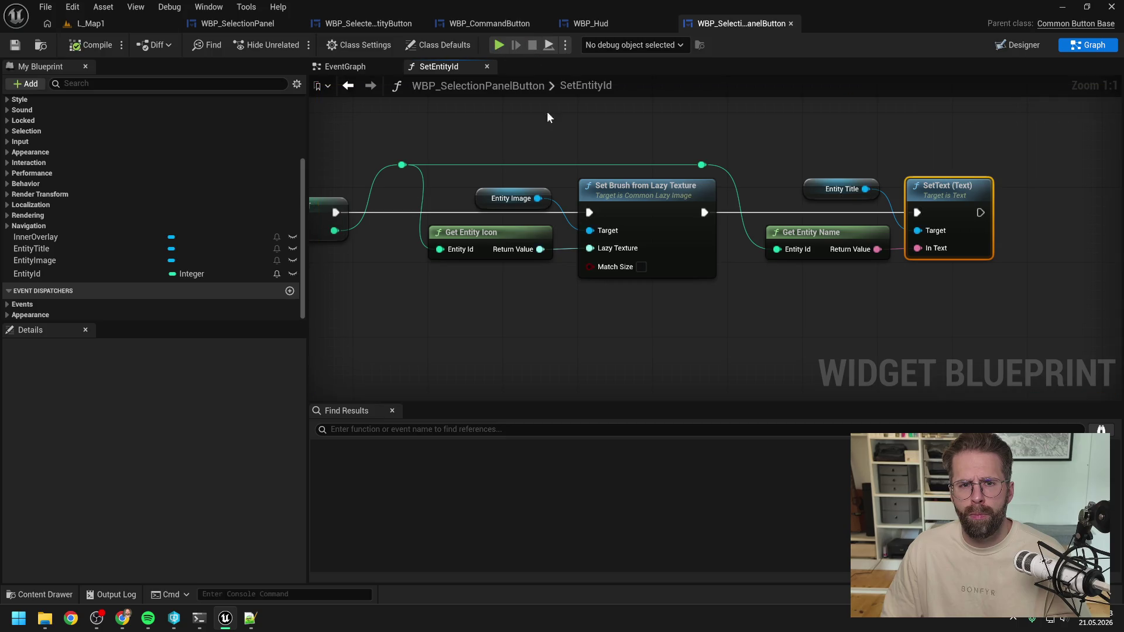
Delete the unused default event nodes from the button's EventGraph
left_click(367, 67)
scroll(588, 138, "down", 5)
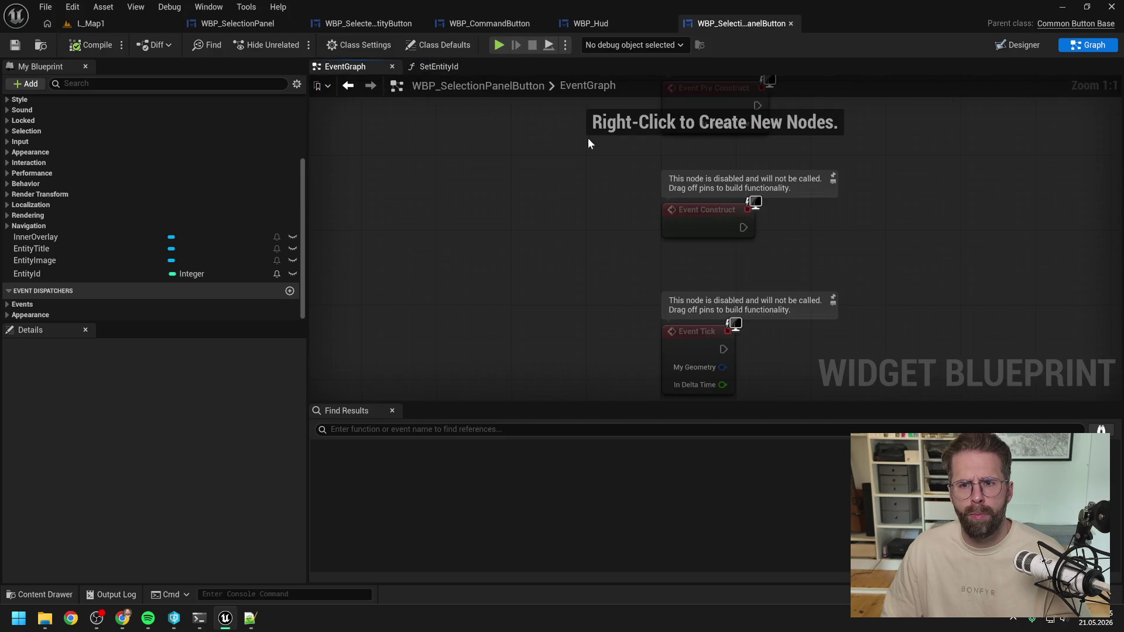
left_click_drag(581, 143, 616, 217)
key("Delete")
Review the Set Visibility and Branch nodes in the WBP_SelectionPanel graph
left_click(371, 22)
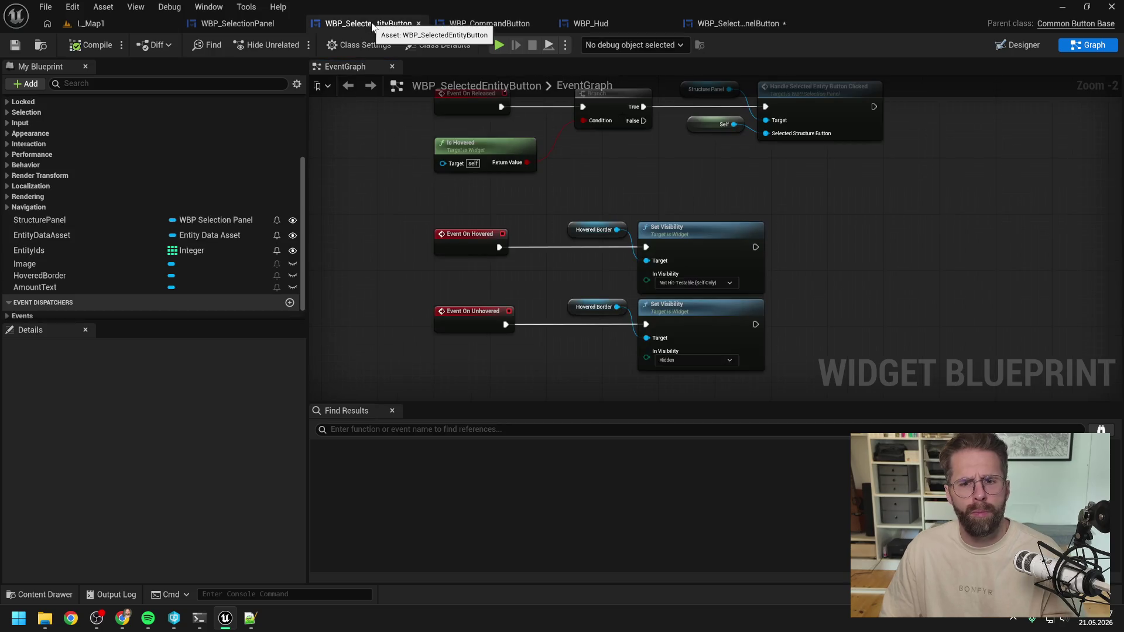
left_click(264, 21)
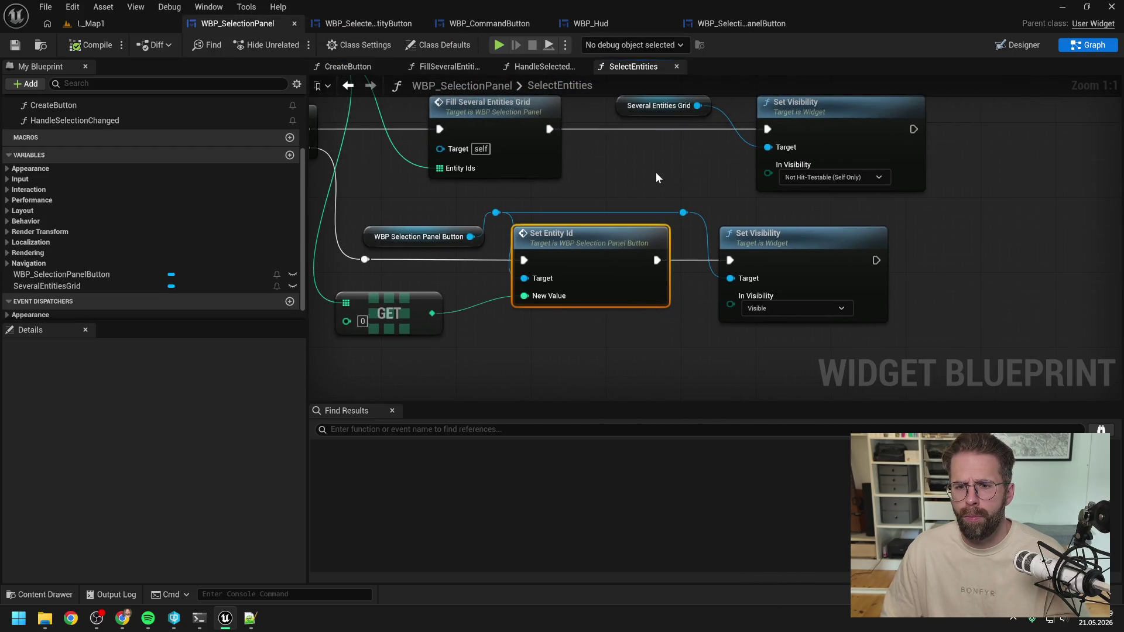
left_click(724, 230)
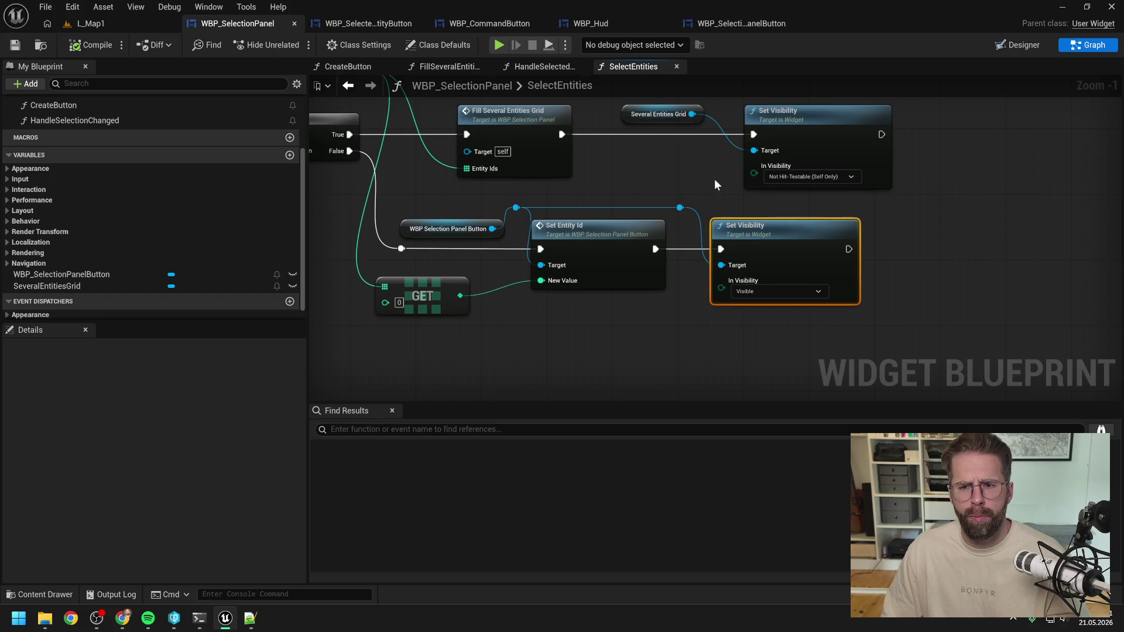
left_click_drag(714, 178, 730, 214)
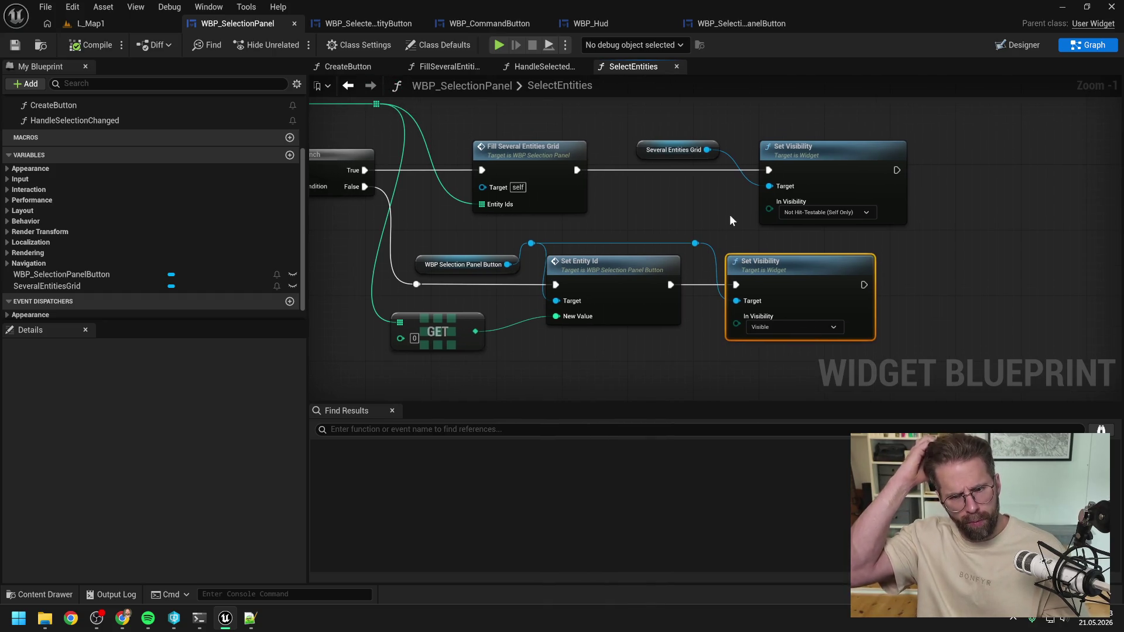
left_click(729, 221)
left_click_drag(730, 221, 720, 213)
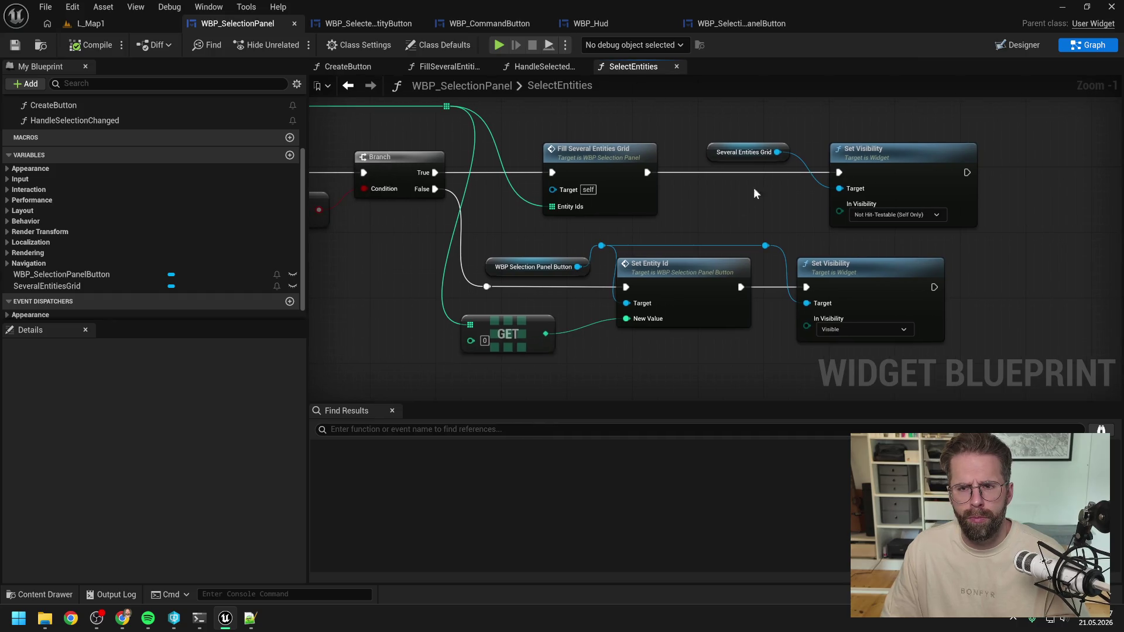
In the WBP_SelectionPanel designer, select WBP_SelectionPanelButton with the Border branch collapsed
key("ctrl+shift+d")
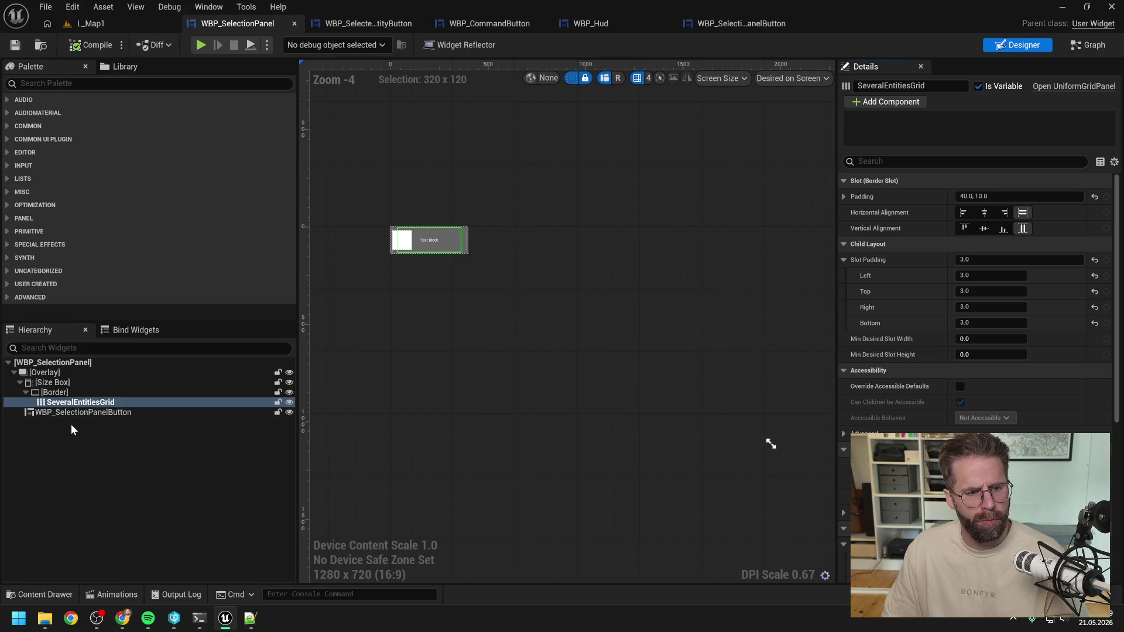
left_click(72, 412)
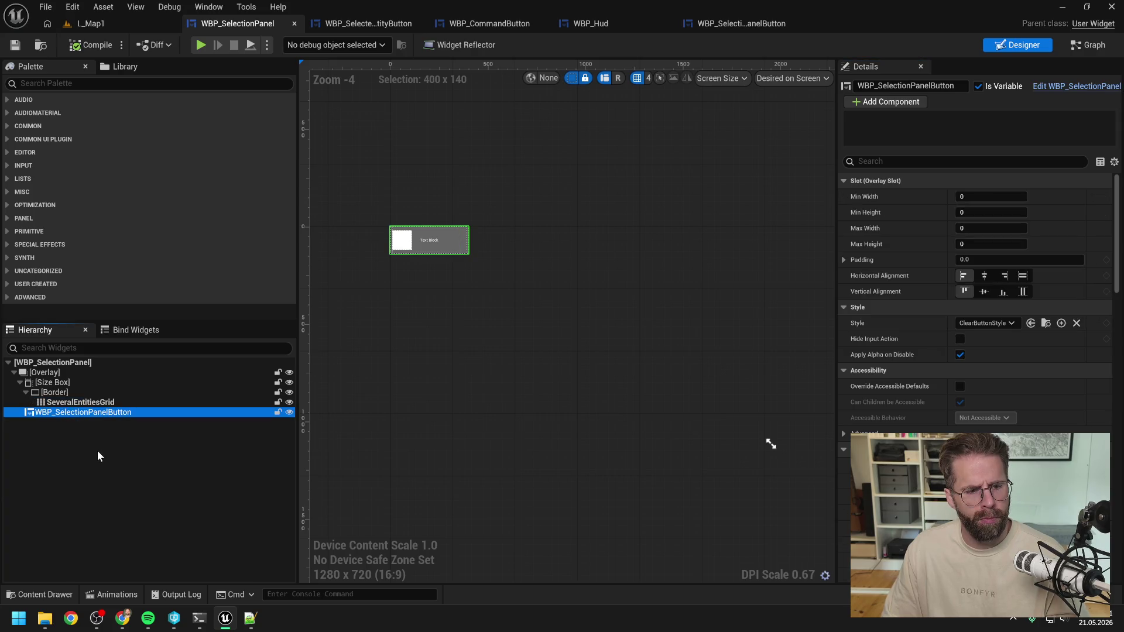
left_click(27, 392)
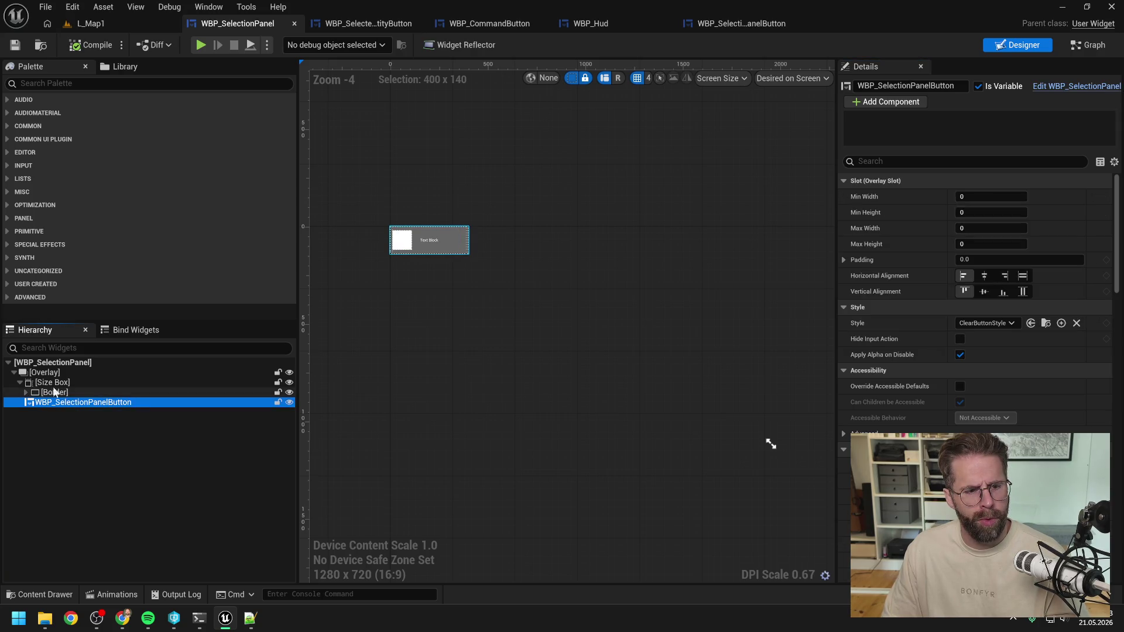
scroll(427, 237, "up", 5)
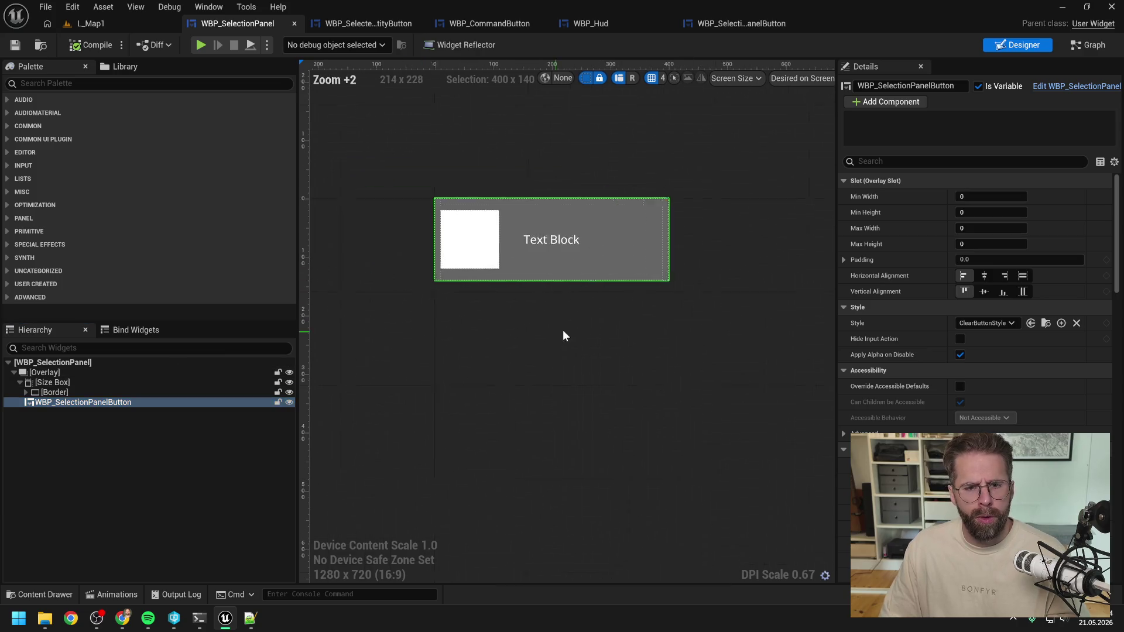
left_click(518, 329)
left_click(120, 403)
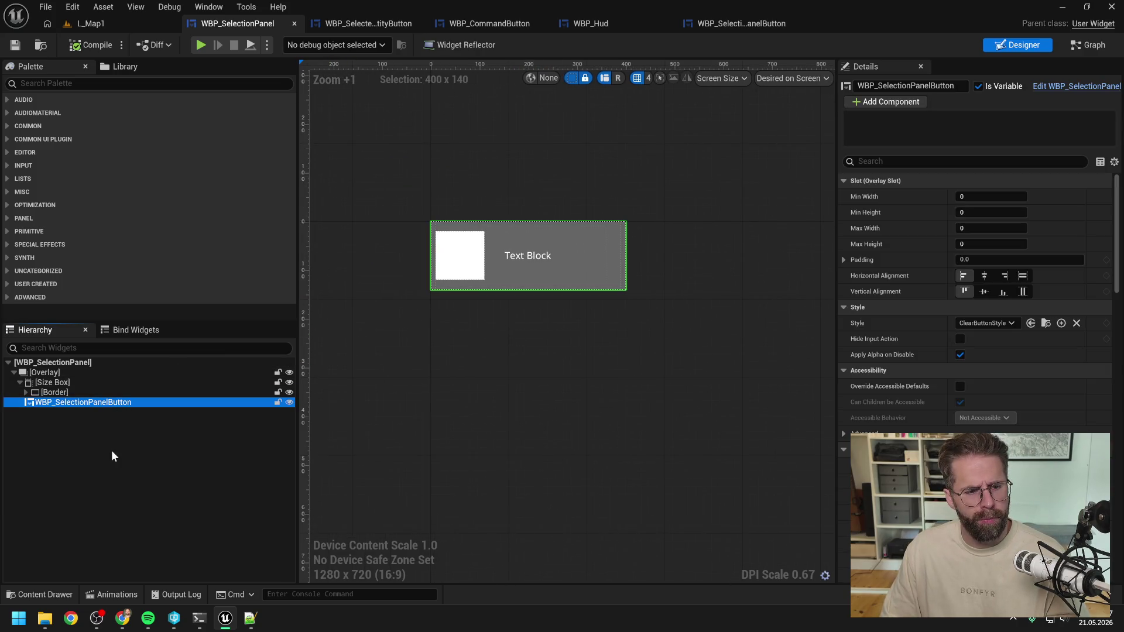
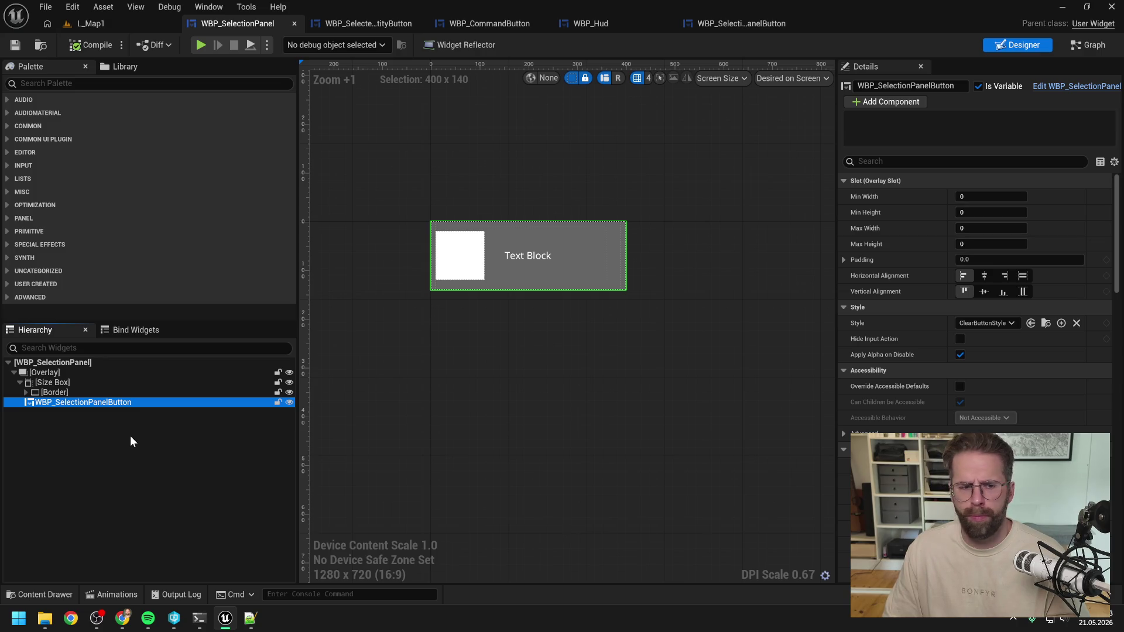
Review the WBP_SelectedEntityButton and WBP_SelectionPanelButton blueprints, then start a play test of L_Map1
left_click(382, 24)
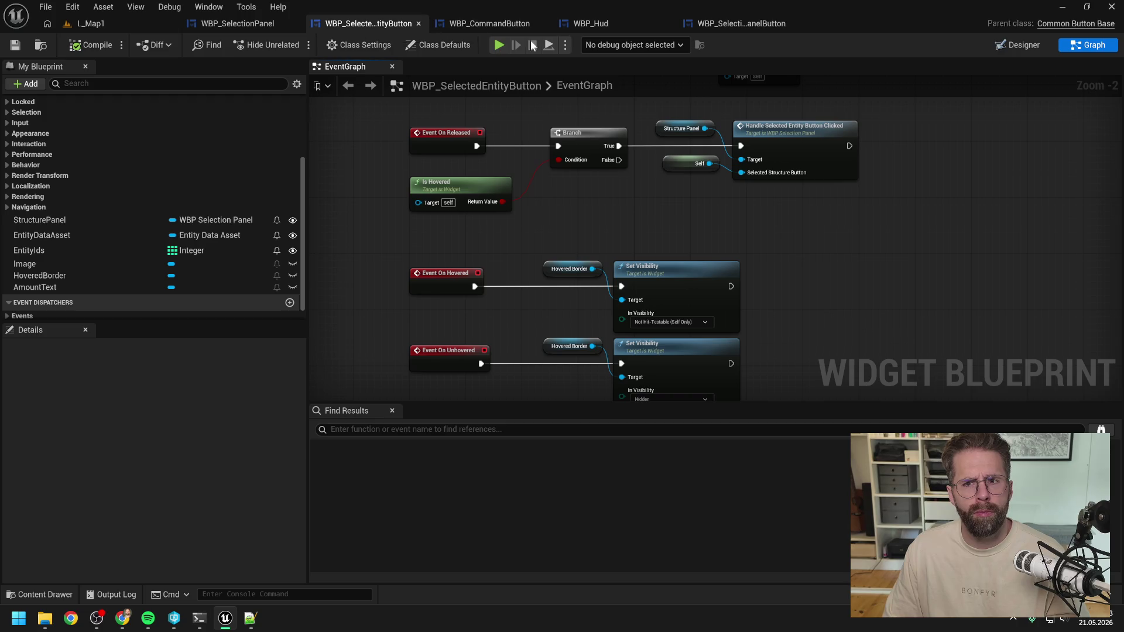
left_click(738, 28)
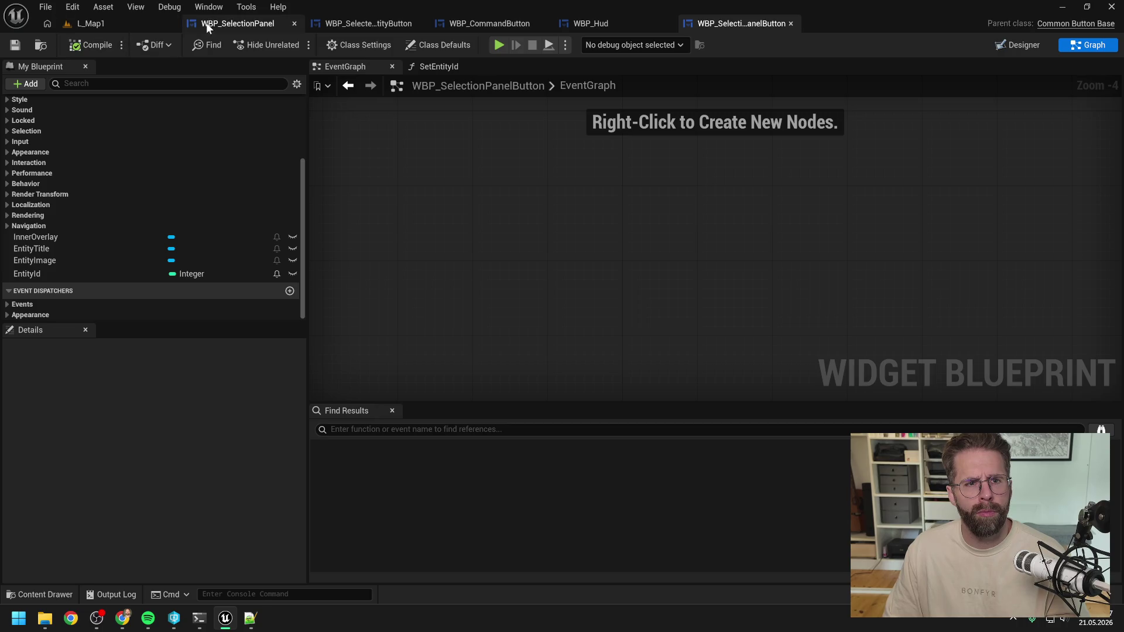
left_click(233, 23)
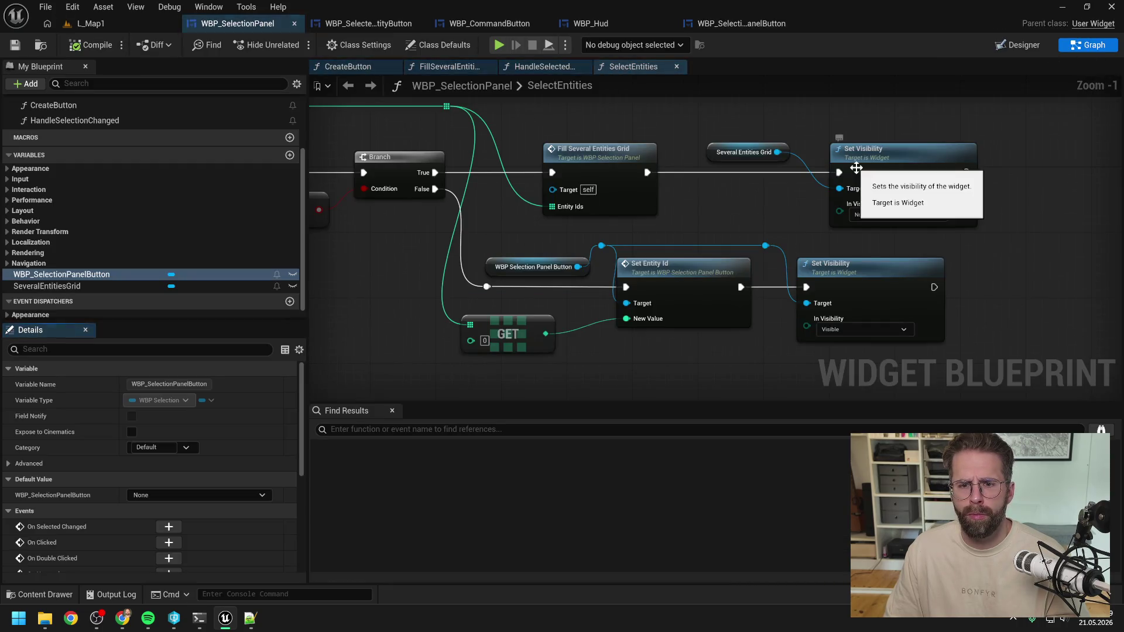
left_click(92, 24)
left_click(291, 45)
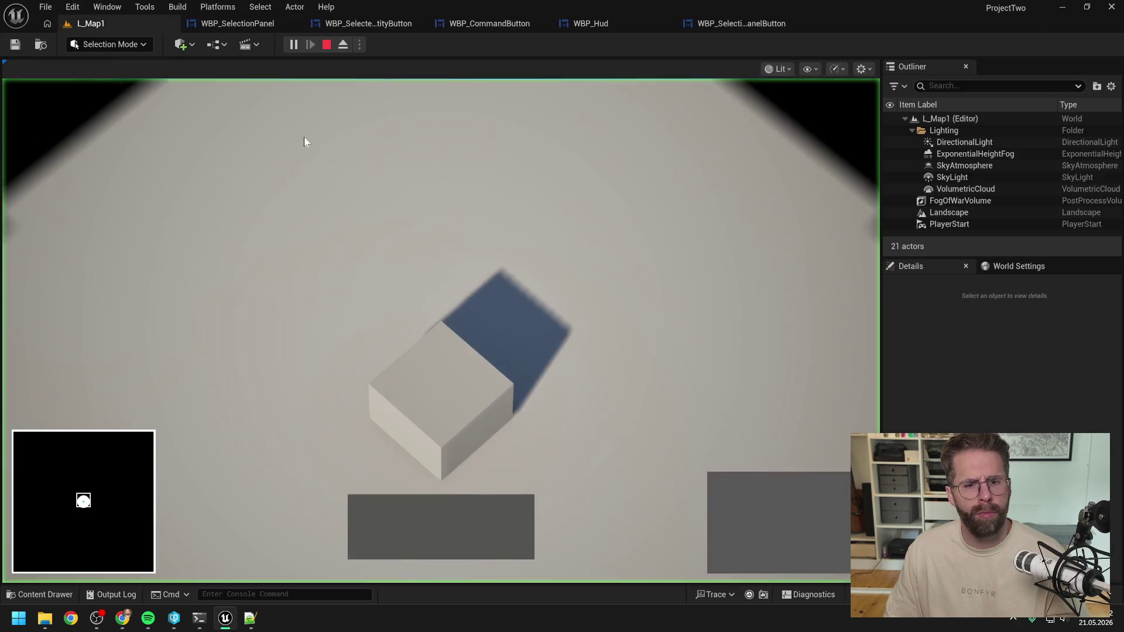
Toggle the cube's selection repeatedly to test the HUD selection panel, then stop the play test
left_click(623, 378)
left_click(624, 381)
left_click(623, 381)
left_click(467, 404)
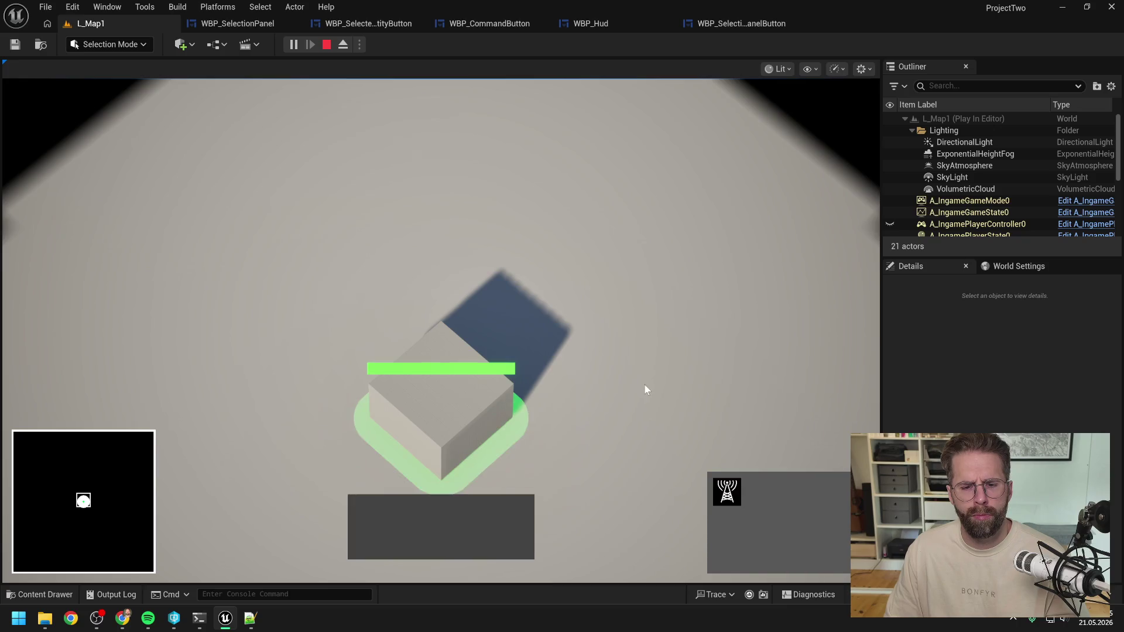
left_click(644, 385)
left_click(466, 404)
left_click(634, 349)
left_click(515, 410)
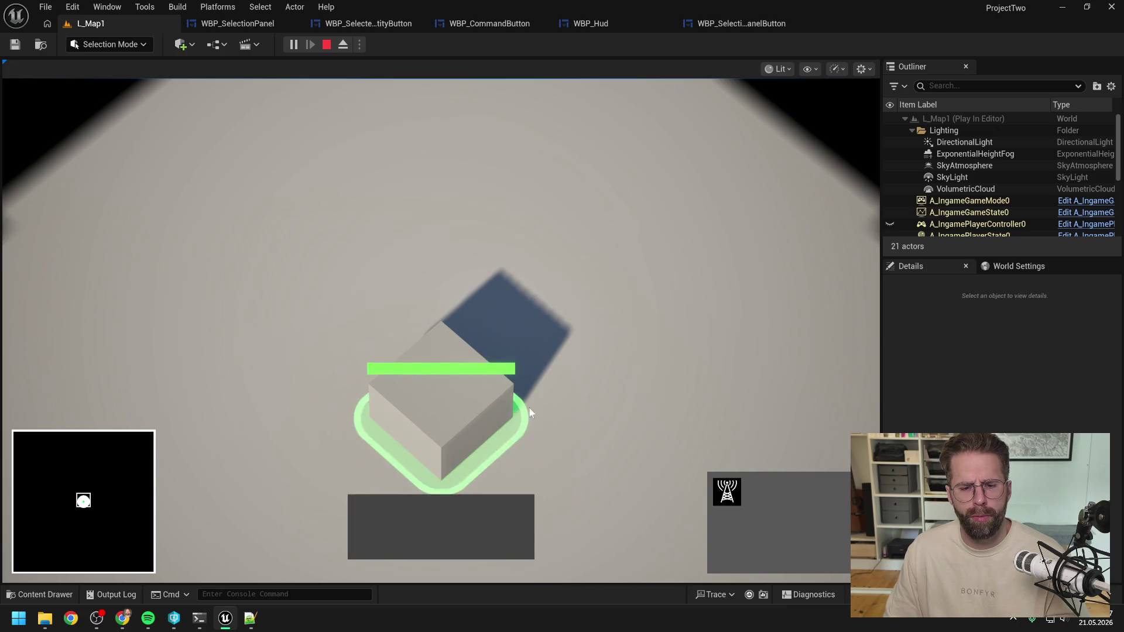
left_click(606, 428)
left_click(452, 388)
left_click(647, 396)
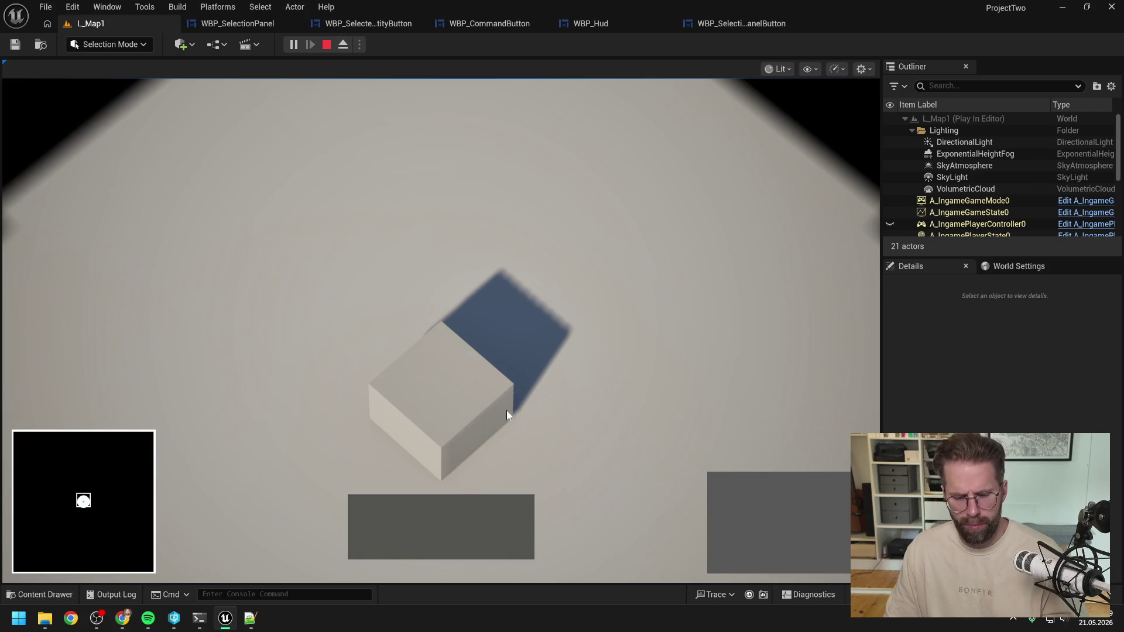
left_click(469, 414)
left_click(637, 378)
left_click(606, 391)
key("Escape")
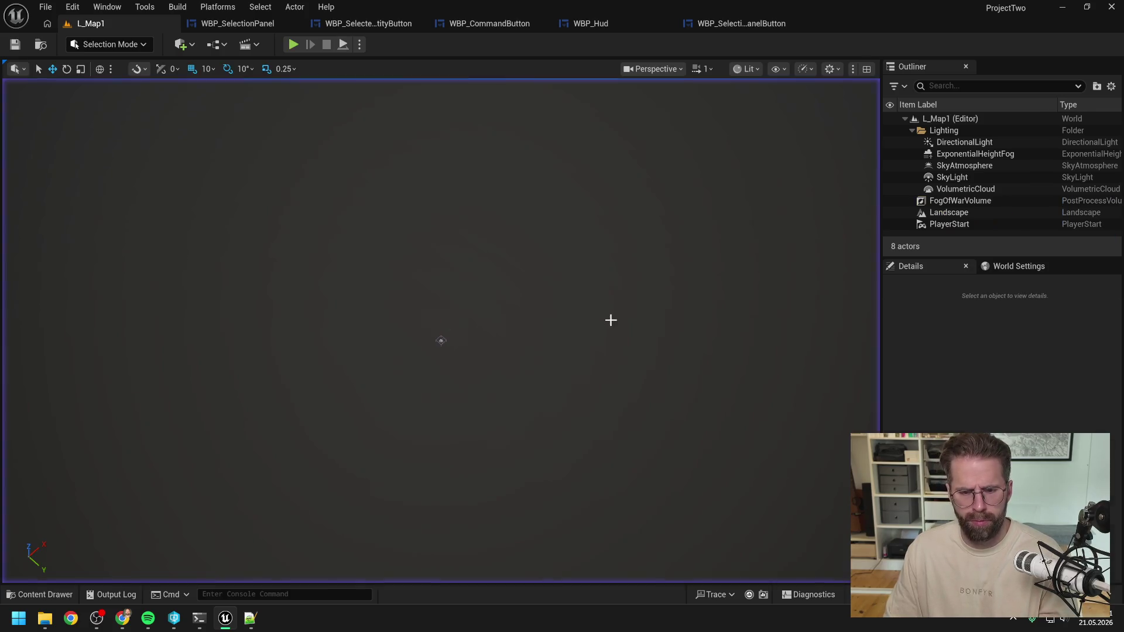
Open WBP_SelectionPanelButton's SetEntityId function graph, then switch to its Designer view
left_click(754, 25)
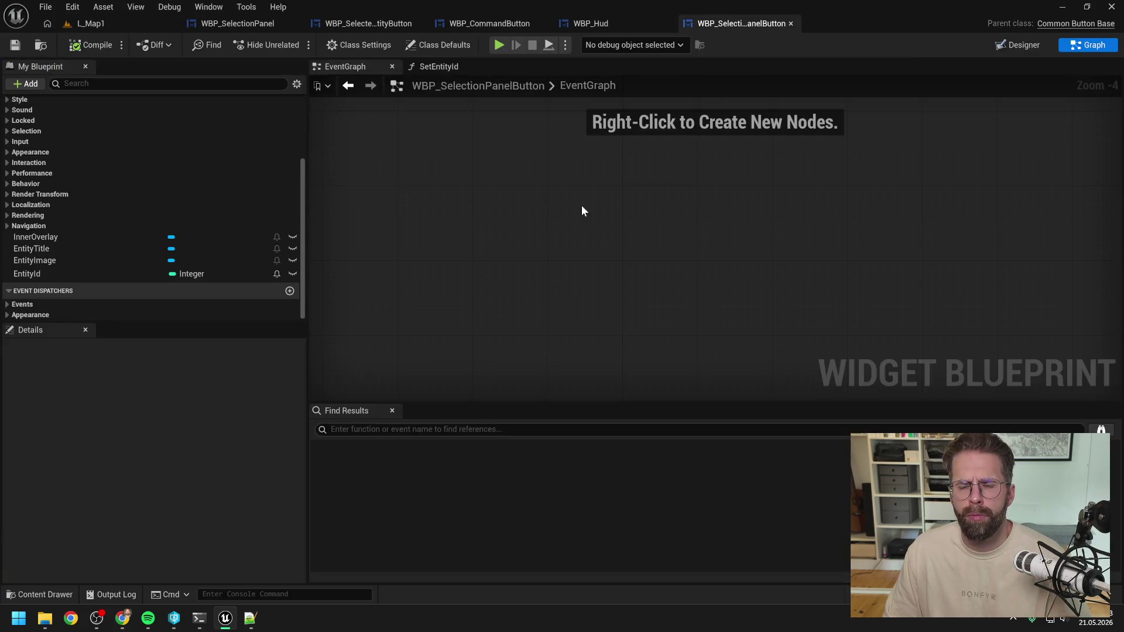
scroll(208, 212, "up", 5)
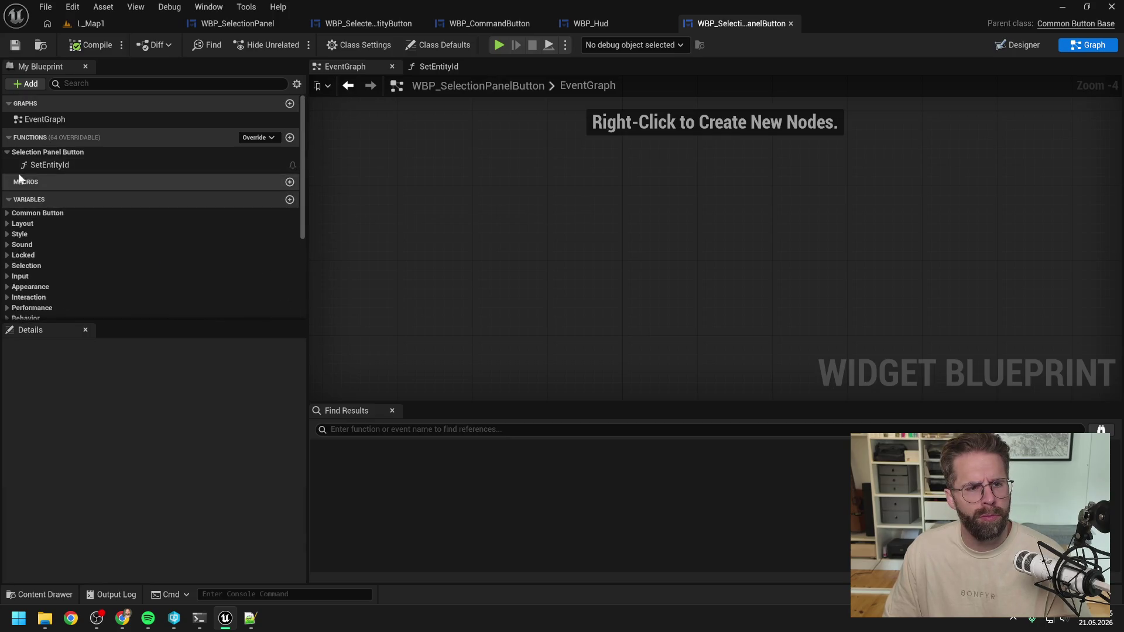
double_click(47, 165)
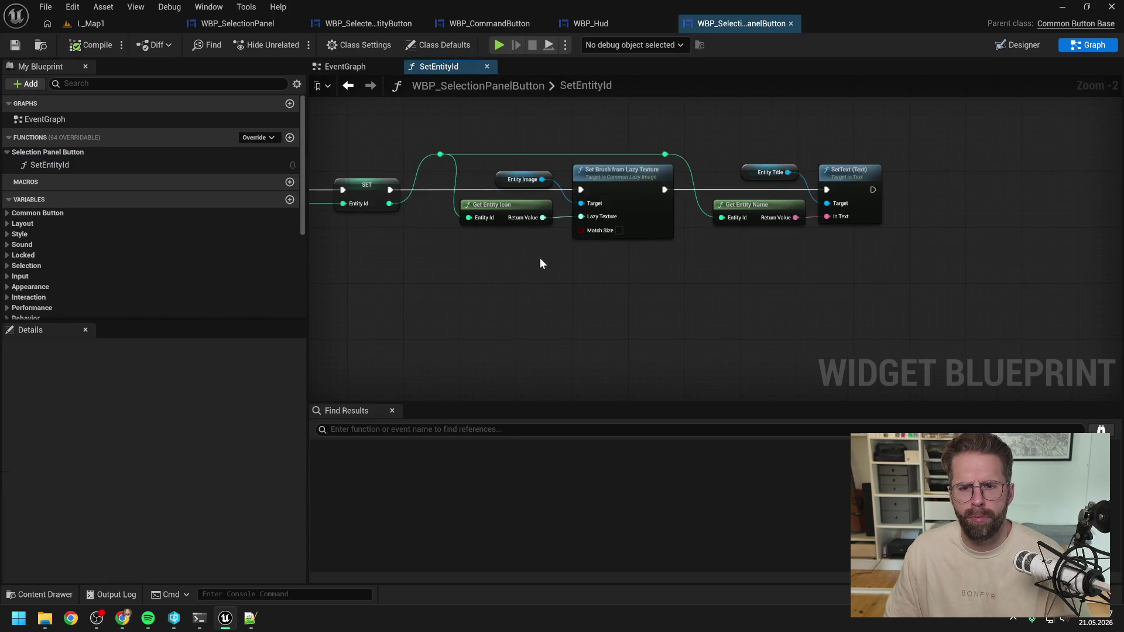
mouse_move(519, 293)
left_mouse_down()
mouse_move(728, 283)
mouse_move(645, 291)
left_mouse_up()
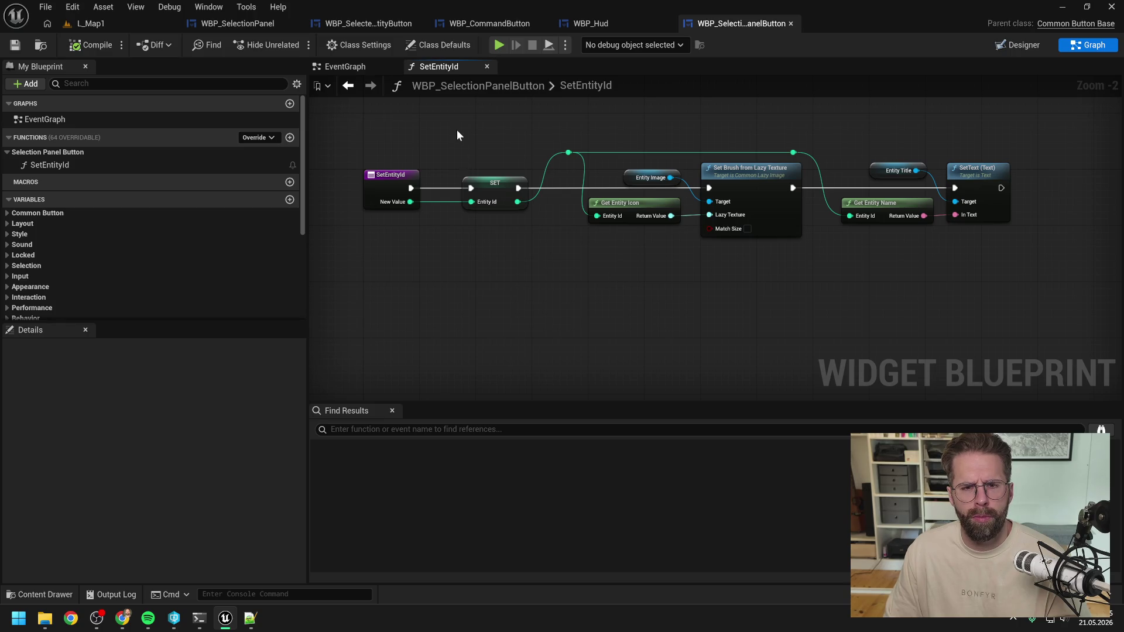
left_click(1018, 46)
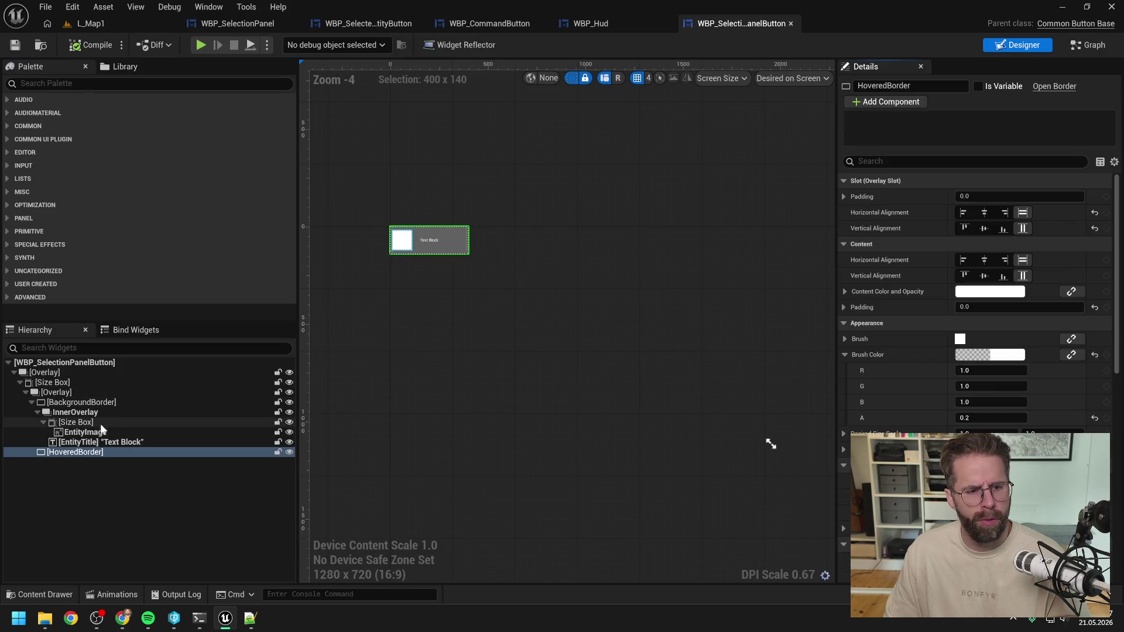
Filter Details by 'vis' and set InnerOverlay's Visibility to Not Hit-Testable (Self Only)
left_click(87, 403)
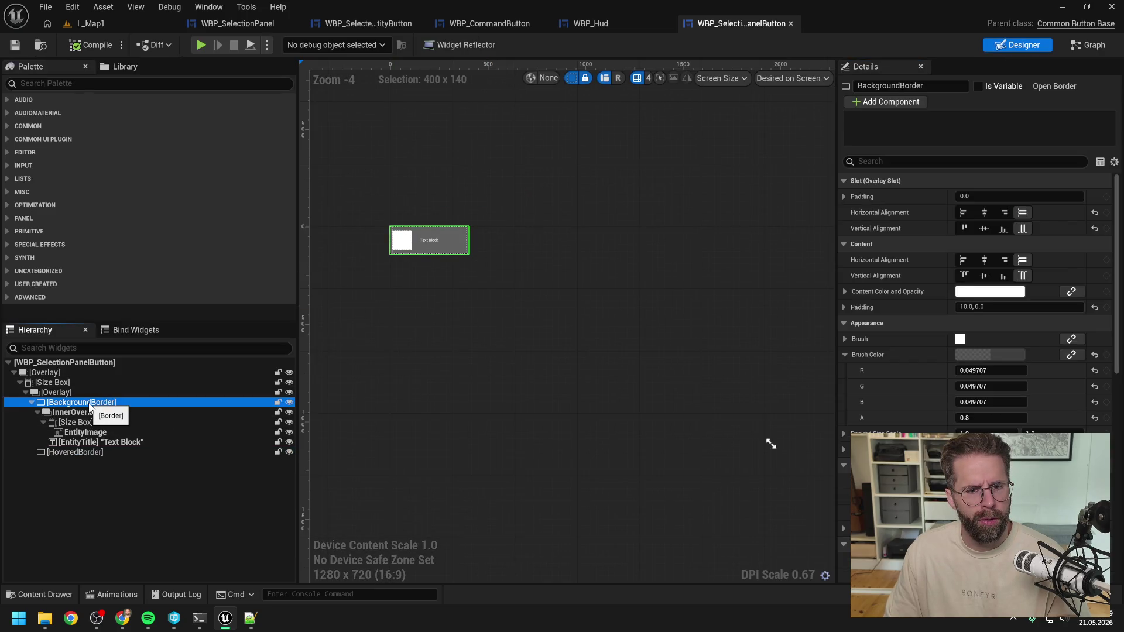
left_click(82, 413)
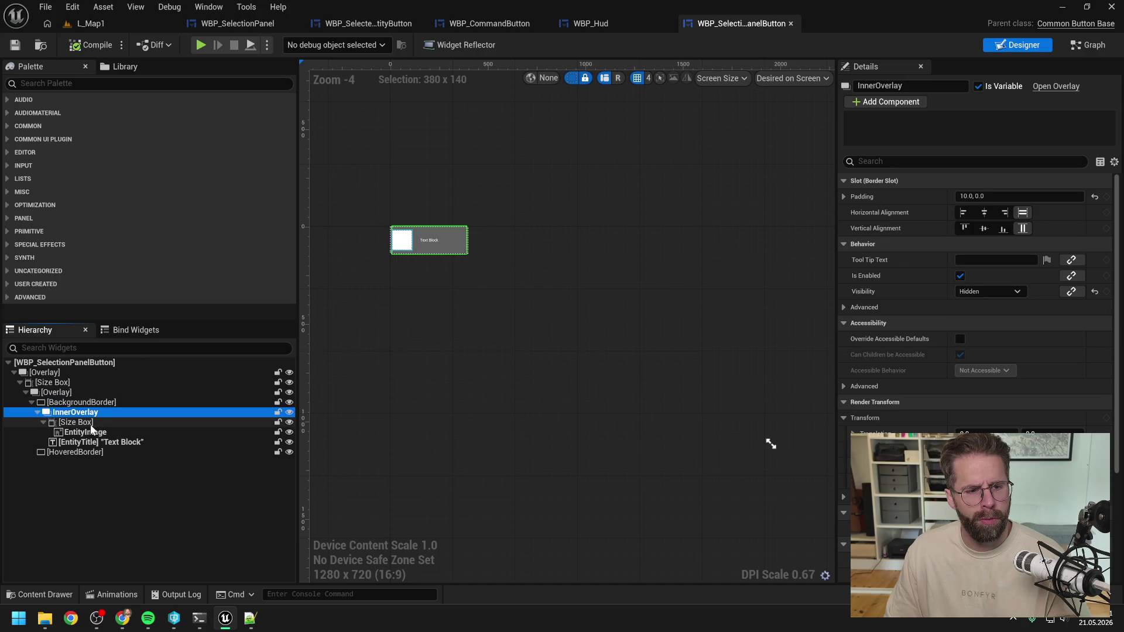
left_click(937, 161)
type("vis")
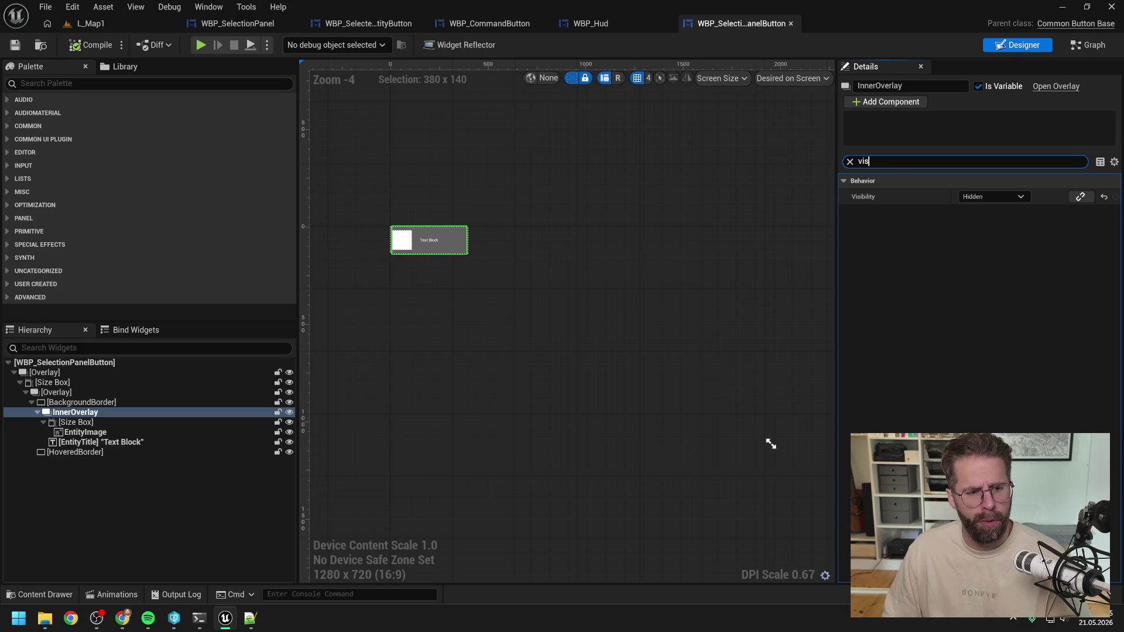
left_click(981, 196)
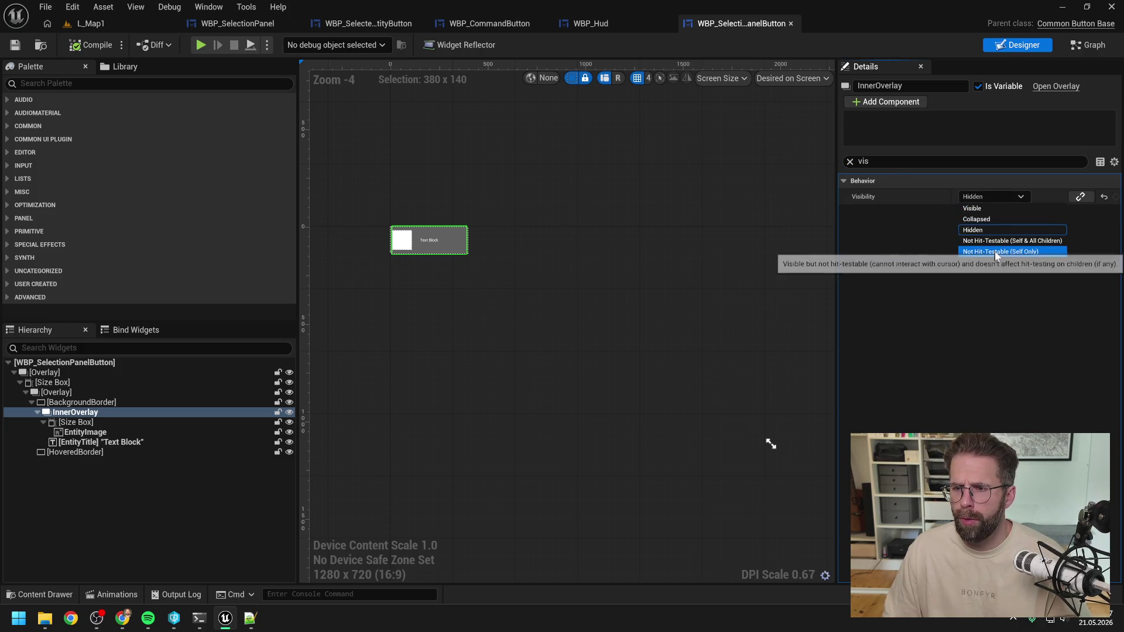
left_click(996, 251)
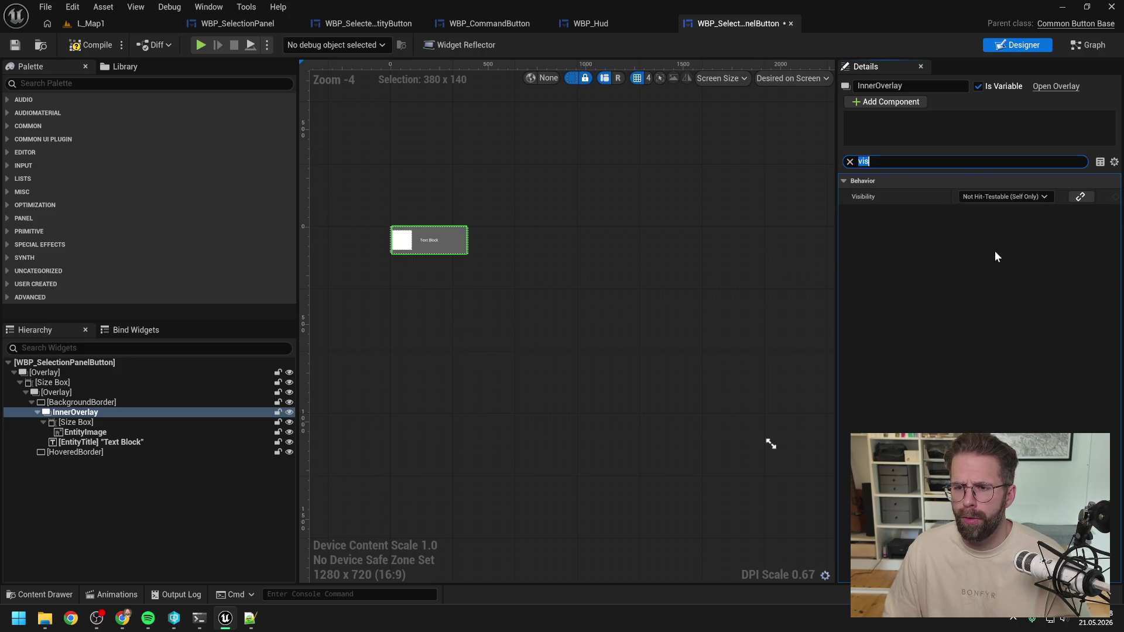
Check the child widgets' visibility, leave BackgroundBorder Visible, compile, and return to L_Map1
left_click(93, 422)
left_click(93, 433)
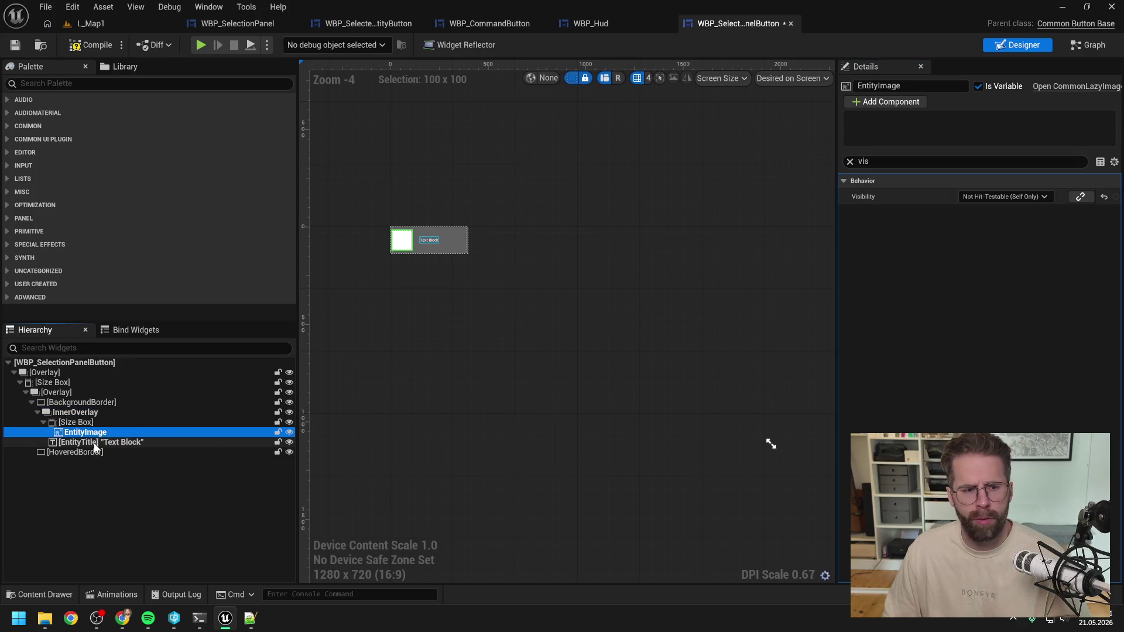
left_click(94, 443)
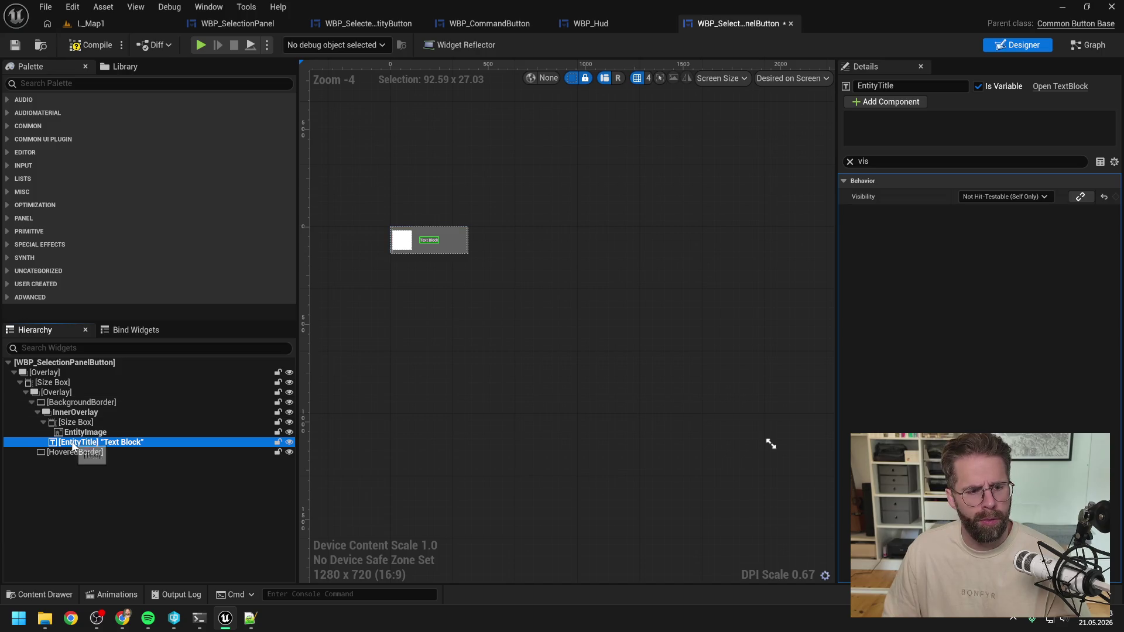
left_click(67, 403)
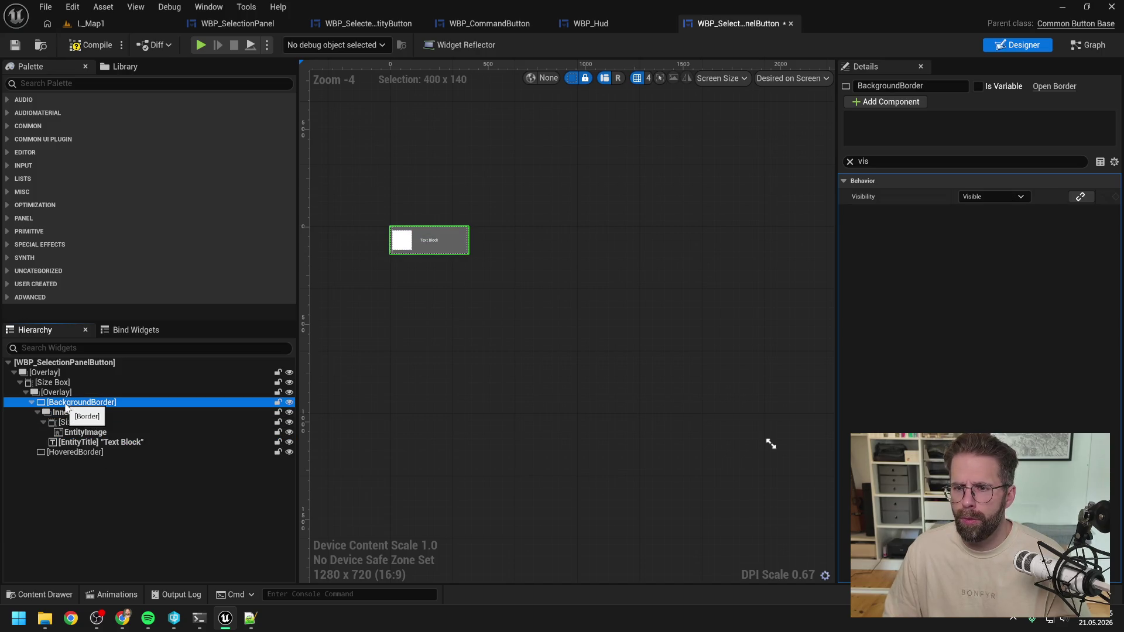
left_click(1013, 198)
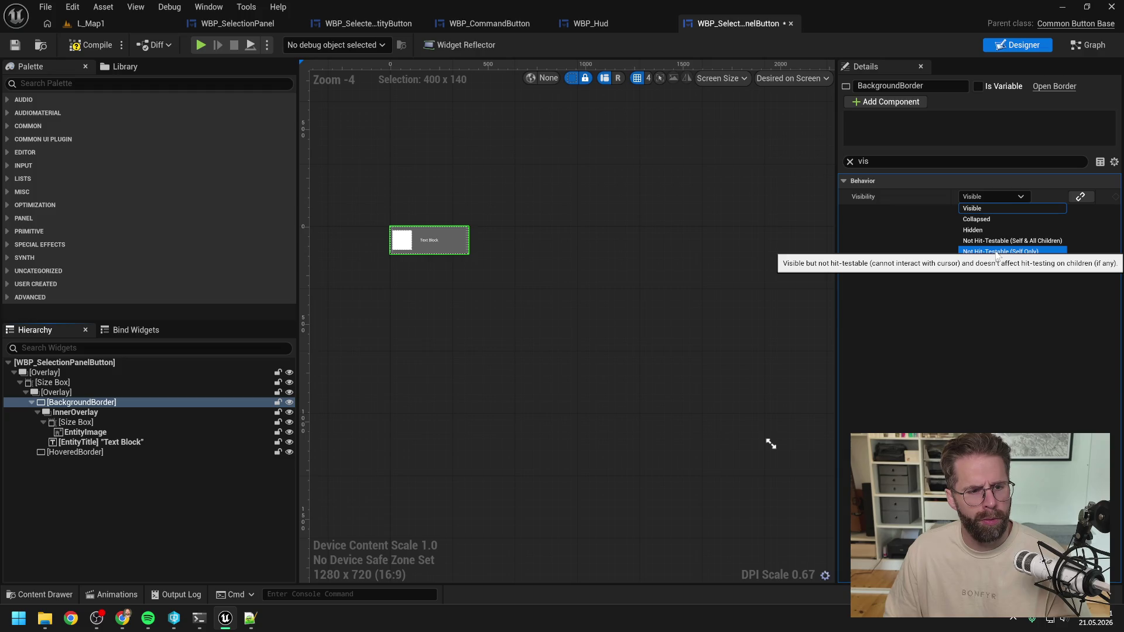
left_click(984, 363)
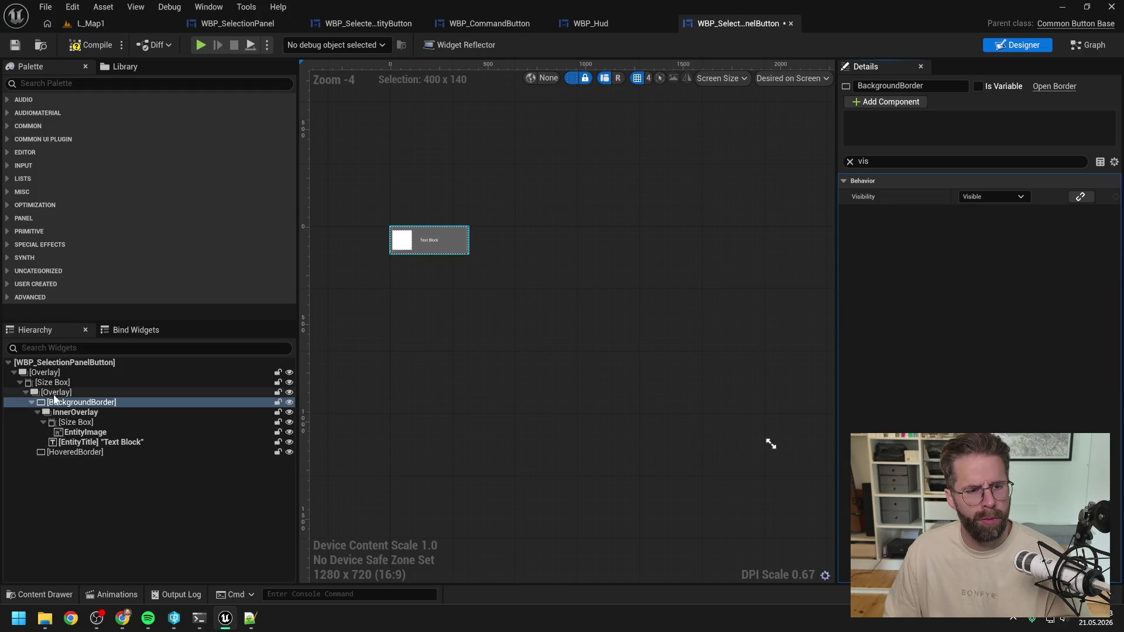
left_click(91, 44)
left_click(89, 23)
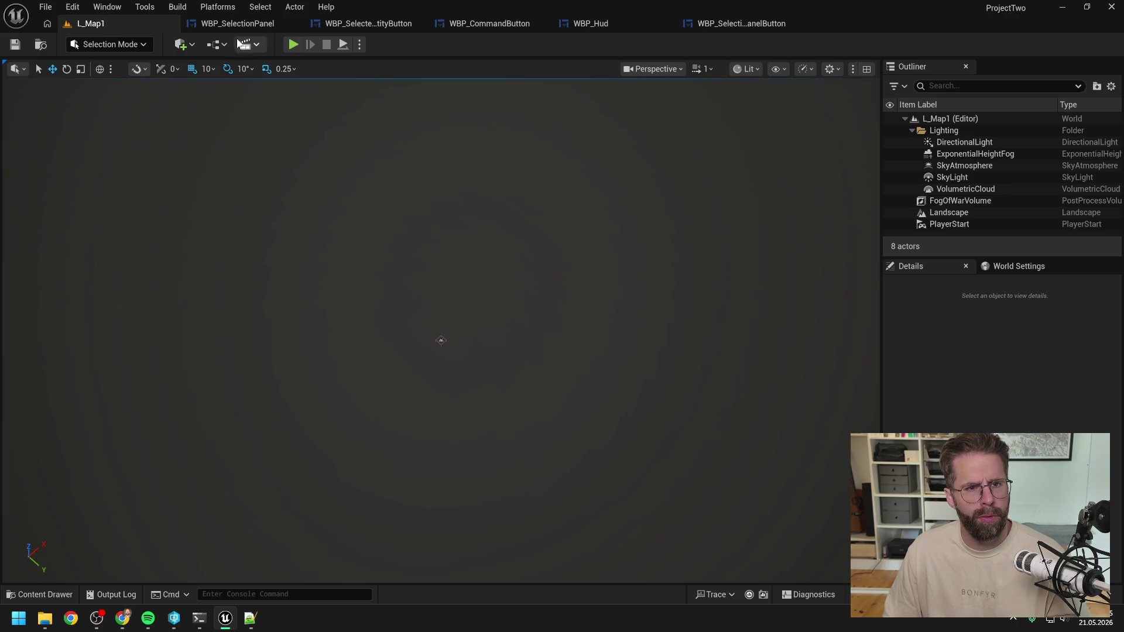
Play-test L_Map1, toggling the cube's selection to check the Main Hall panel, then stop
left_click(294, 46)
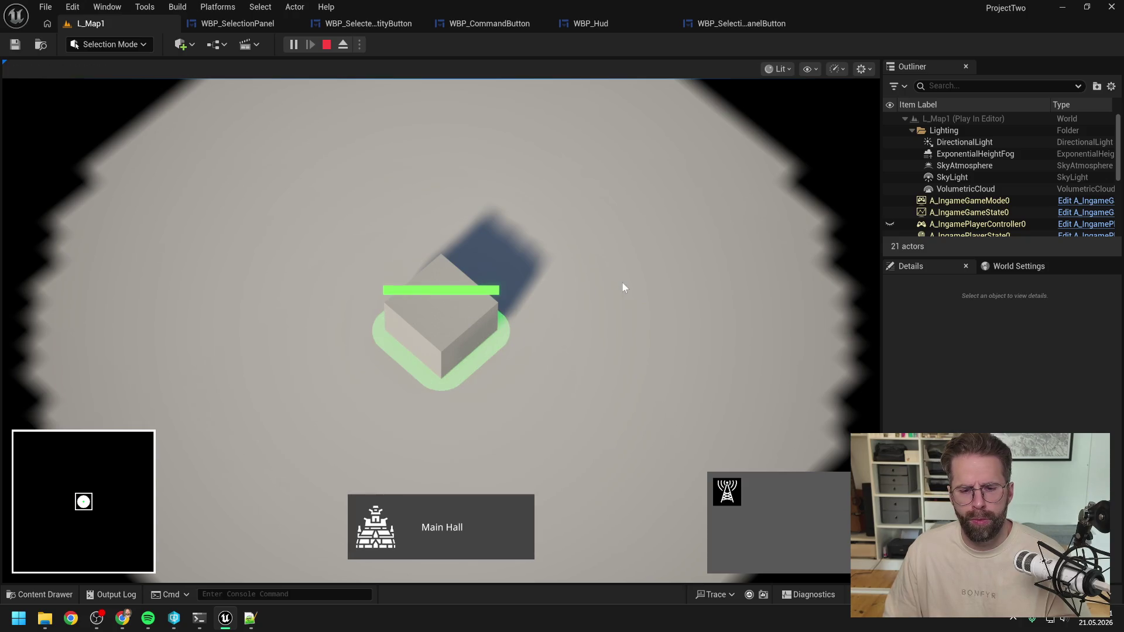
scroll(615, 287, "down", 1)
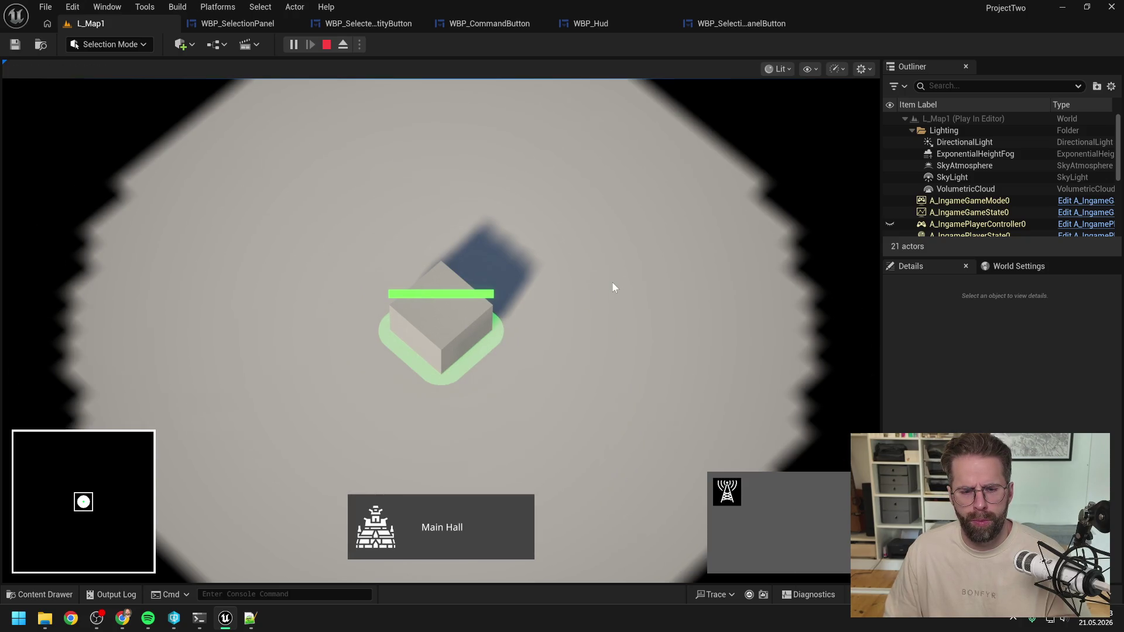
left_click(613, 283)
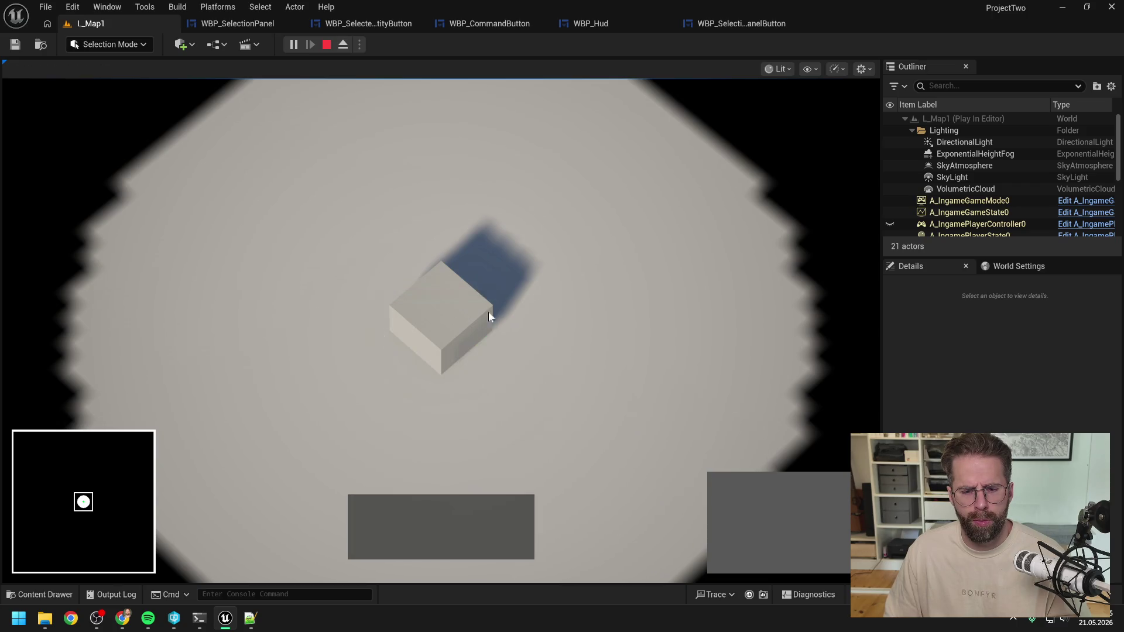
left_click(490, 313)
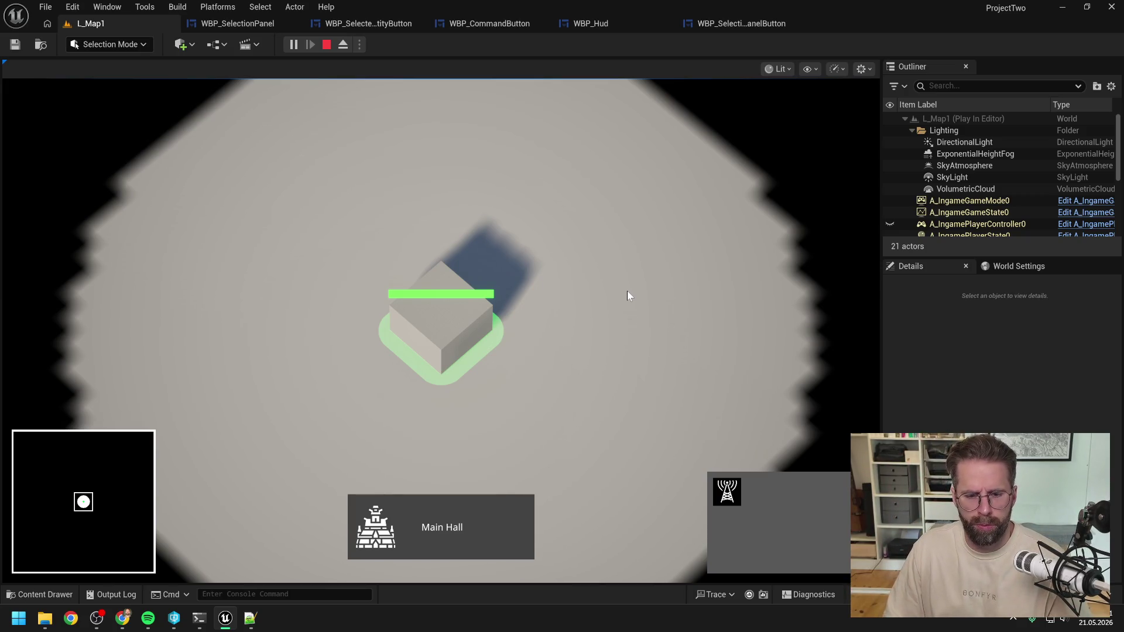
left_click(551, 392)
left_click(463, 328)
left_click(578, 316)
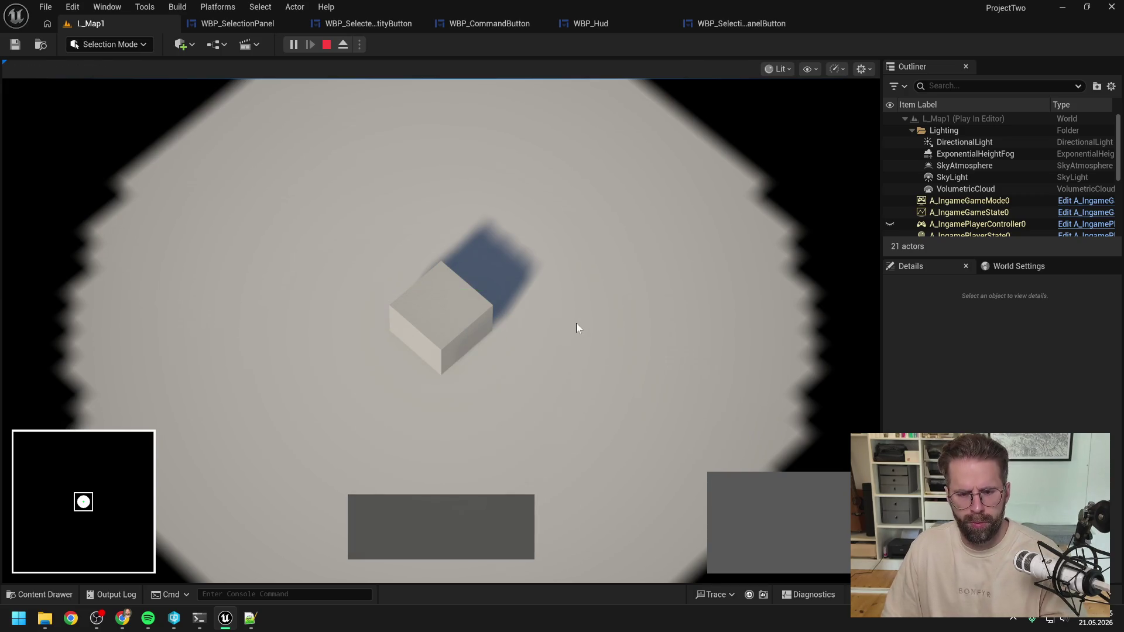
key("Escape")
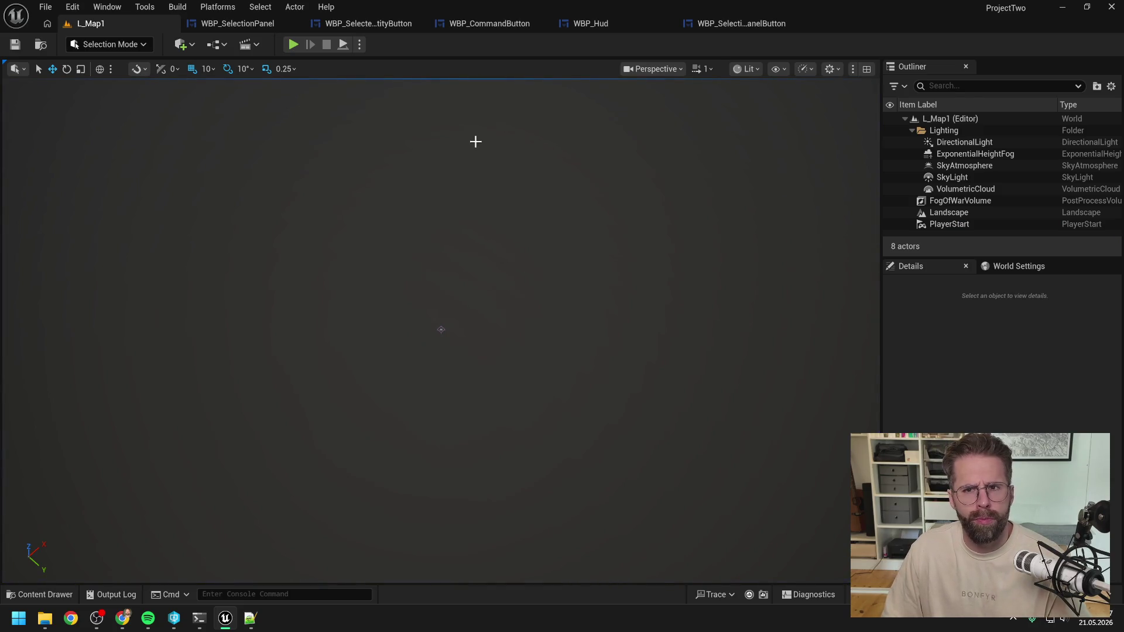
Inspect InnerOverlay, Overlay and BackgroundBorder settings and clear the 'vis' Details filter
left_click(753, 24)
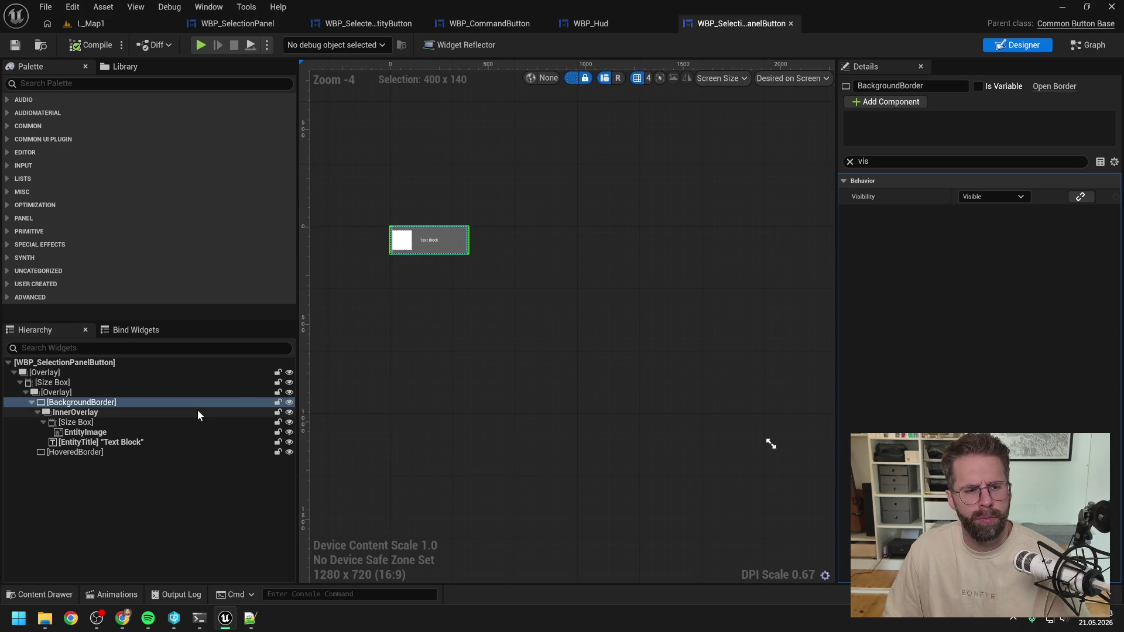
left_click(82, 413)
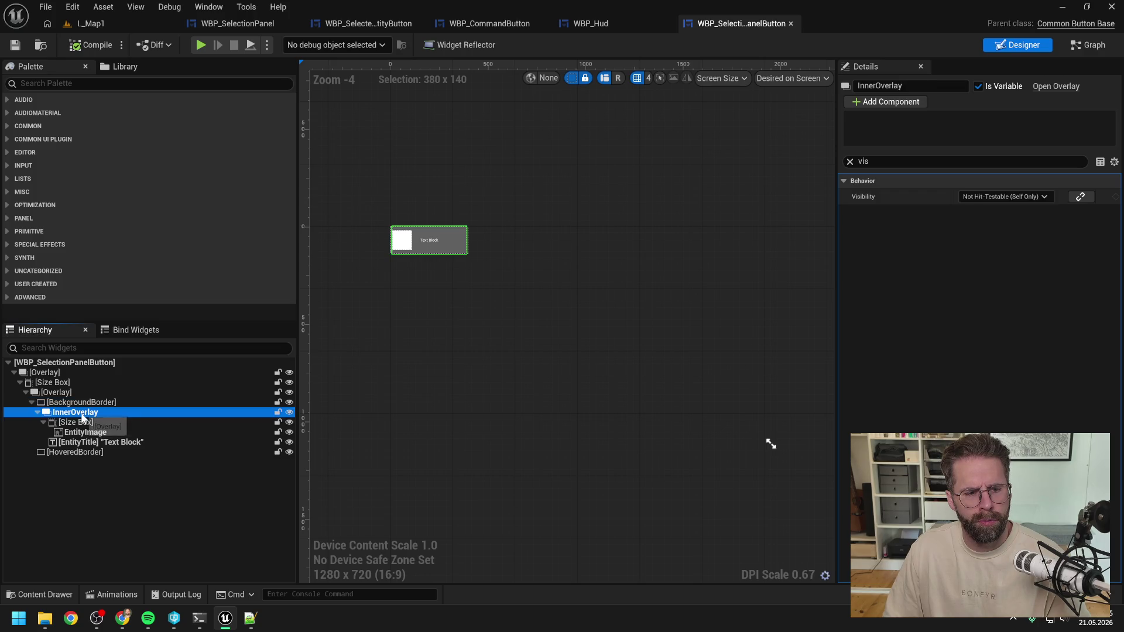
left_click(61, 391)
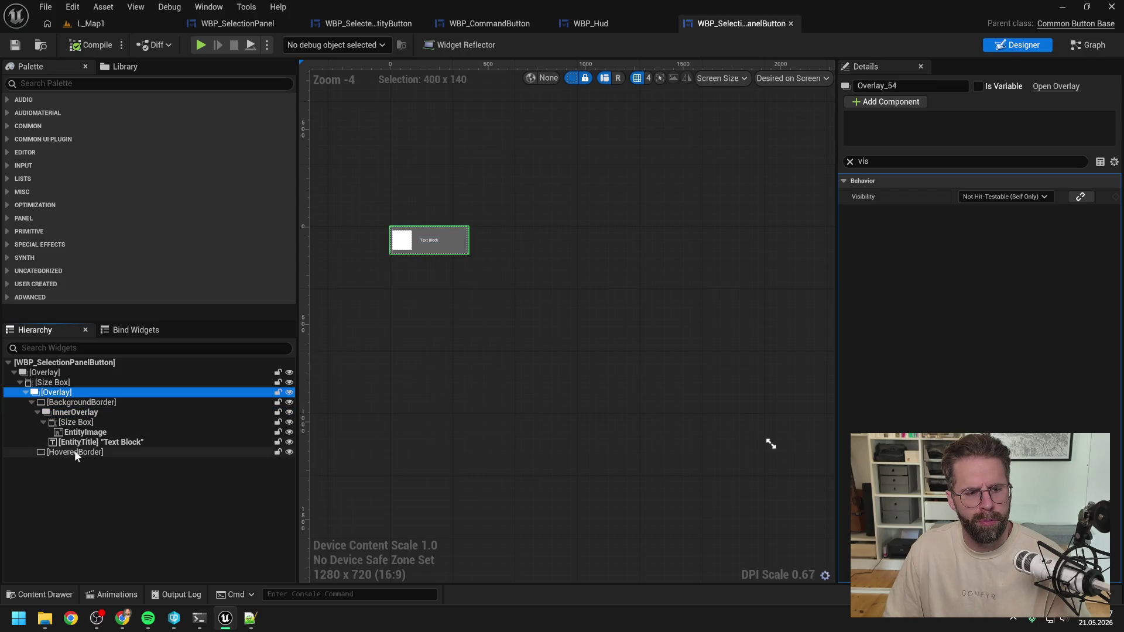
left_click(82, 403)
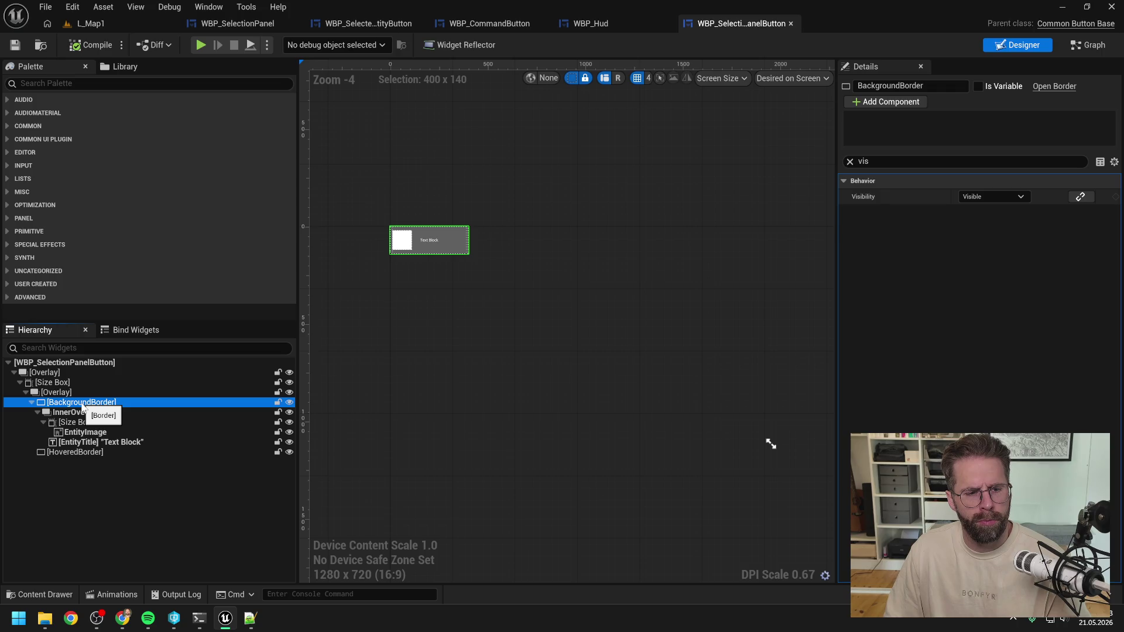
left_click(82, 412)
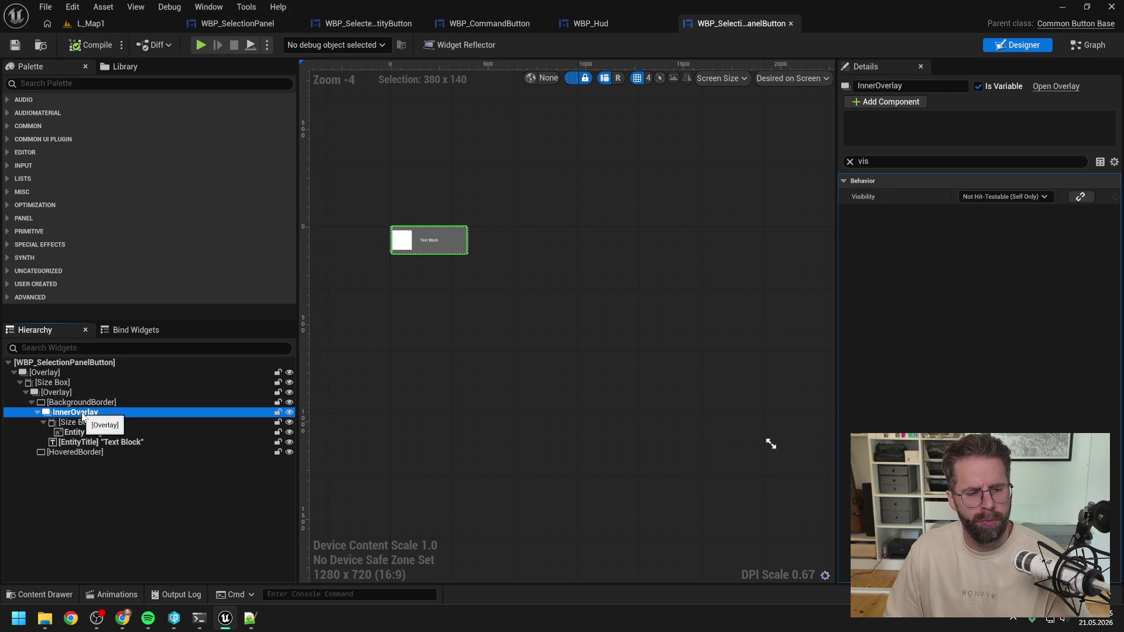
left_click(83, 404)
left_click(83, 412)
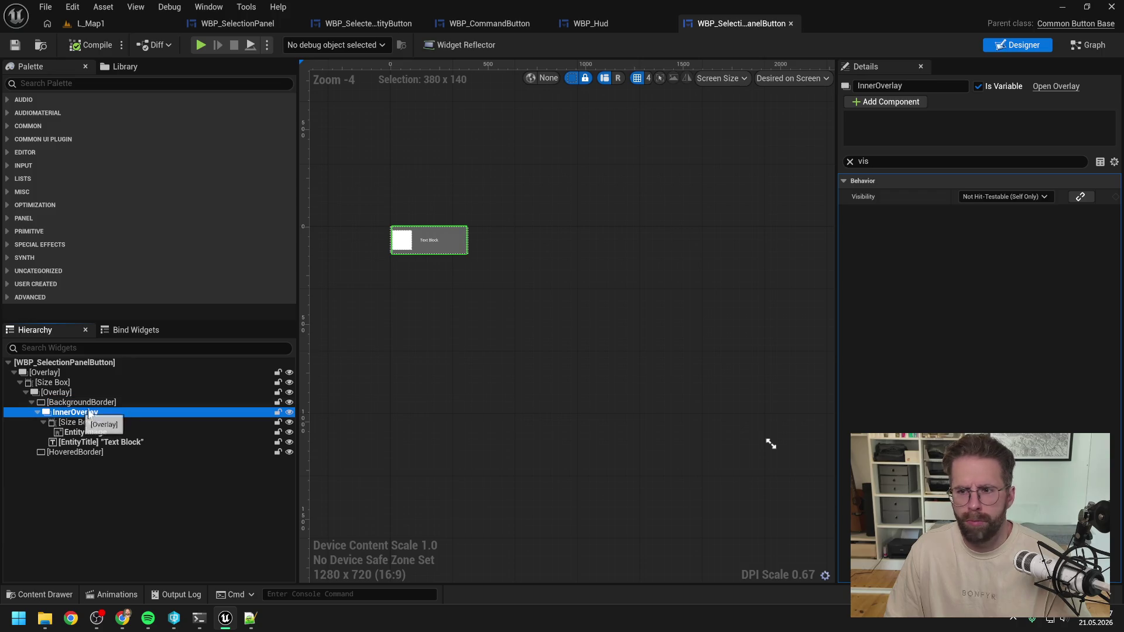
left_click(911, 164)
key("BackSpace")
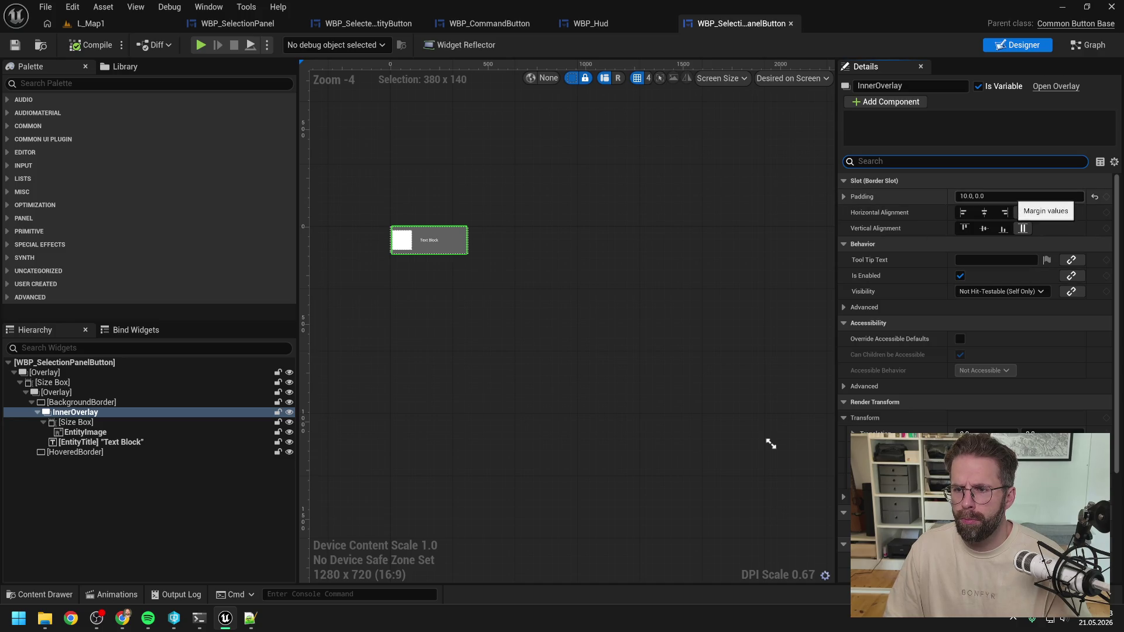
left_click(843, 197)
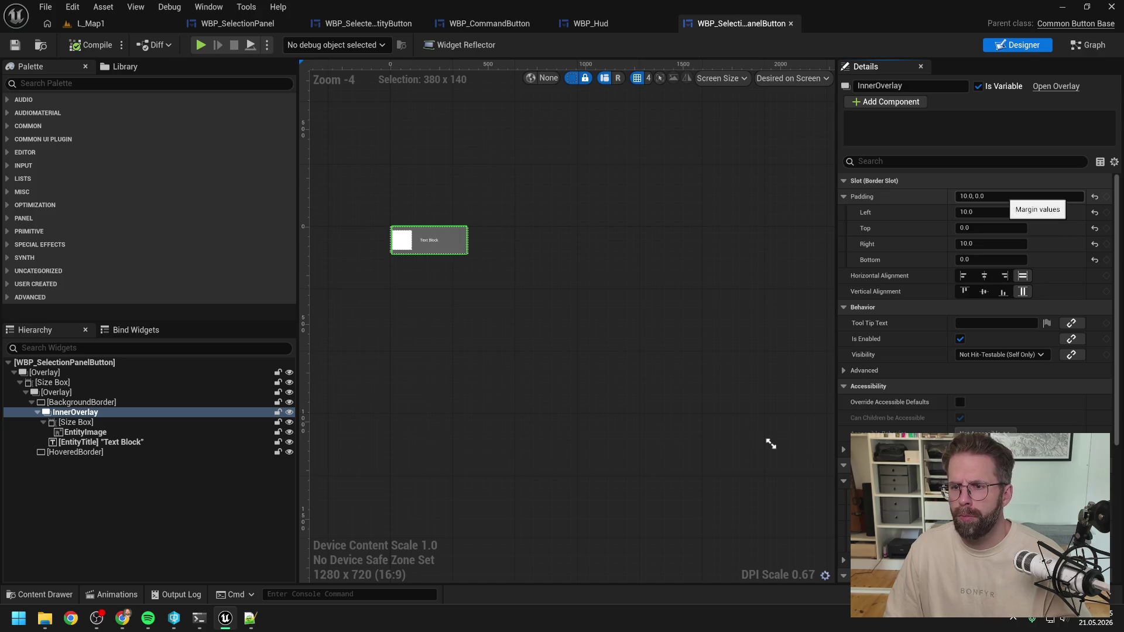
left_click_drag(960, 196, 985, 196)
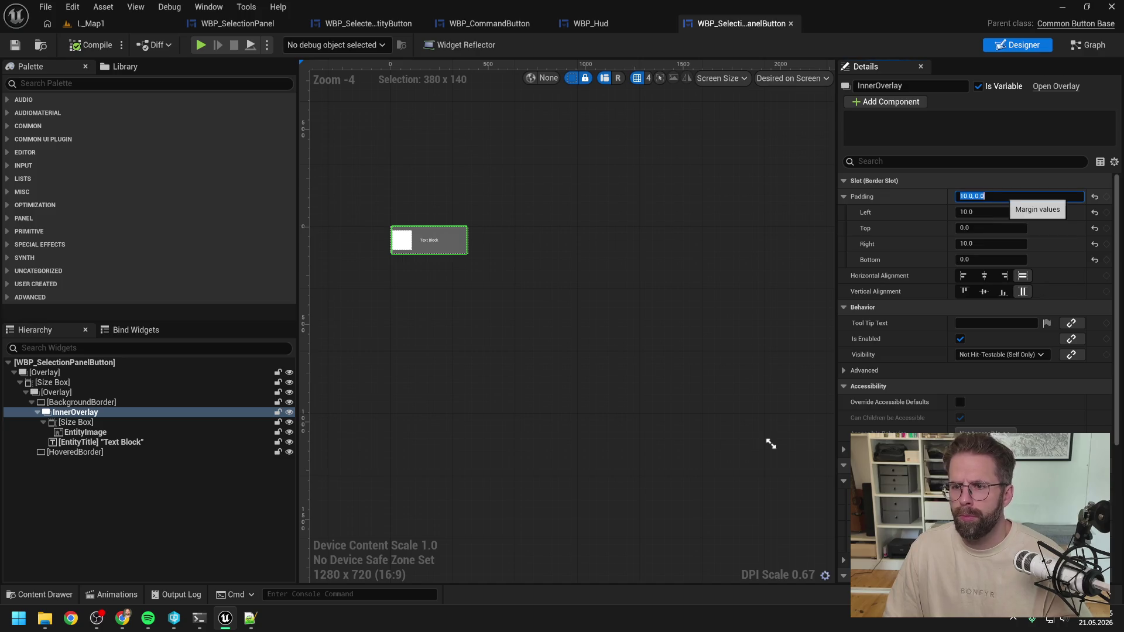
Replace BackgroundBorder with its child InnerOverlay
left_click(155, 490)
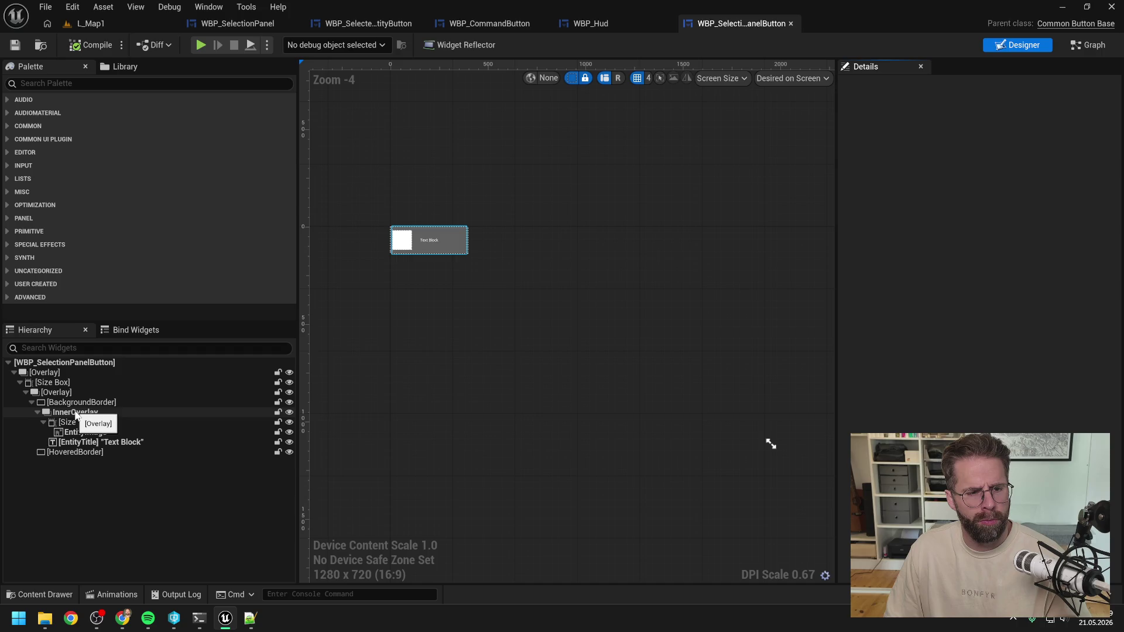
left_click(79, 413)
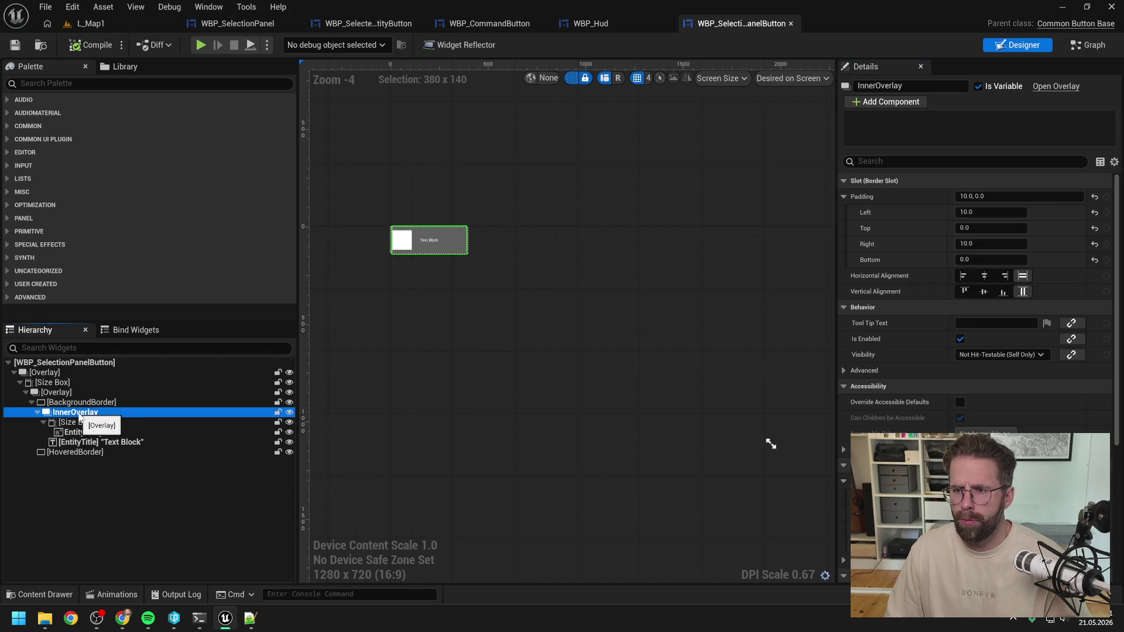
left_click(81, 404)
right_click(82, 408)
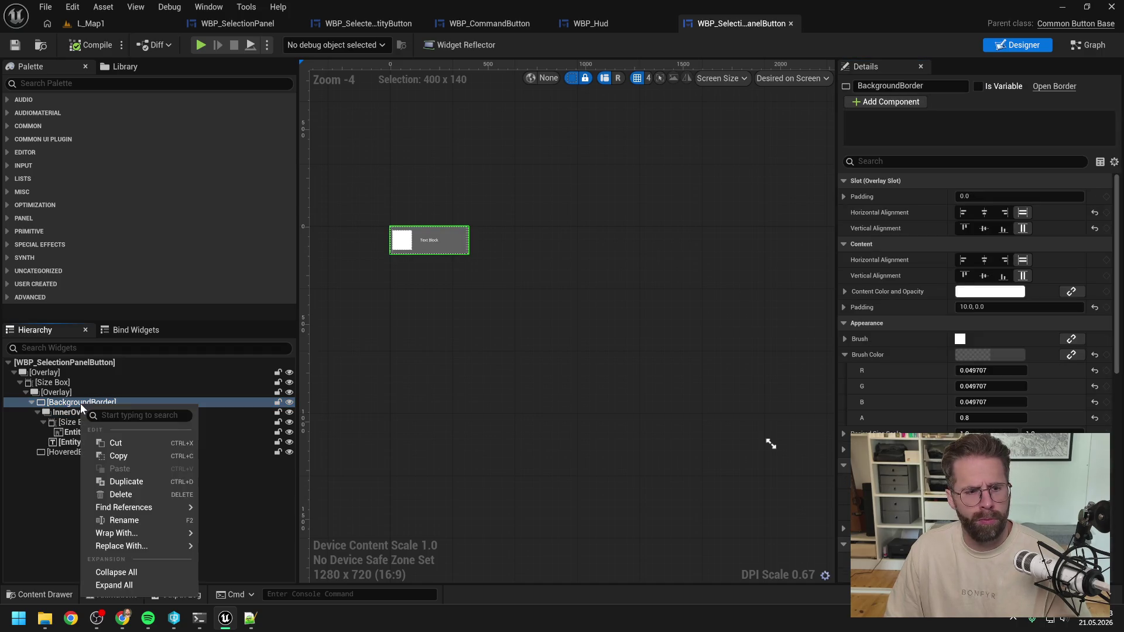
mouse_move(117, 534)
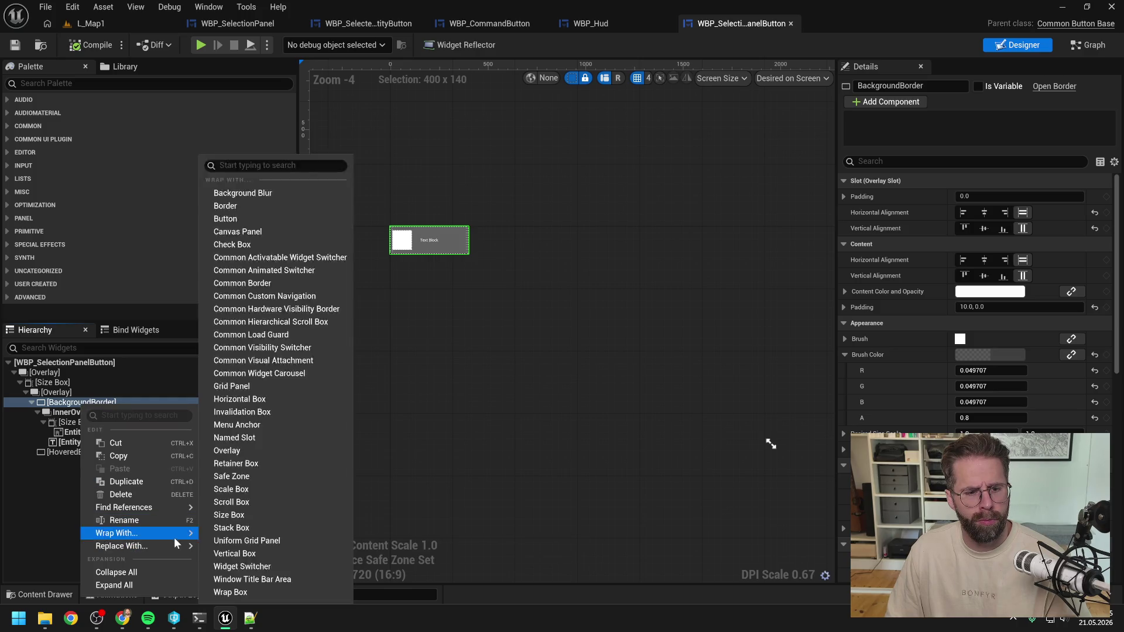
left_click(275, 392)
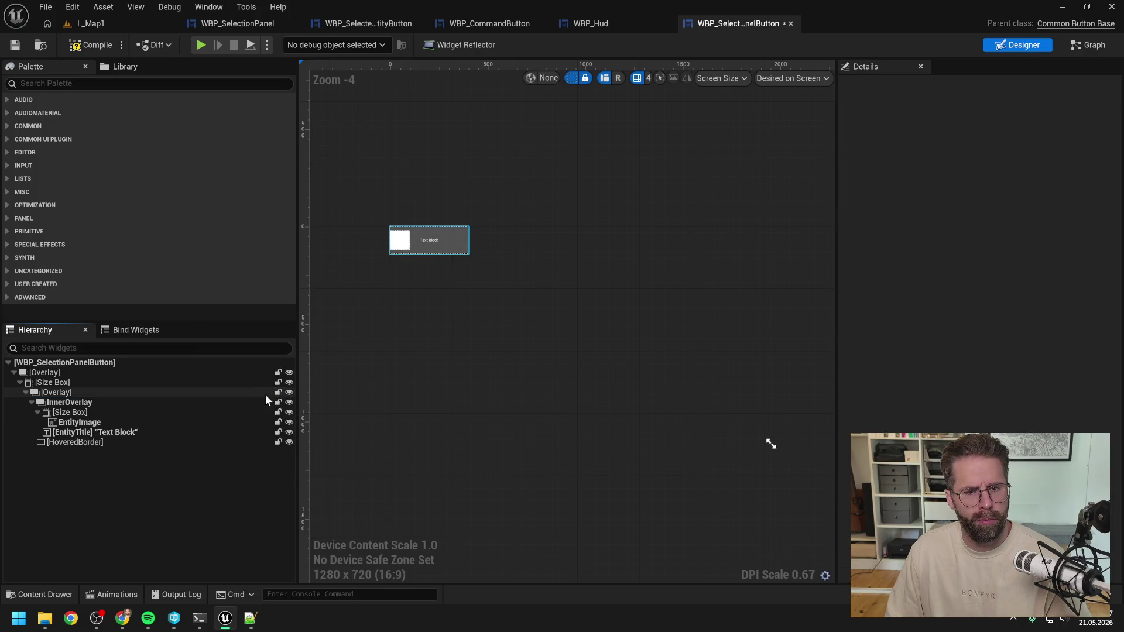
Set InnerOverlay's padding to 10,0, then start a play test of L_Map1
left_click(266, 403)
left_click(990, 196)
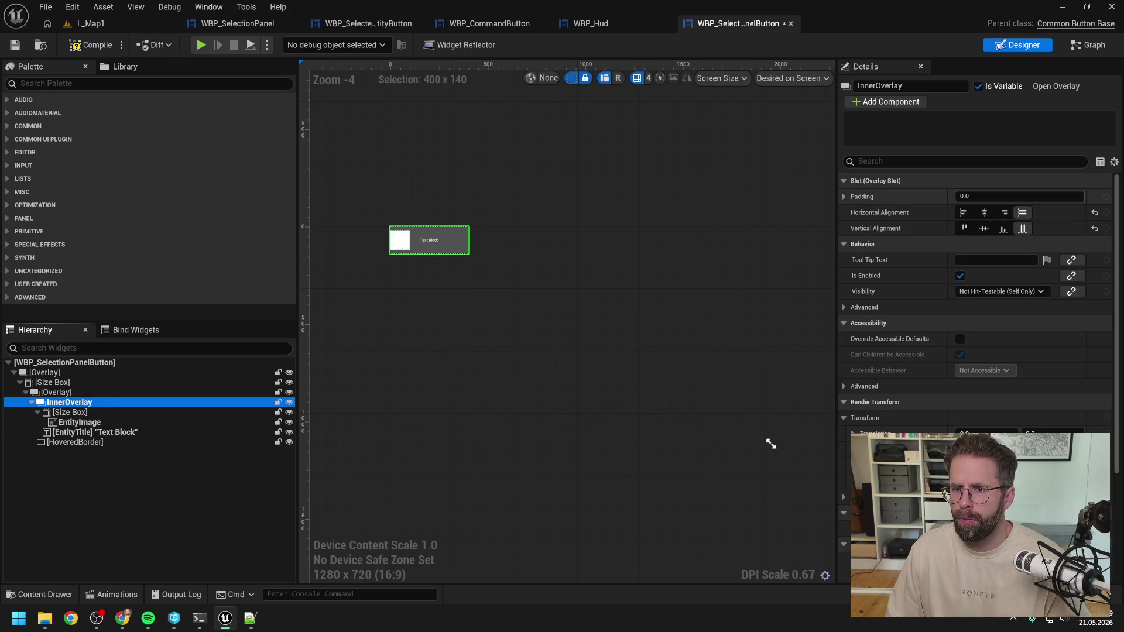
type("10,0")
key("Return")
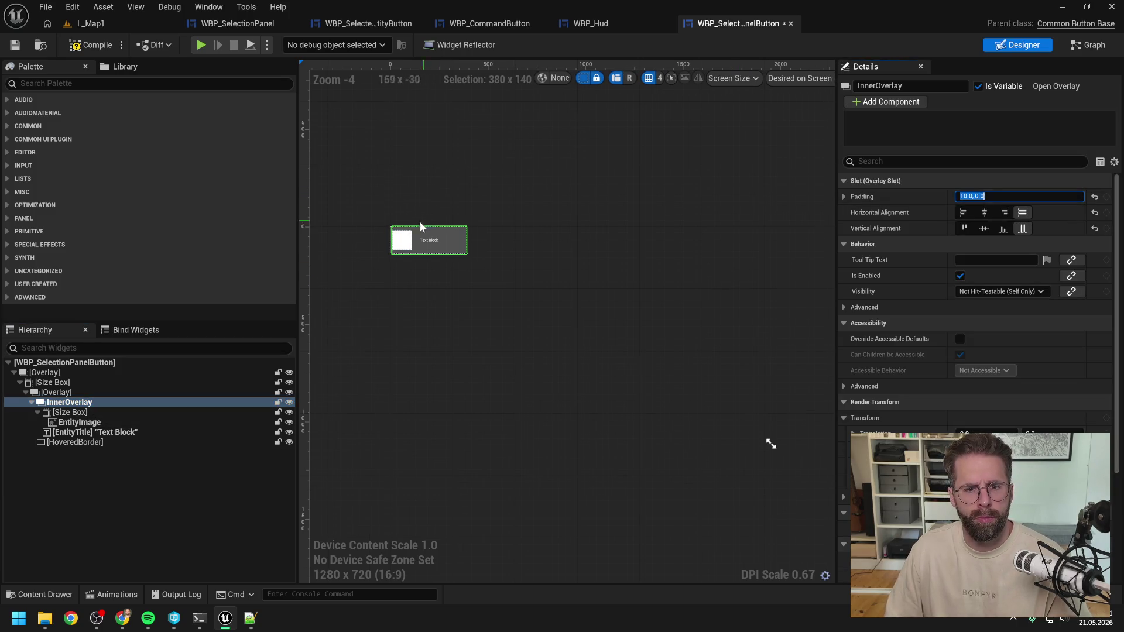
scroll(431, 229, "up", 6)
left_click_drag(472, 195, 640, 177)
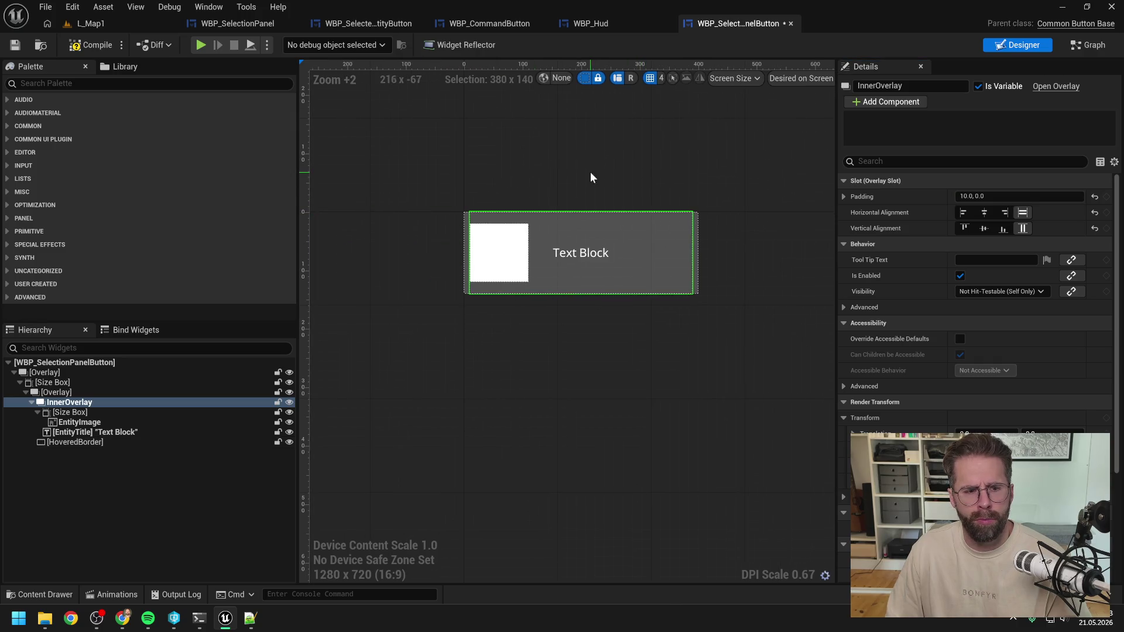
left_click(103, 26)
left_click(292, 45)
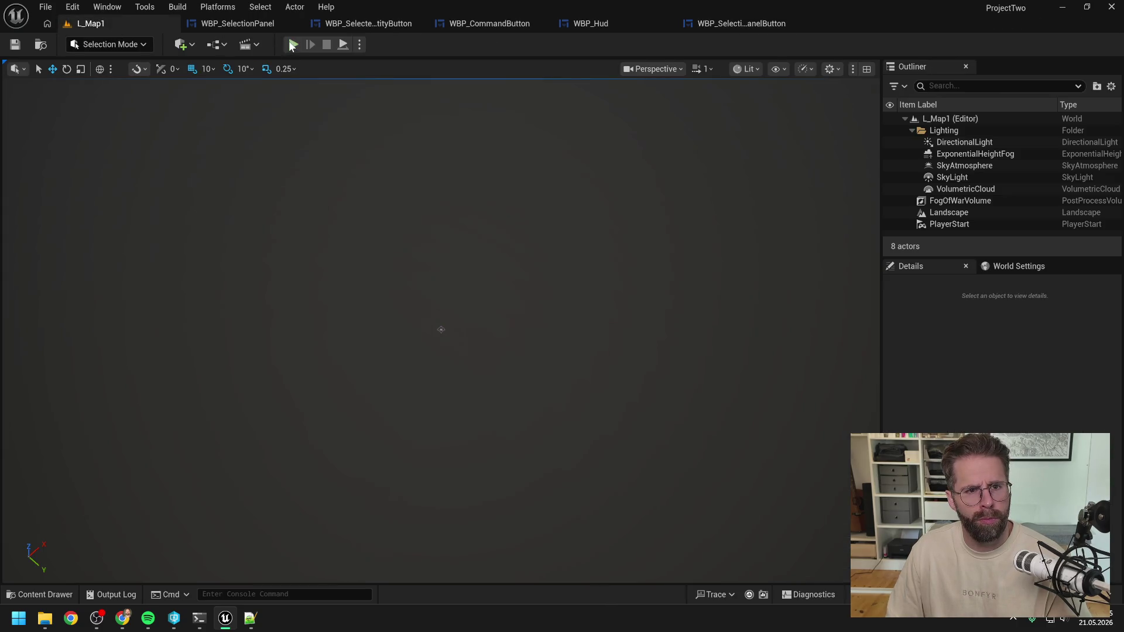
left_click(445, 318)
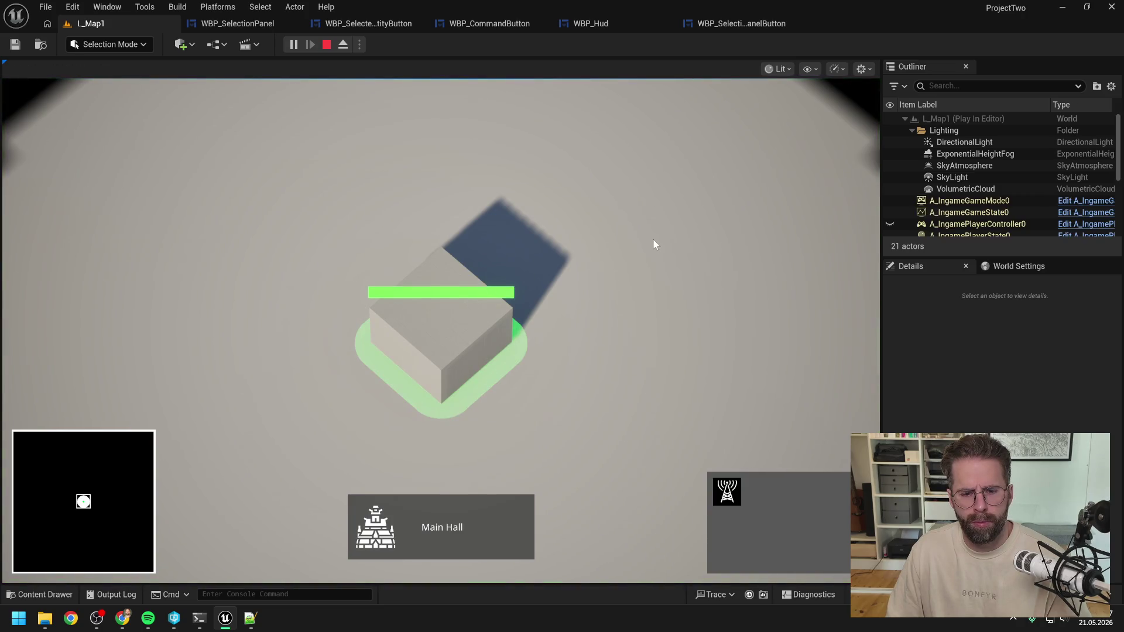
left_click(588, 348)
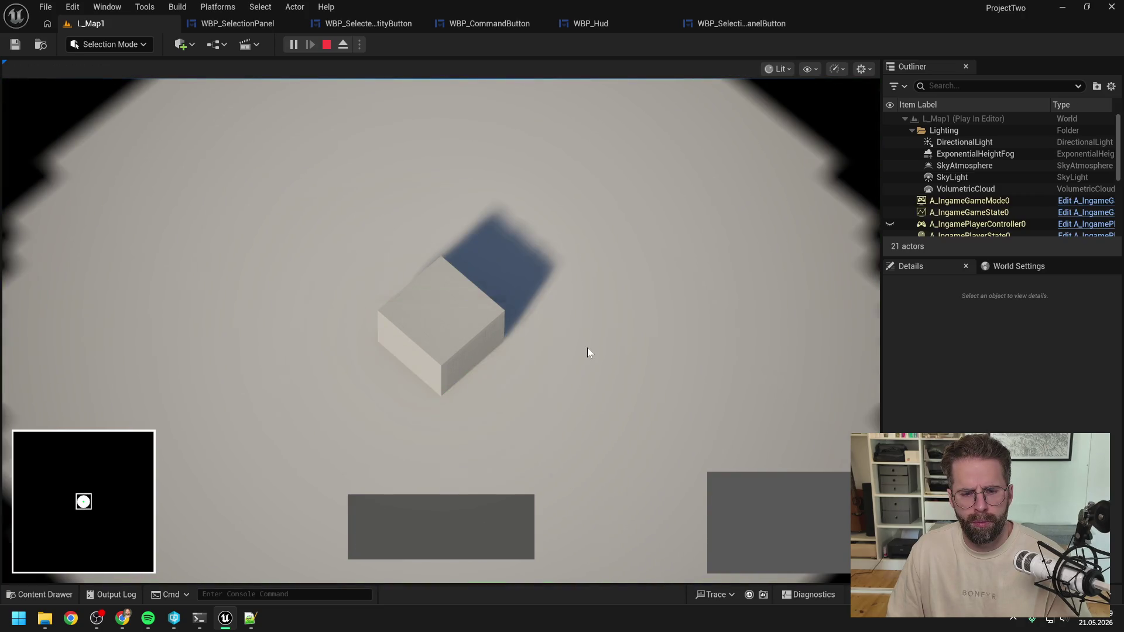
left_click(468, 327)
left_click(637, 269)
left_click(454, 317)
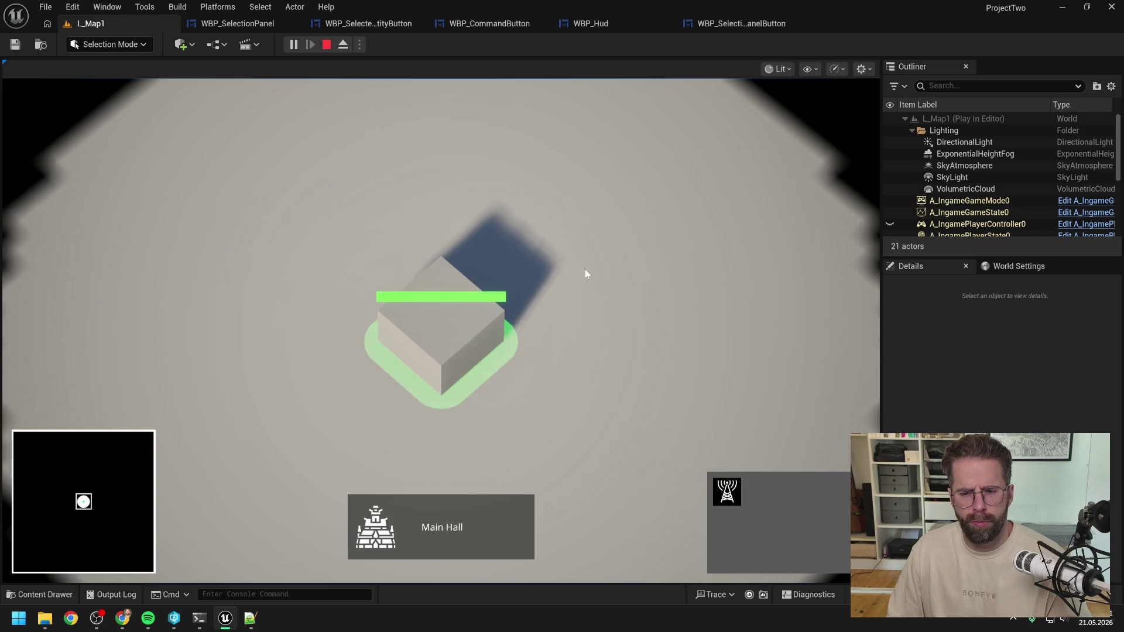
left_click(591, 272)
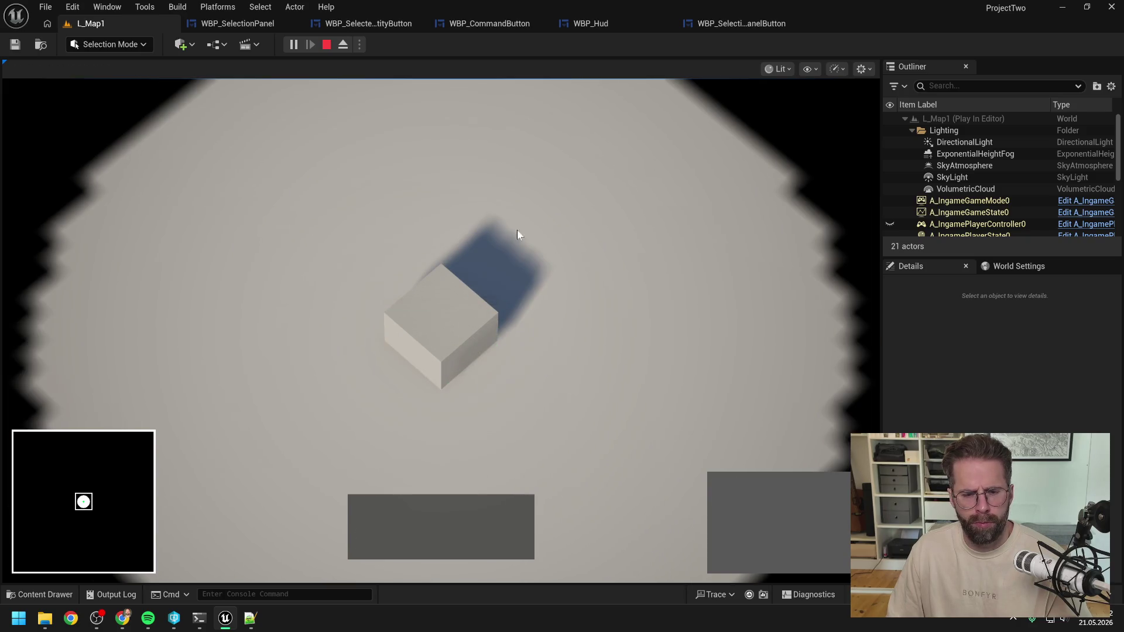
left_click(430, 310)
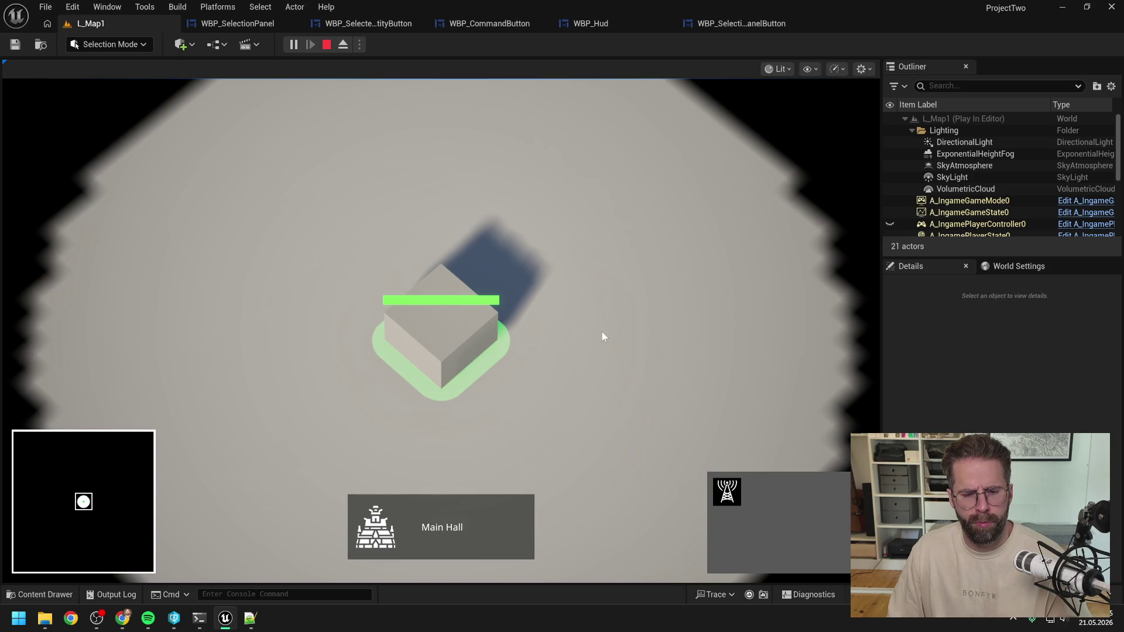
left_click(606, 347)
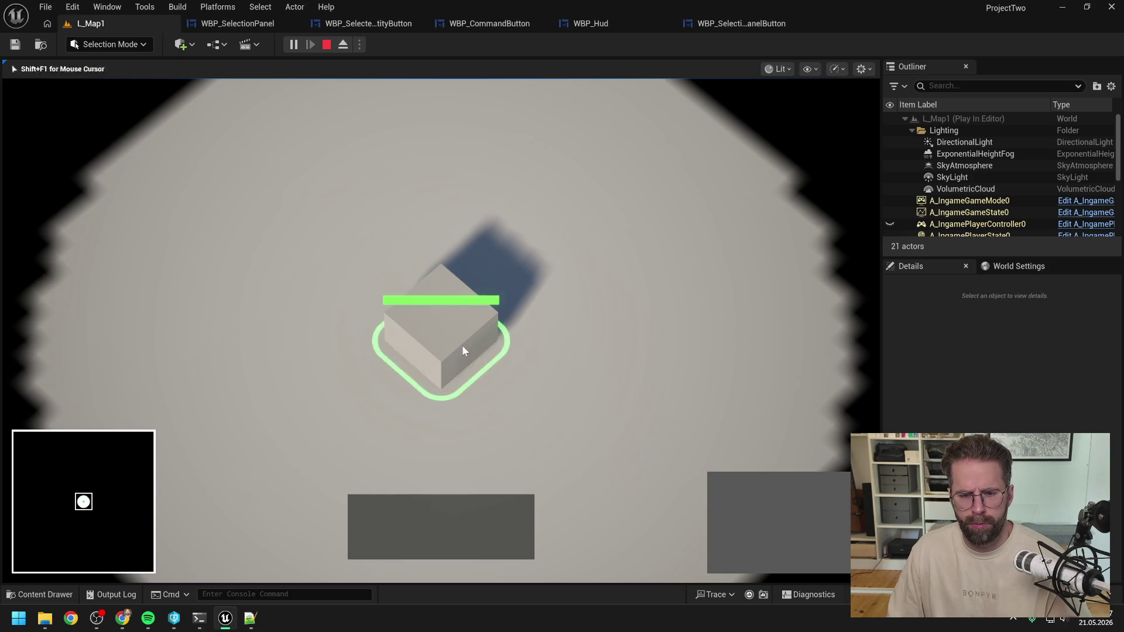
left_click(462, 345)
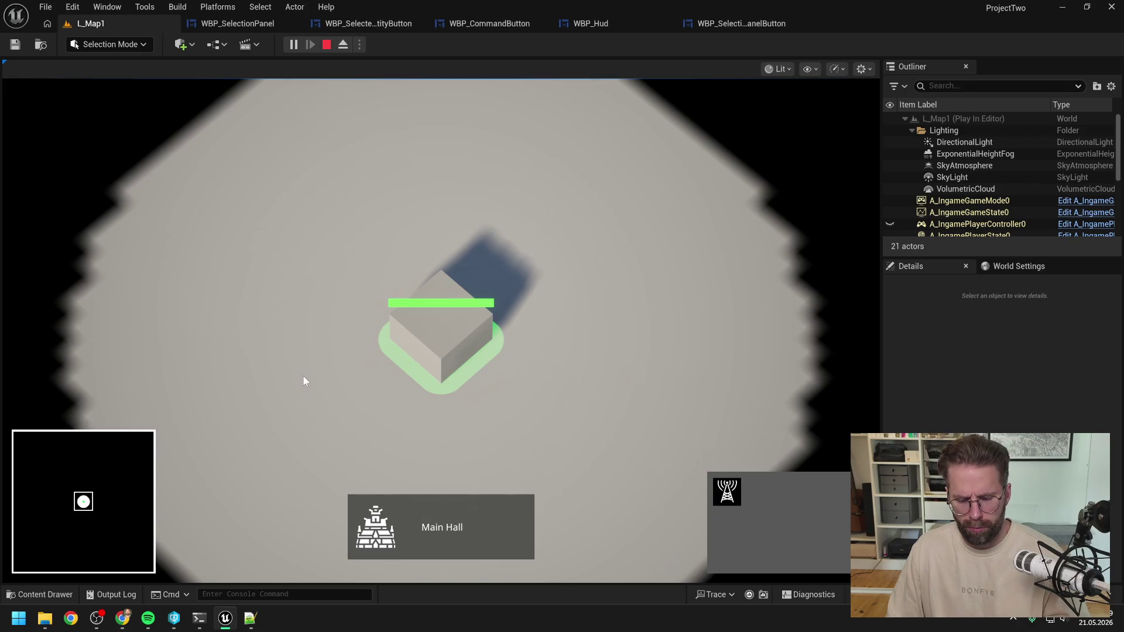
left_click(384, 322)
key("Escape")
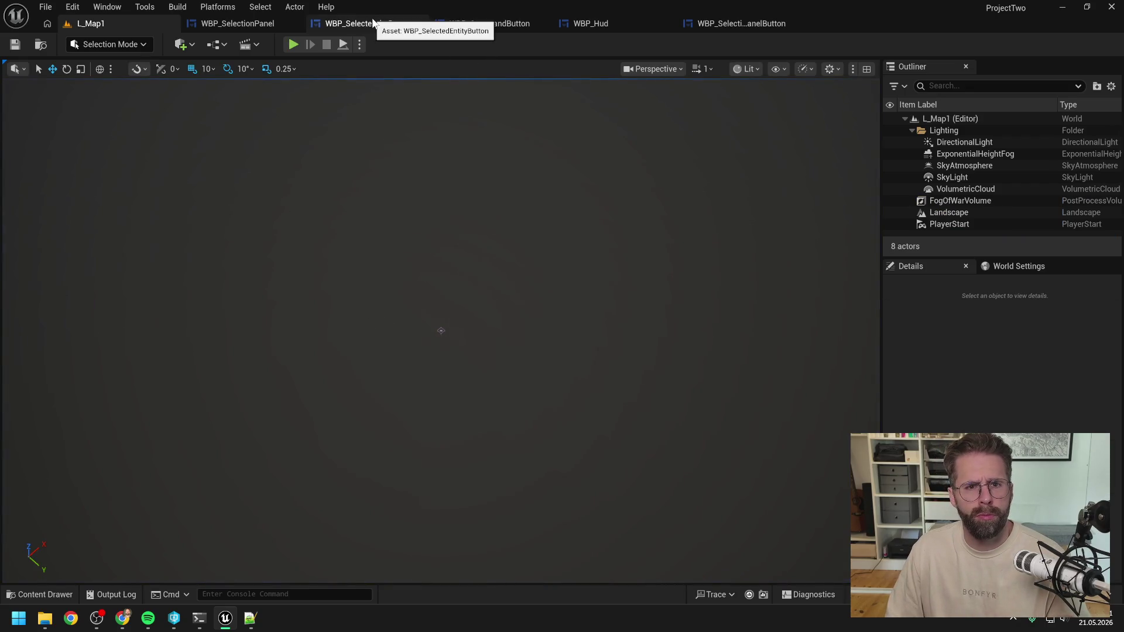
Give InnerOverlay padding of 15 left and right and 10 top and bottom
left_click(775, 24)
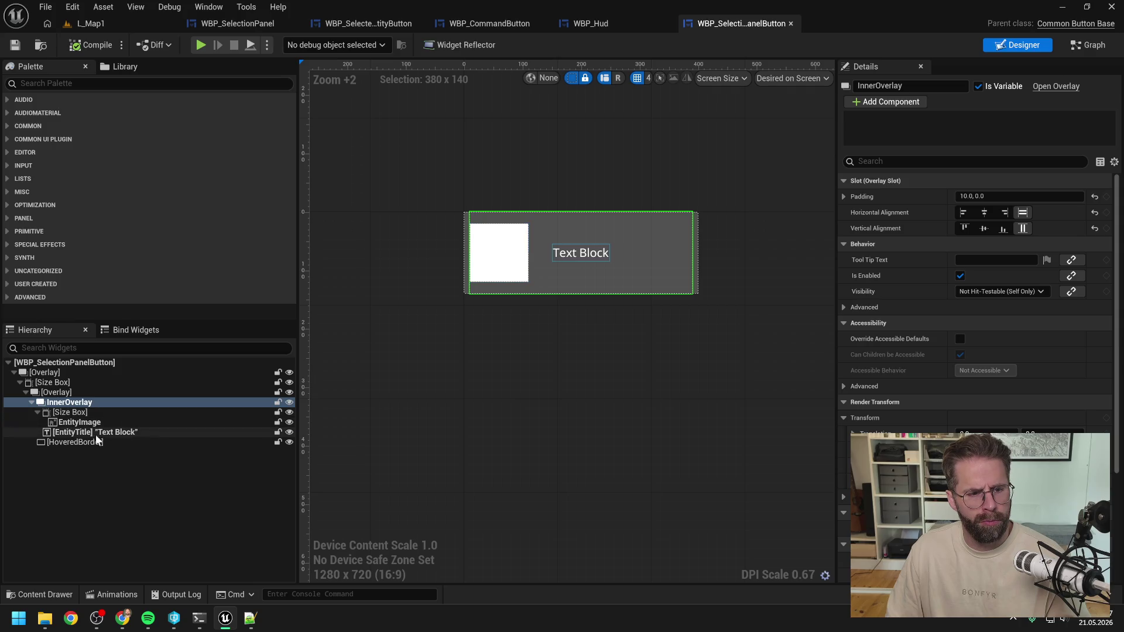
left_click(845, 197)
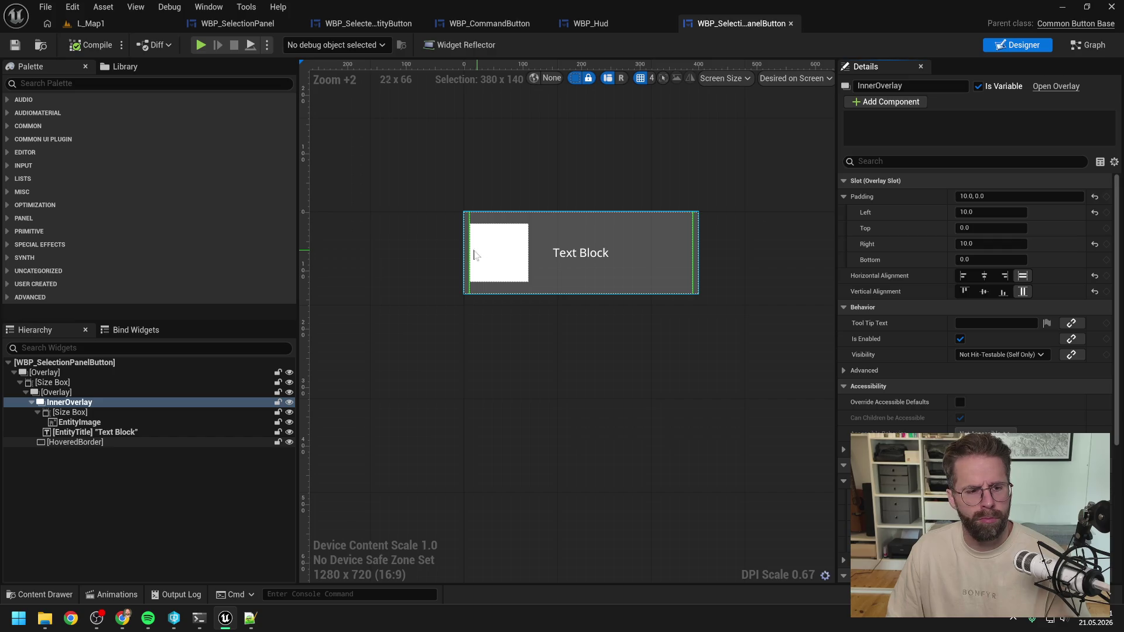
left_click(981, 214)
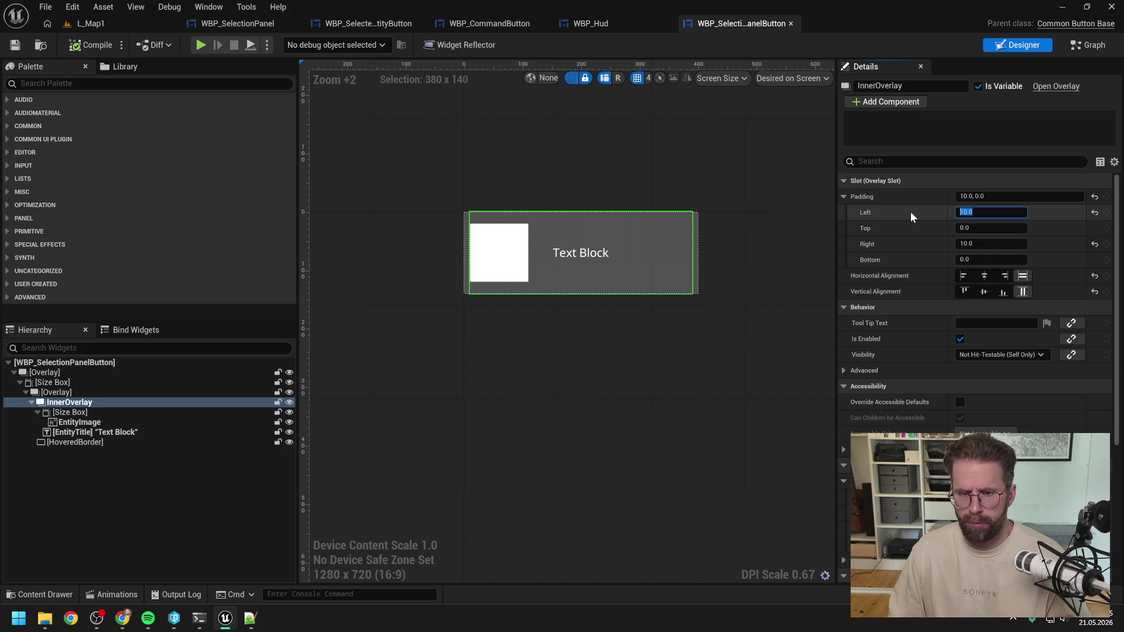
type("15")
key("Return")
left_click(975, 243)
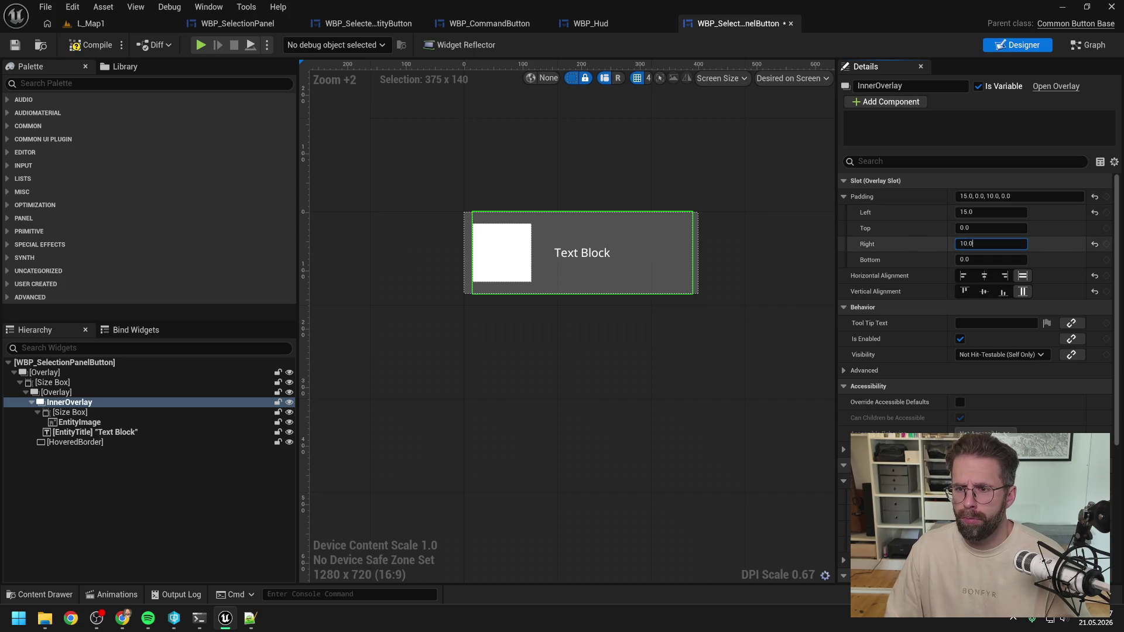
type("15")
key("Return")
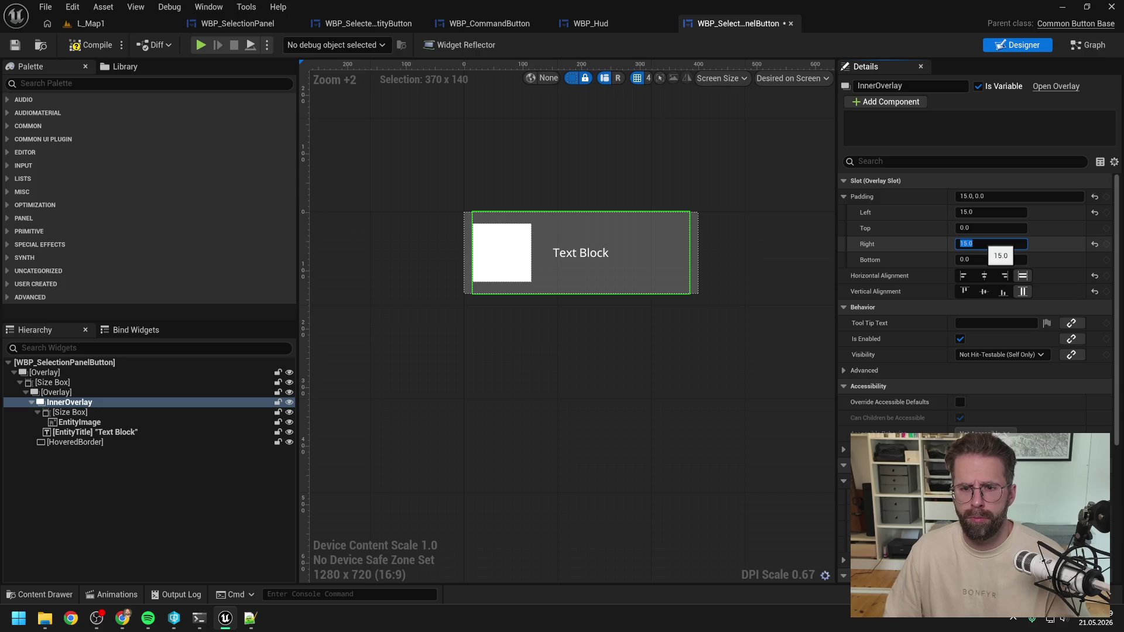
type("10")
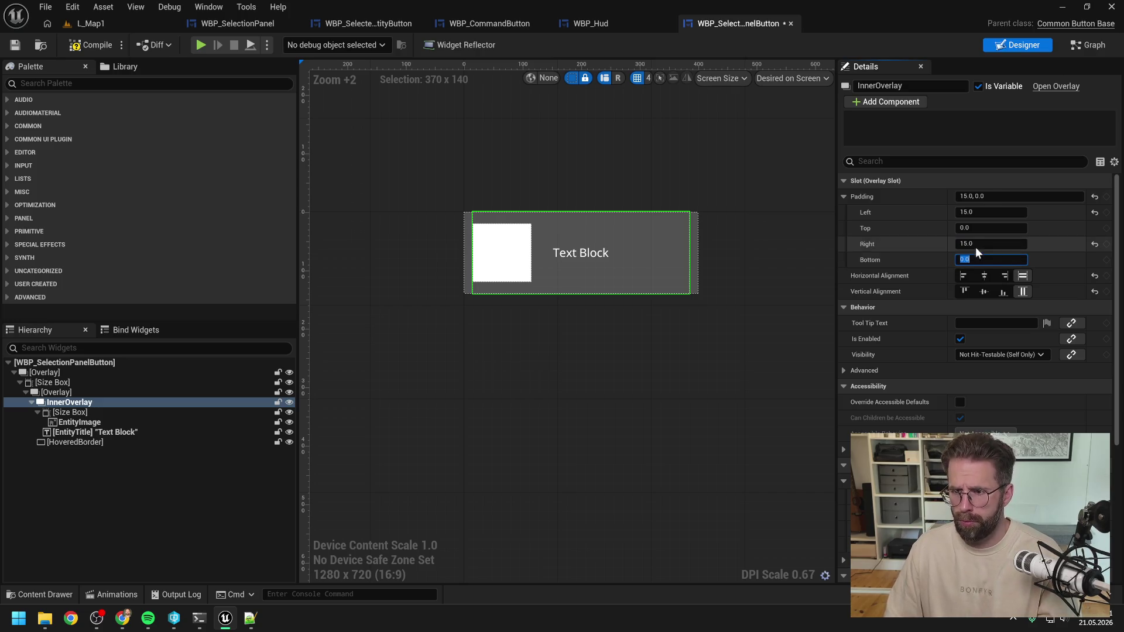
left_click(991, 228)
type("0")
key("Return")
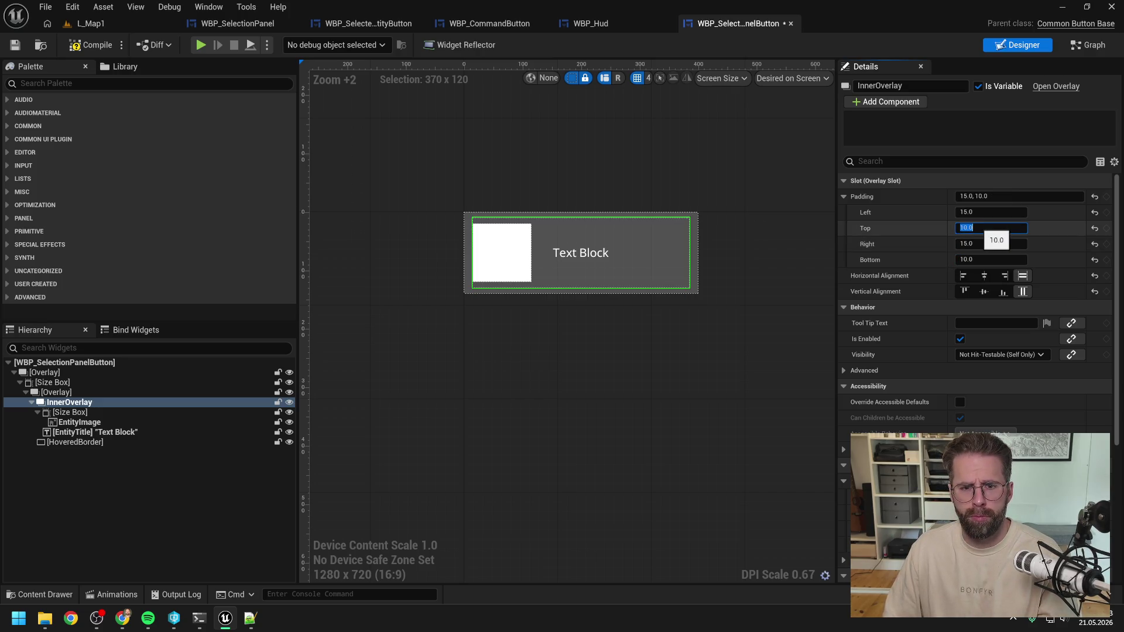
left_click(52, 383)
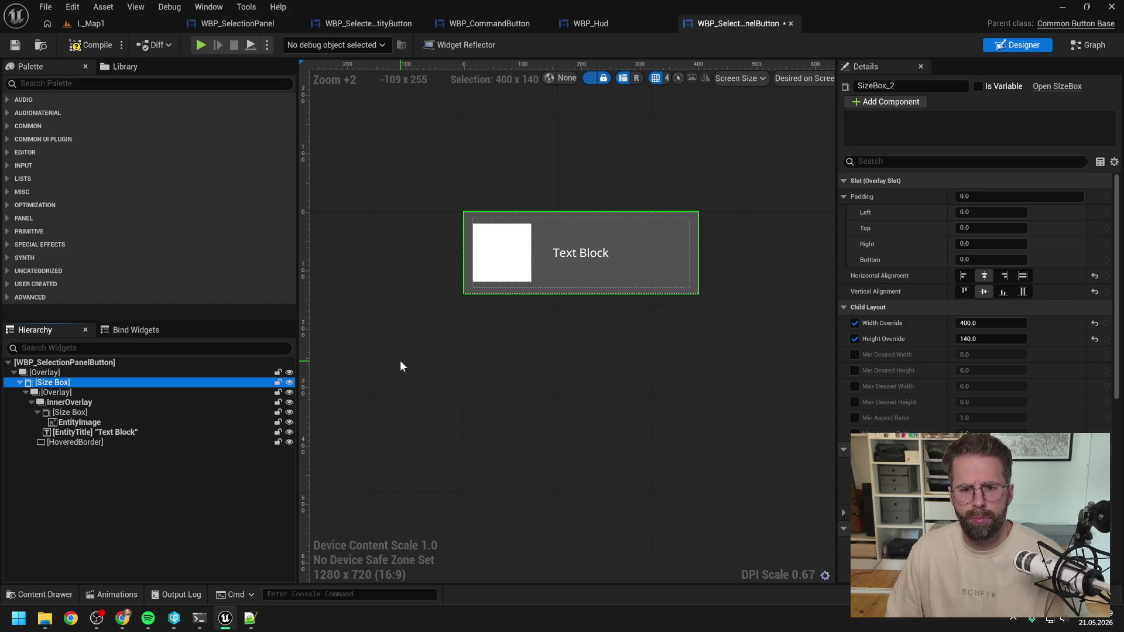
Replace the button's outer Size Box with its child Overlay, then switch to WBP_SelectionPanel
right_click(59, 387)
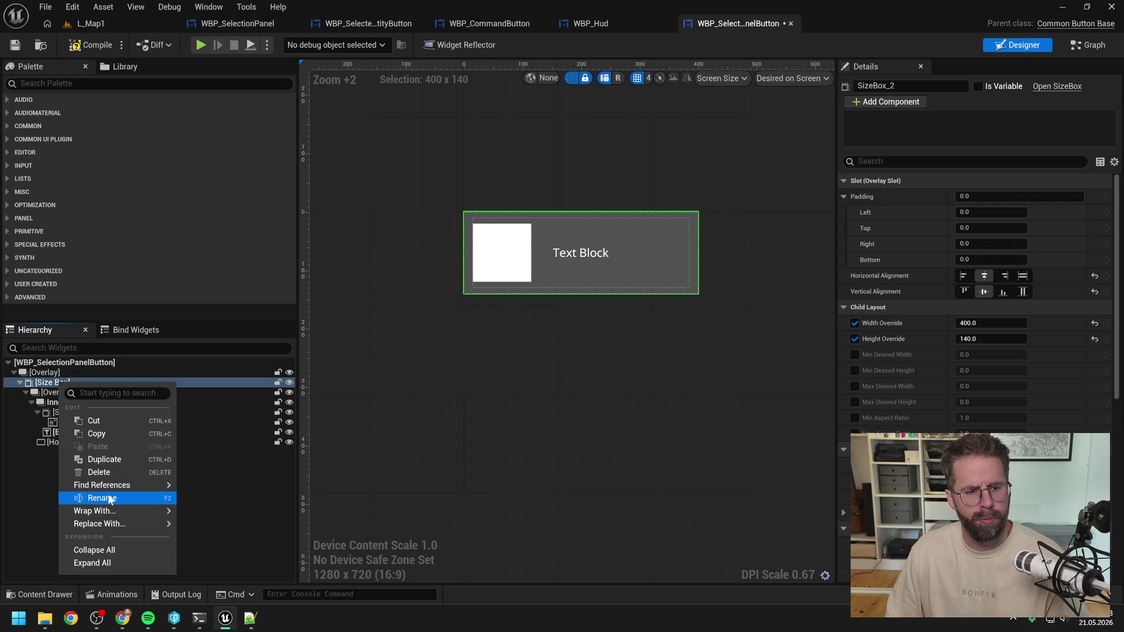
mouse_move(117, 524)
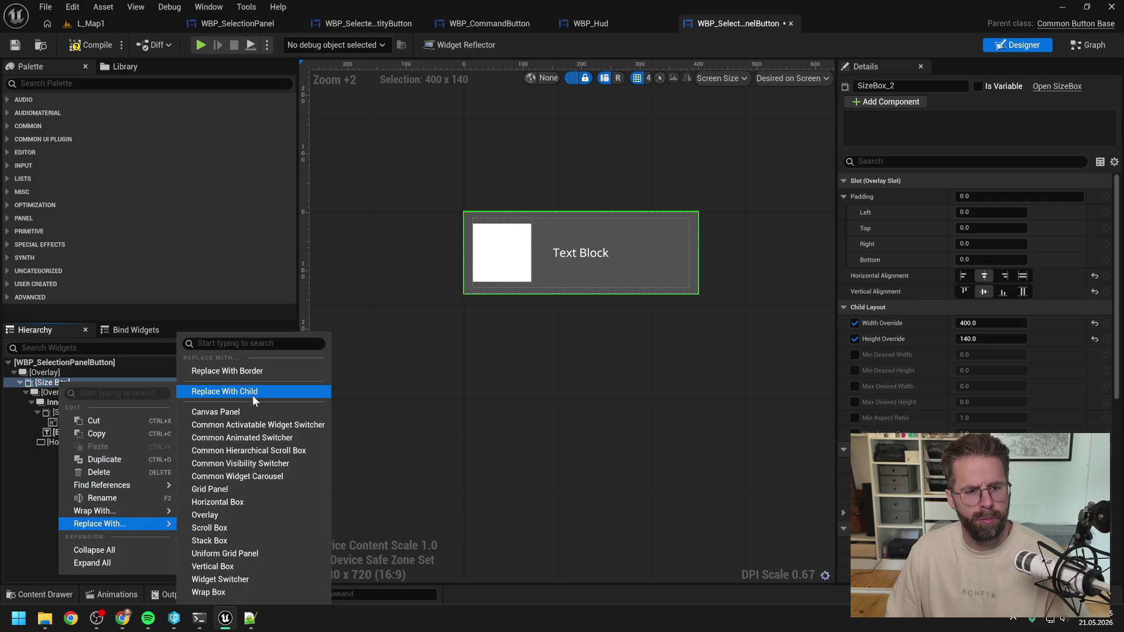
left_click(252, 395)
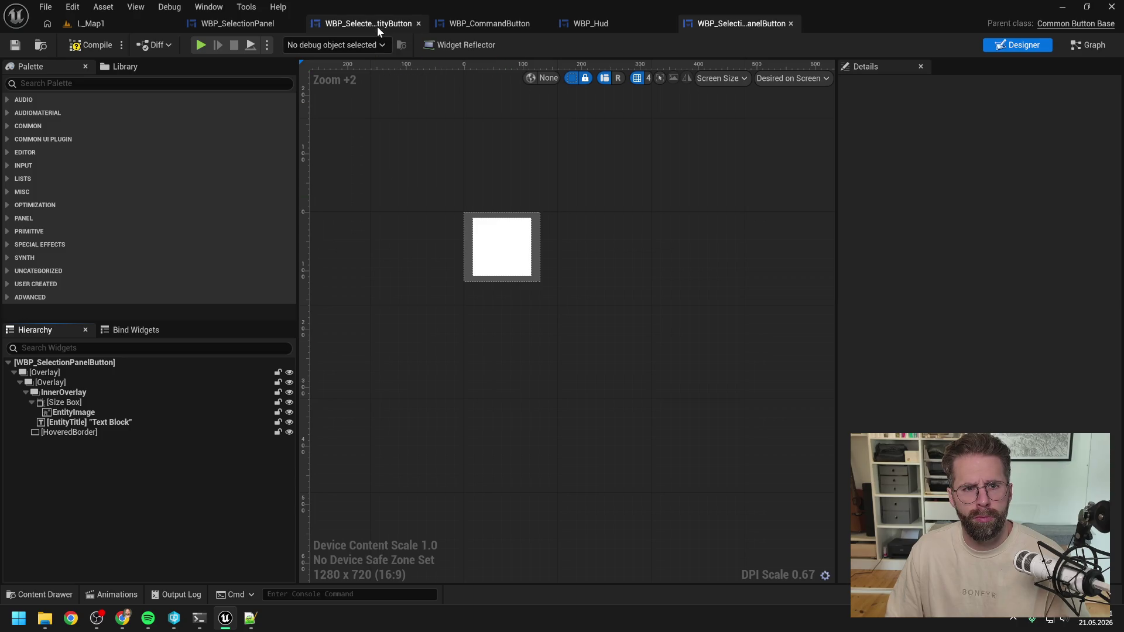
left_click(249, 24)
Set the panel's Size Box Height Override to 160
left_click(1006, 46)
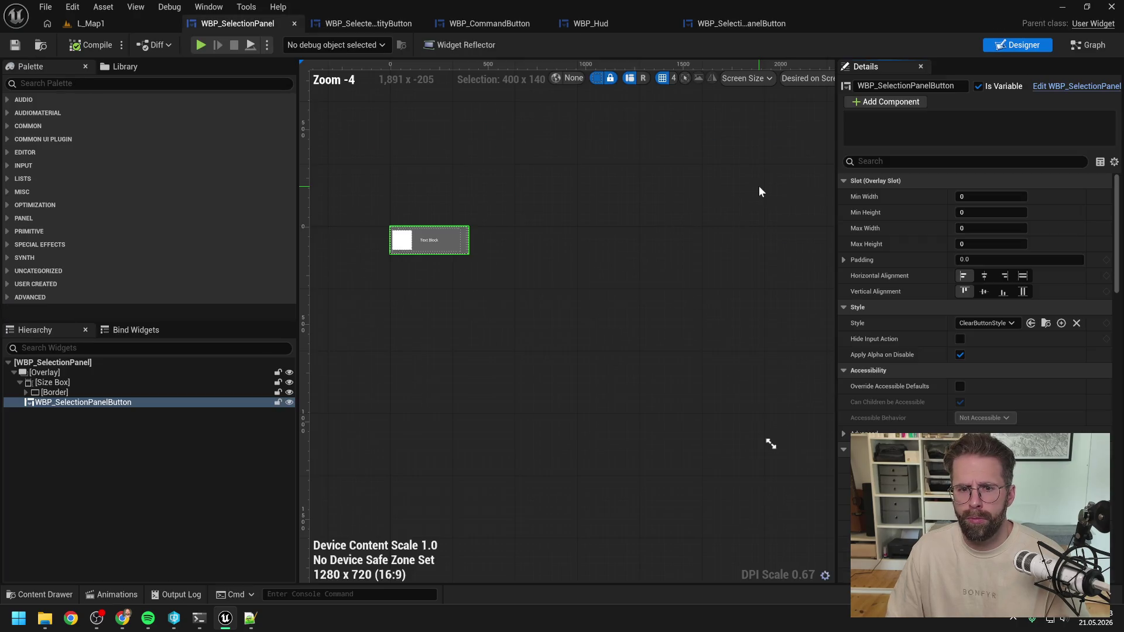
scroll(439, 211, "up", 5)
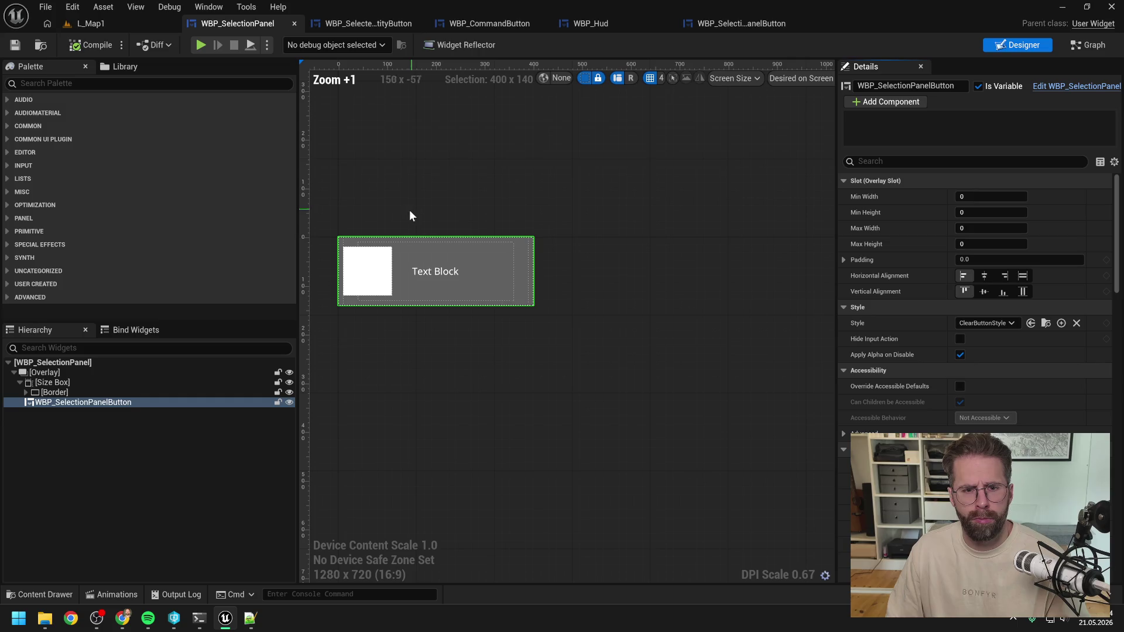
left_click(52, 382)
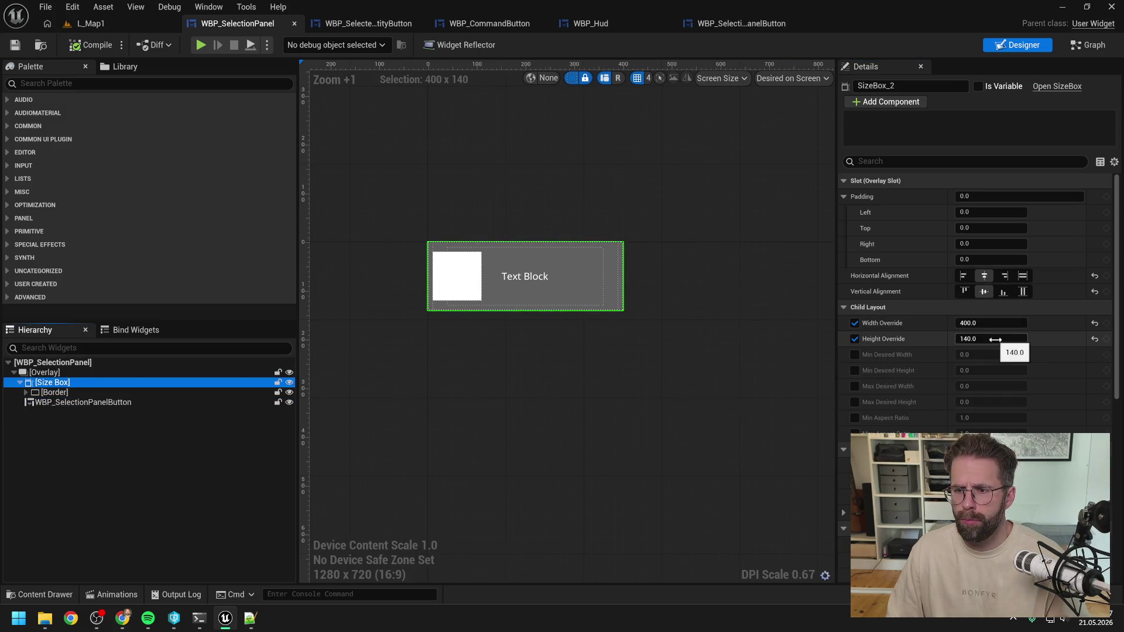
left_click(968, 338)
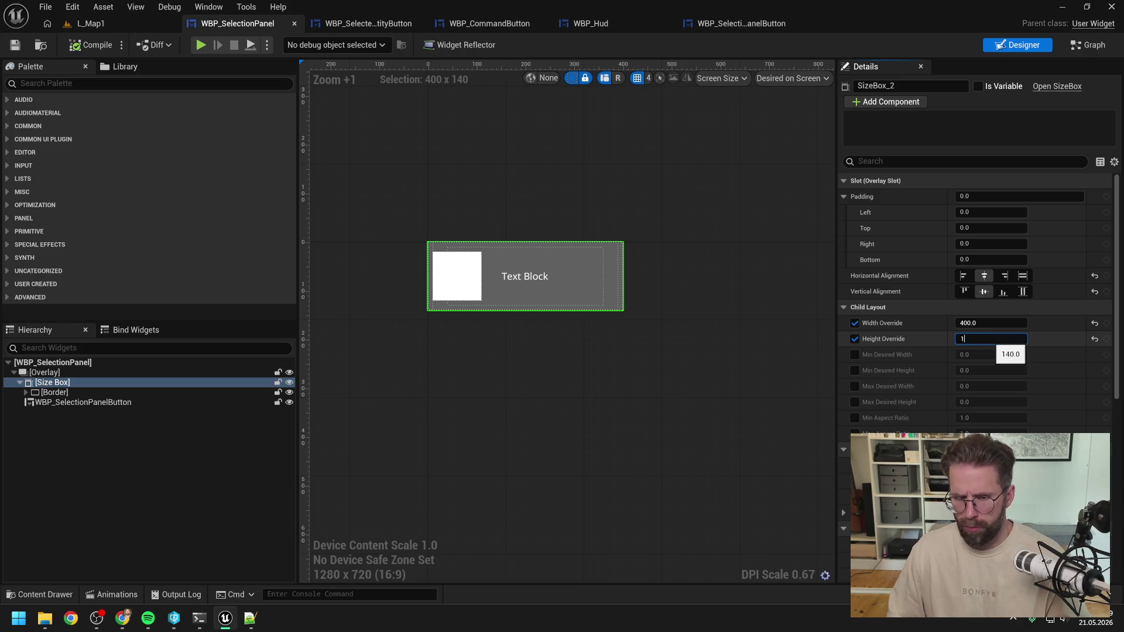
type("160")
key("Return")
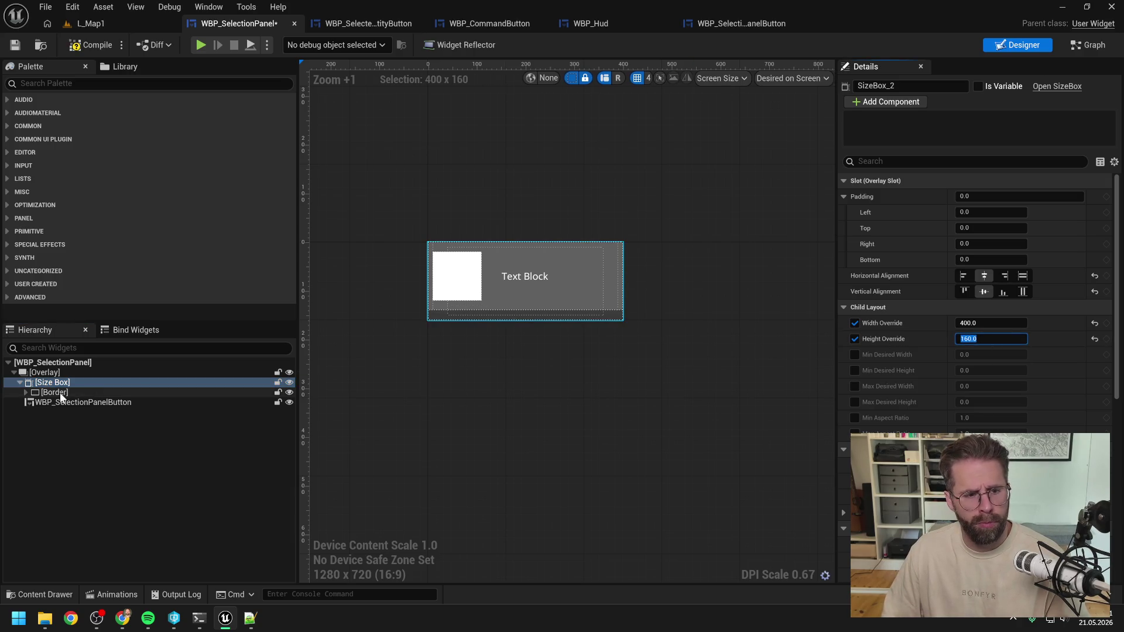
Make the WBP_SelectionPanelButton instance fill horizontally and vertically, then compile
left_click(59, 393)
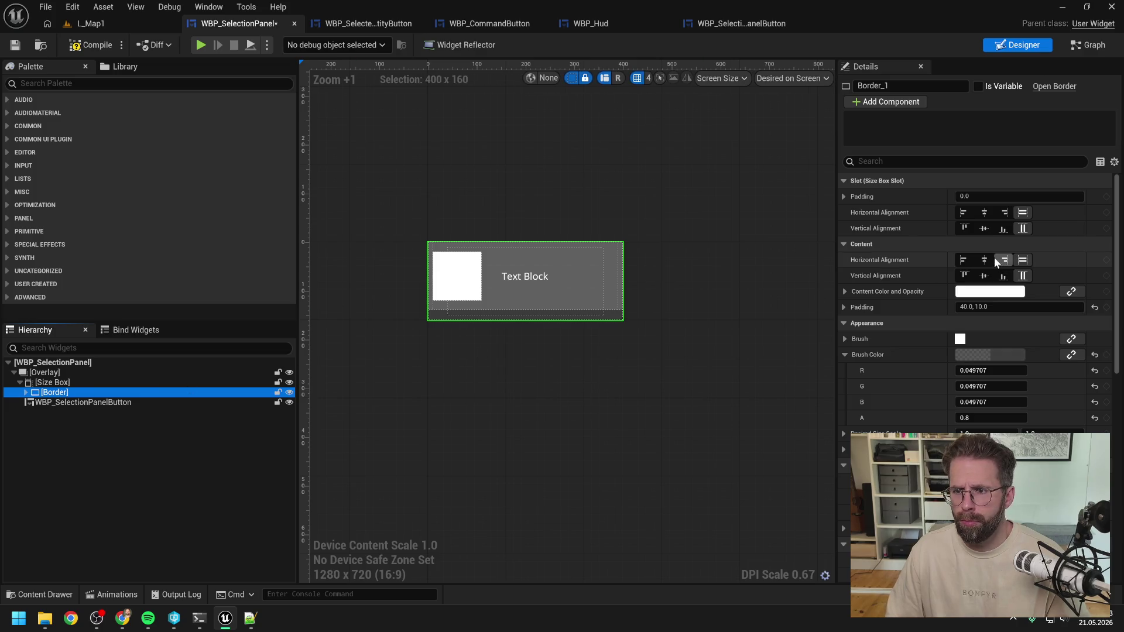
left_click(188, 403)
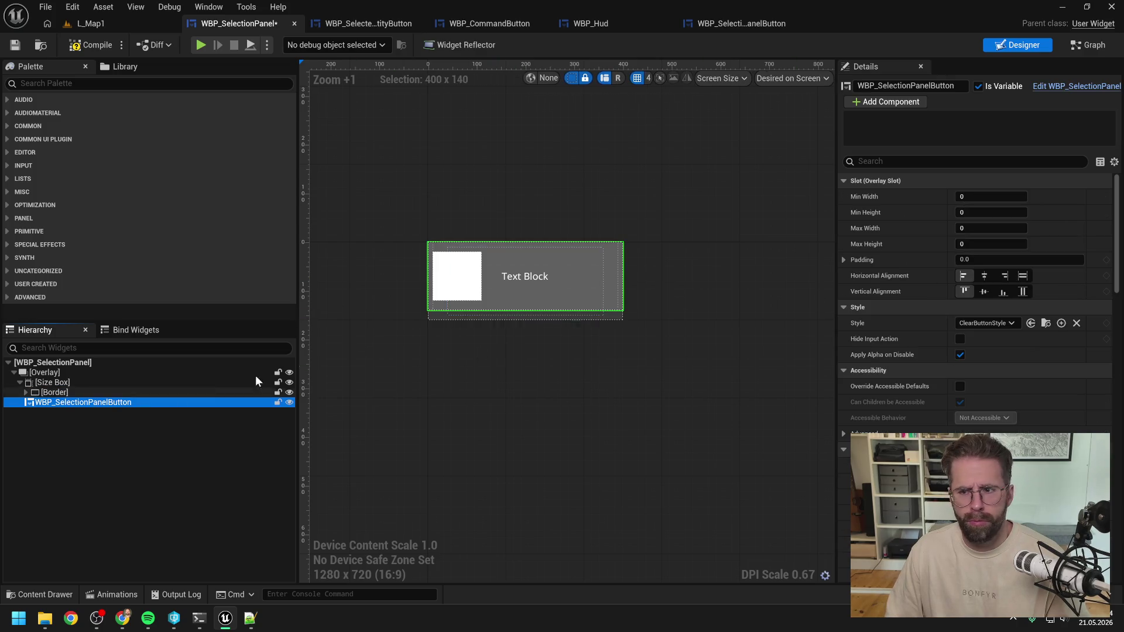
left_click(1023, 275)
left_click(1023, 292)
scroll(532, 259, "up", 2)
scroll(532, 255, "up", 4)
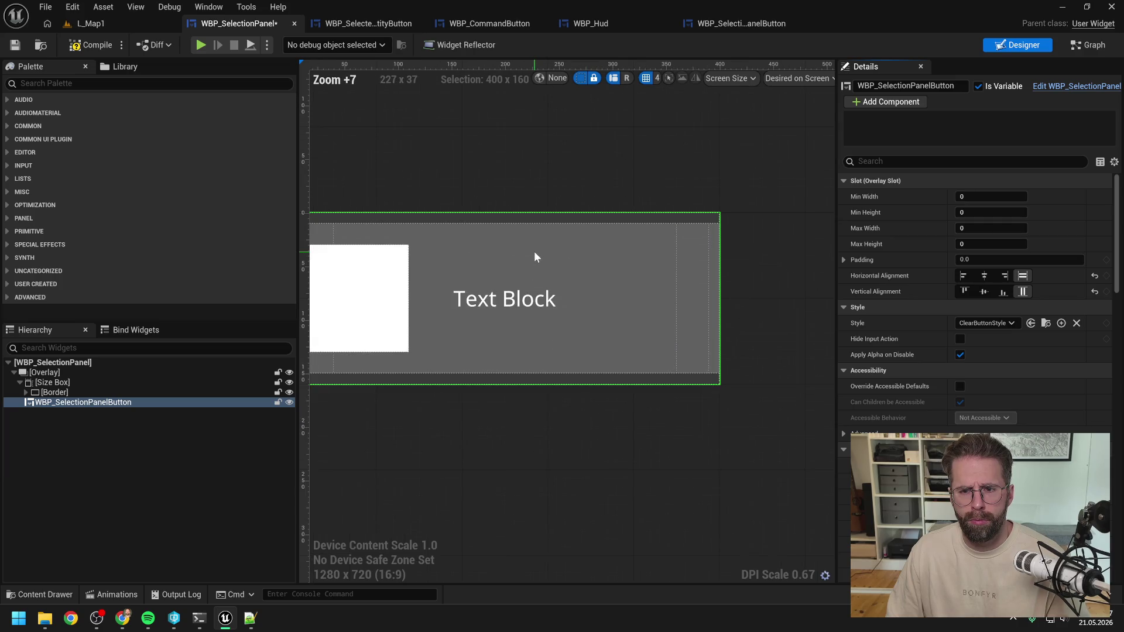
scroll(539, 252, "down", 1)
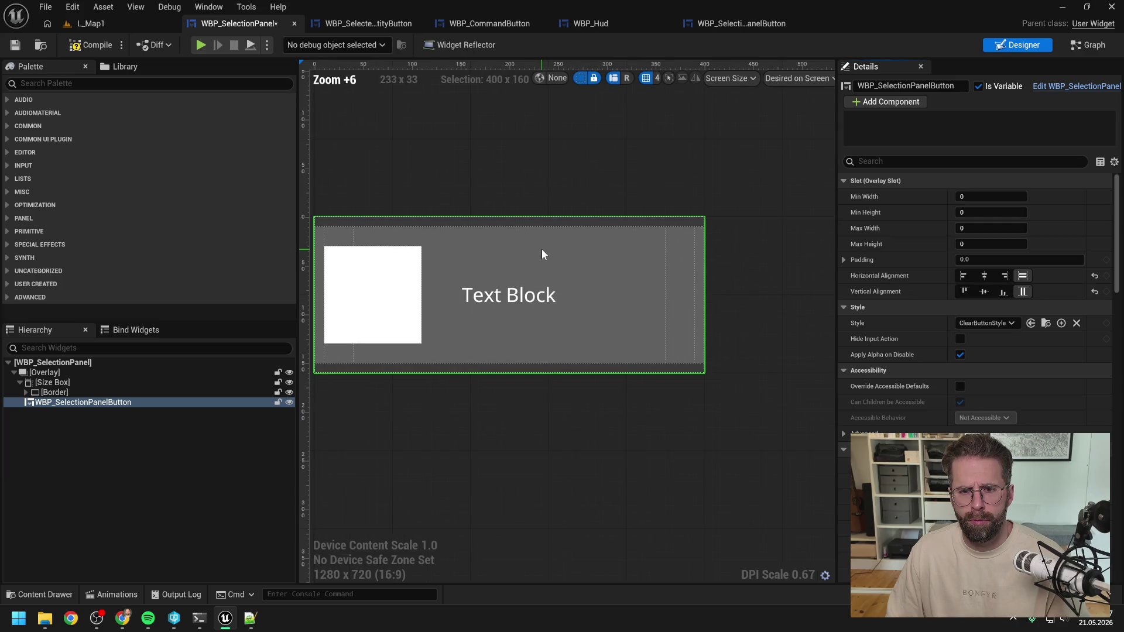
left_click(89, 45)
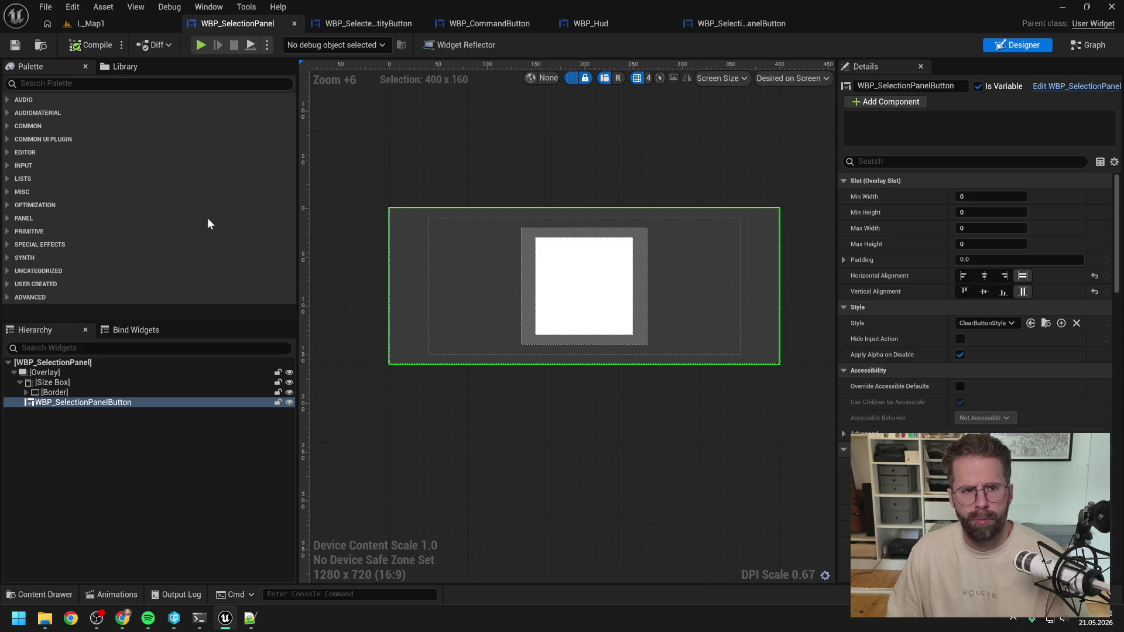
Inspect the panel's Border, Size Box and root Overlay settings
scroll(483, 196, "down", 4)
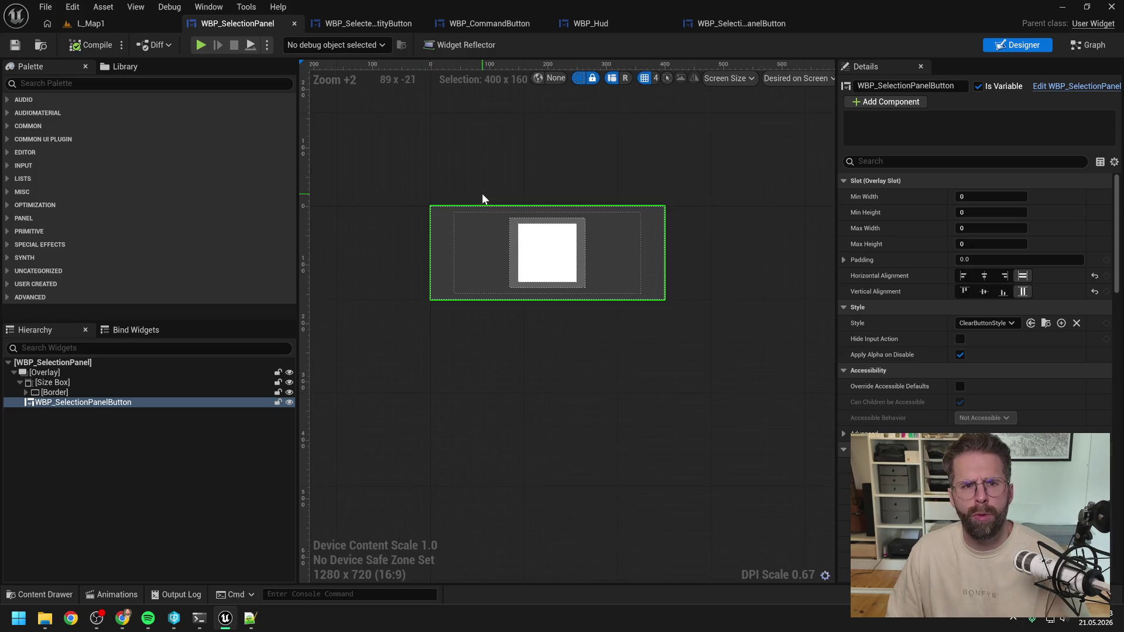
left_click(503, 181)
left_click(76, 403)
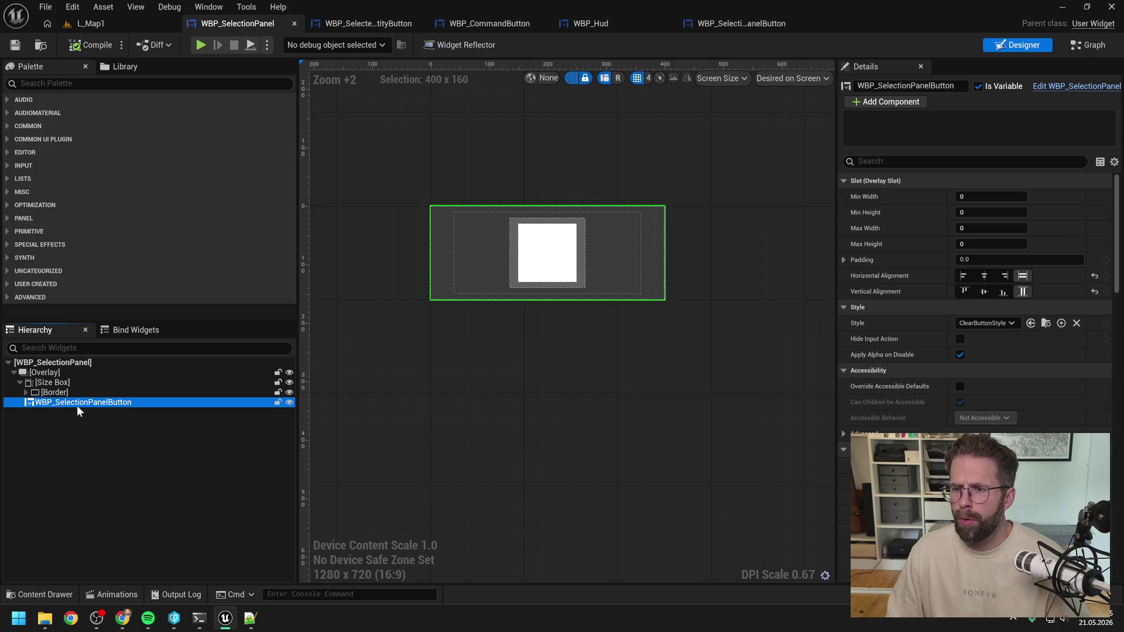
left_click(54, 392)
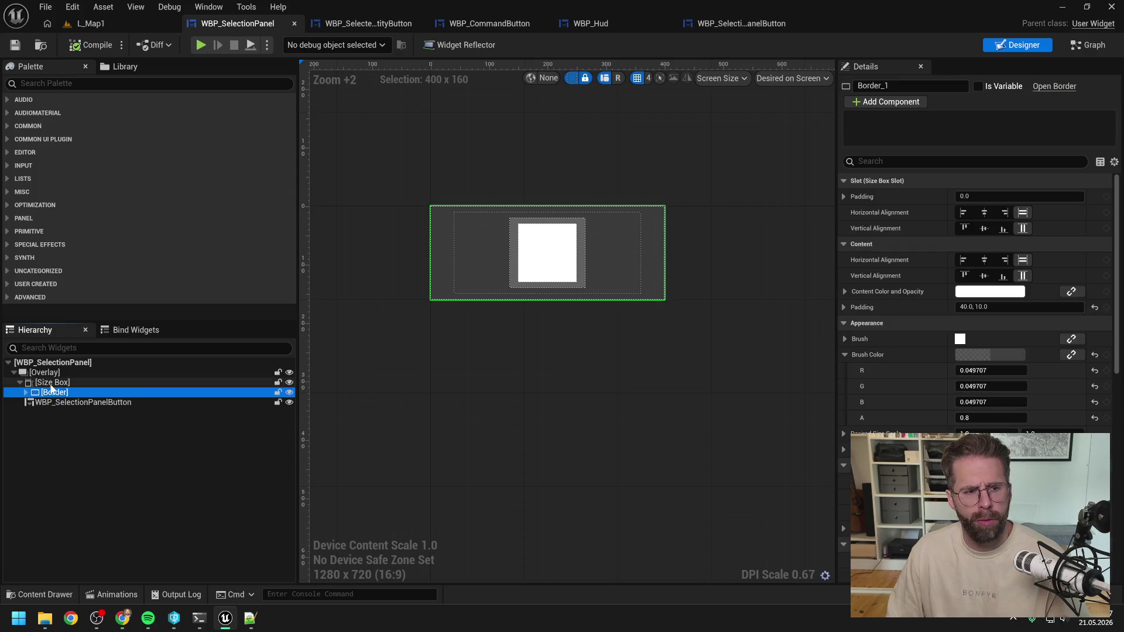
left_click(48, 381)
left_click(47, 372)
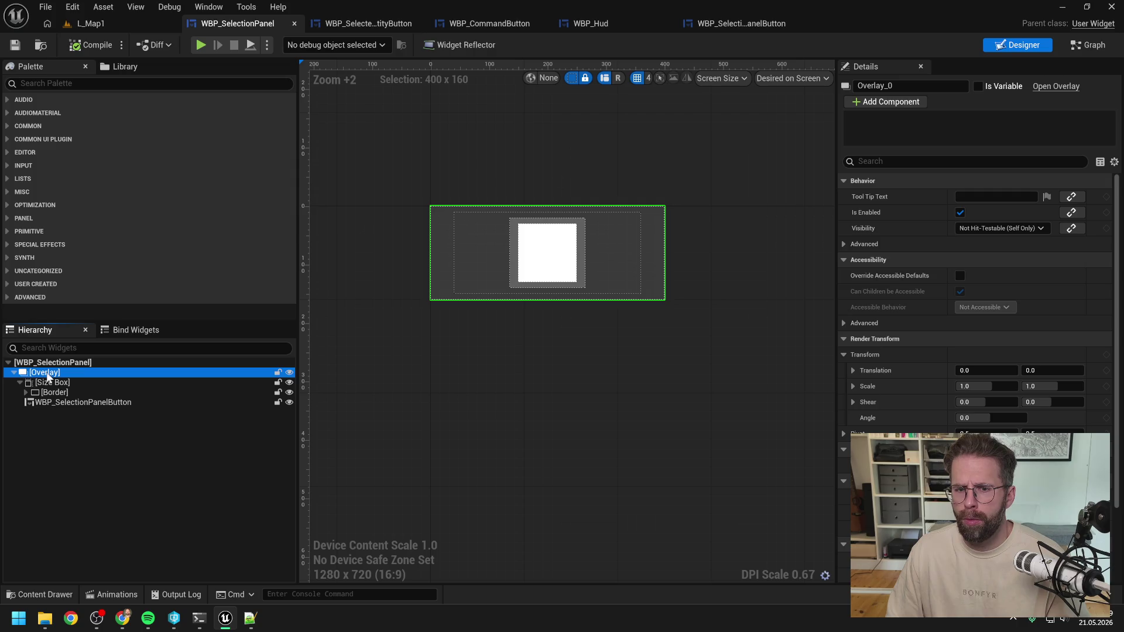
left_click(80, 402)
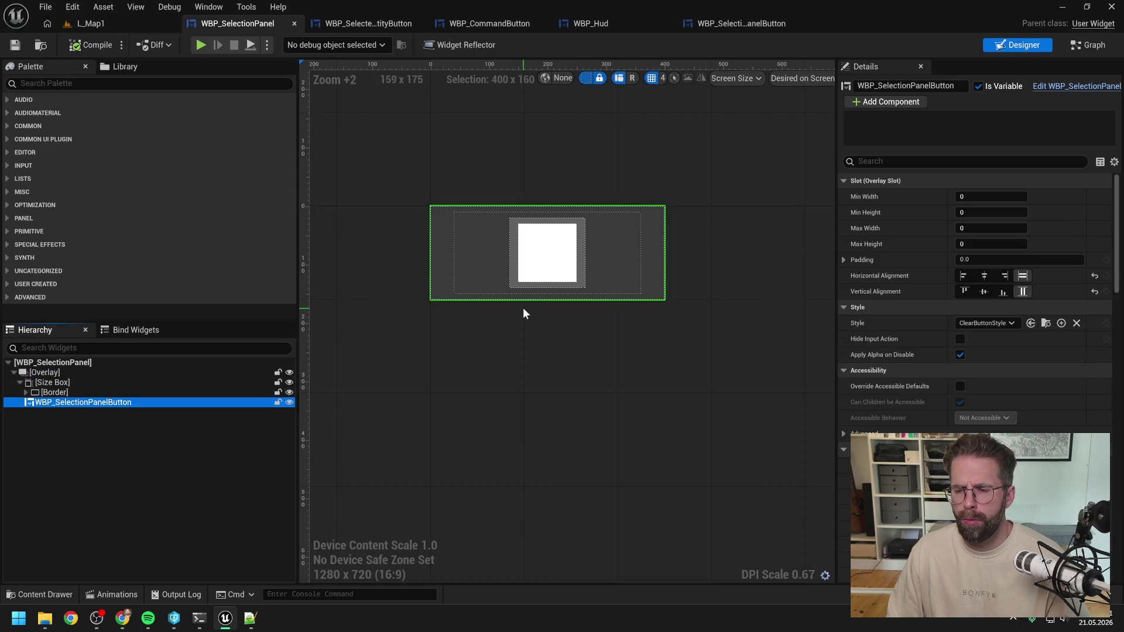
Run a brief play test of L_Map1, then return to WBP_SelectionPanelButton
left_click(91, 23)
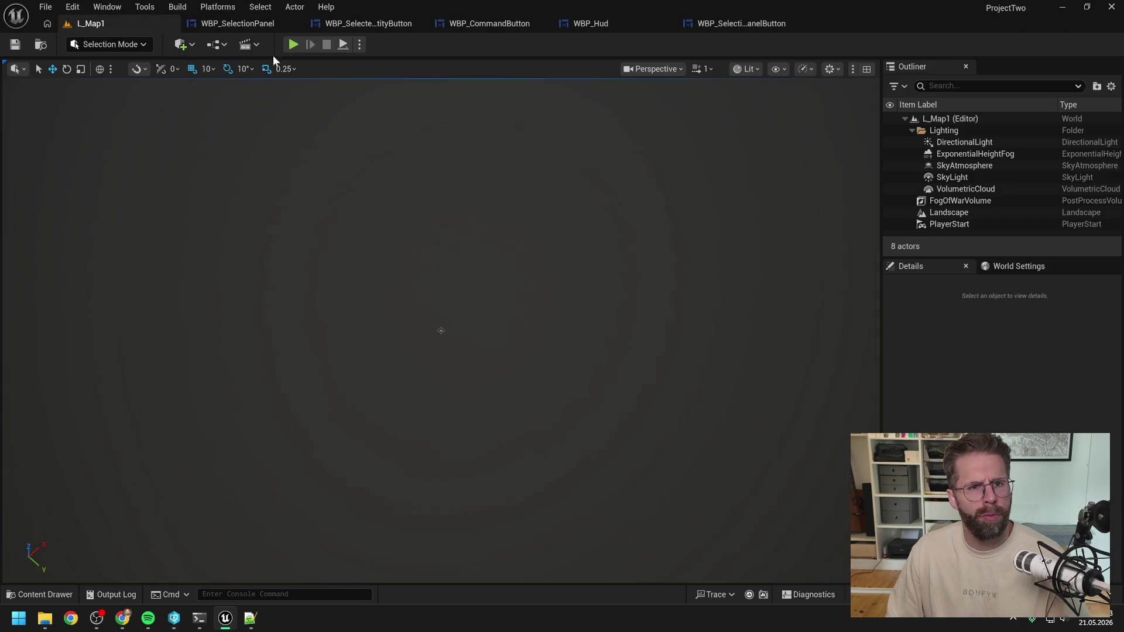
left_click(293, 44)
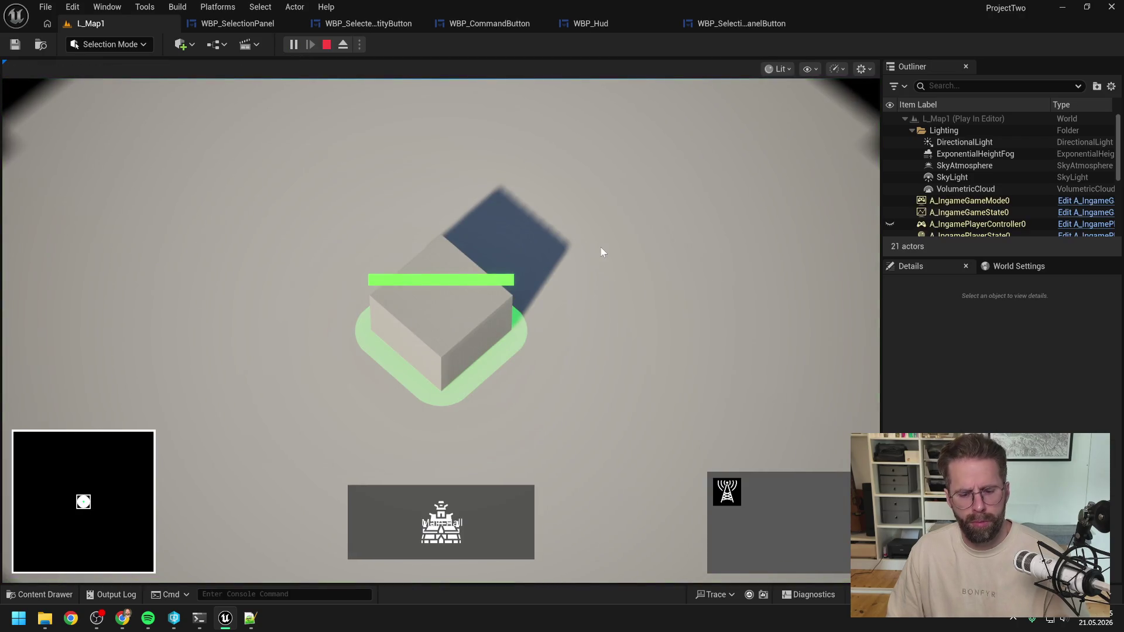
key("Escape")
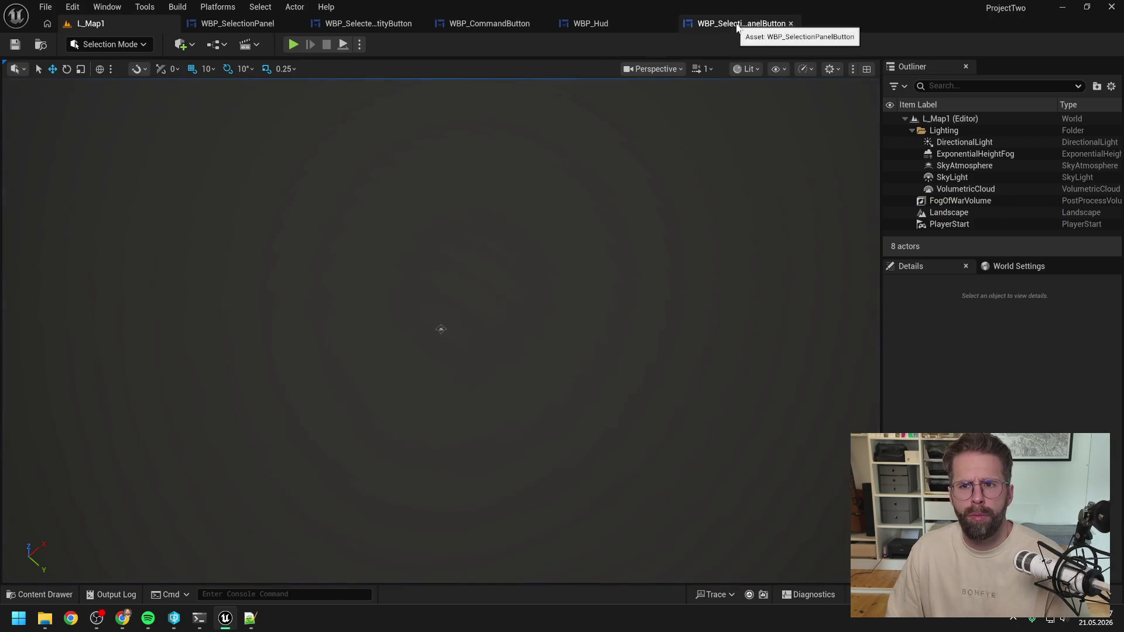
left_click(738, 25)
Replace the redundant outer Overlay with its child
left_click(75, 392)
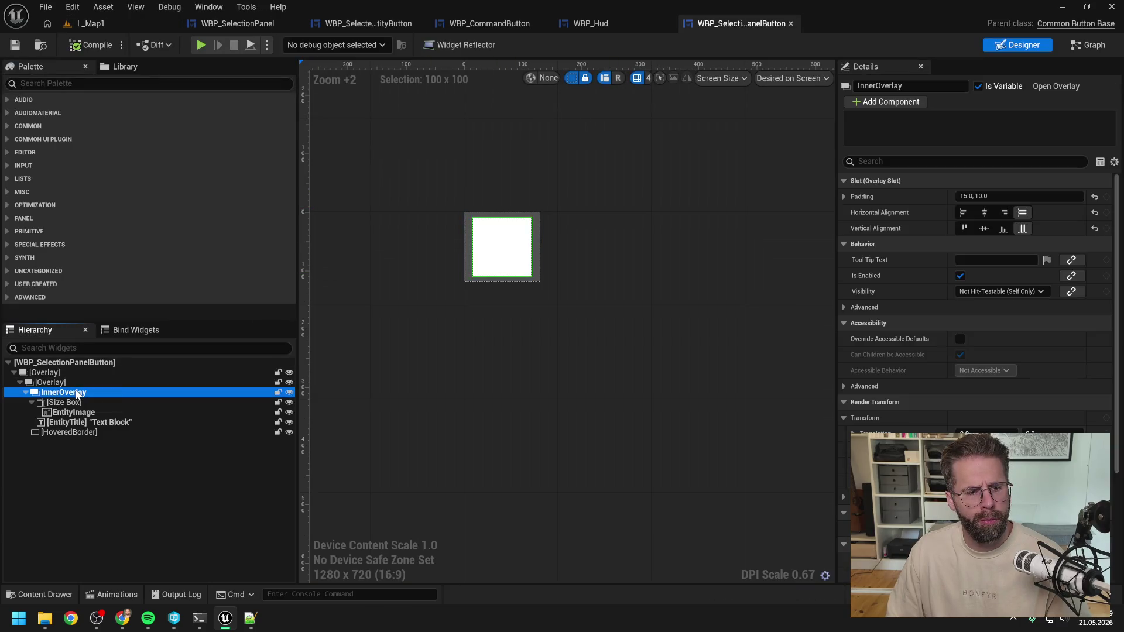
left_click(52, 372)
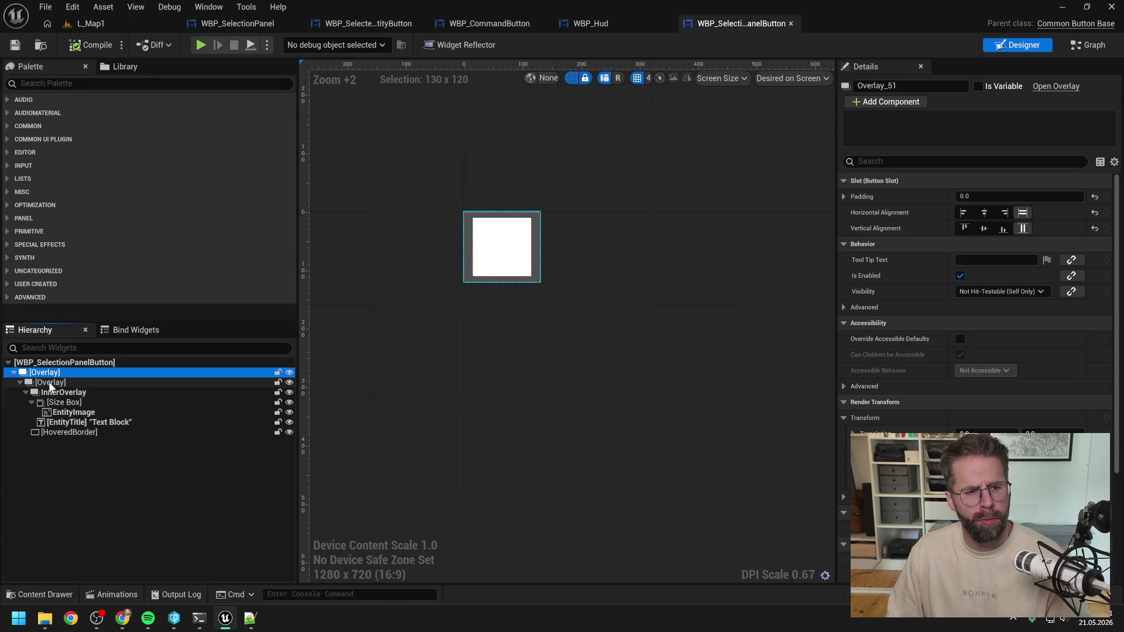
double_click(44, 383)
right_click(41, 385)
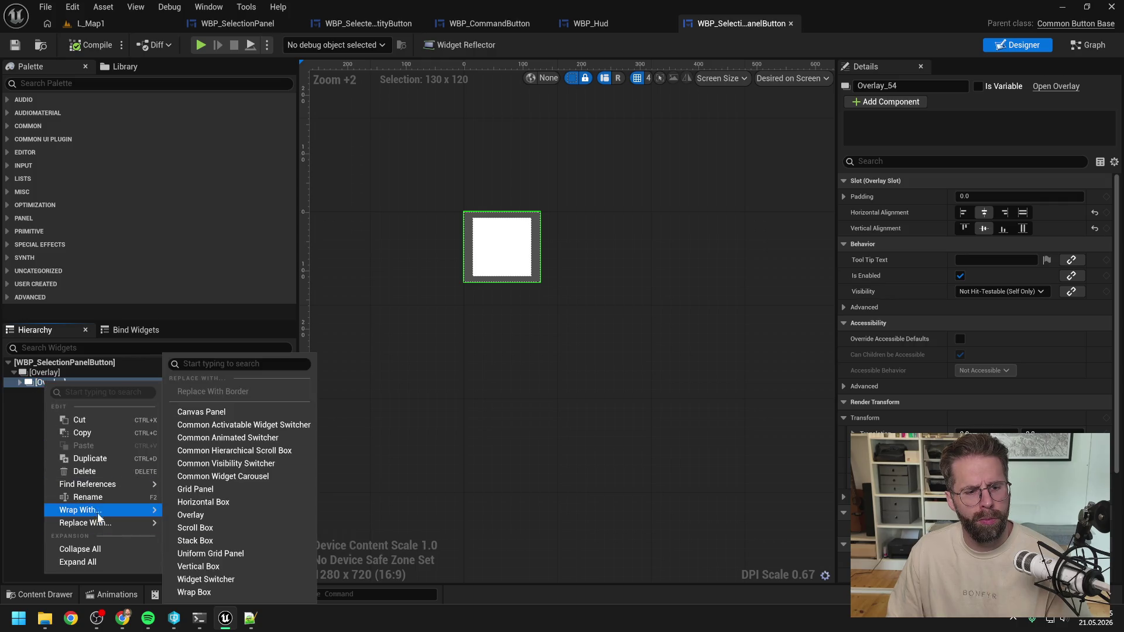
mouse_move(96, 513)
left_click(21, 383)
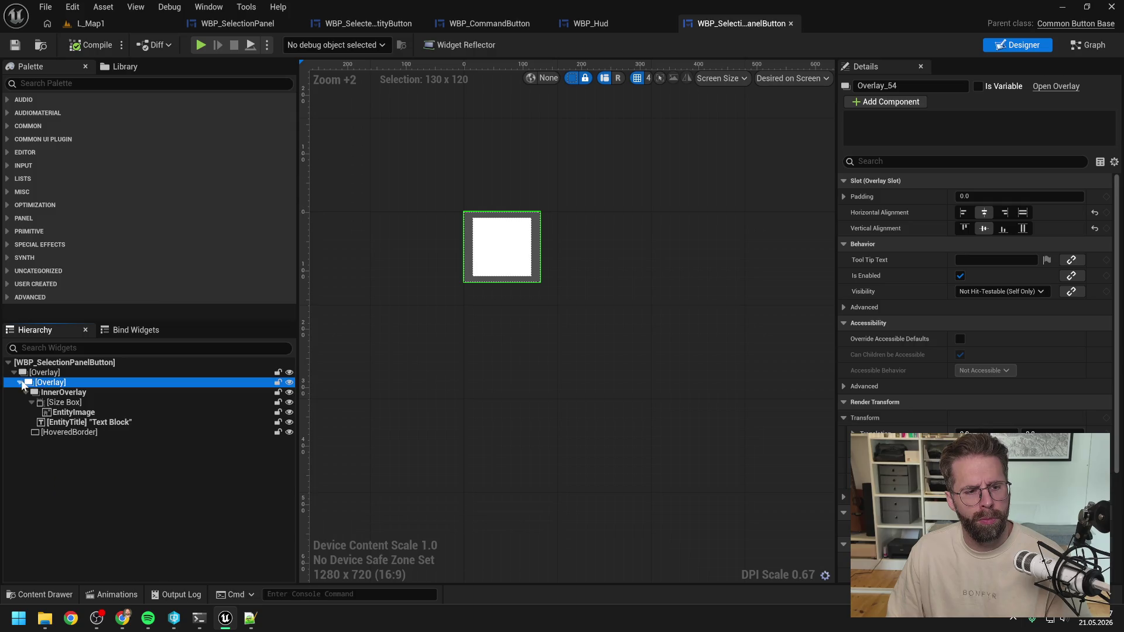
right_click(67, 388)
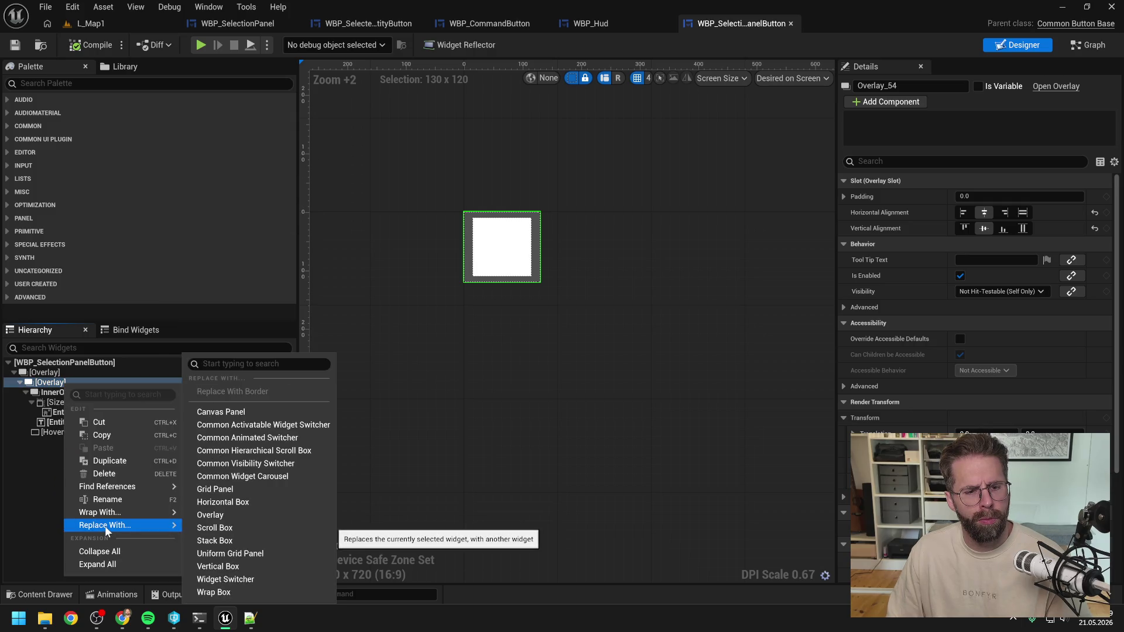
left_click(45, 376)
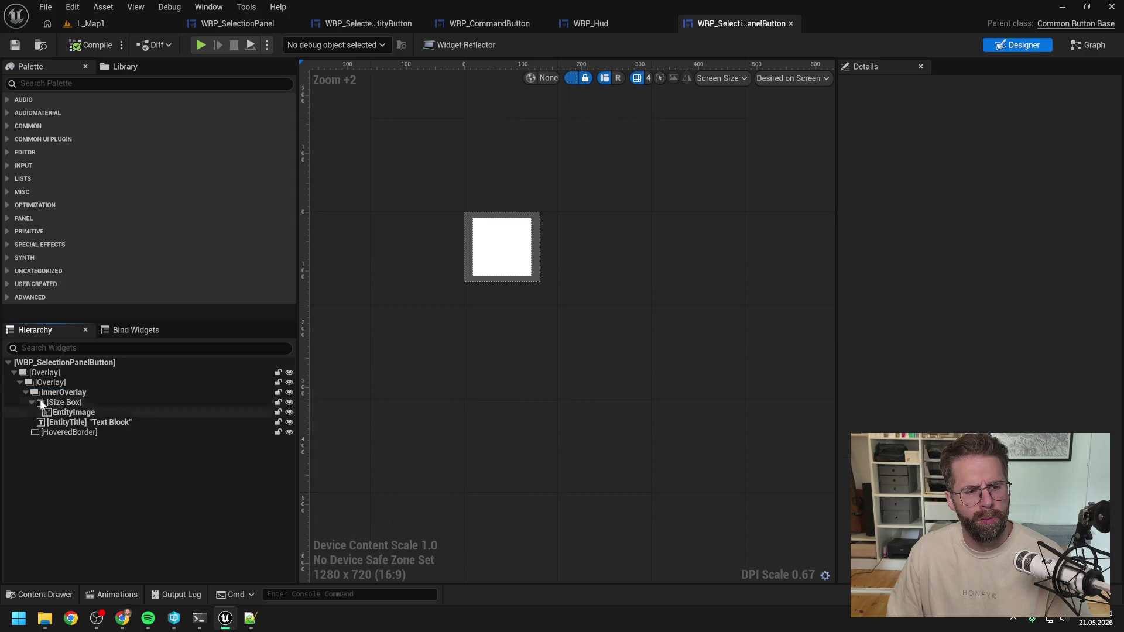
left_click(45, 376)
right_click(46, 377)
mouse_move(73, 513)
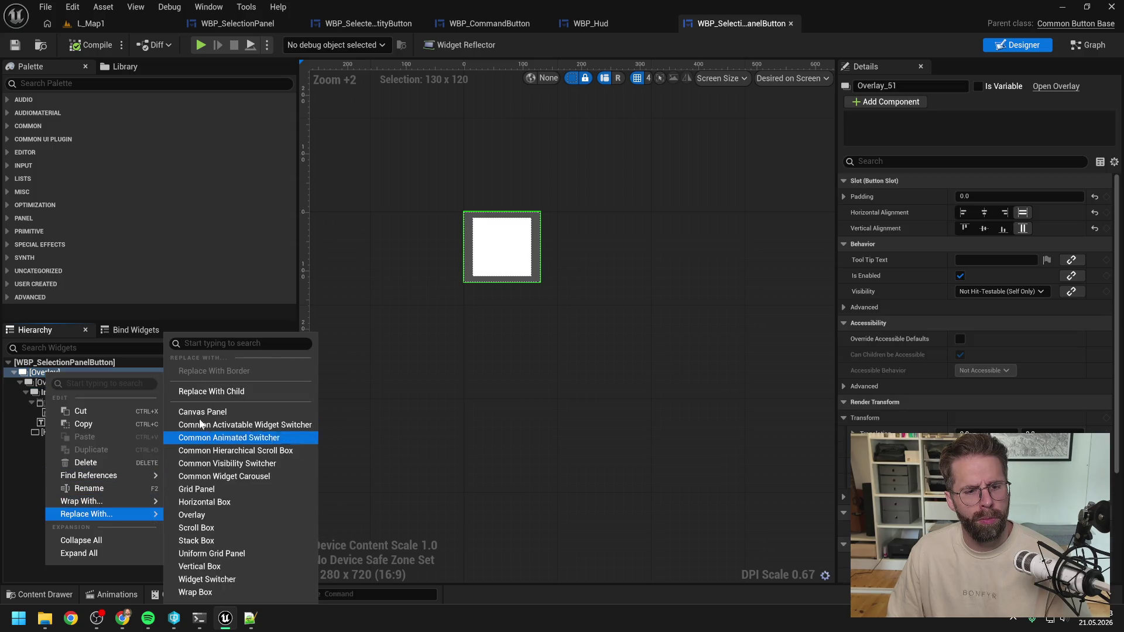
left_click(213, 394)
Inspect InnerOverlay's padding and the Size Box, EntityImage, EntityTitle and HoveredBorder settings
left_click(48, 373)
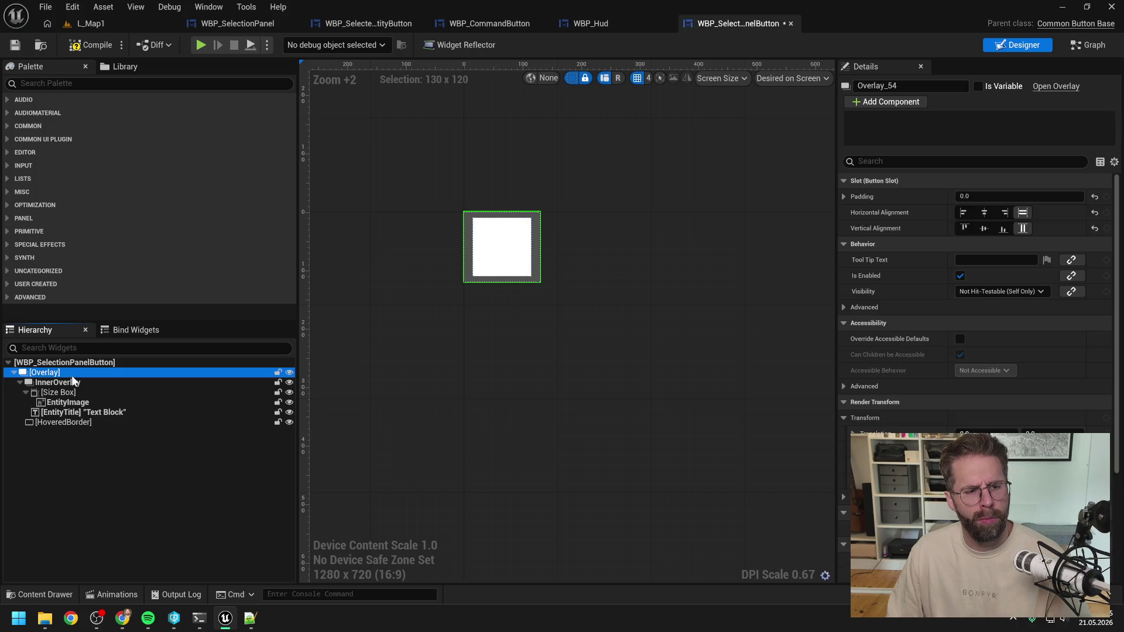
left_click(53, 383)
left_click(20, 383)
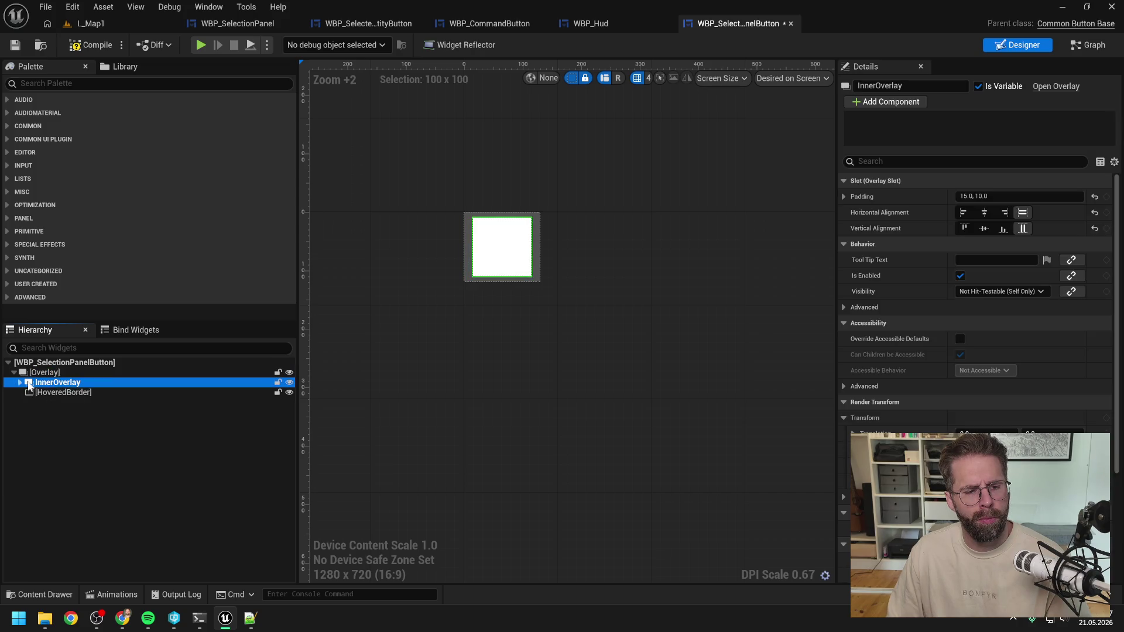
left_click(20, 383)
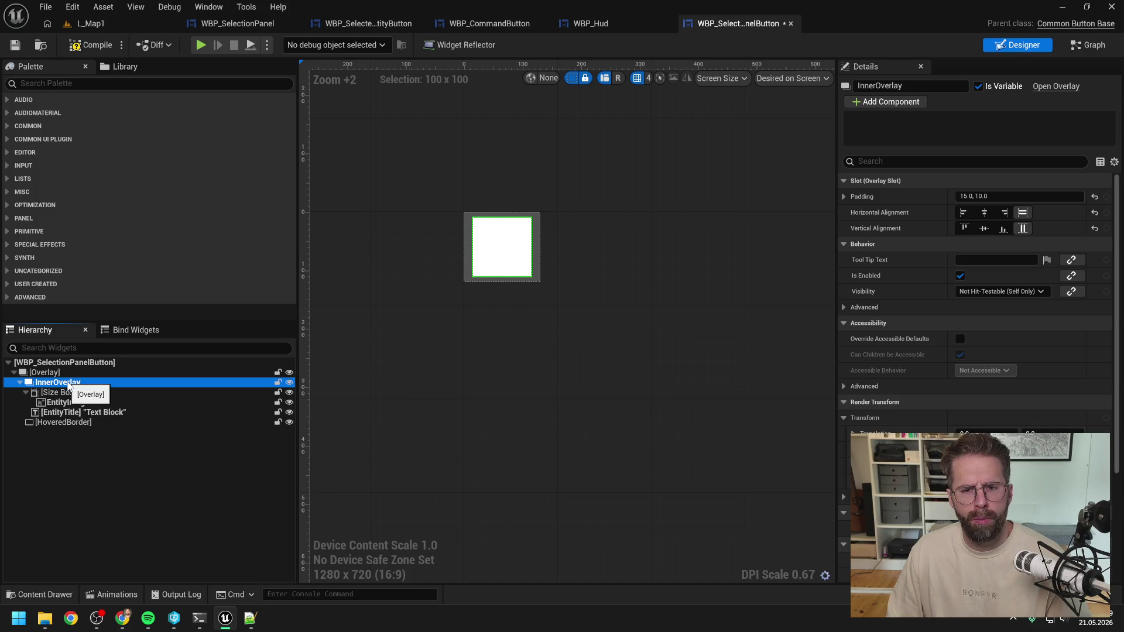
left_click(71, 394)
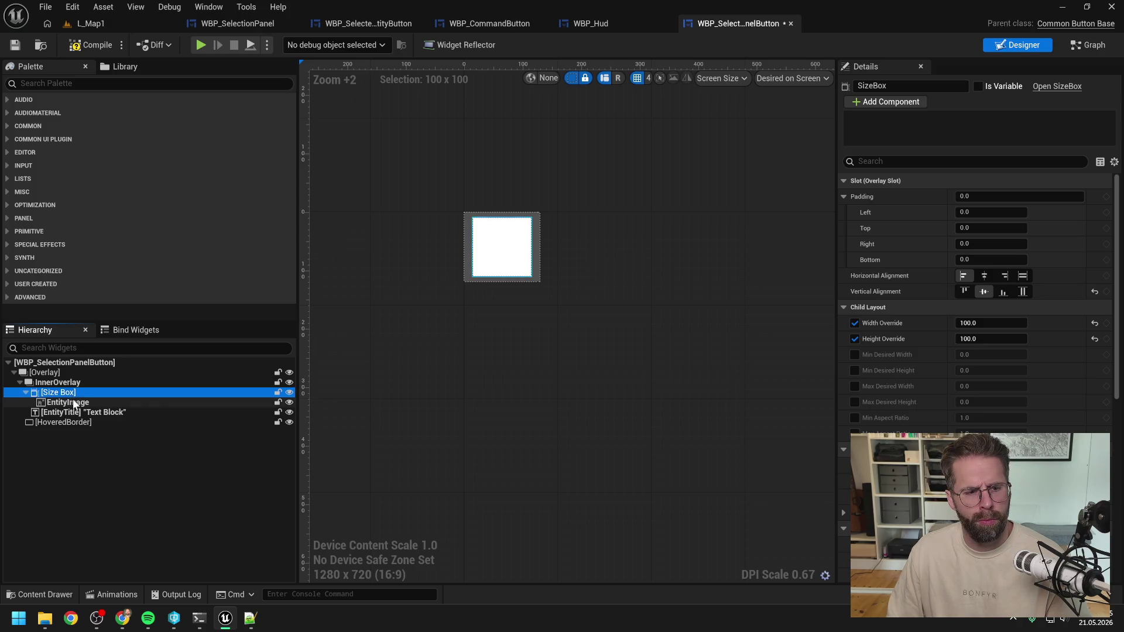
left_click(75, 403)
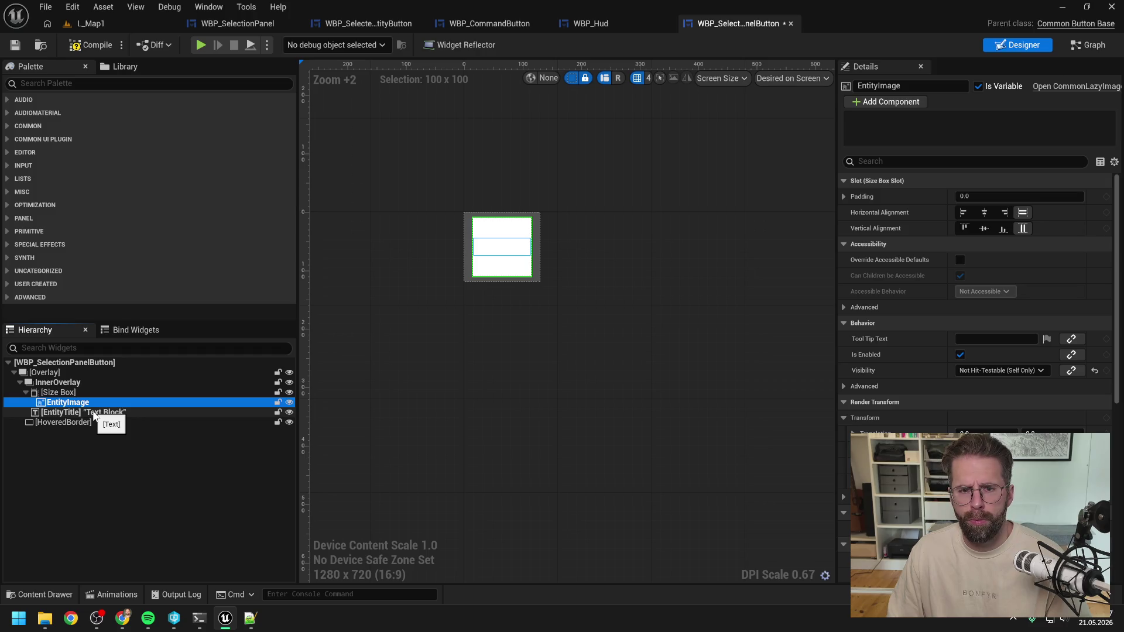
left_click(93, 413)
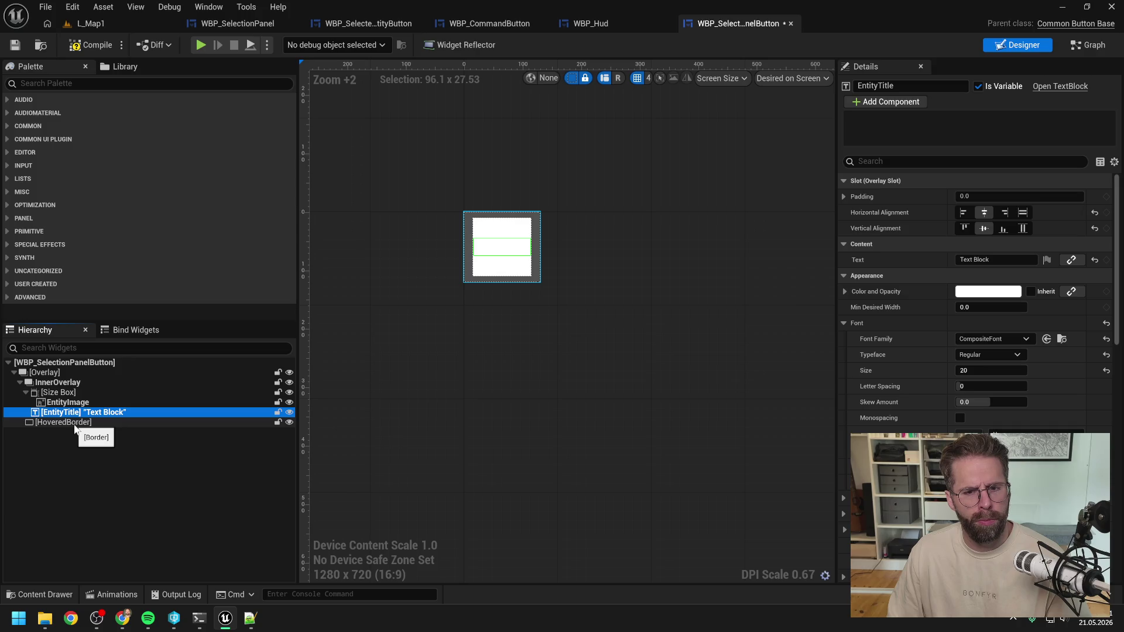
left_click(75, 423)
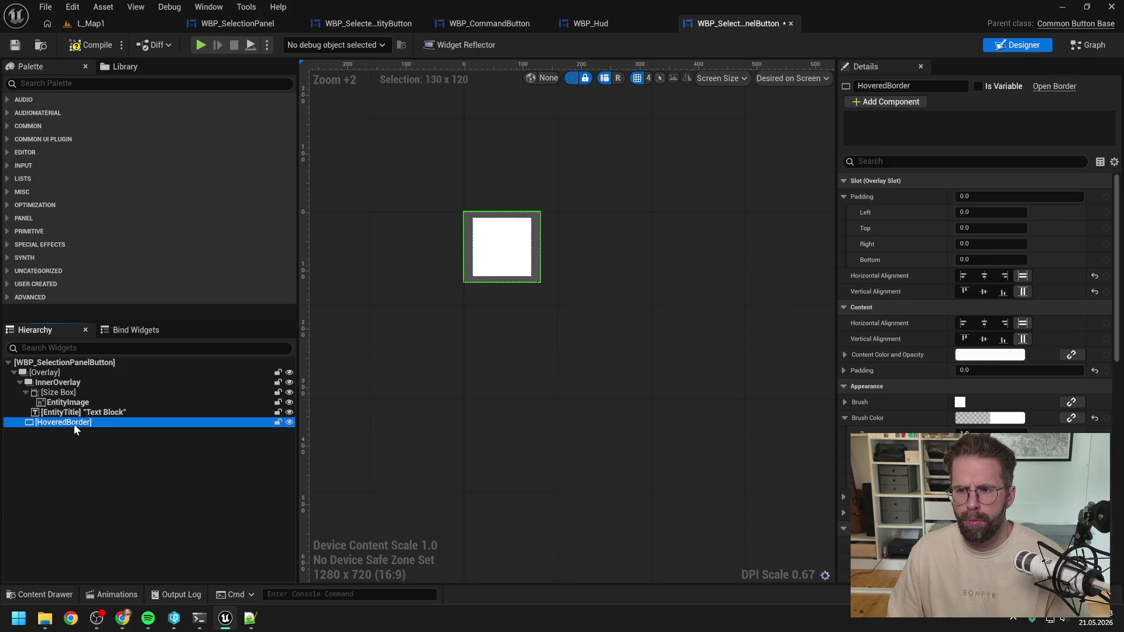
left_click(72, 383)
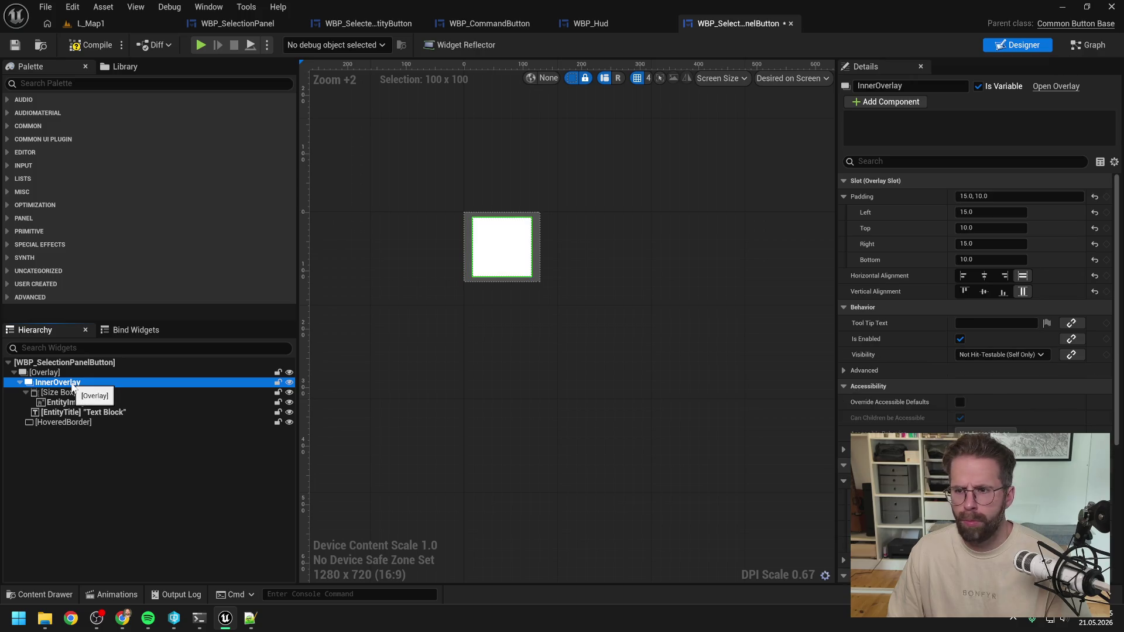
left_click(41, 373)
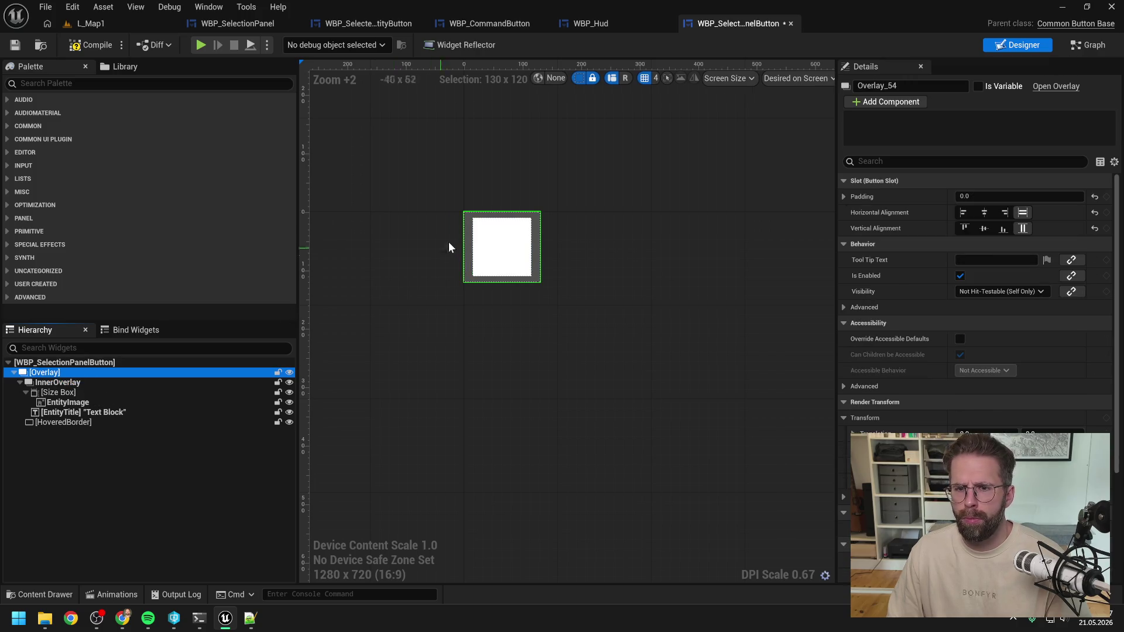
Save the button widget and return to WBP_SelectionPanel
key("ctrl+s")
left_click(237, 23)
key("ctrl+shift+Tab")
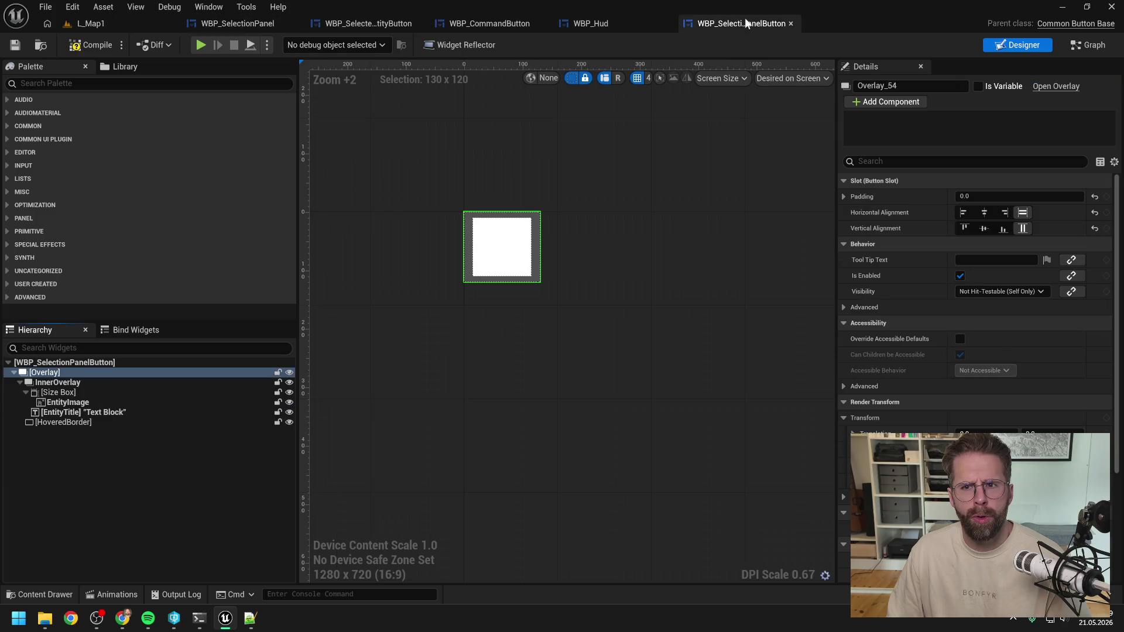
left_click(237, 23)
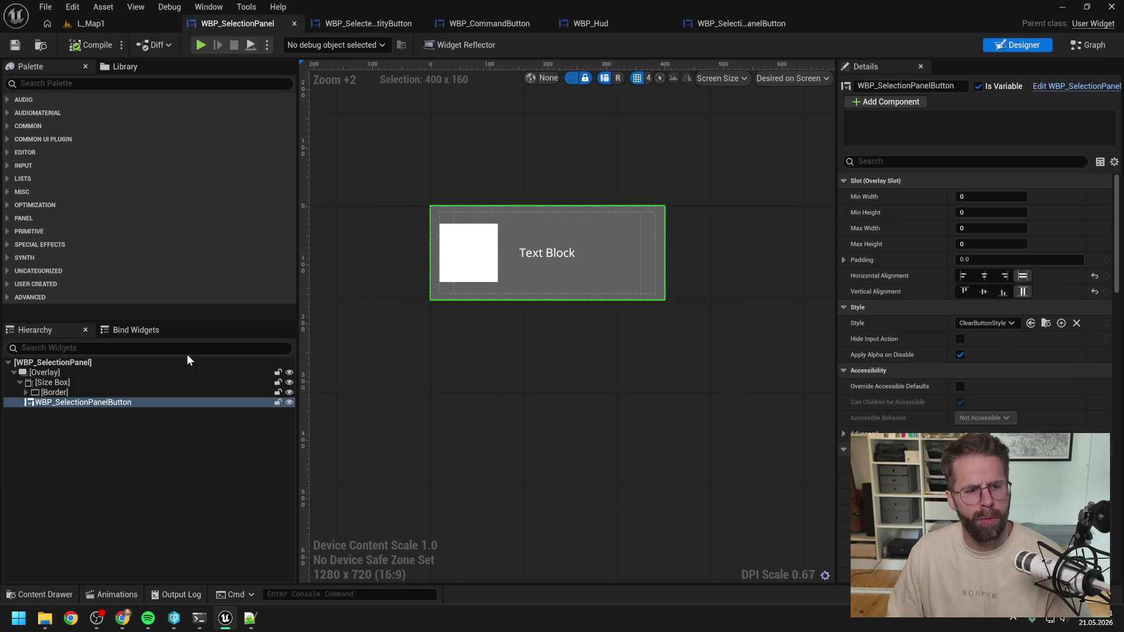
Play-test L_Map1, zooming out to check the HUD panel's building icon and Main Hall name
left_click(135, 27)
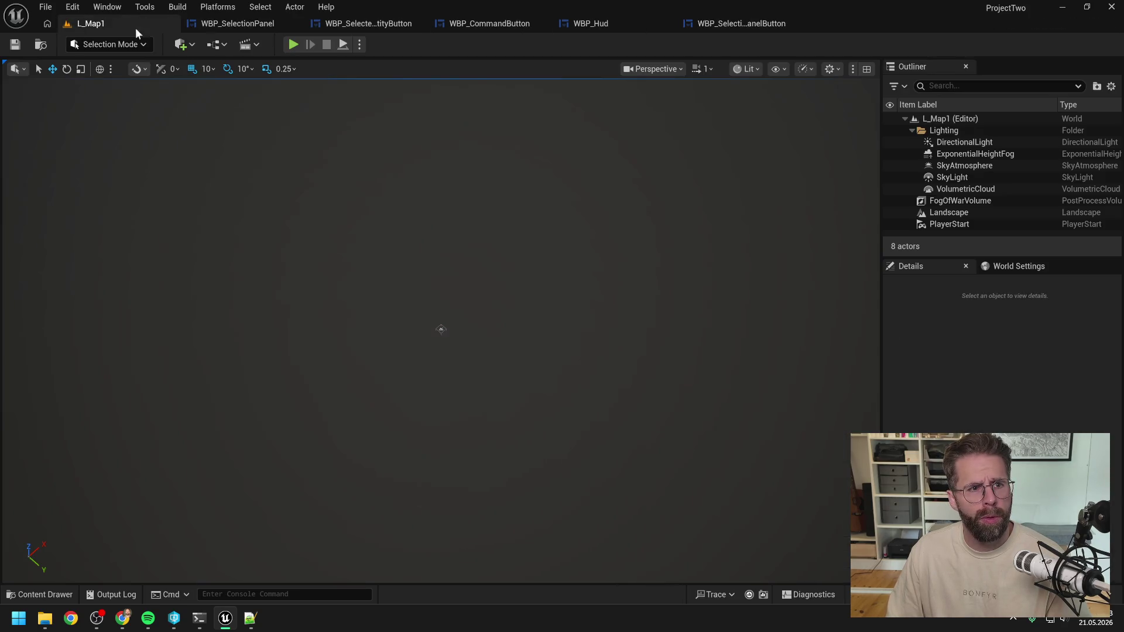
left_click(284, 44)
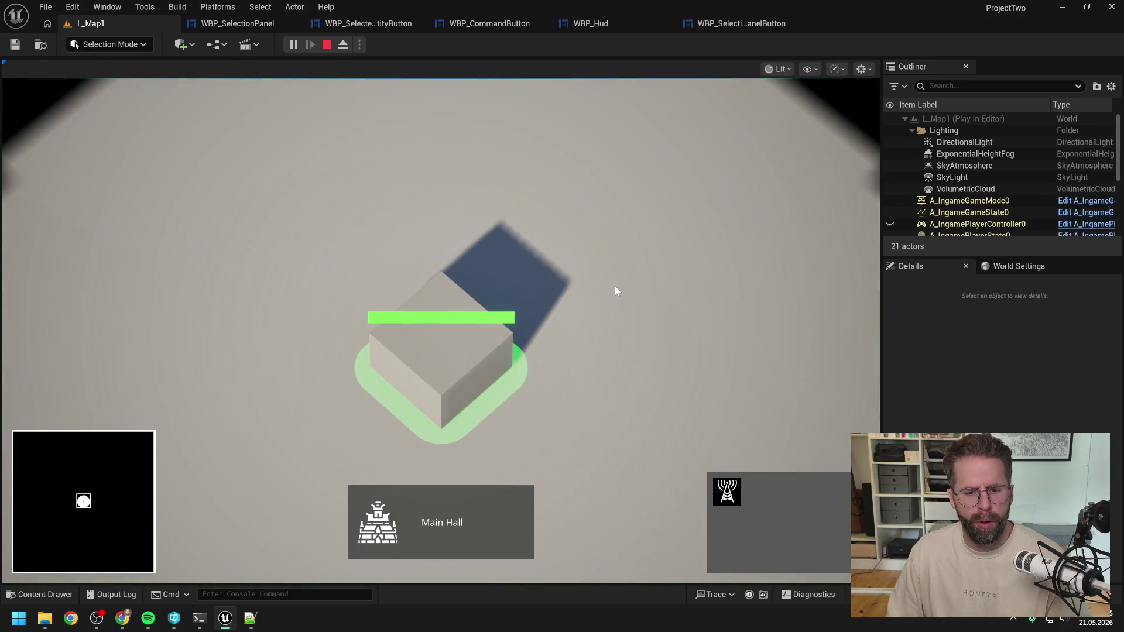
scroll(615, 291, "down", 2)
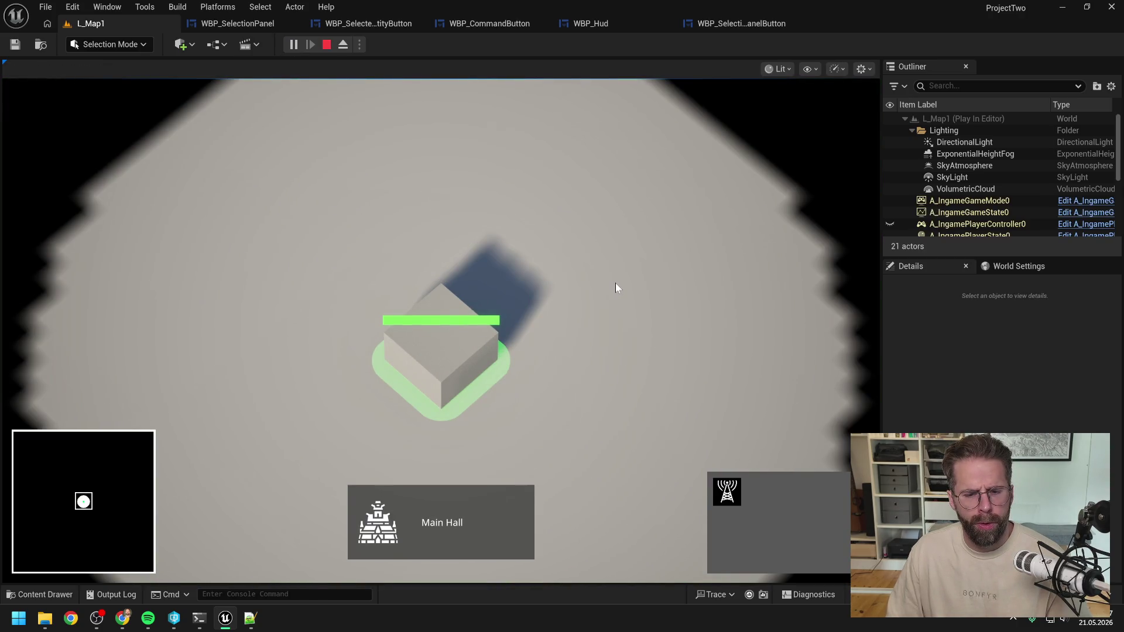
left_click(456, 333)
scroll(609, 317, "down", 2)
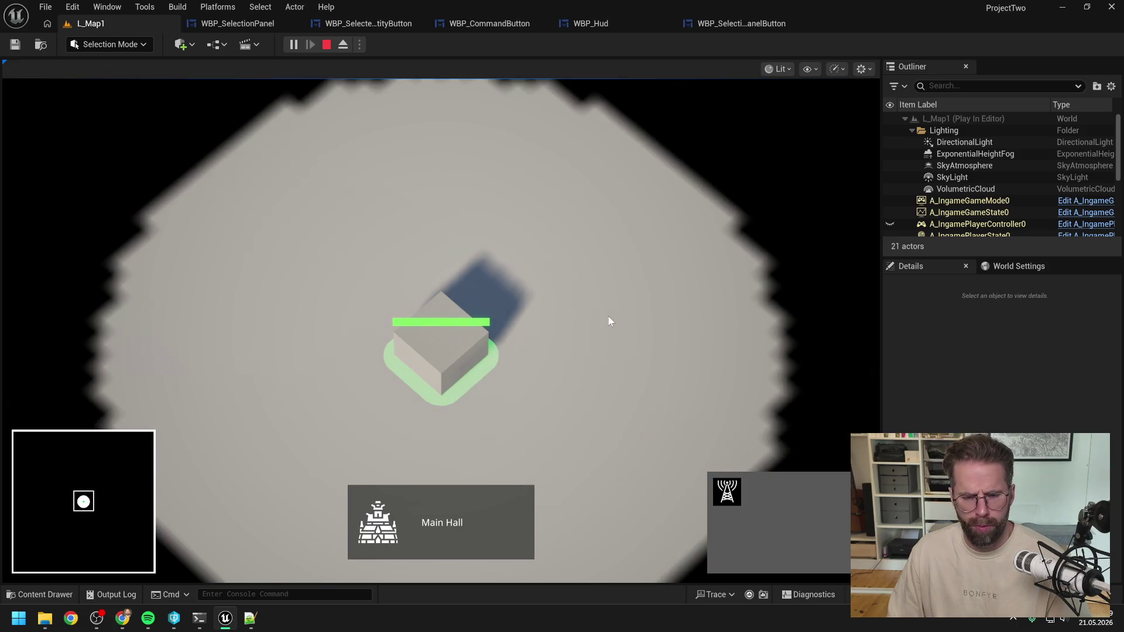
key("Escape")
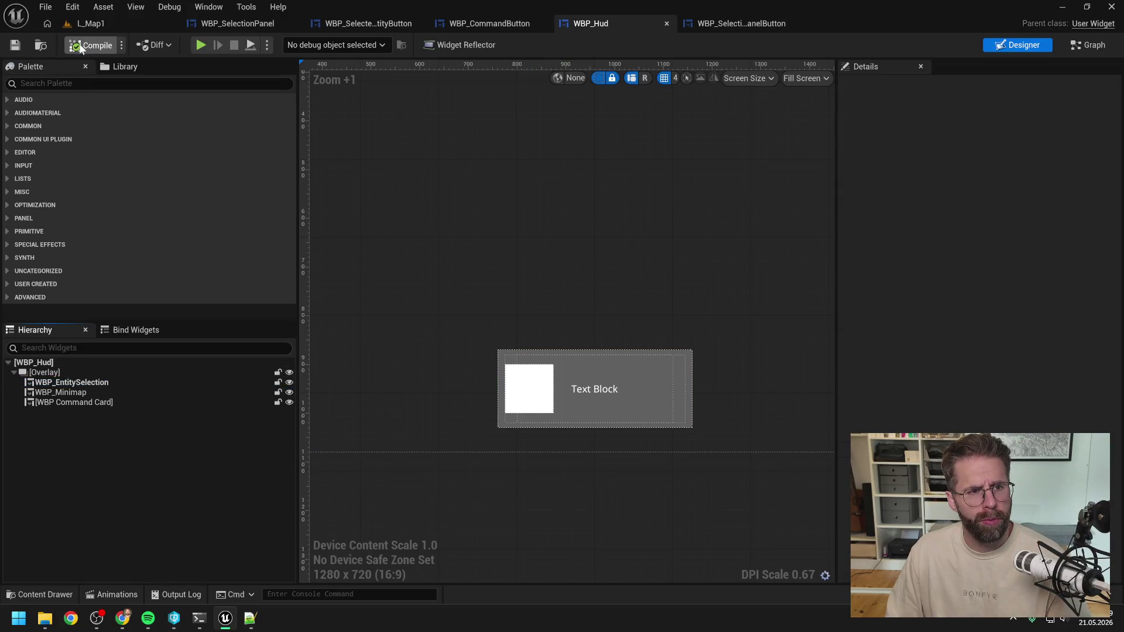
Save WBP_Hud and select HoveredBorder in WBP_CommandButton
left_click(15, 46)
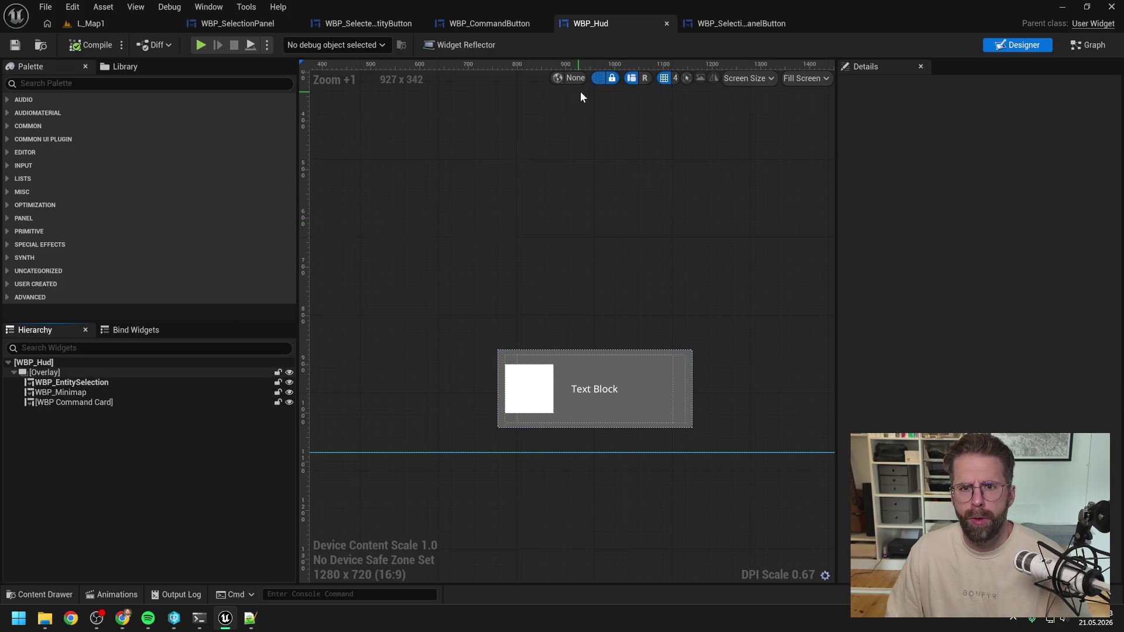
left_click(497, 24)
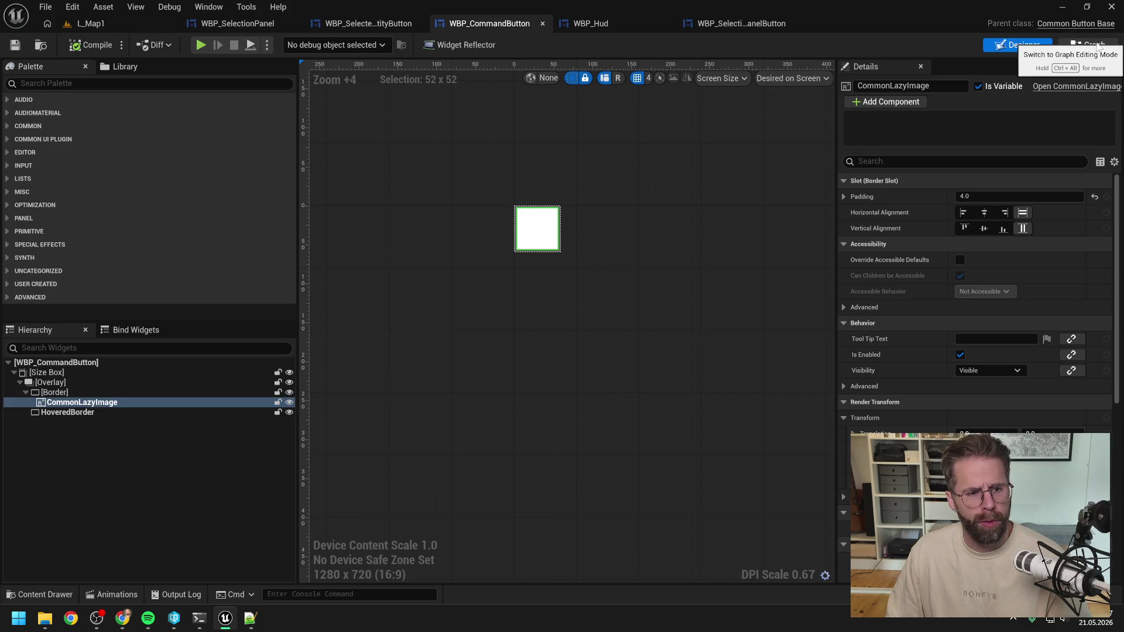
left_click(101, 411)
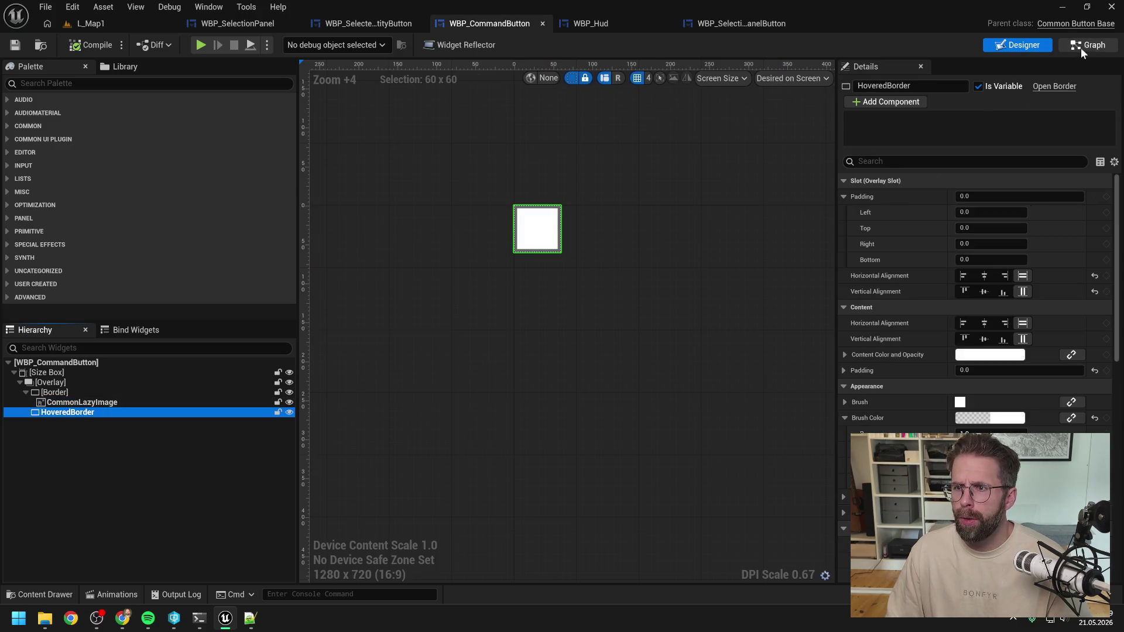
Review WBP_CommandButton's hover and unhover graph events, then return to WBP_SelectionPanelButton
left_click(1081, 48)
right_click(463, 283)
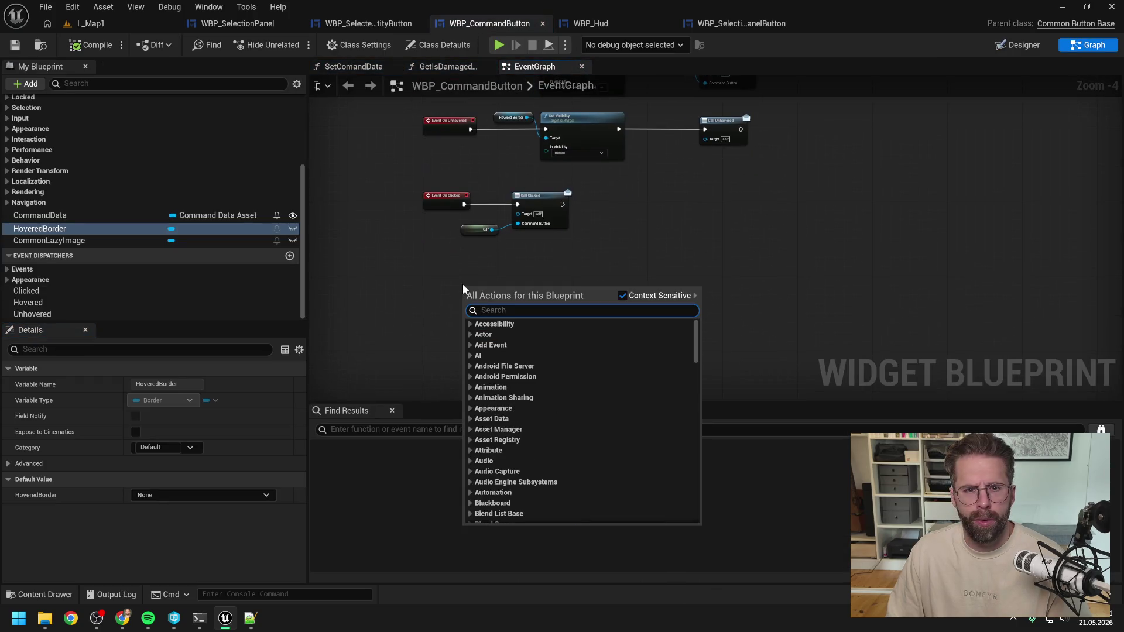
key("Escape")
key("Home")
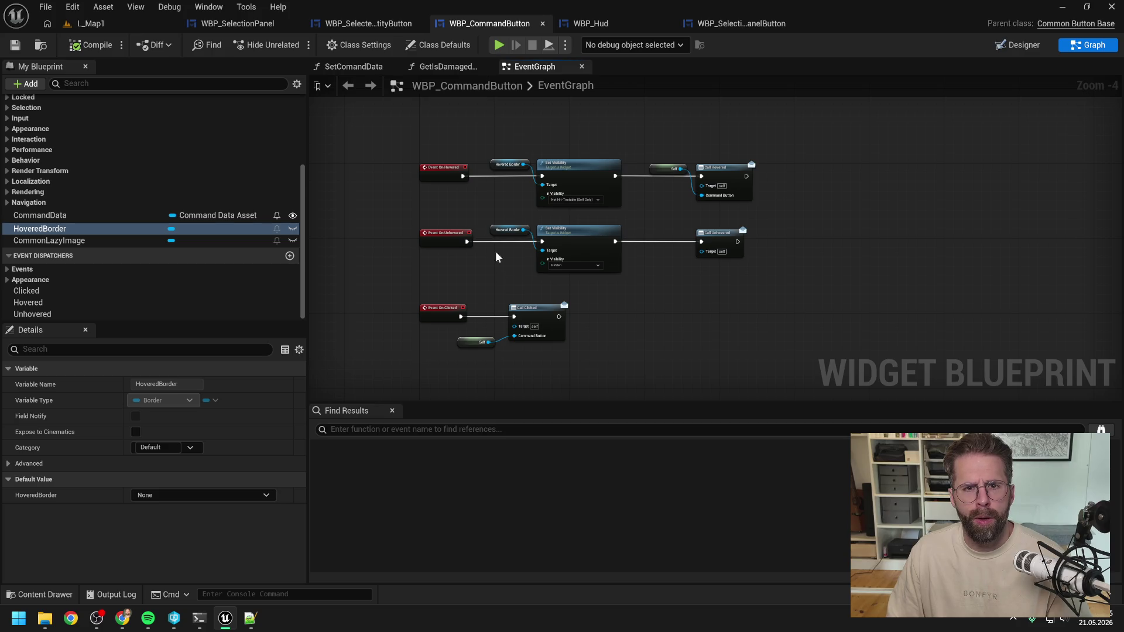
left_click(749, 24)
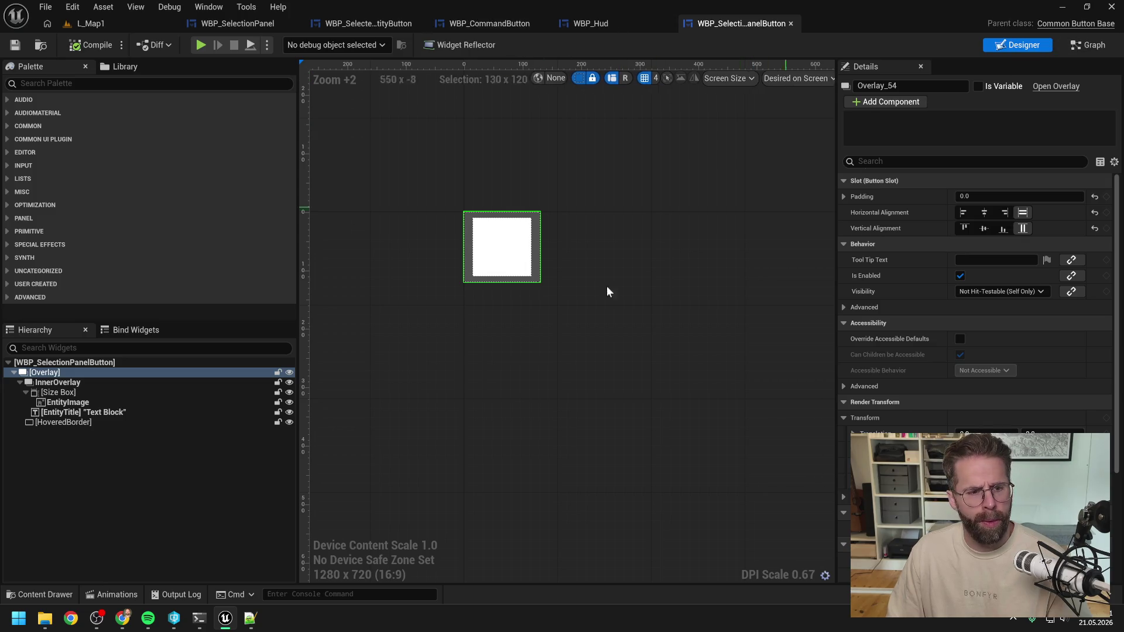
Mark the button's HoveredBorder as a variable and bring up its event graph
left_click(133, 423)
left_click(980, 86)
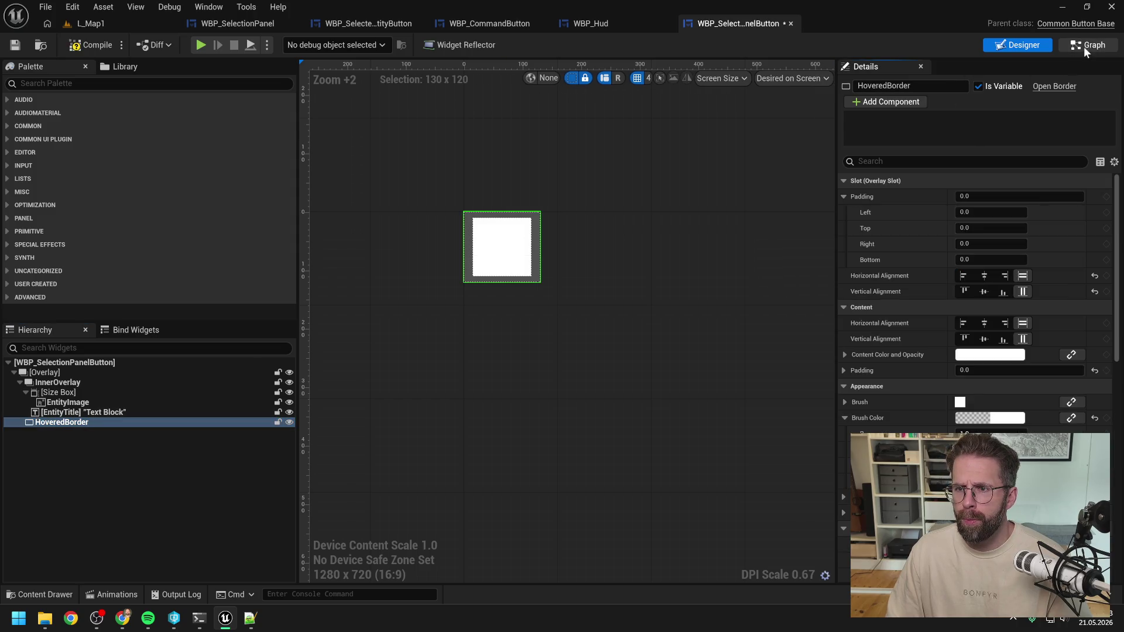
left_click(1084, 47)
right_click(403, 311)
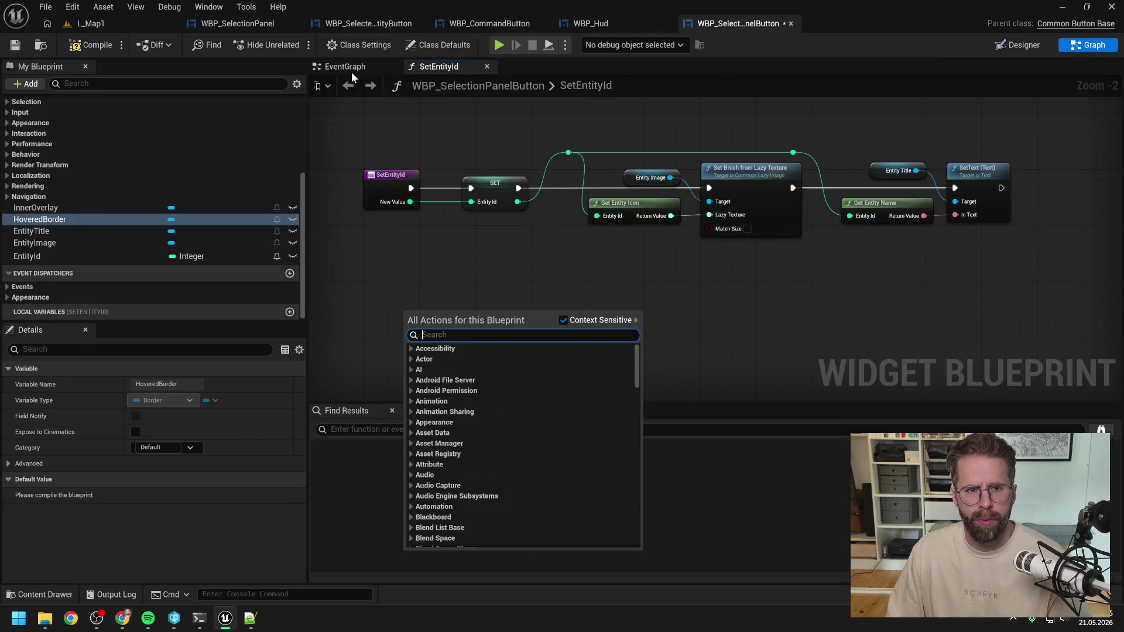
left_click(486, 66)
right_click(462, 217)
type("hovered")
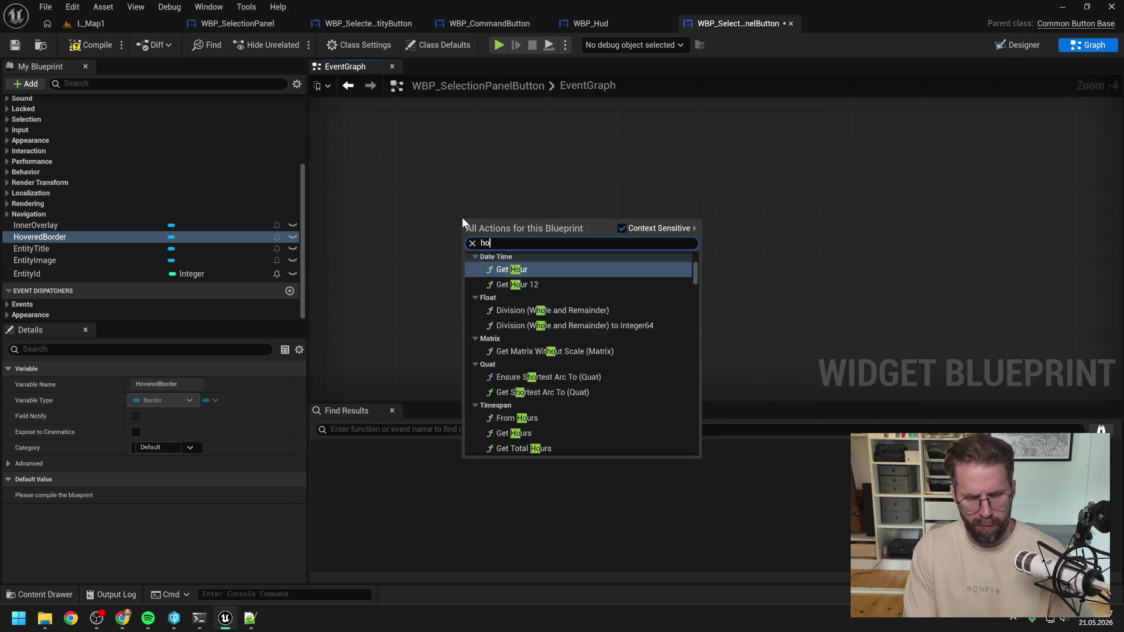
key("Escape")
scroll(293, 208, "up", 5)
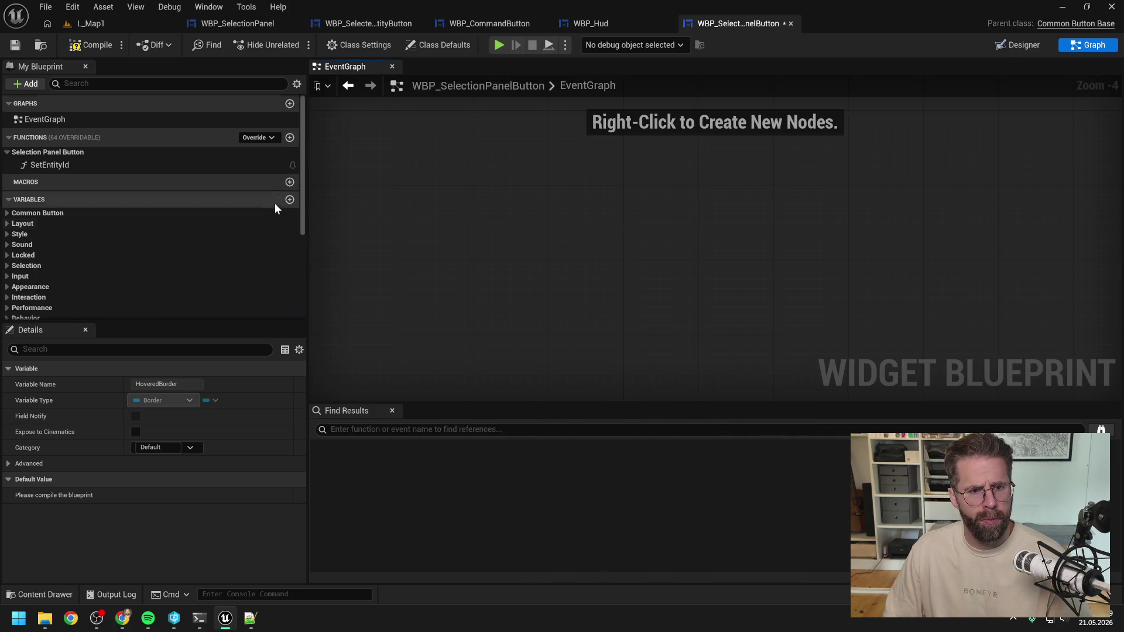
left_click(289, 137)
left_click(195, 179)
key("Delete")
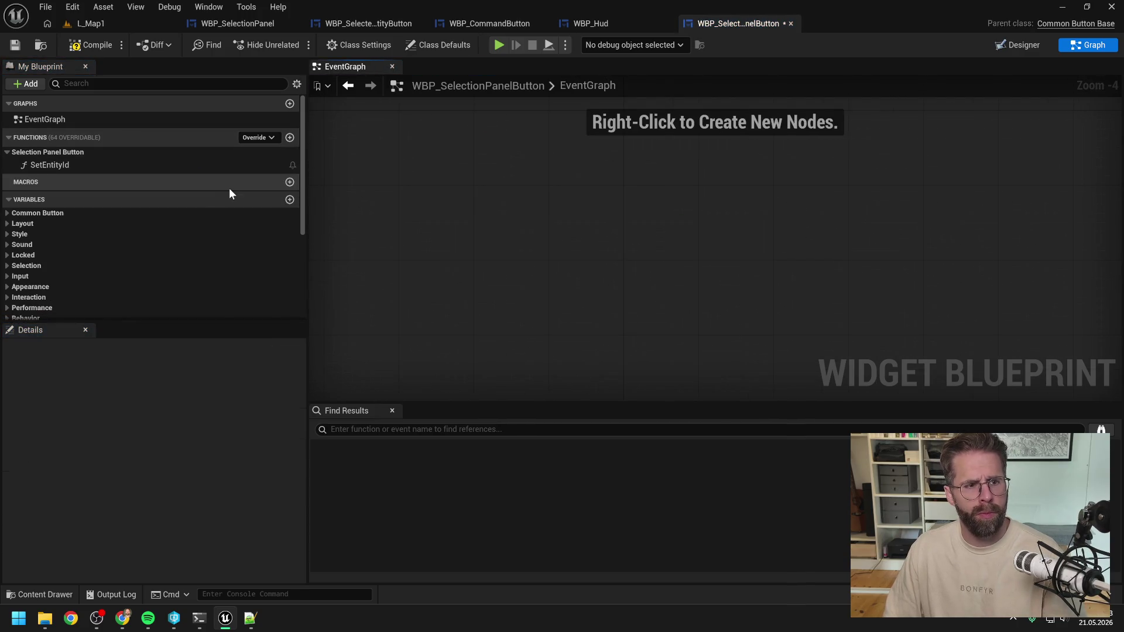
Override the On Hovered and On Unhovered events in the button's graph
left_click(268, 138)
type("on hov")
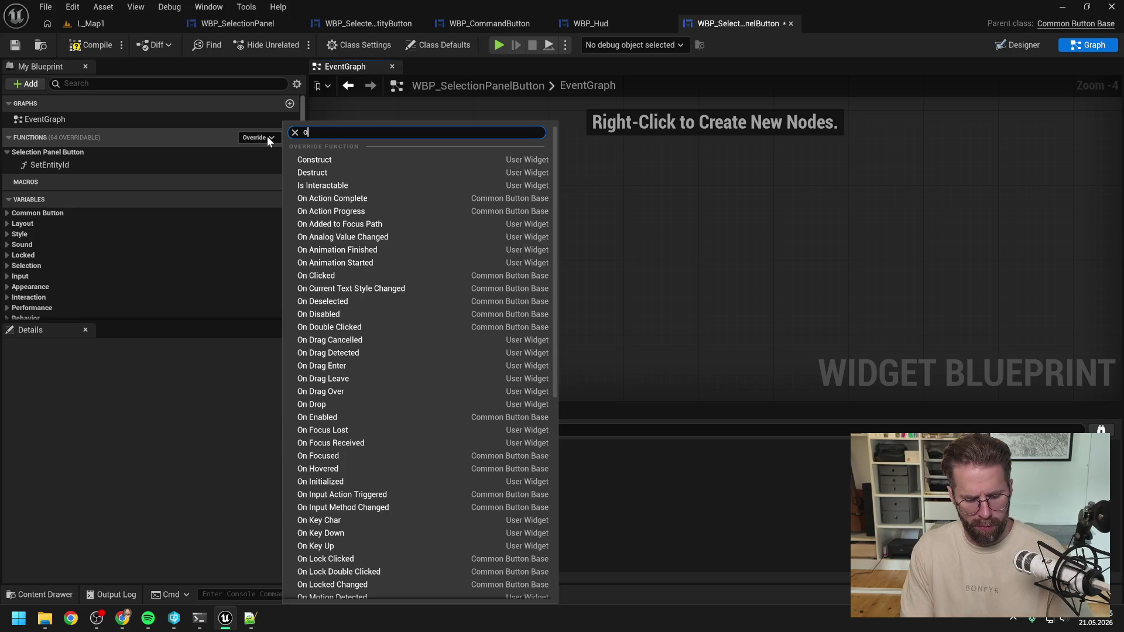
left_click(289, 171)
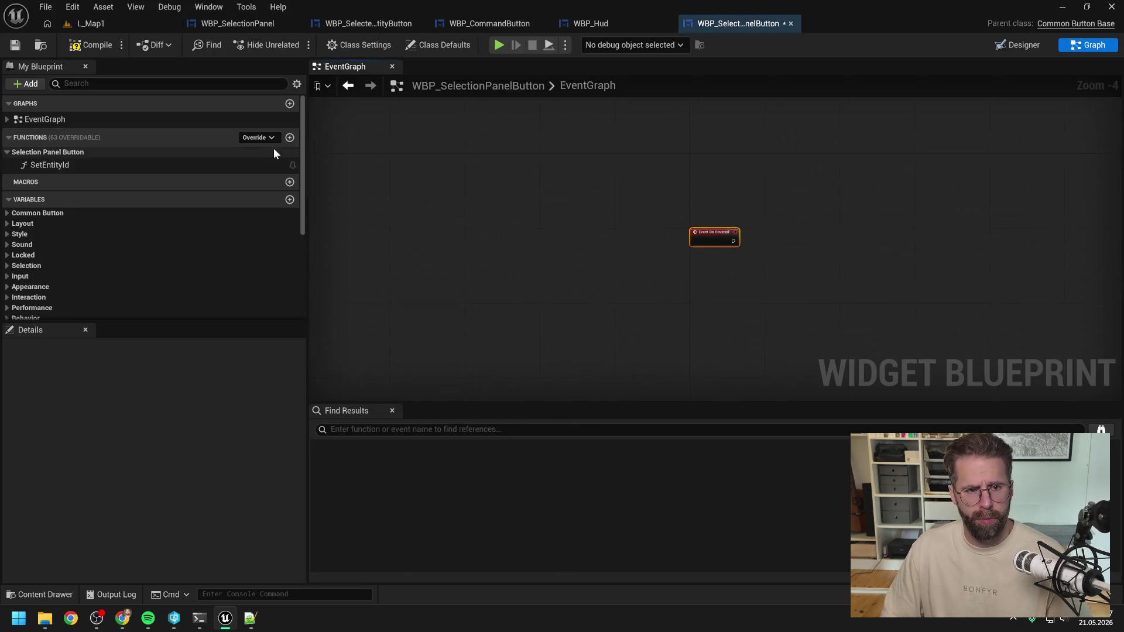
left_click(261, 138)
type("on un")
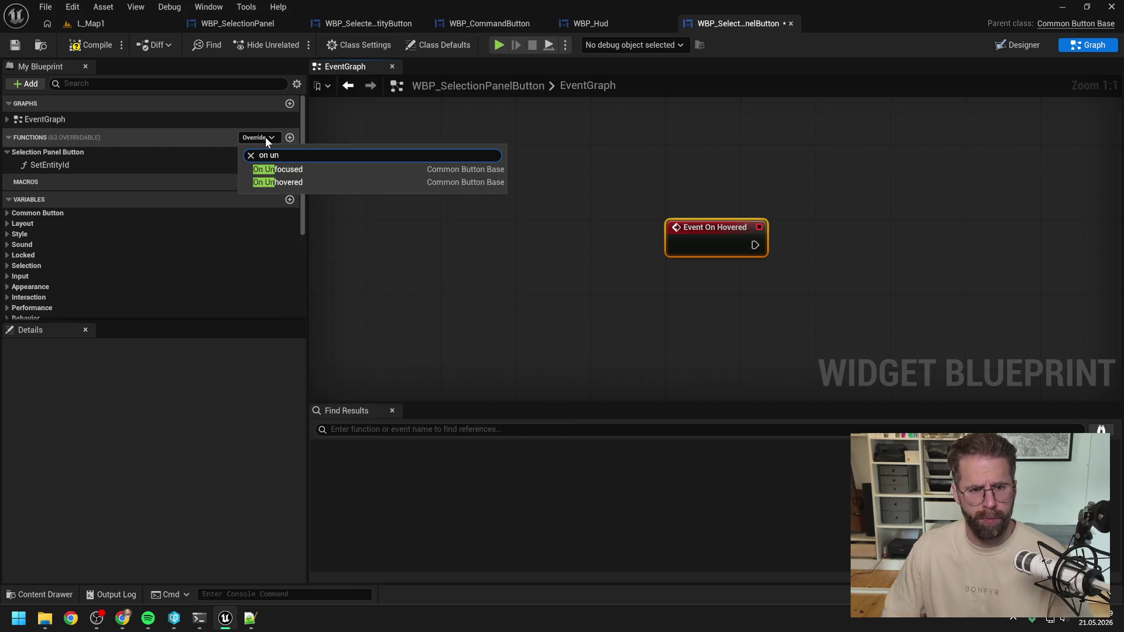
left_click(293, 179)
left_click(501, 248)
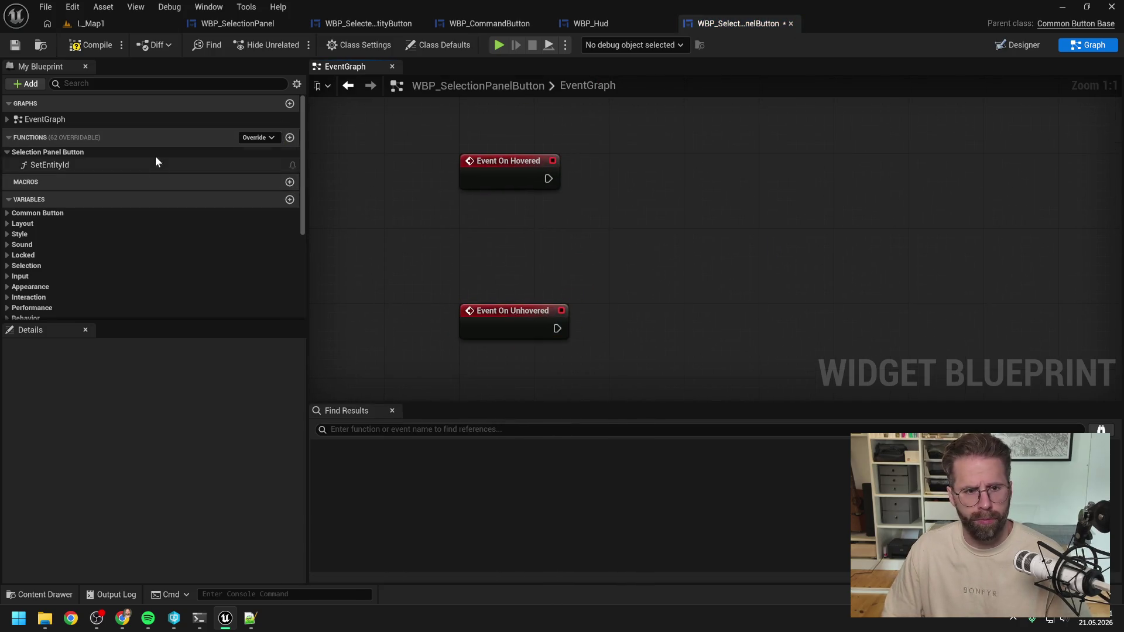
Wire On Hovered to a Set Visibility node targeting the HoveredBorder getter
scroll(156, 156, "down", 5)
mouse_move(40, 236)
left_mouse_down()
mouse_move(547, 176)
mouse_move(591, 147)
mouse_move(648, 174)
left_mouse_up()
left_click(619, 158)
type("set vis")
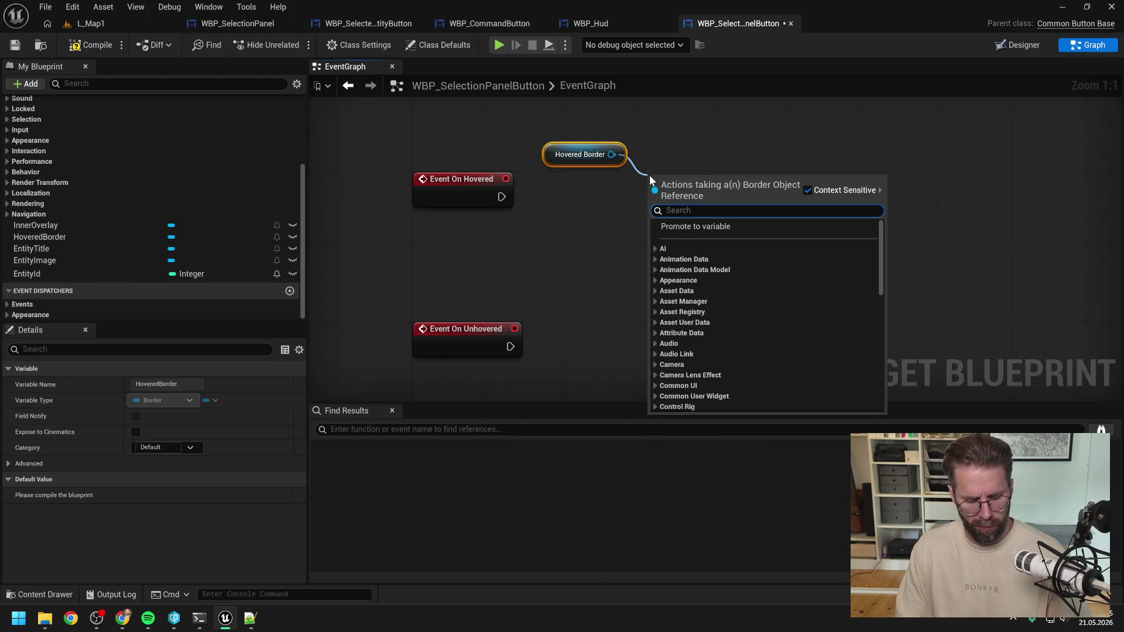
left_click(700, 271)
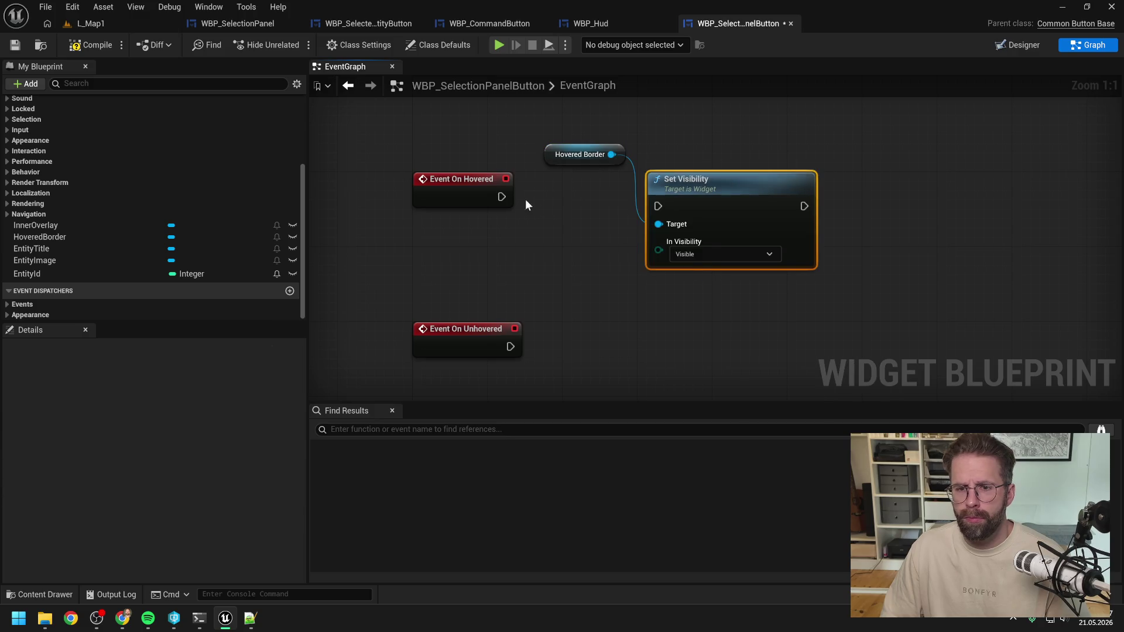
left_click_drag(501, 197, 580, 204)
left_click_drag(665, 205, 660, 206)
left_click_drag(702, 190, 712, 181)
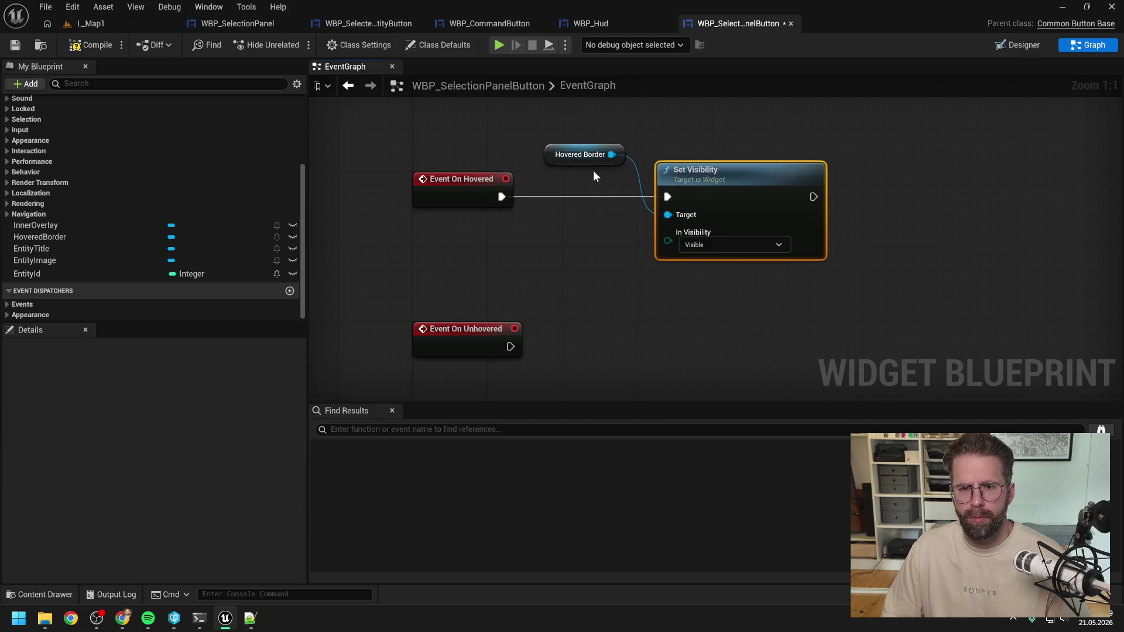
Duplicate the getter and Set Visibility for On Unhovered, set to Hidden, then play-test L_Map1
left_click(582, 158)
scroll(581, 123, "down", 2)
left_click(578, 121)
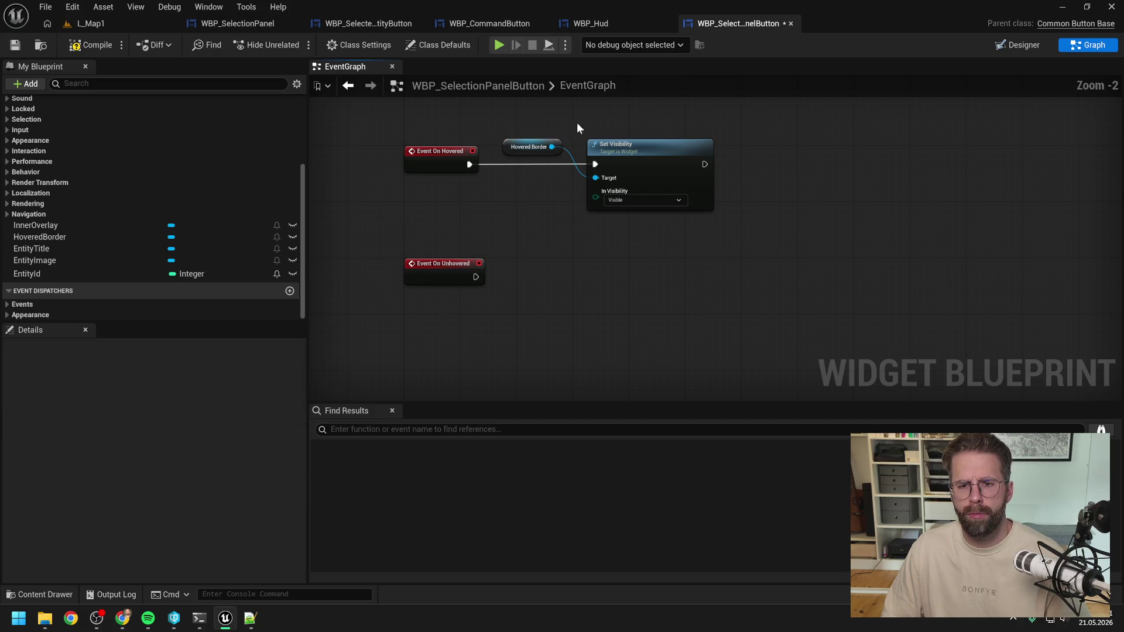
left_click(550, 148)
key("ctrl+w")
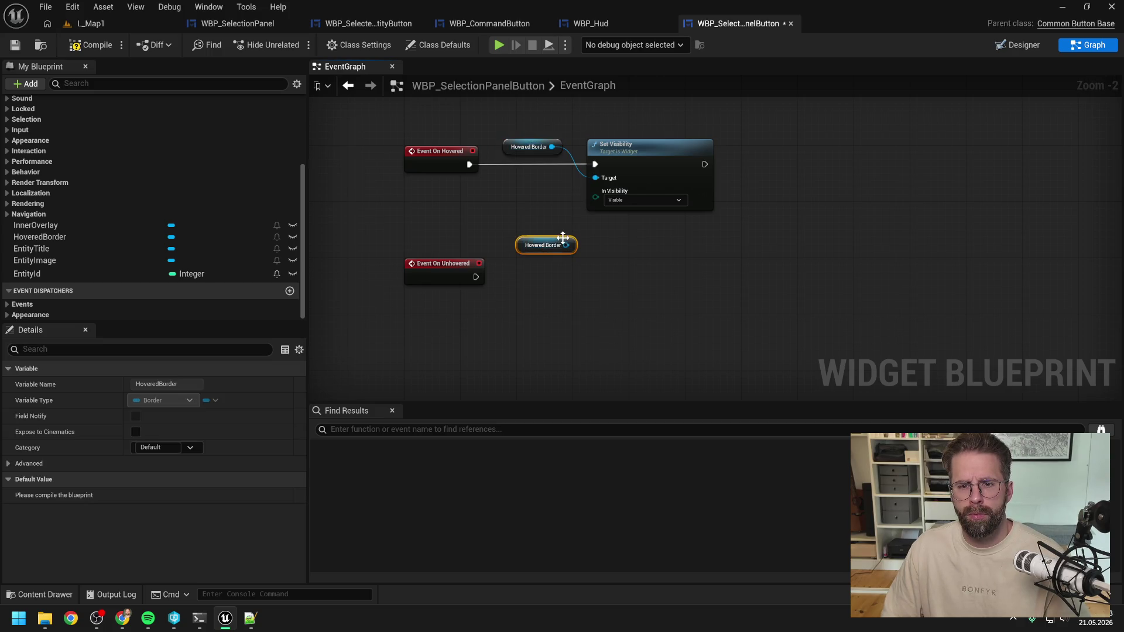
left_click(645, 168)
key("ctrl+w")
left_click_drag(535, 273, 623, 277)
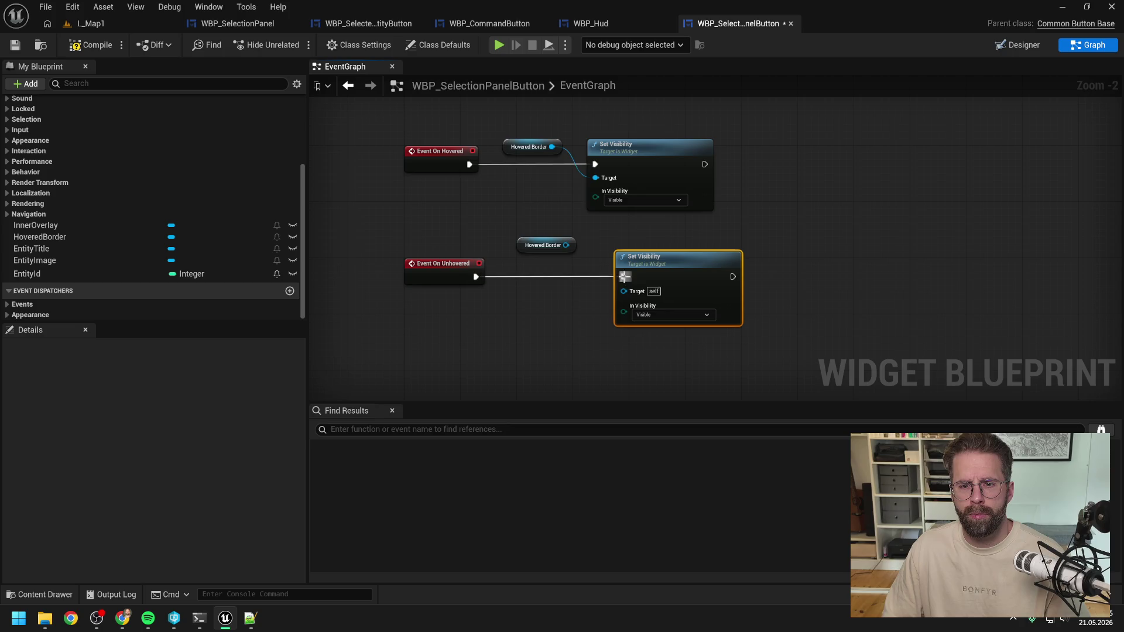
left_click_drag(567, 244, 624, 291)
left_click(653, 310)
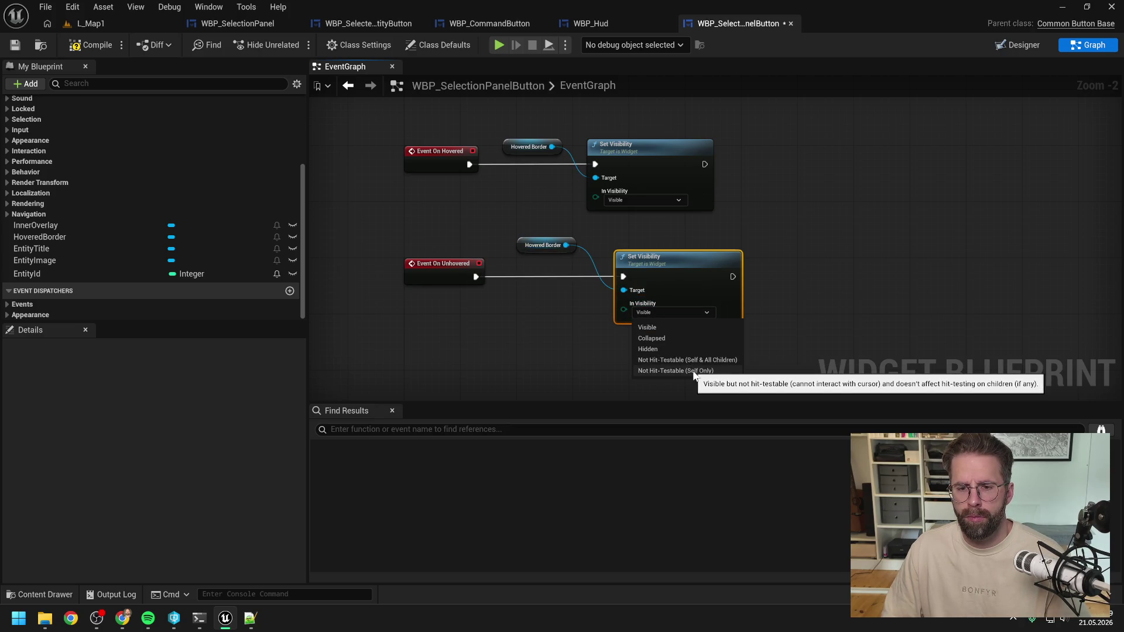
left_click(650, 349)
left_click_drag(656, 262, 628, 261)
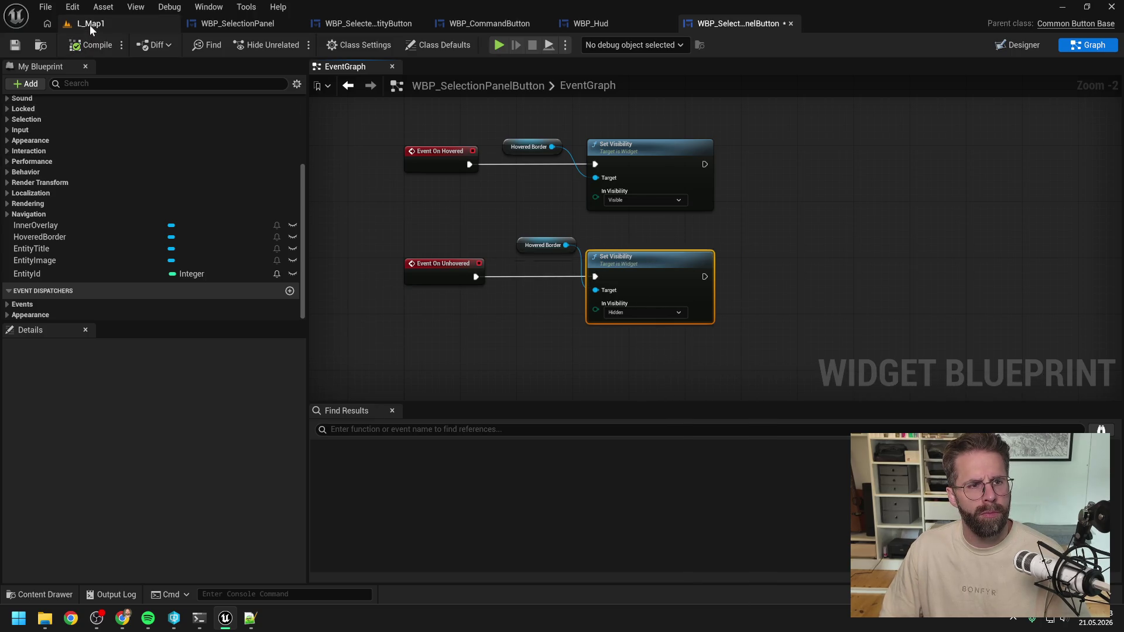
left_click(90, 25)
left_click(294, 44)
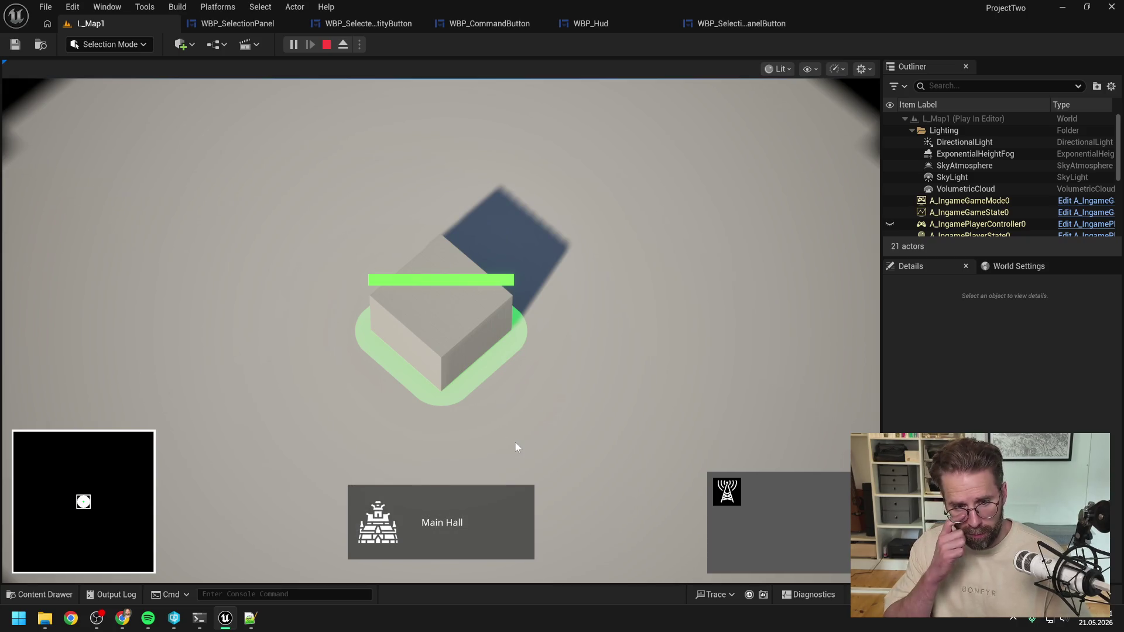
Check the Main Hall button and icon in the running HUD, then stop the play test
scroll(551, 434, "down", 2)
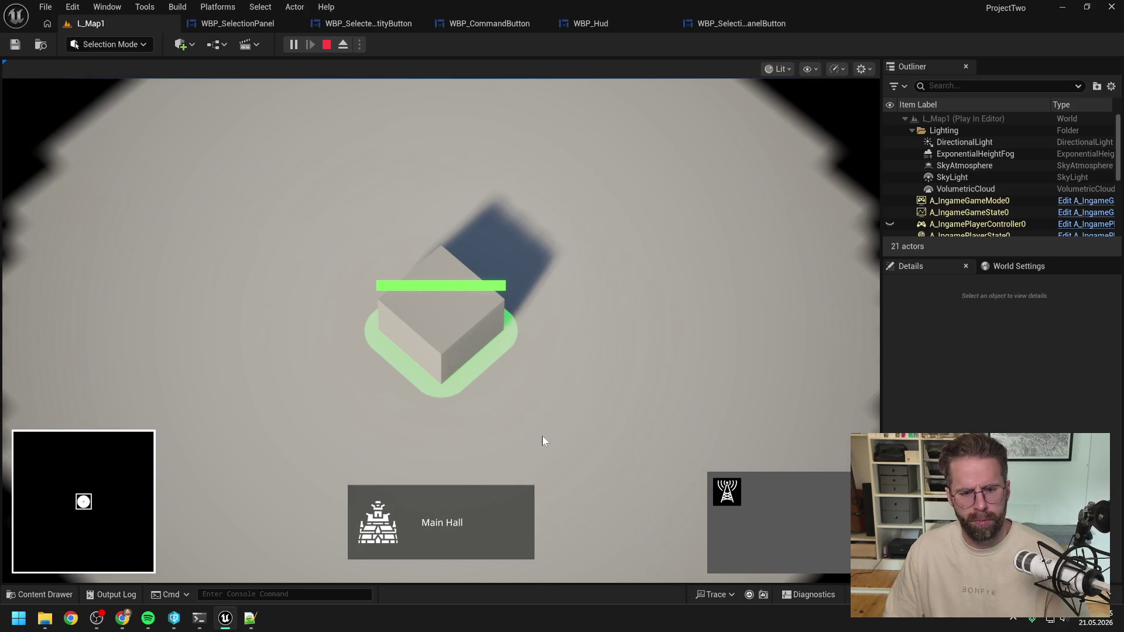
key("Escape")
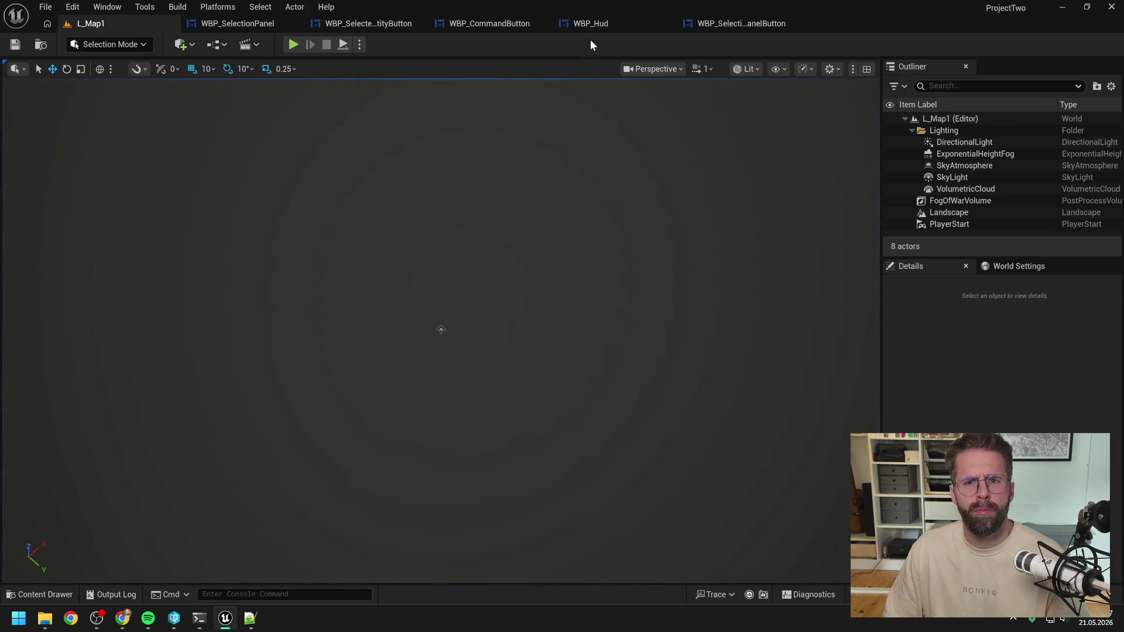
Select the Border inside the Size Box in WBP_SelectionPanel's hierarchy
left_click(274, 25)
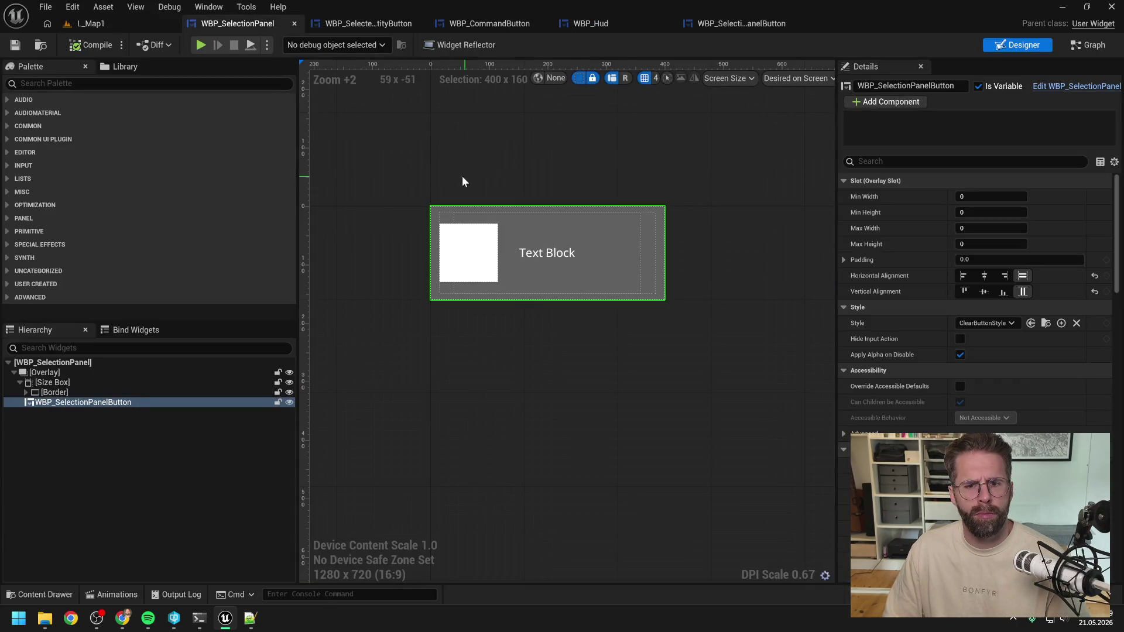
left_click(53, 393)
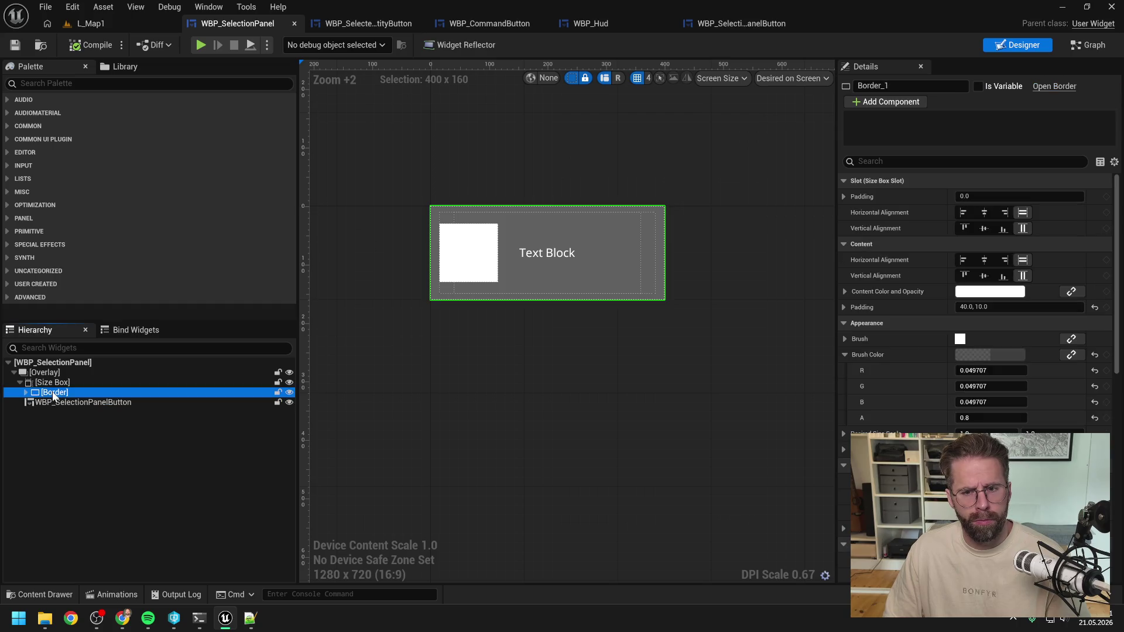
left_click(20, 383)
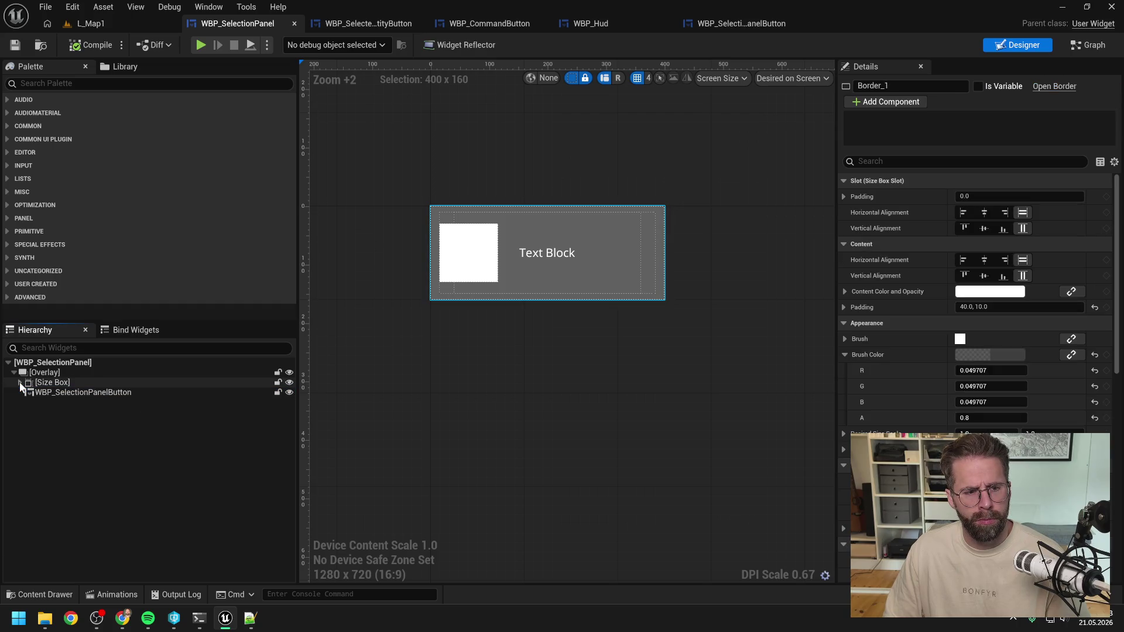
left_click(19, 383)
left_click(62, 393)
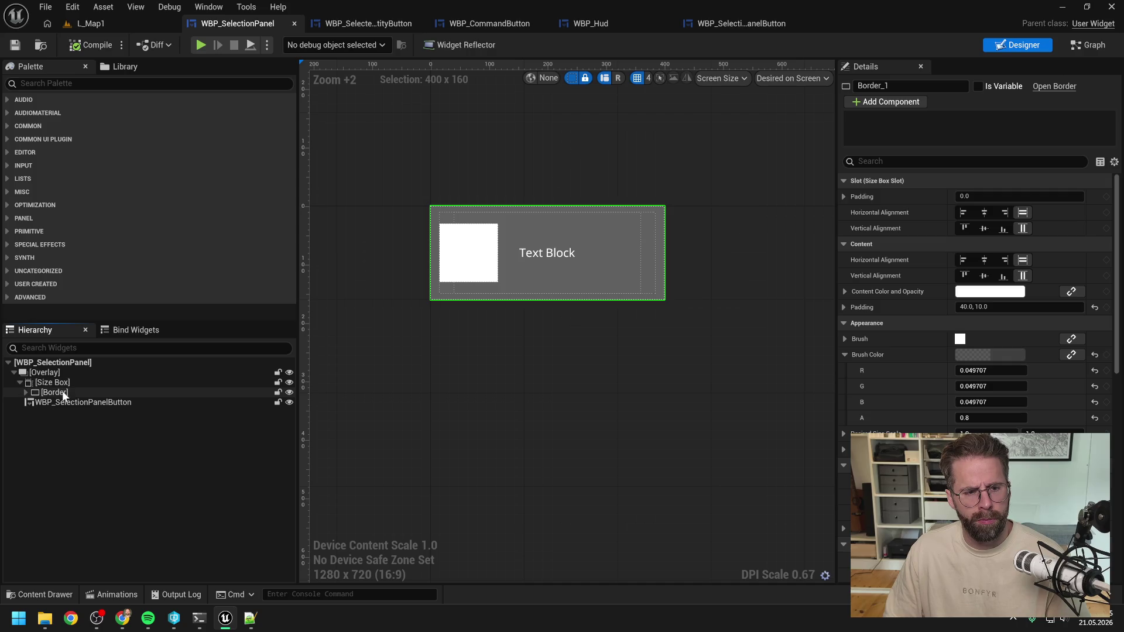
left_click(26, 393)
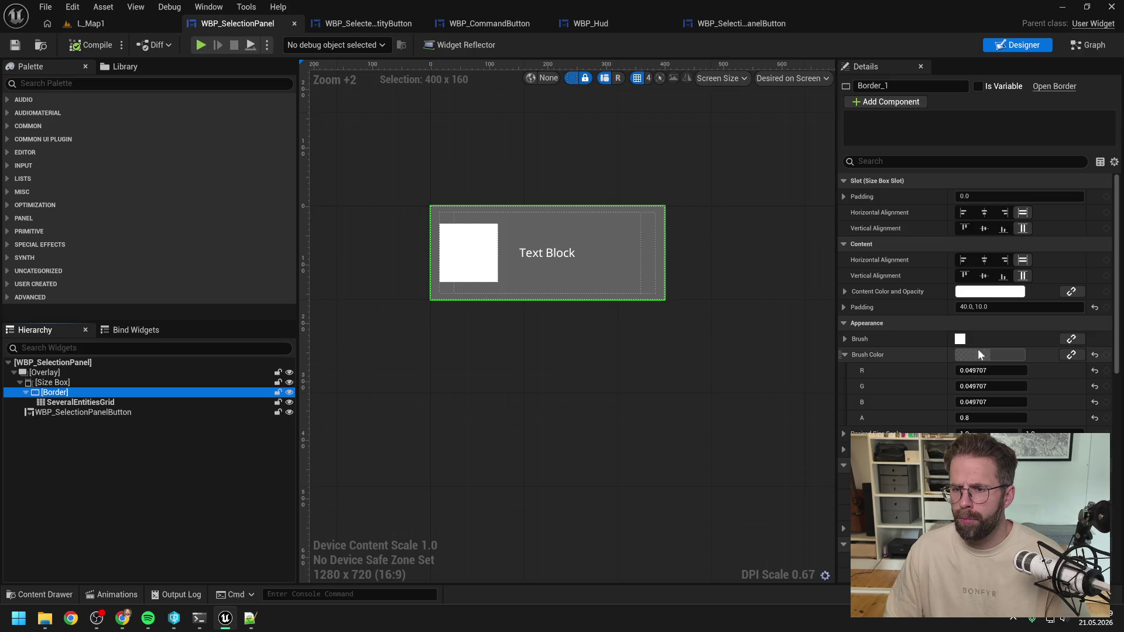
Set the Border brush colour to 0.02 R/G/B at full alpha, then compile and save
left_click(987, 418)
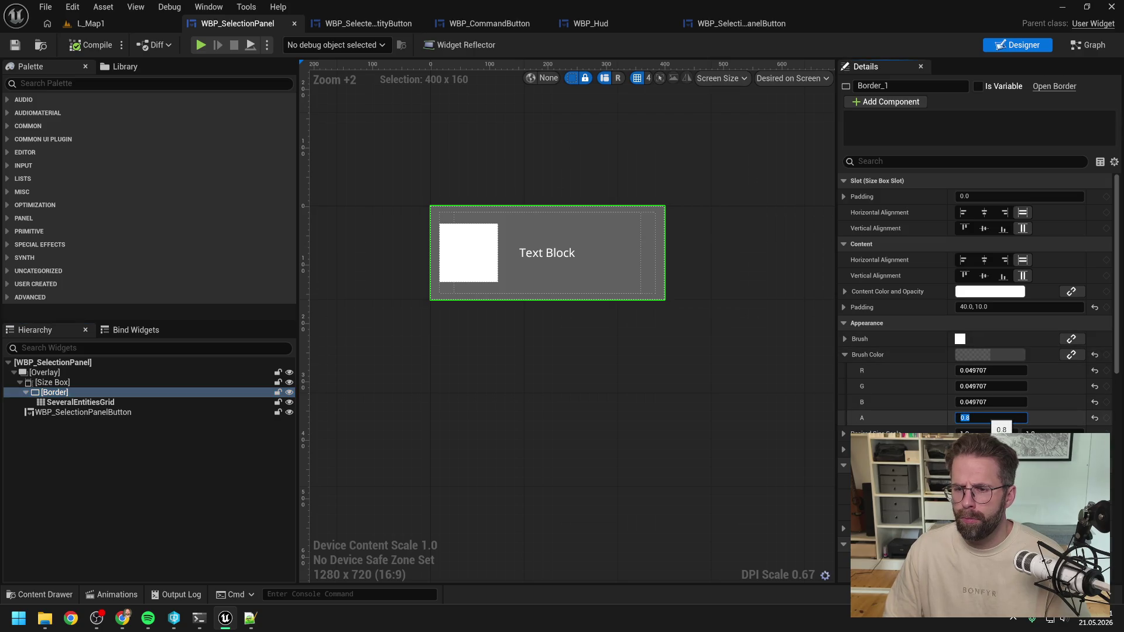
type("1")
left_click(996, 370)
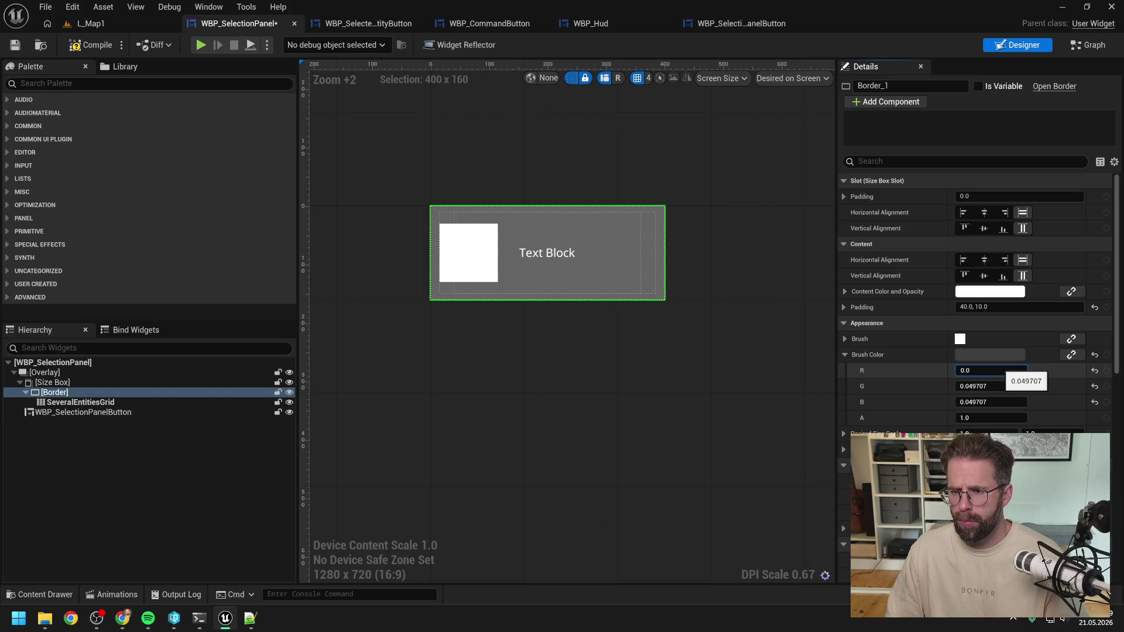
type("2")
left_click(995, 387)
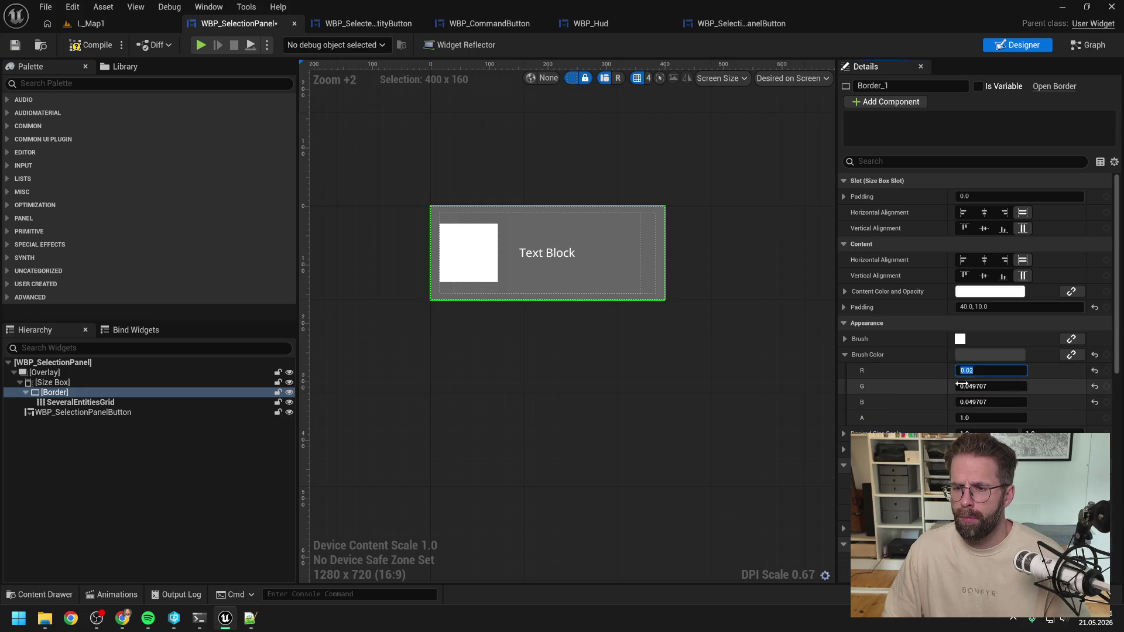
type("0.02")
left_click(995, 401)
type("0.02")
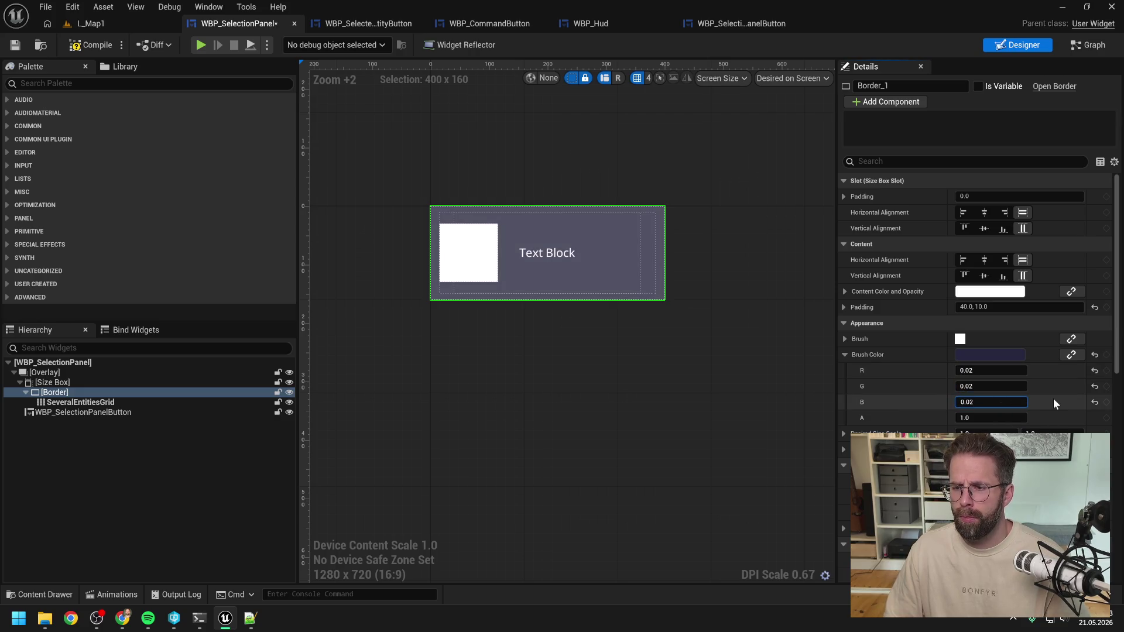
key("Return")
left_click(90, 44)
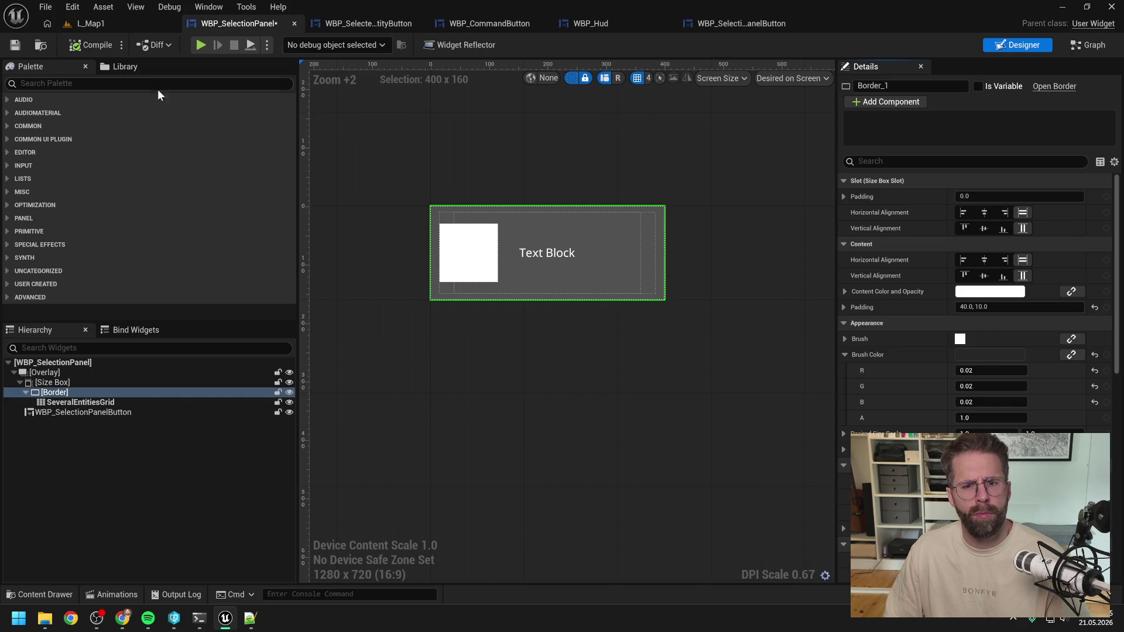
Play-test L_Map1 briefly, then return to WBP_SelectionPanel
left_click(114, 23)
left_click(294, 45)
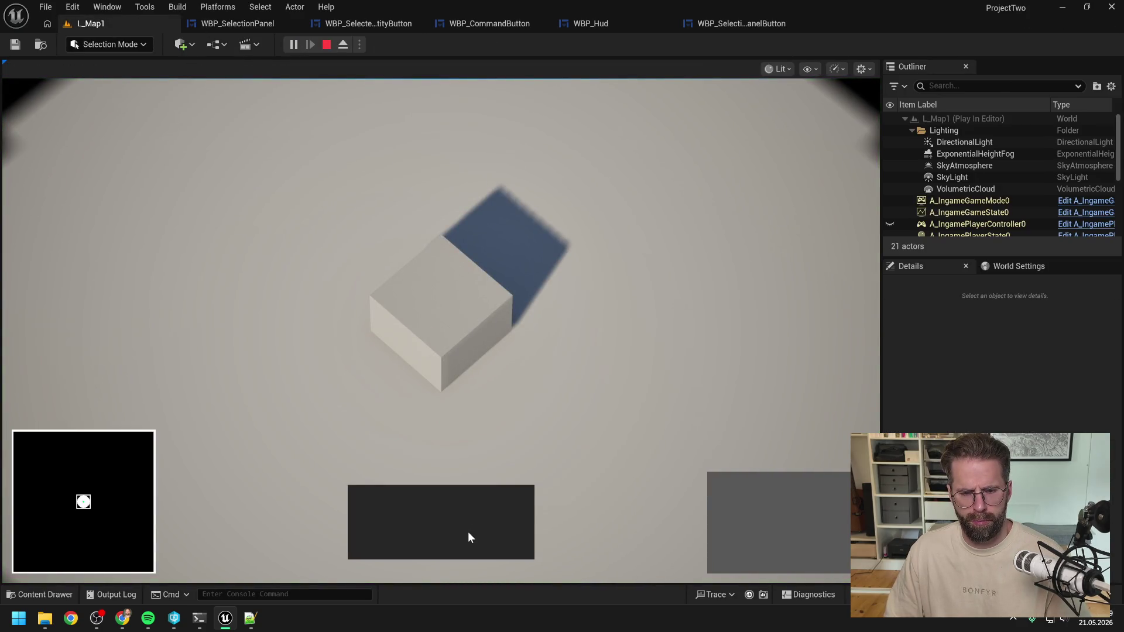
key("Escape")
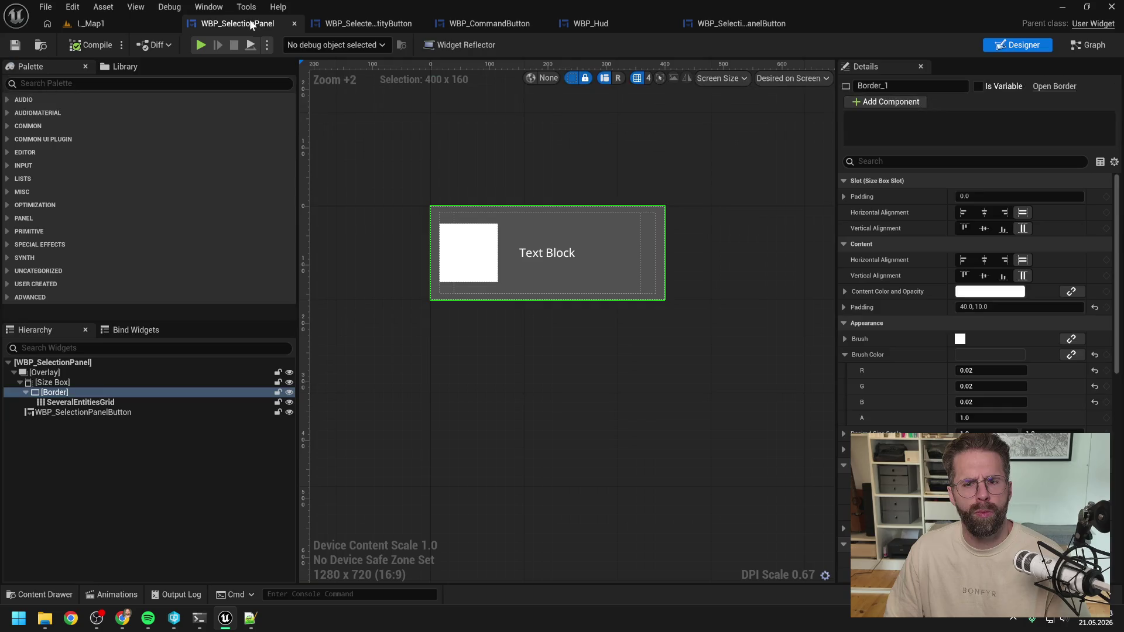
left_click(242, 24)
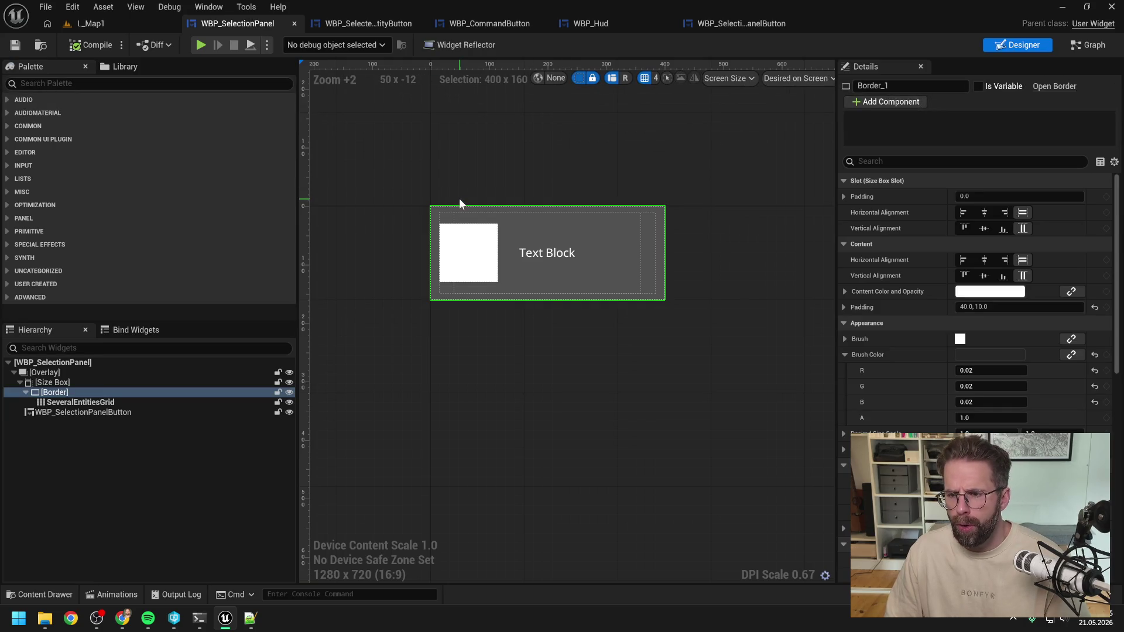
Hide the button preview on the canvas and confirm HoveredBorder's visibility defaults to Hidden
left_click(136, 412)
left_click(288, 412)
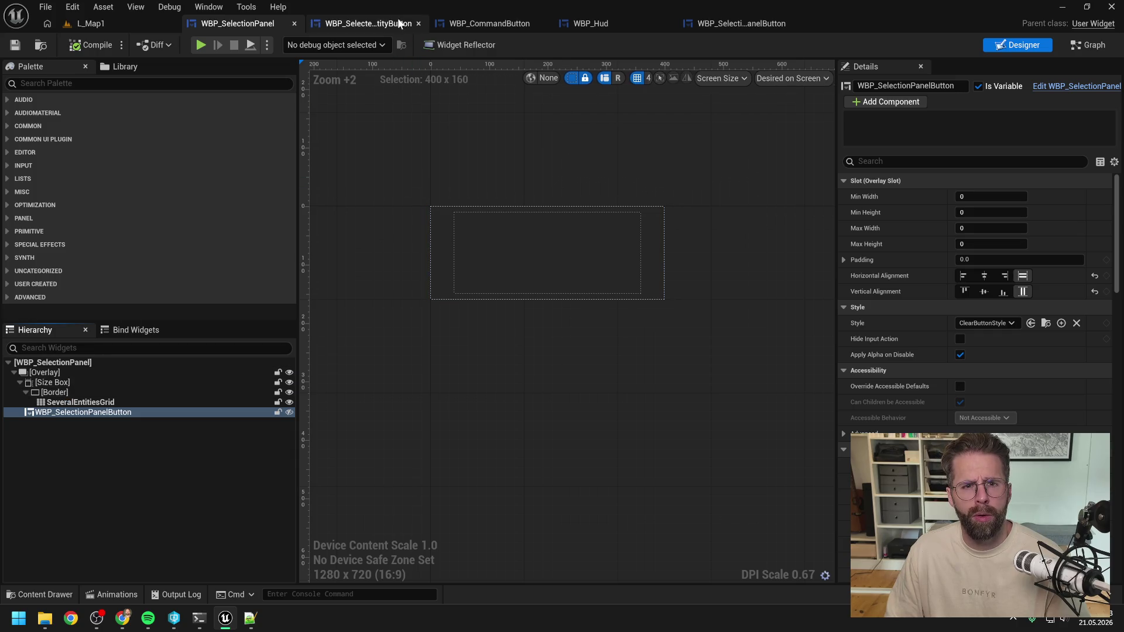
left_click(735, 23)
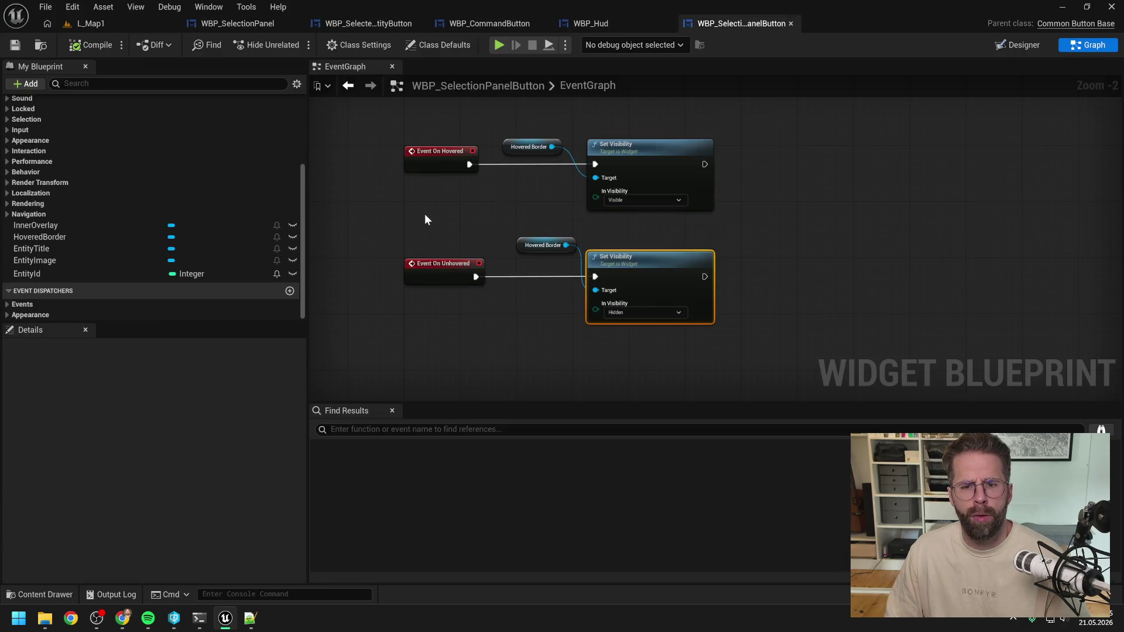
left_click(1020, 45)
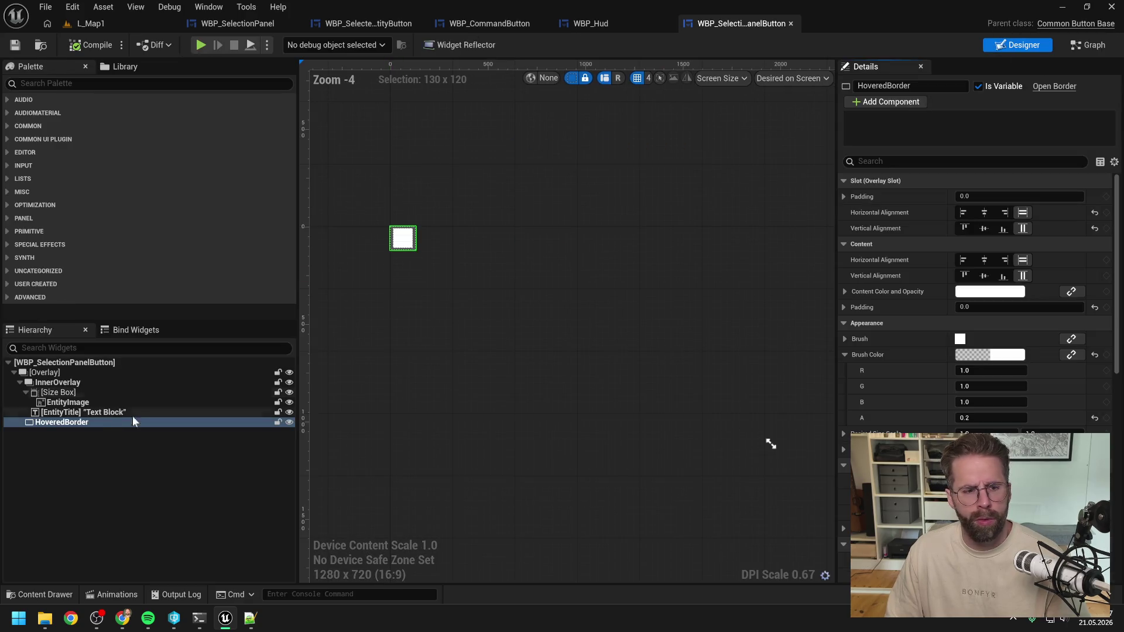
left_click(936, 161)
type("vis")
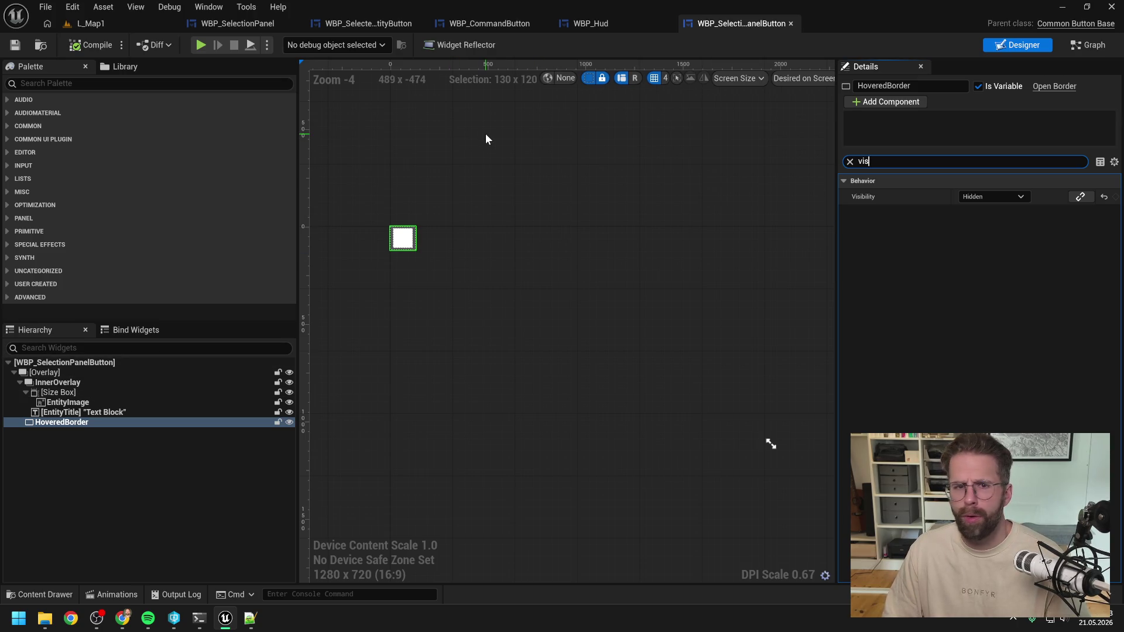
left_click(261, 21)
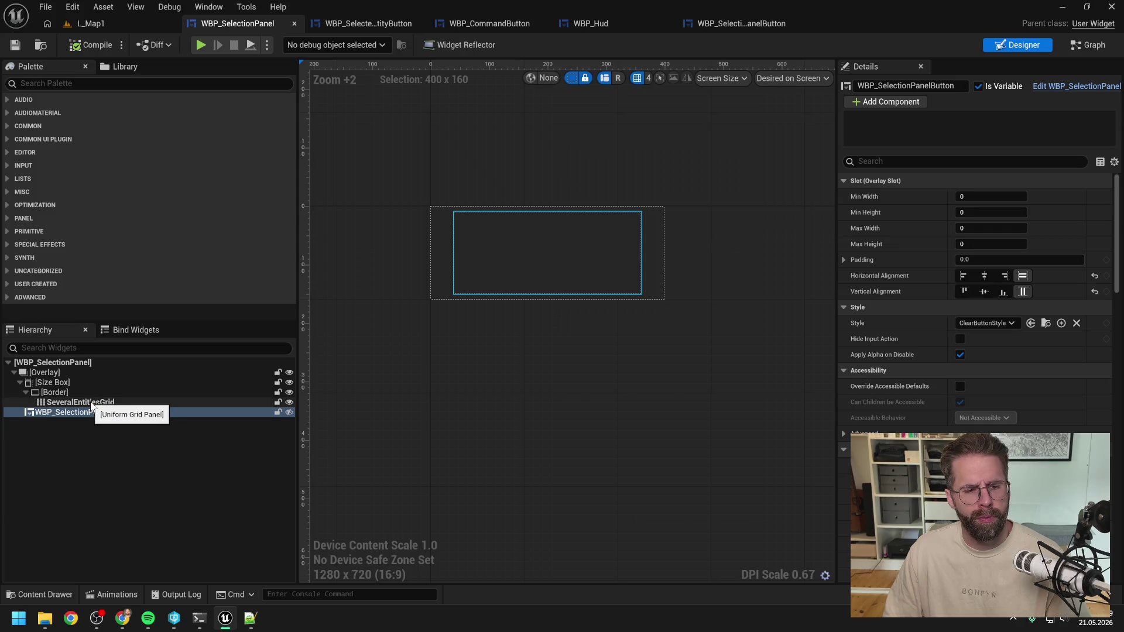
Set the panel Border's brush colour to 0.05 R/G/B with 0.8 alpha
left_click(109, 392)
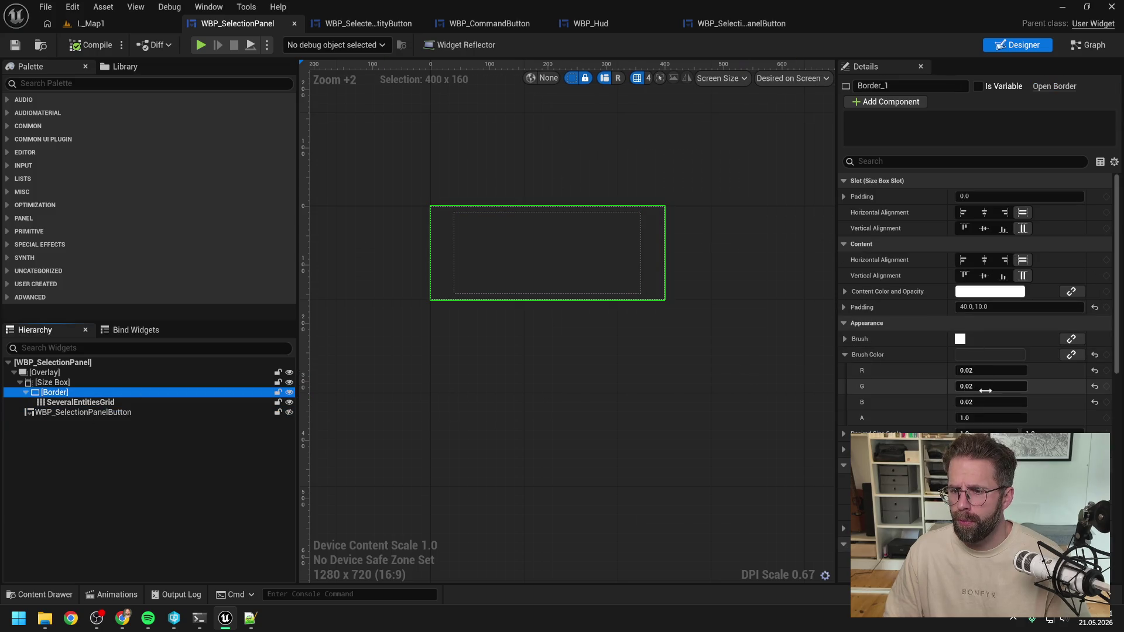
left_click(991, 370)
key("BackSpace")
type("5")
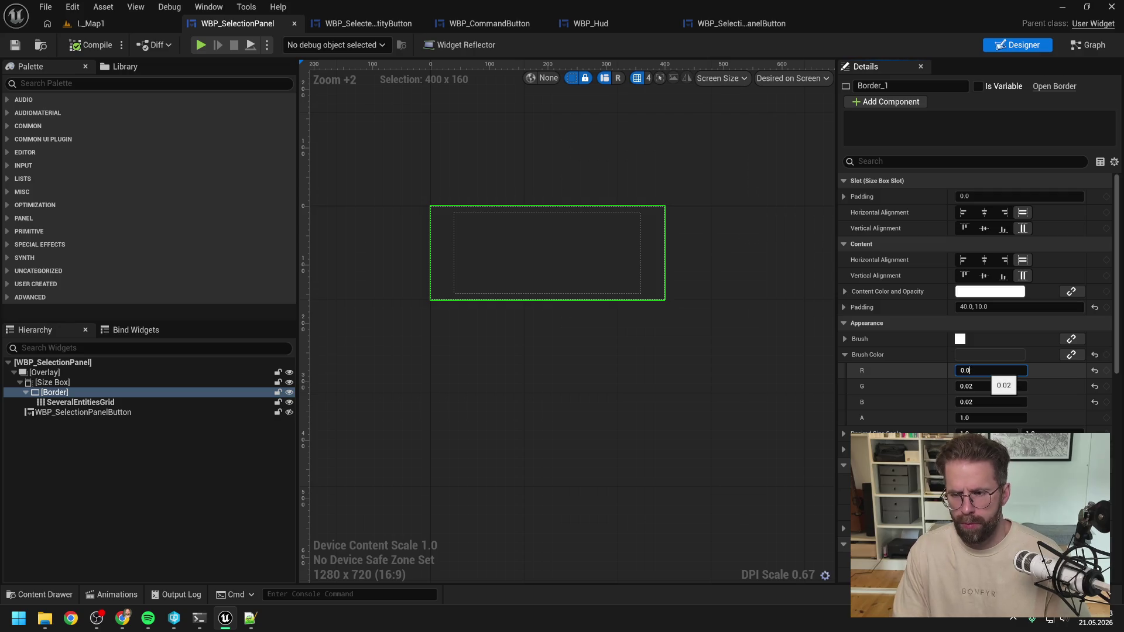
left_click(991, 386)
type("0.05")
left_click(995, 402)
type("0.05")
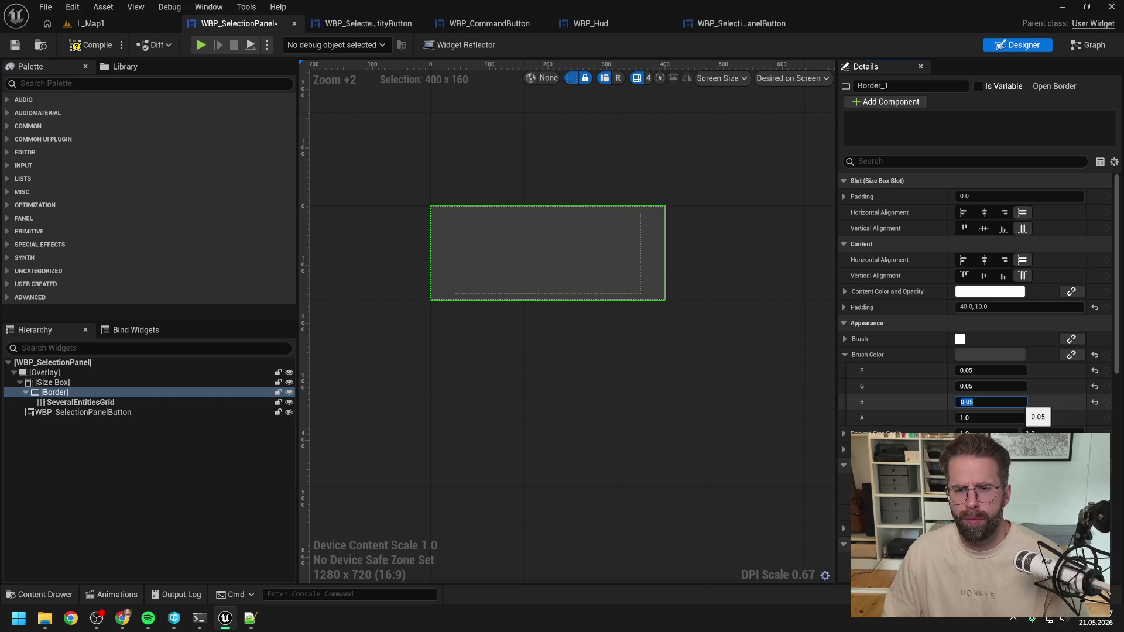
left_click(998, 418)
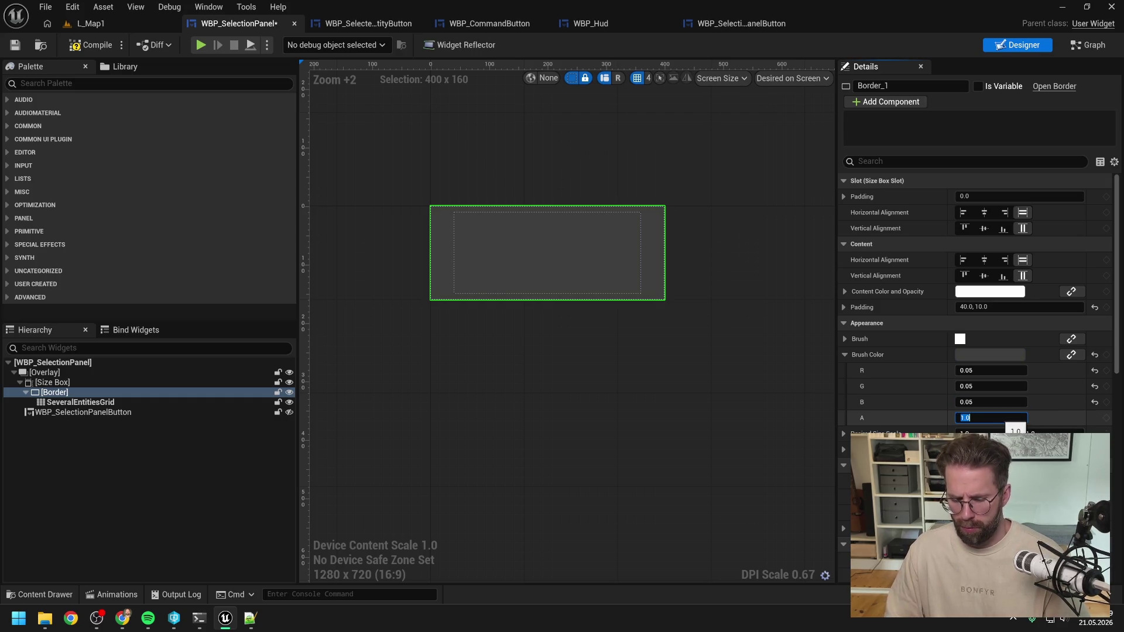
type("0.8")
key("Return")
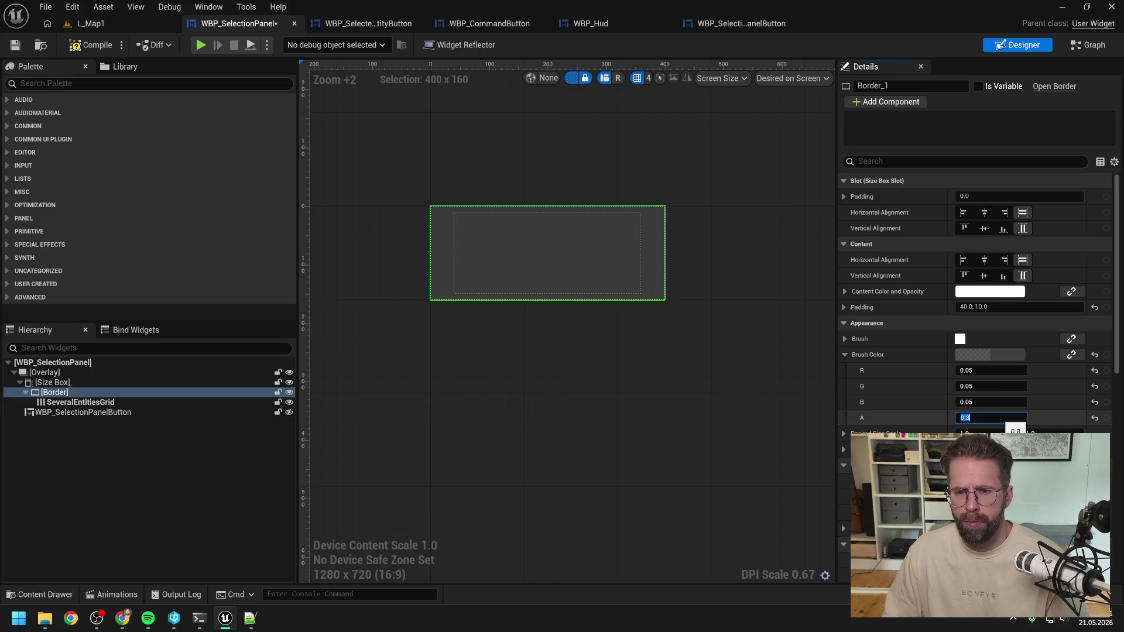
Compile the widget and start a play test of L_Map1
left_click(95, 48)
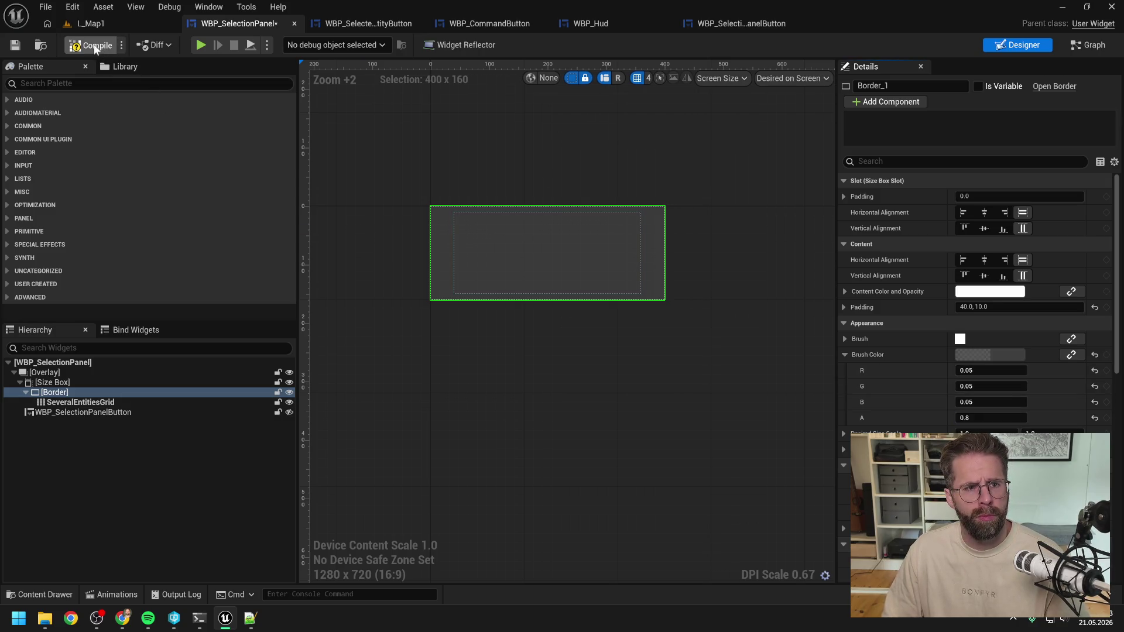
left_click(160, 27)
left_click(293, 45)
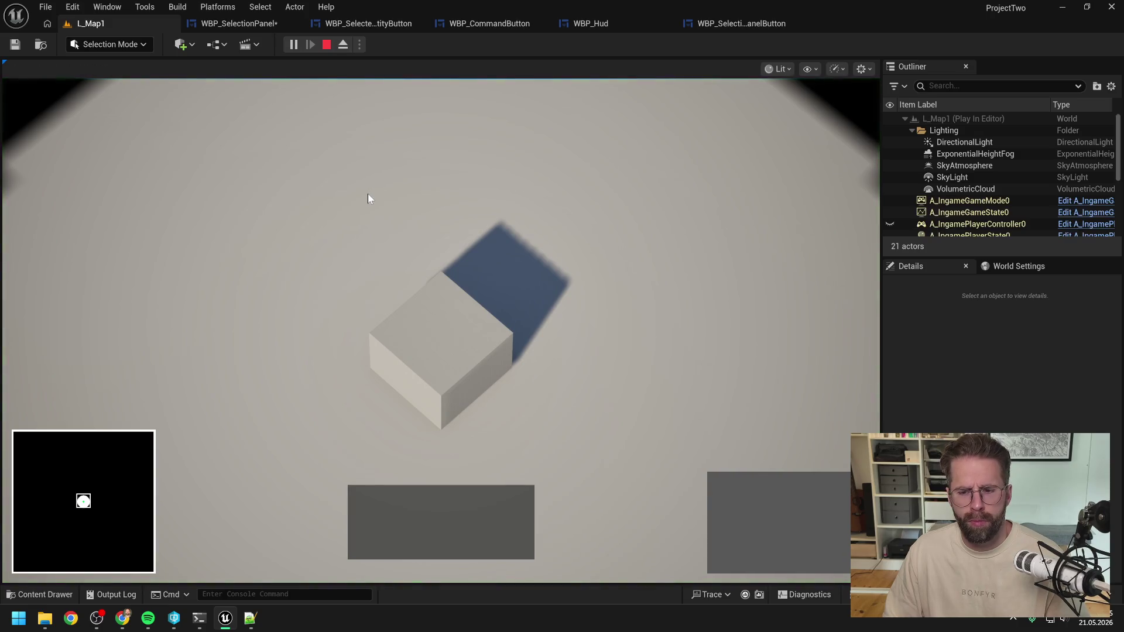
Select the Main Hall and pan the game camera with WASD to check its panel
left_click(466, 316)
key("s")
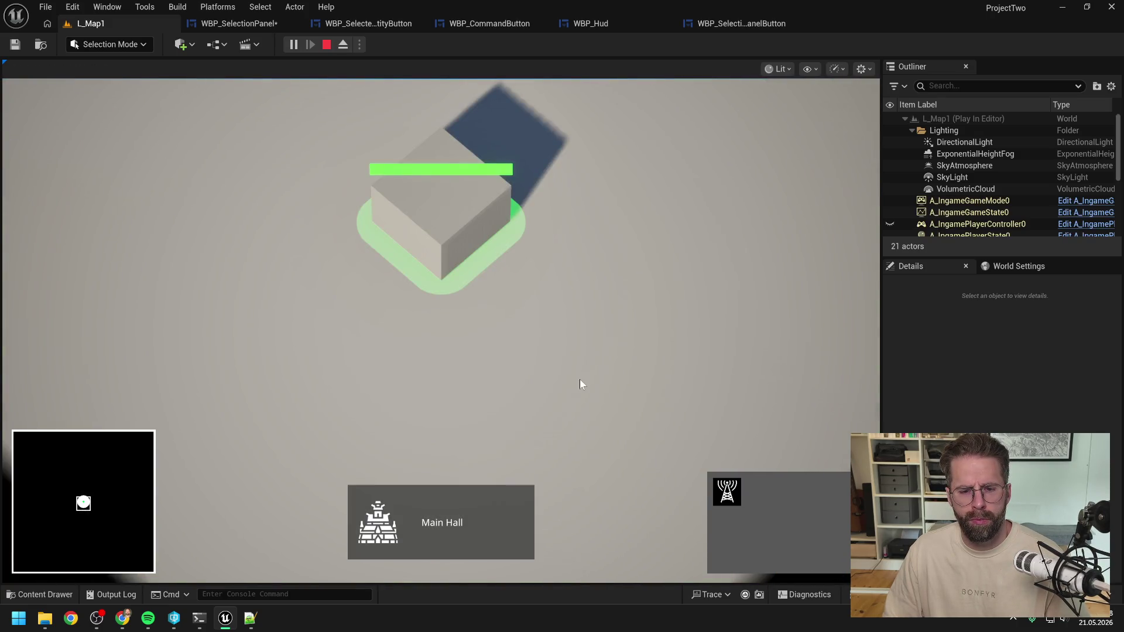
key("w")
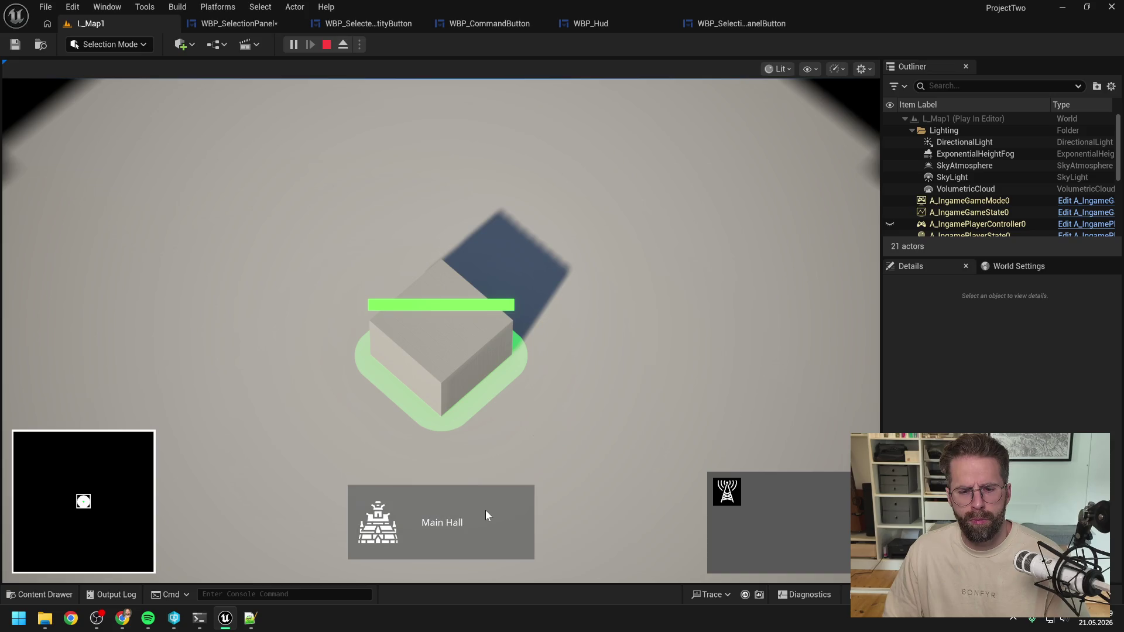
key("d")
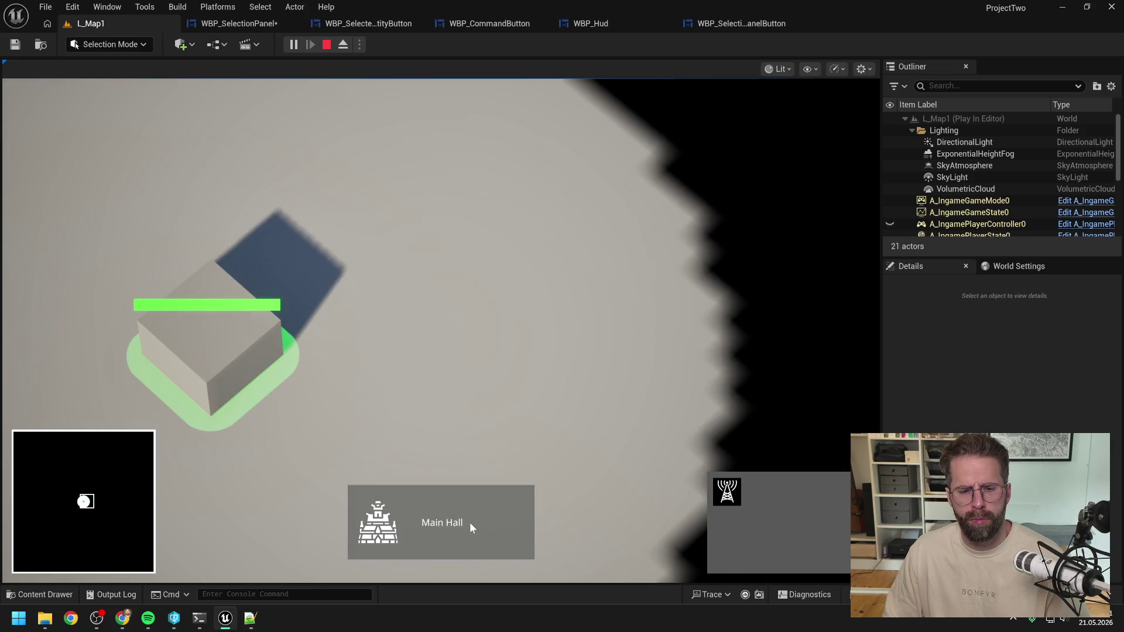
key("a")
key("d")
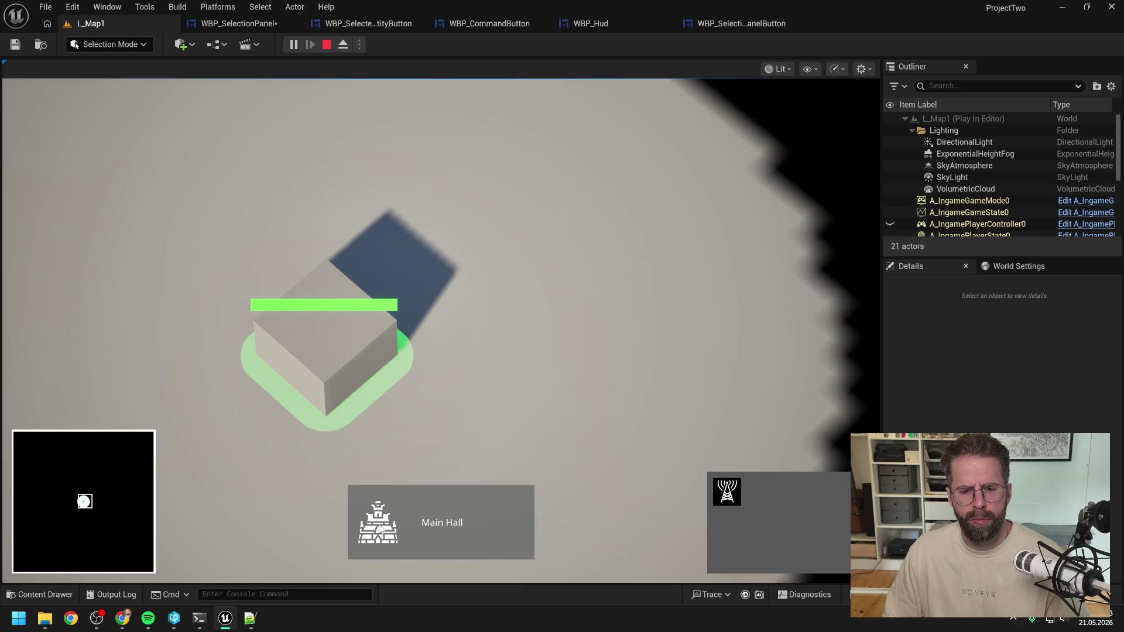
key("s")
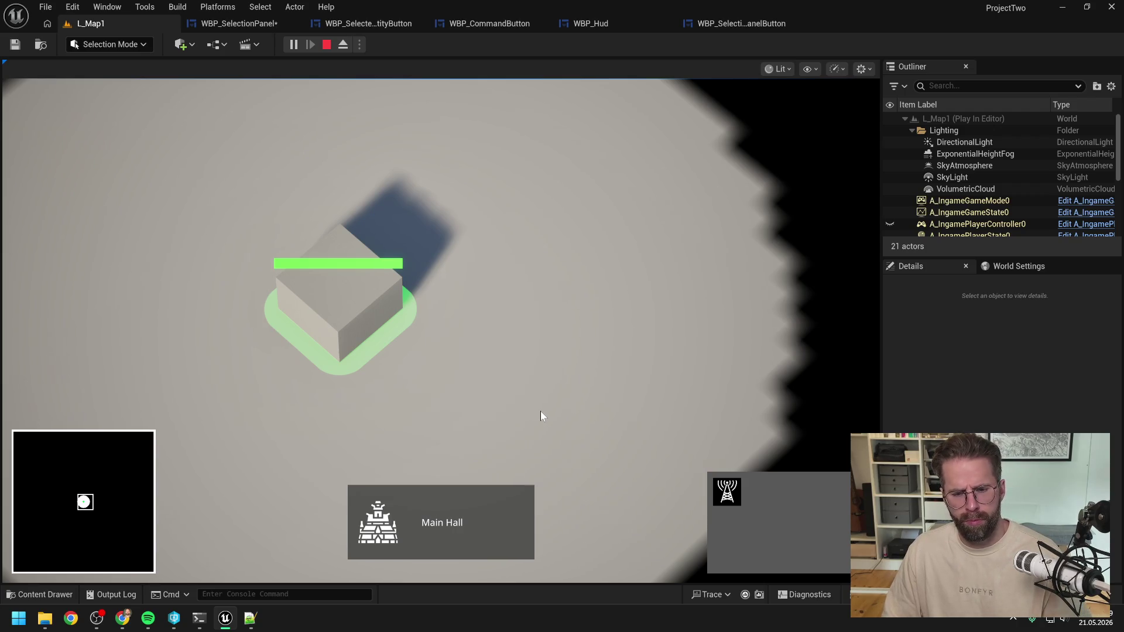
key("a")
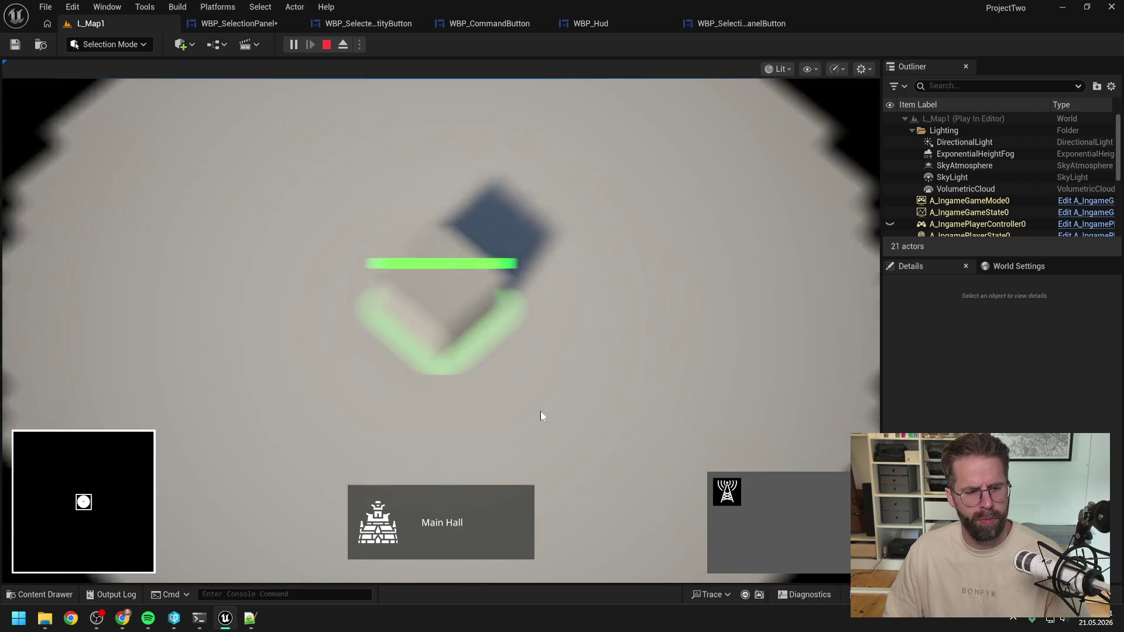
key("a")
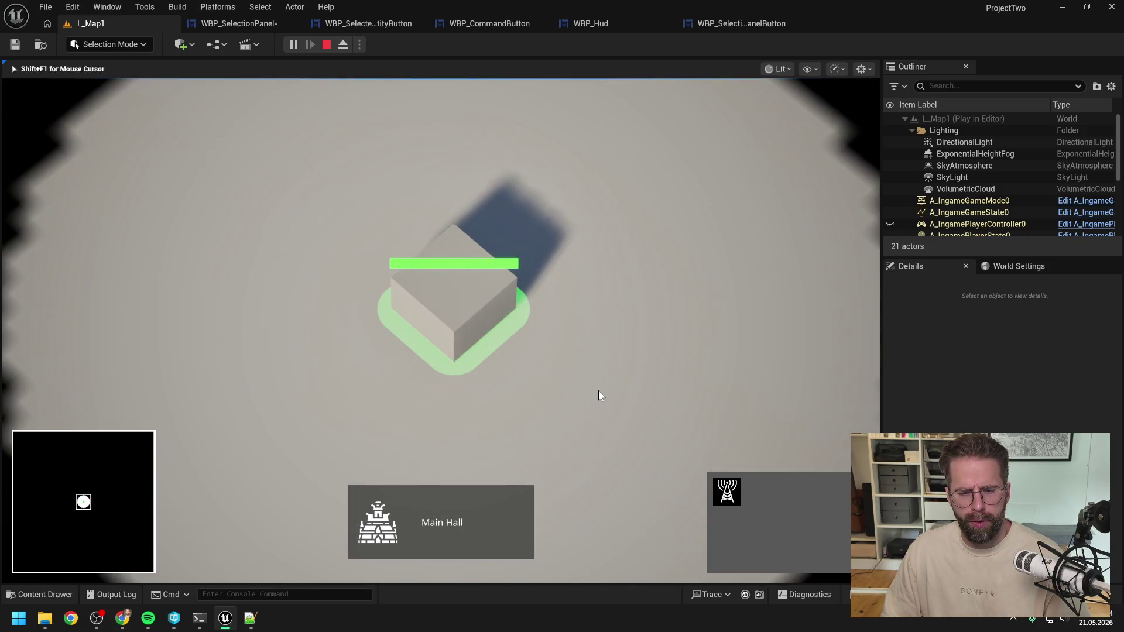
left_click(599, 391)
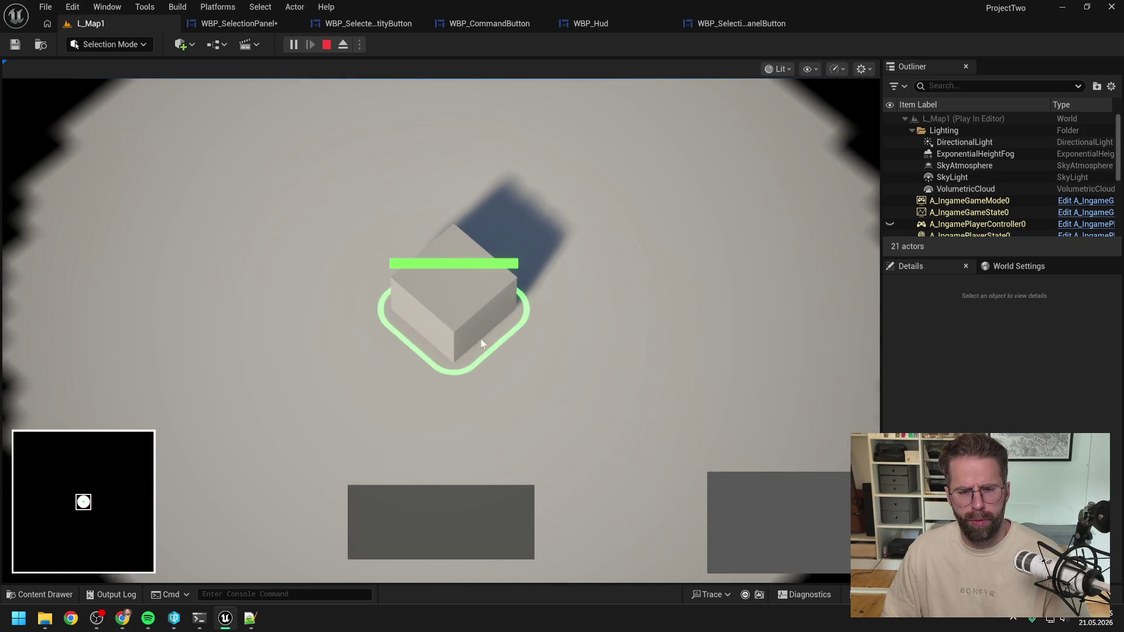
left_click(480, 339)
key("a")
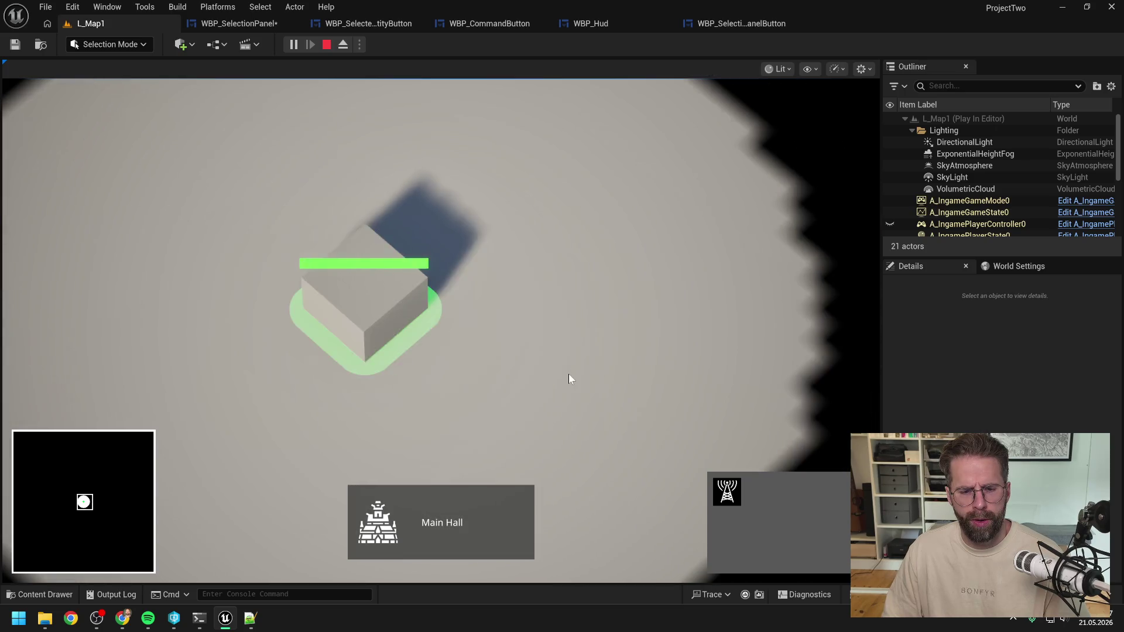
Build and select a Power Grid Generator to view its panel, then stop the play test
left_click(729, 491)
left_click(665, 378)
left_click(665, 379)
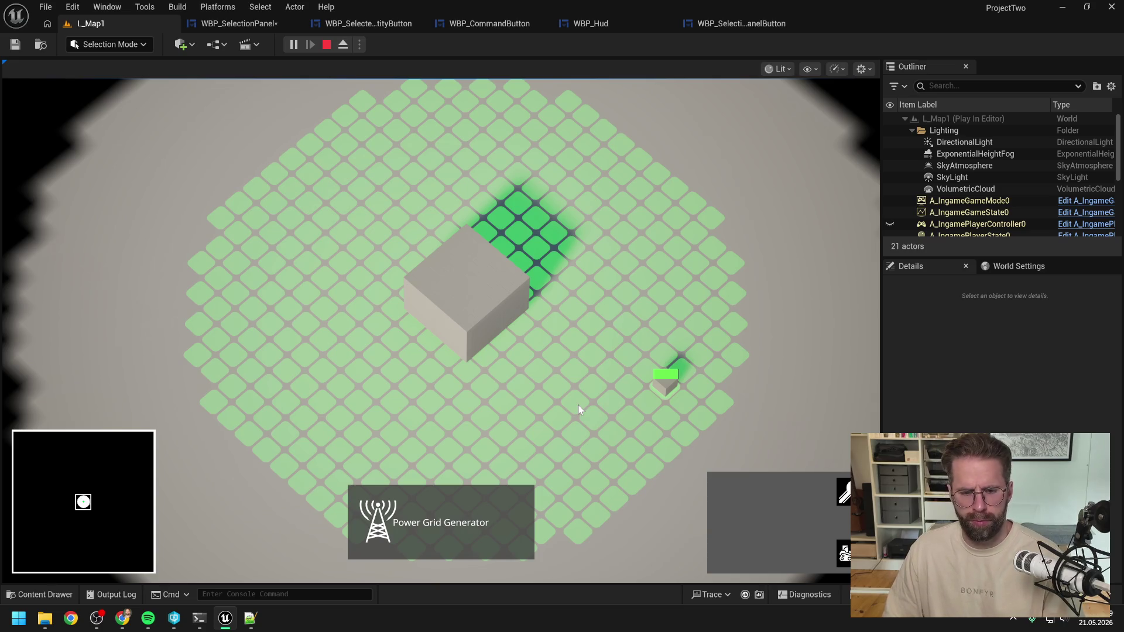
scroll(668, 321, "down", 2)
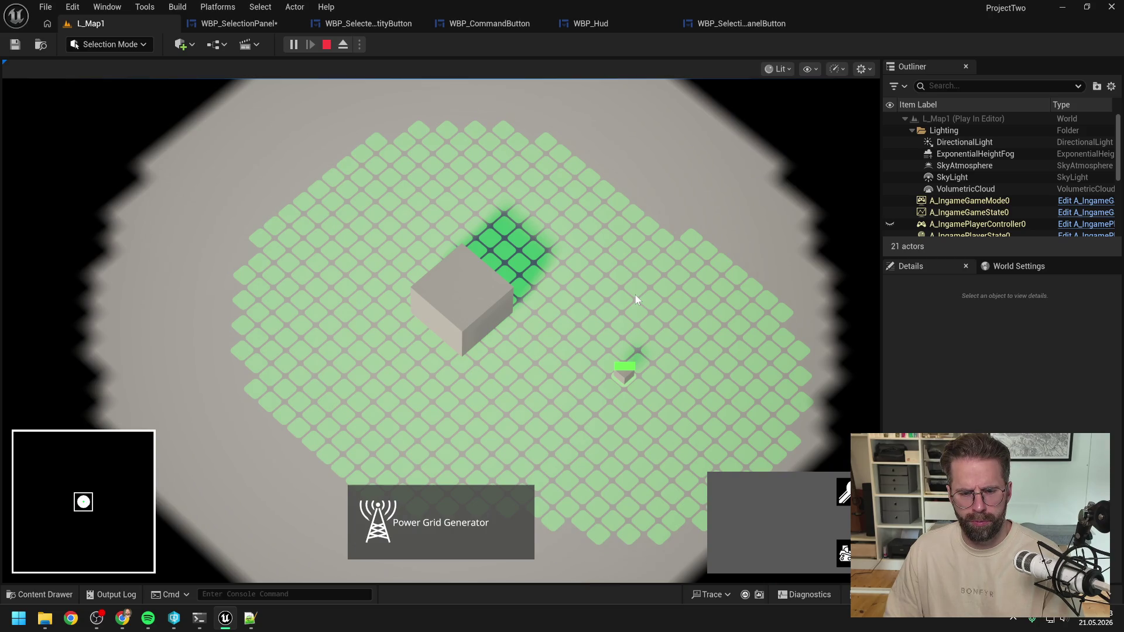
key("Escape")
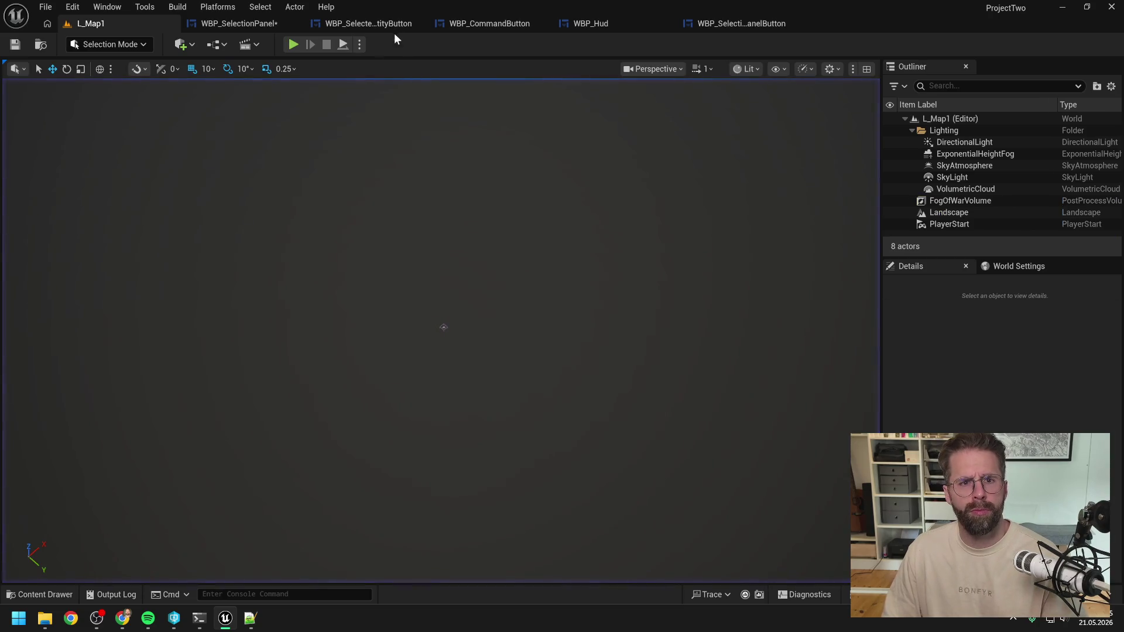
Set the WBP_SelectionPanel Size Box overrides to 600 width and 200 height
left_click(265, 24)
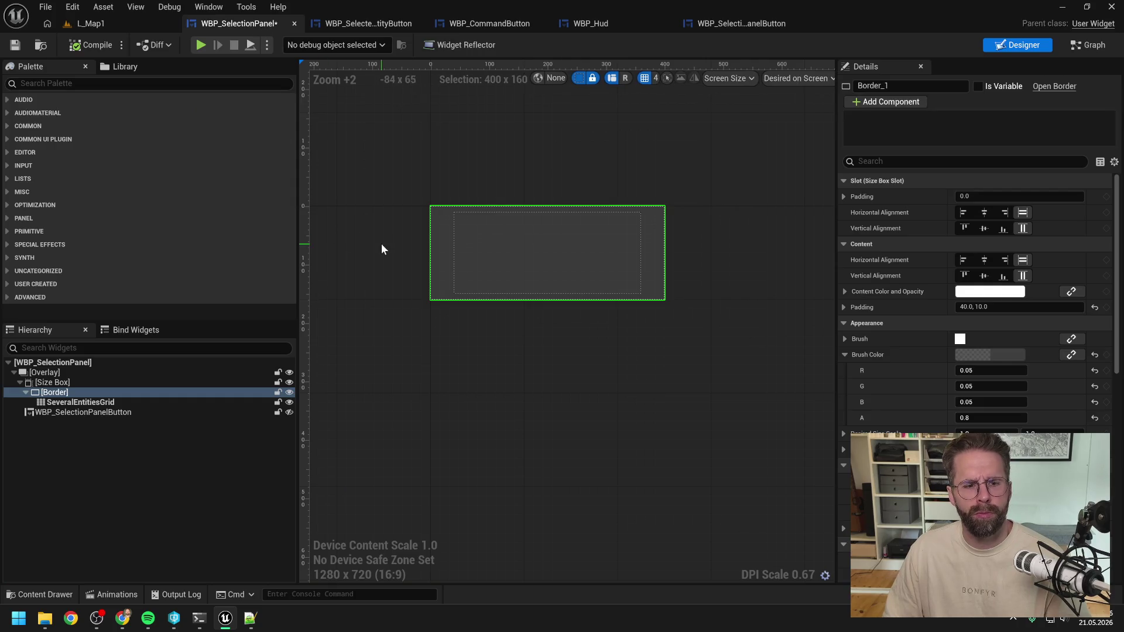
left_click(87, 381)
left_click(991, 323)
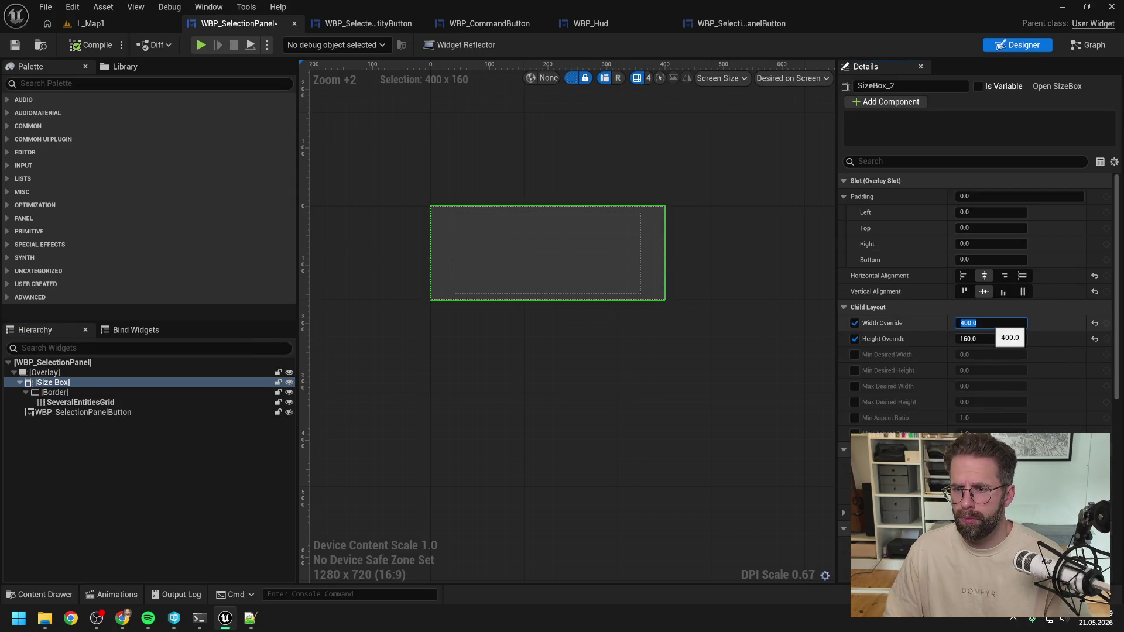
type("0")
key("Tab")
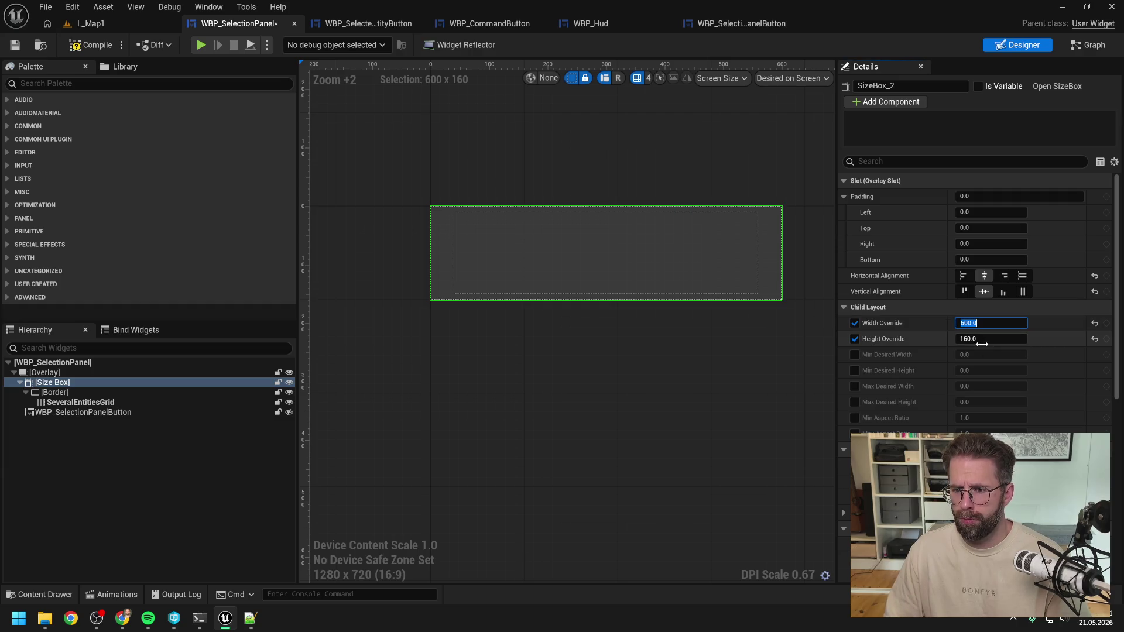
type("200")
key("Return")
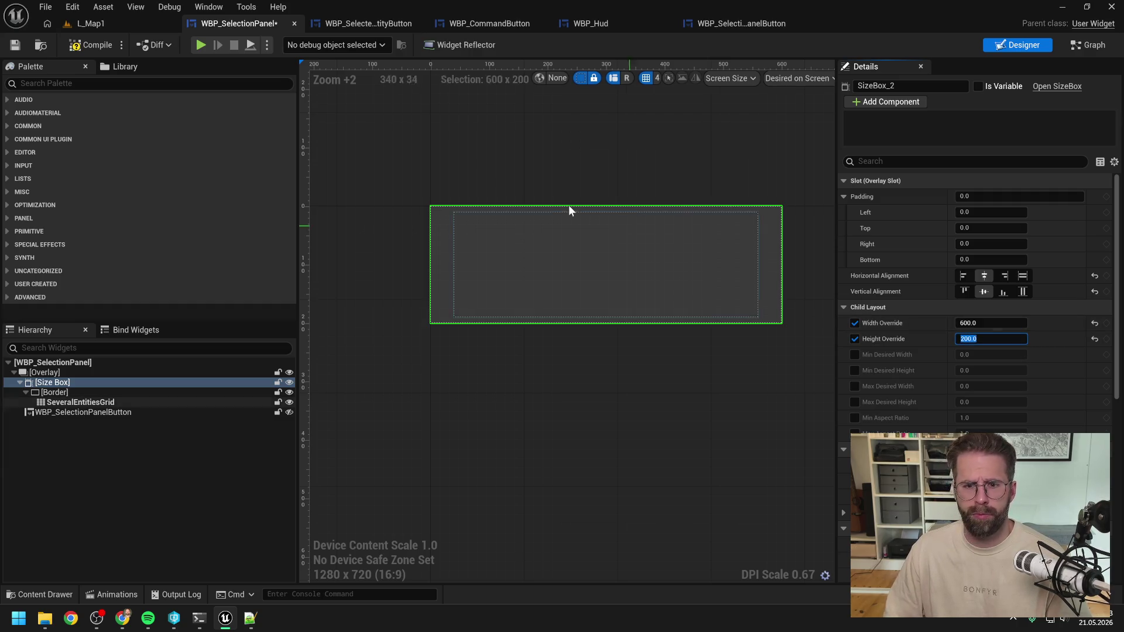
Play-test L_Map1, selecting the cube to check the resized Main Hall panel
left_click(135, 26)
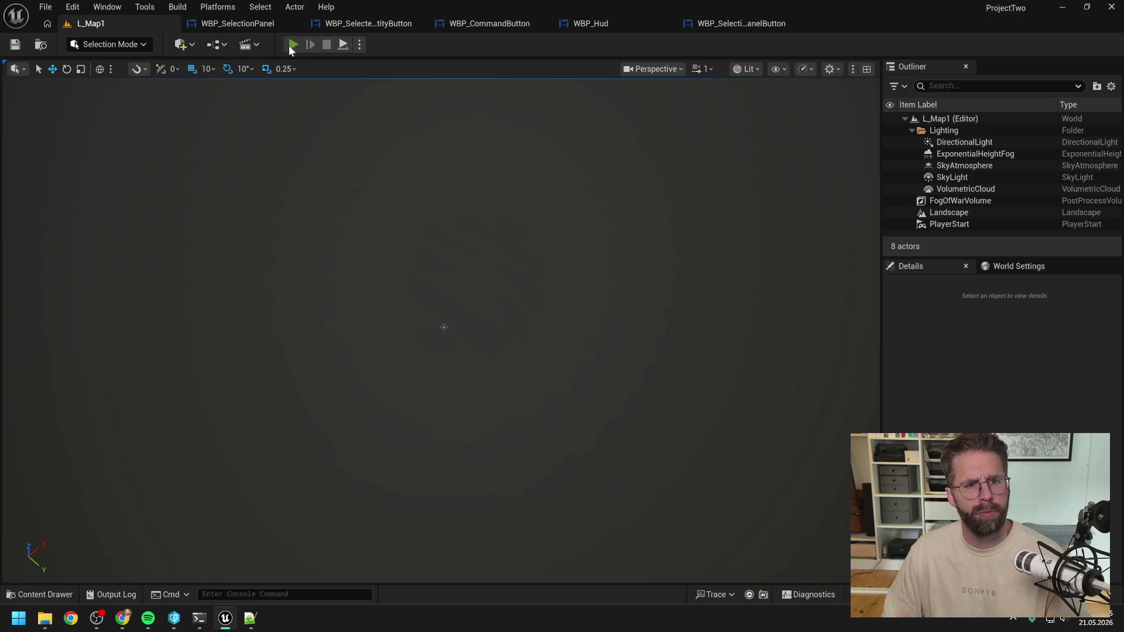
left_click(292, 44)
left_click(467, 281)
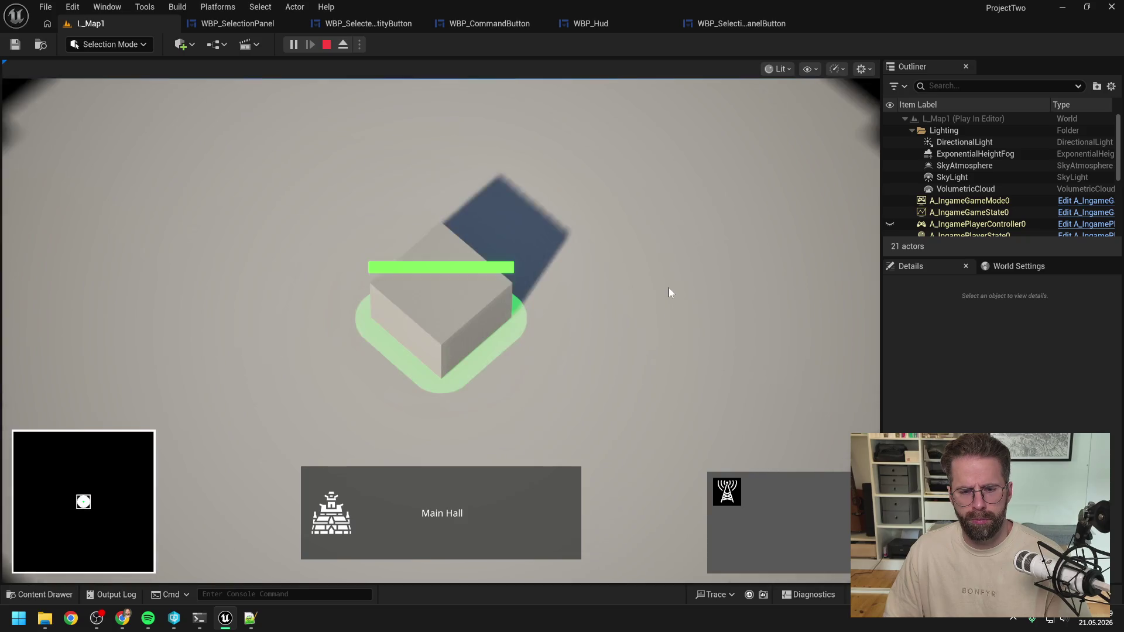
scroll(669, 287, "down", 2)
left_click(539, 293)
left_click(520, 293)
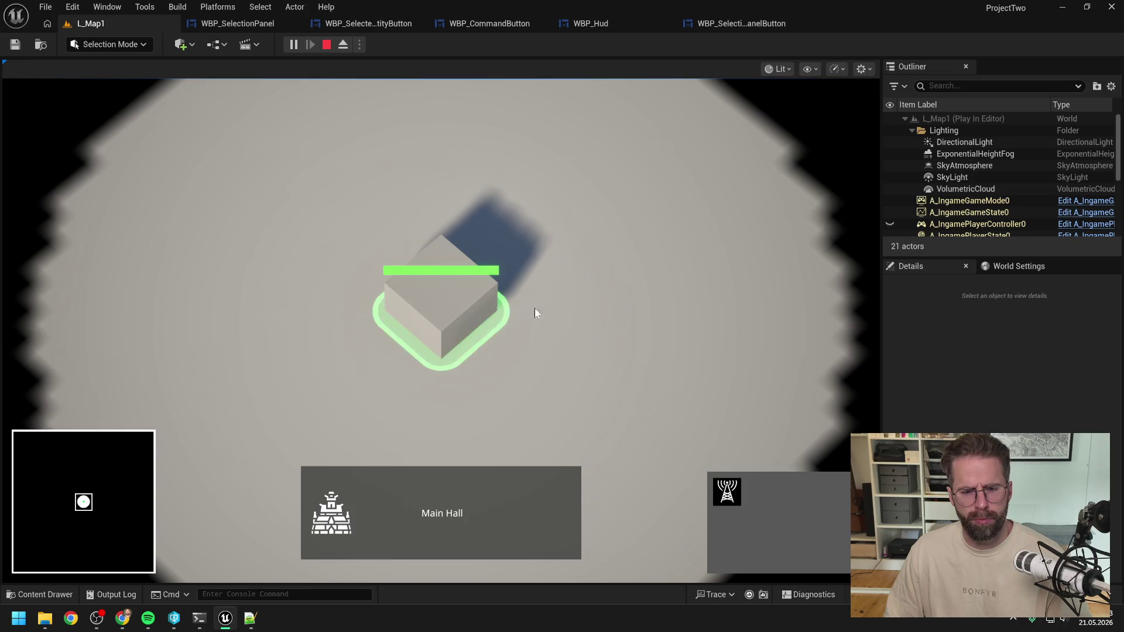
left_click(617, 317)
key("Escape")
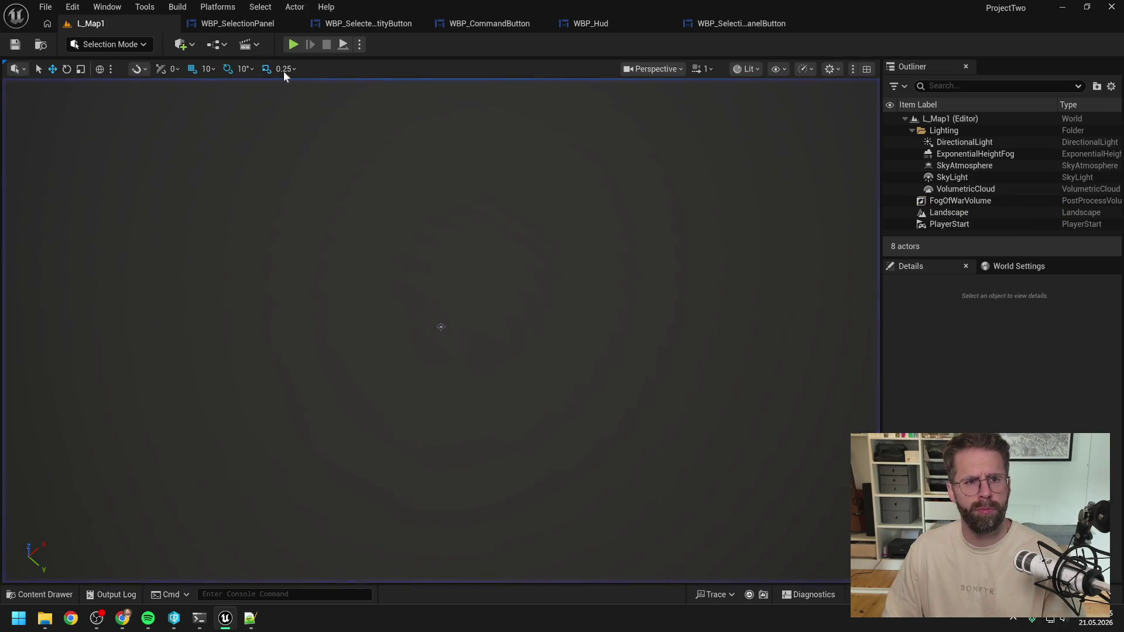
In WBP_Hud, set WBP_EntitySelection's bottom padding to 20
left_click(591, 24)
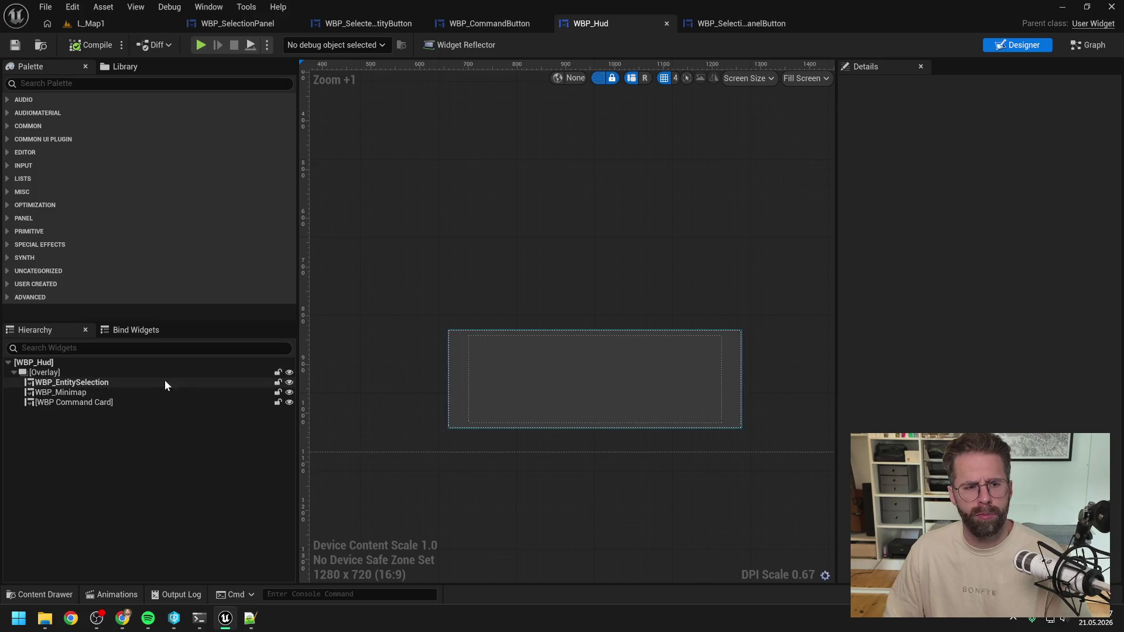
left_click(109, 403)
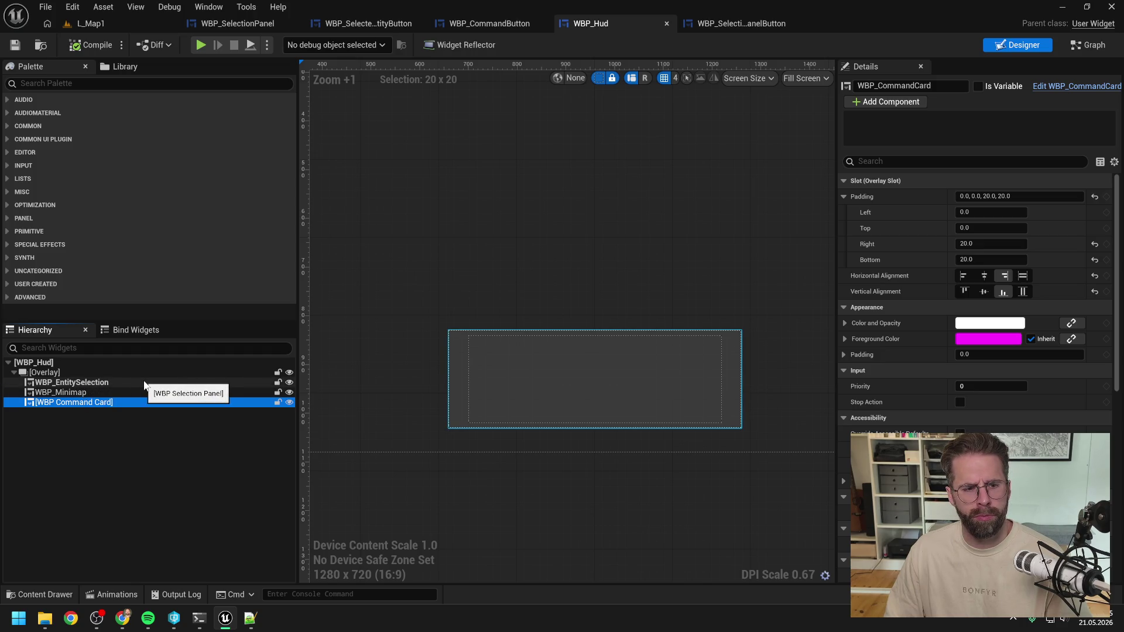
left_click(107, 385)
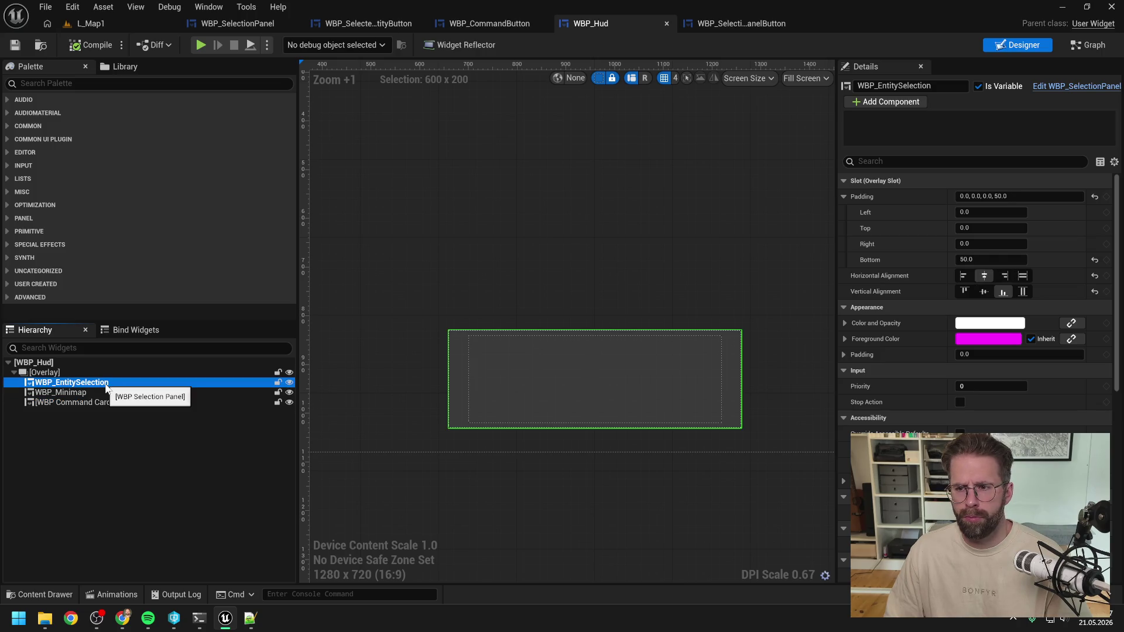
left_click(94, 404)
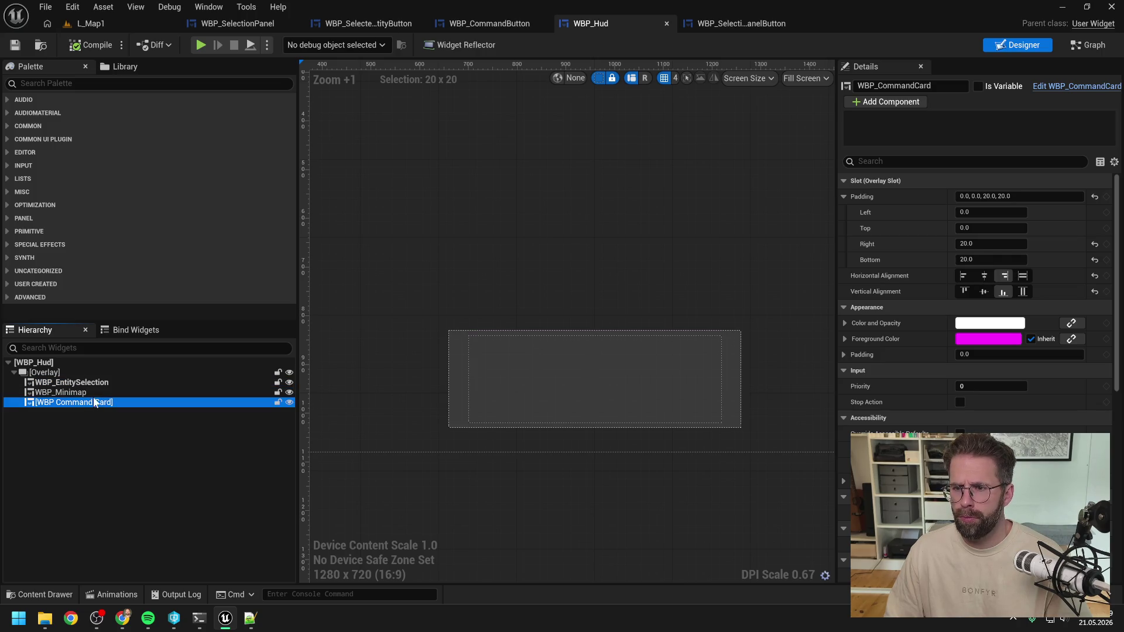
left_click(96, 382)
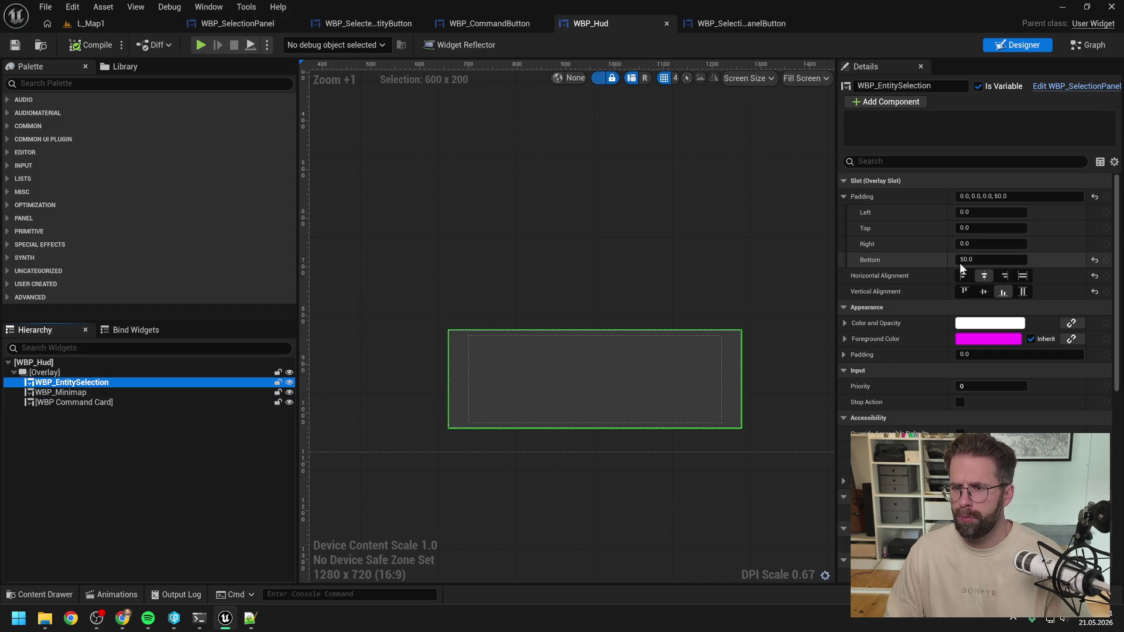
left_click(963, 260)
type("20")
key("Return")
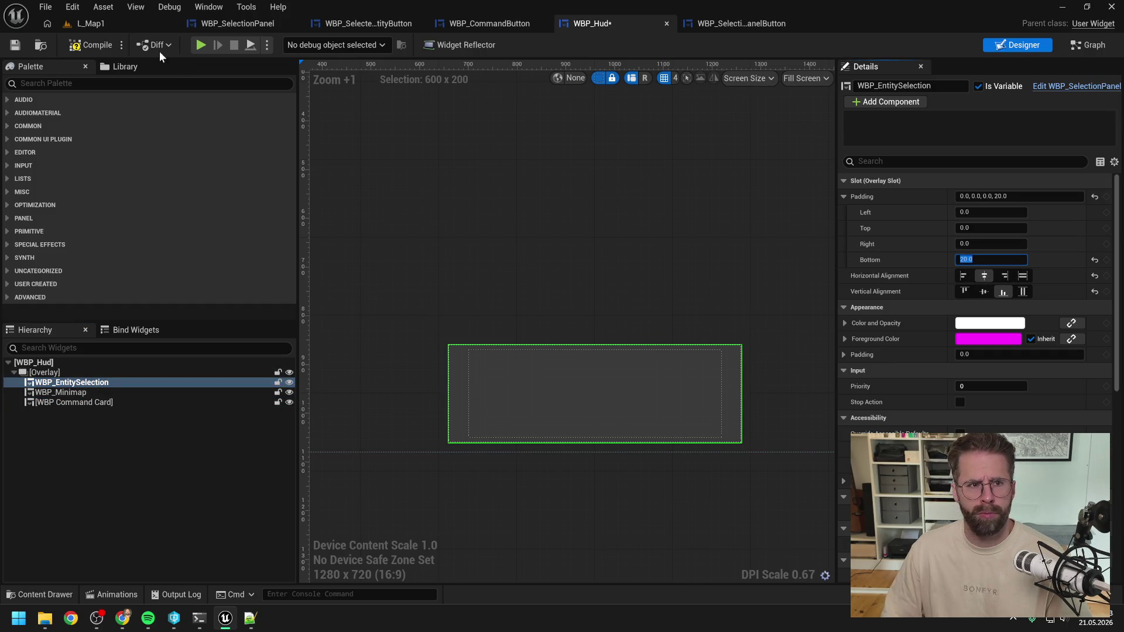
Compile the HUD, play-test L_Map1 by selecting the cube, then open WBP_SelectionPanelButton
left_click(114, 50)
left_click(118, 28)
left_click(298, 45)
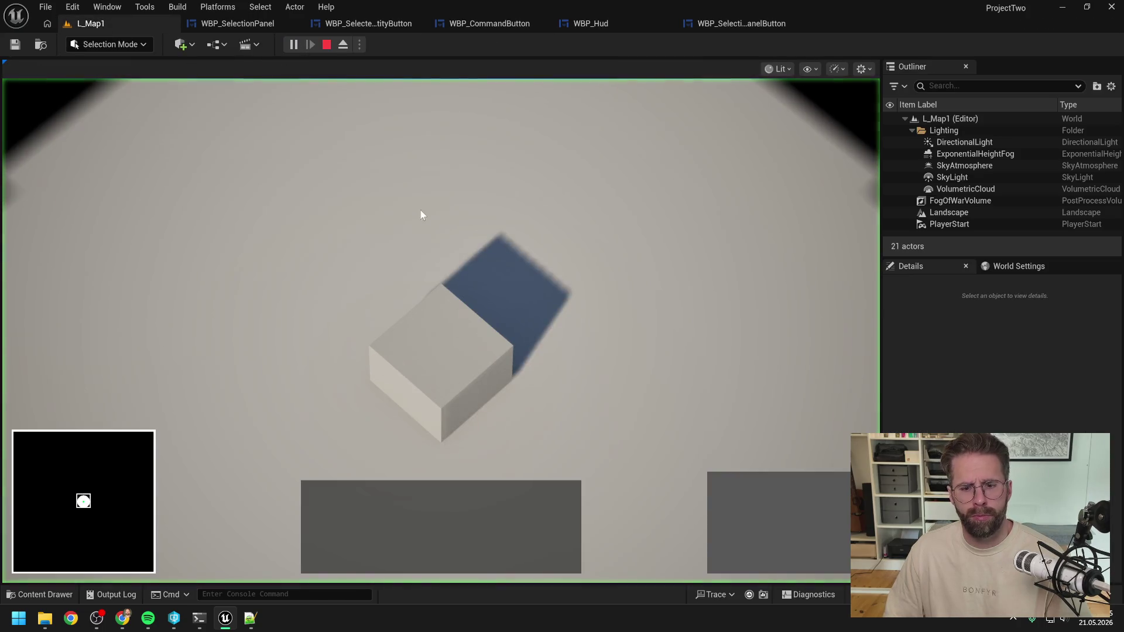
left_click(472, 347)
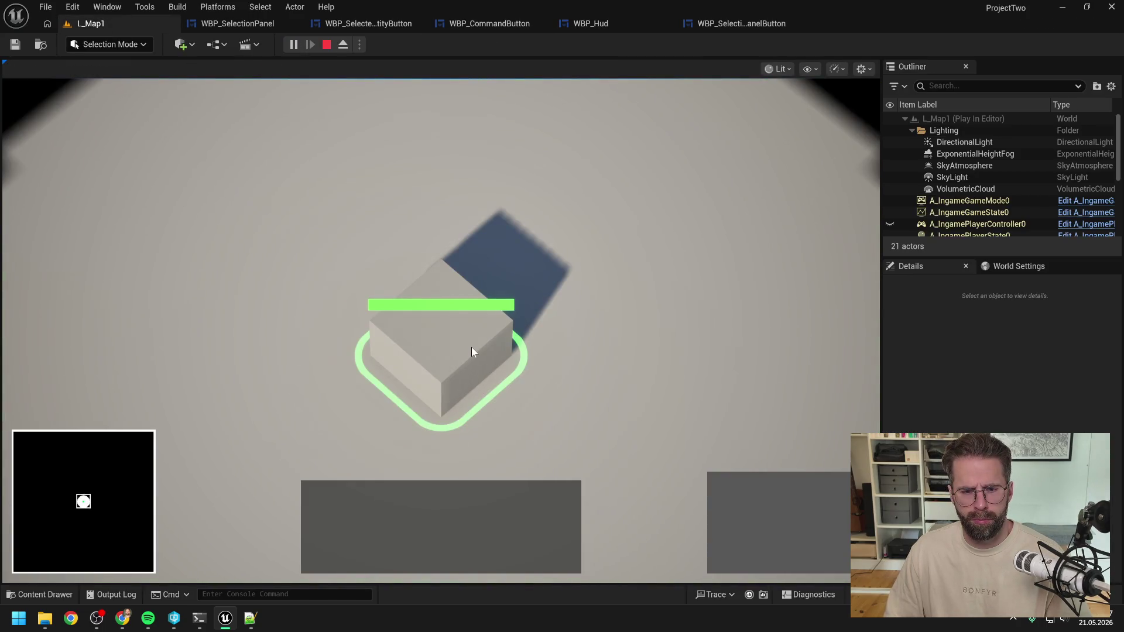
scroll(622, 313, "down", 1)
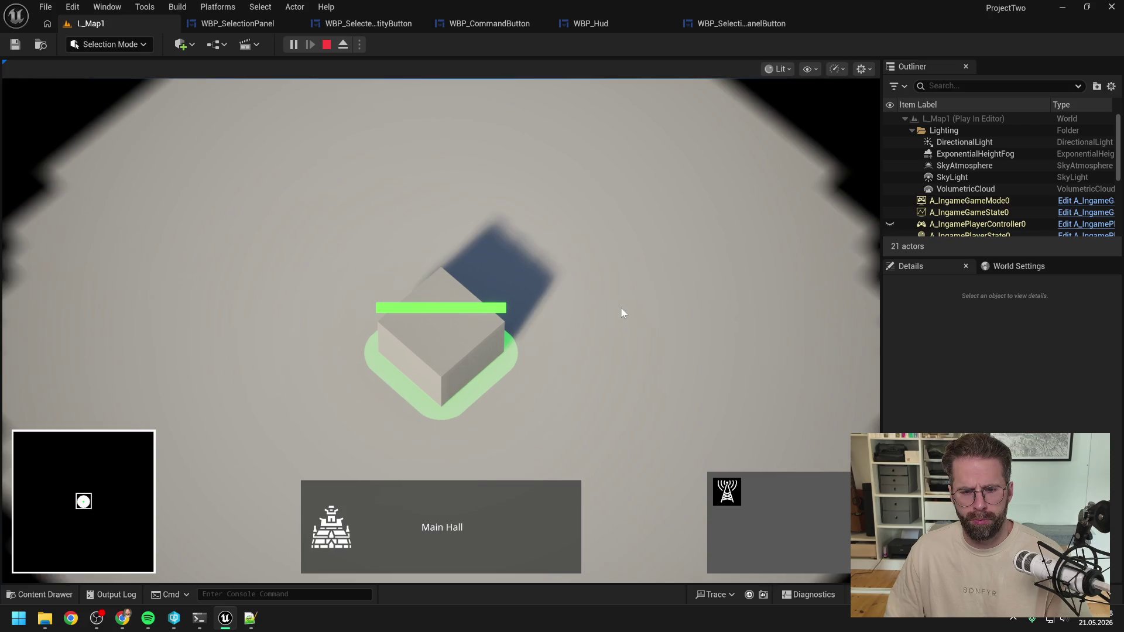
left_click(608, 339)
left_click(501, 331)
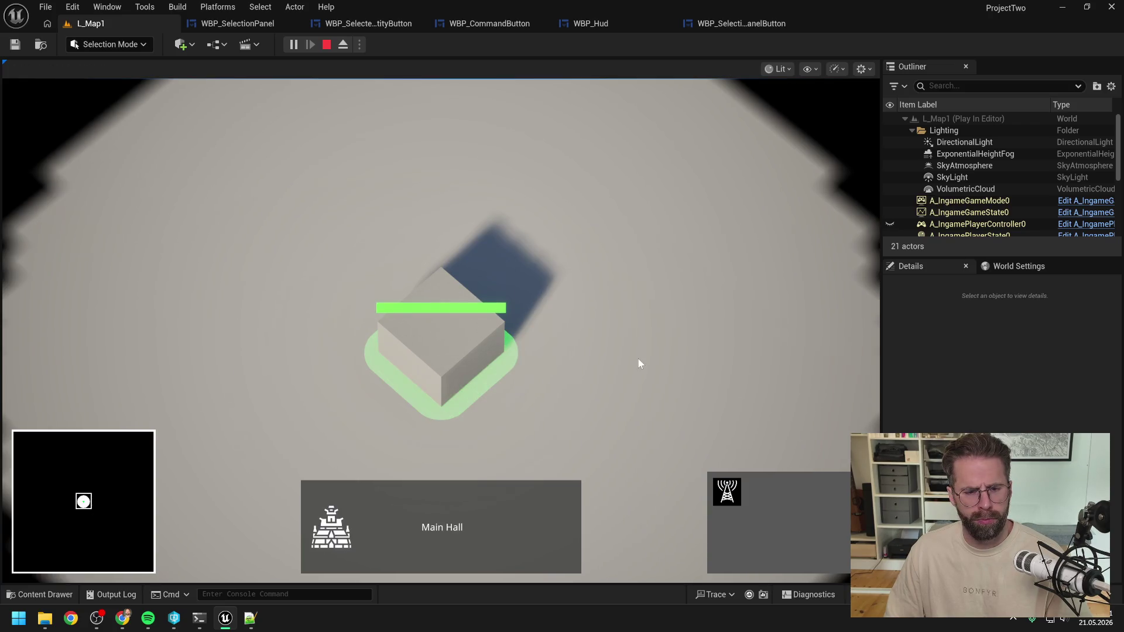
left_click(638, 357)
key("Escape")
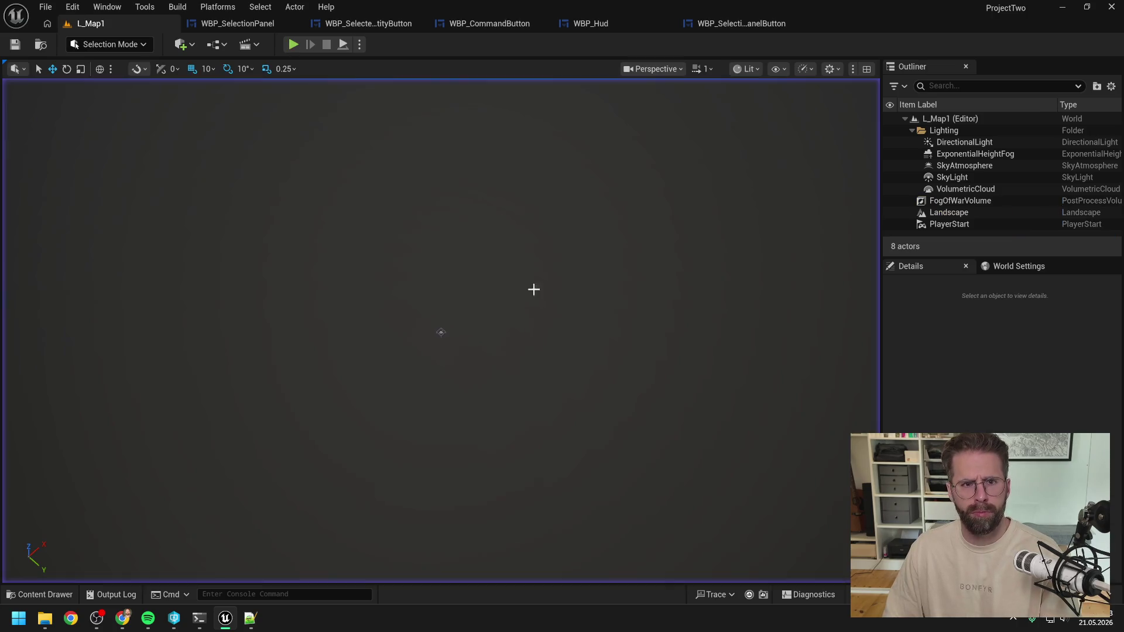
left_click(733, 26)
scroll(446, 235, "up", 4)
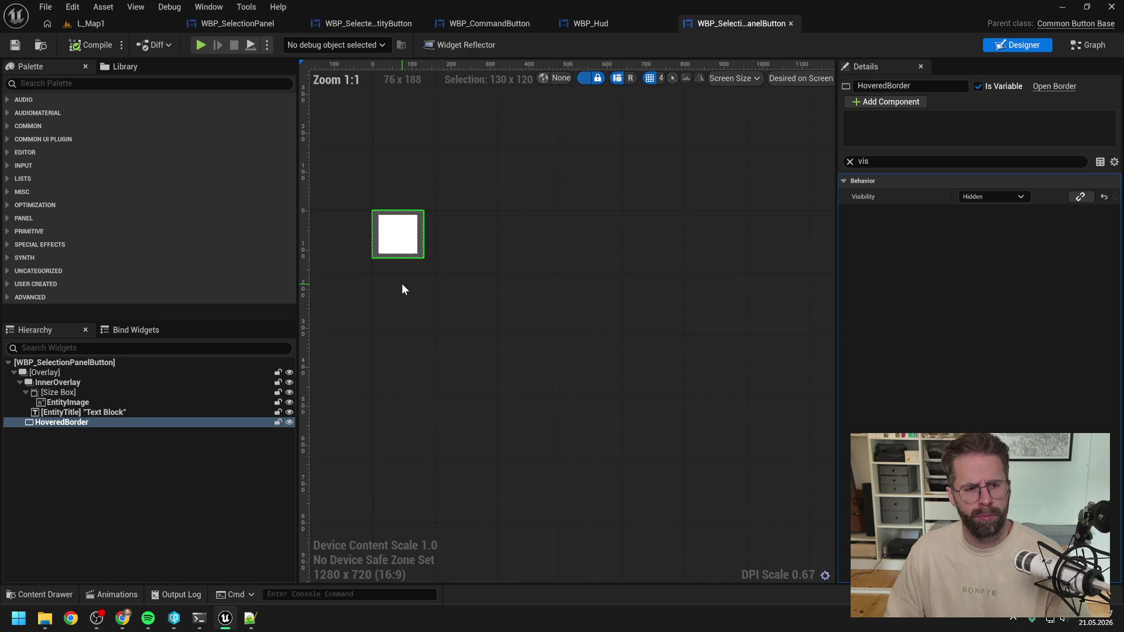
Clear the property filter and select InnerOverlay in the button widget hierarchy
left_click(890, 161)
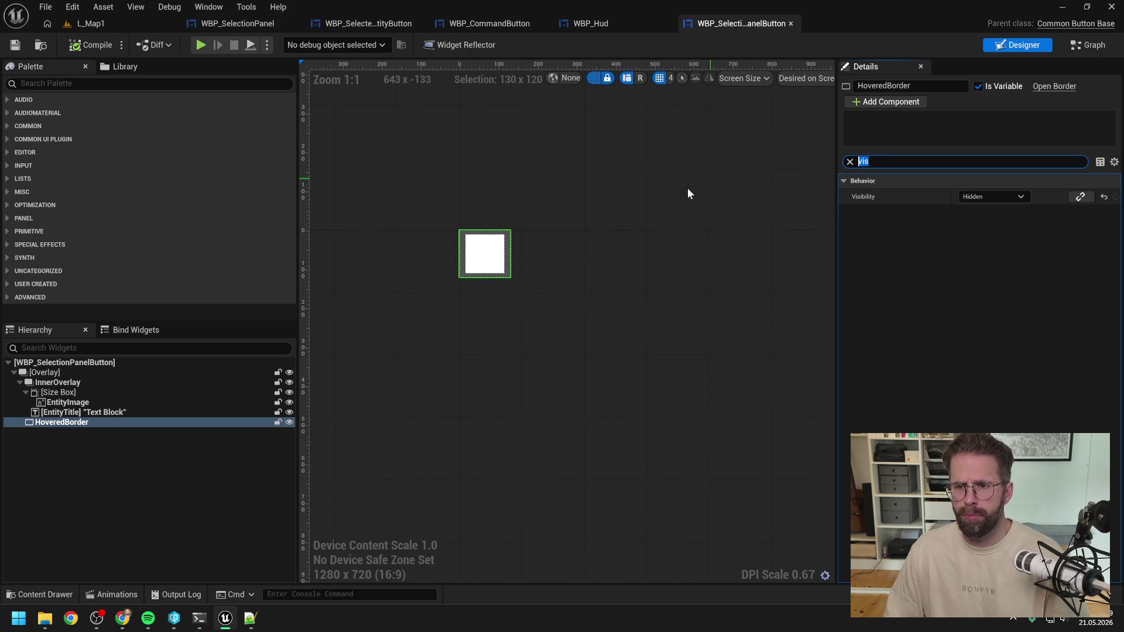
key("BackSpace")
left_click(79, 420, "ctrl")
left_click(81, 423)
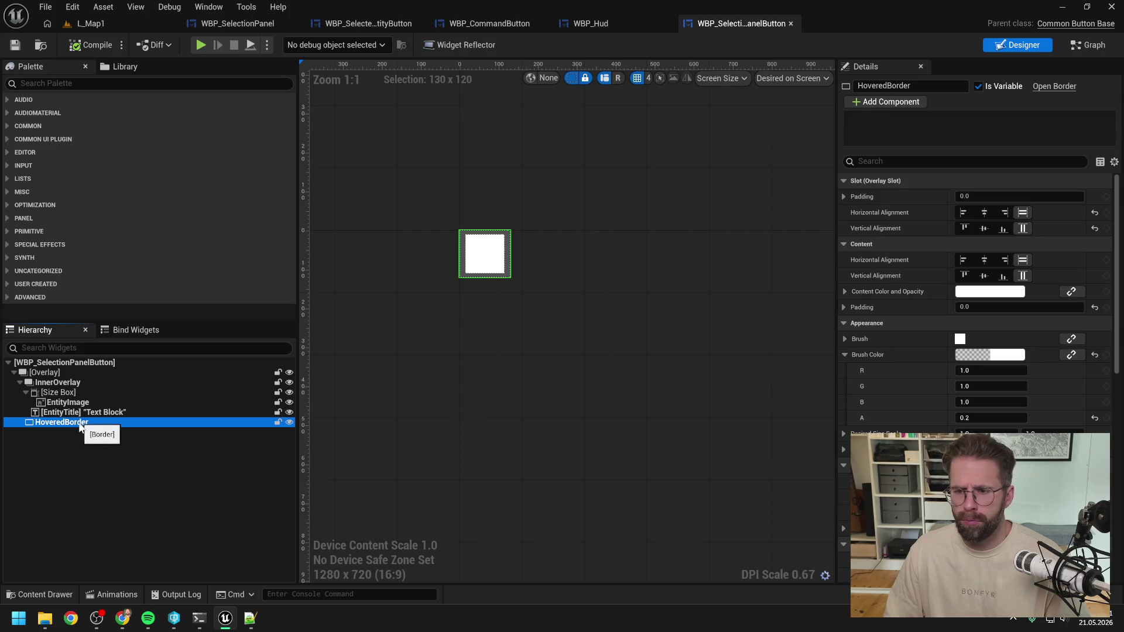
left_click(73, 413)
left_click(66, 392)
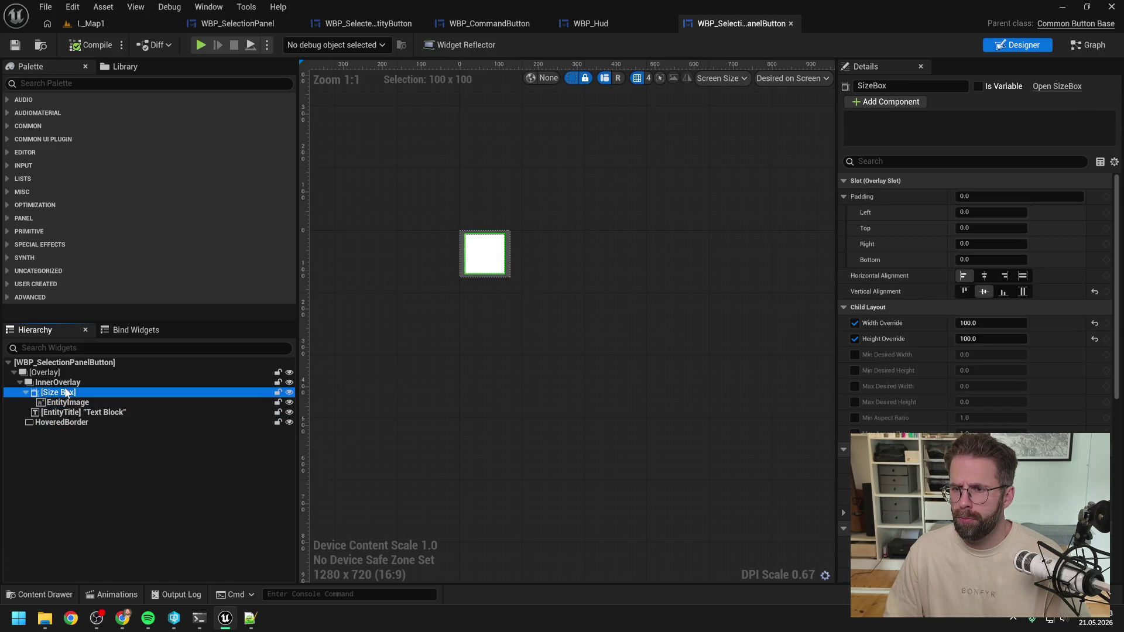
left_click(61, 382)
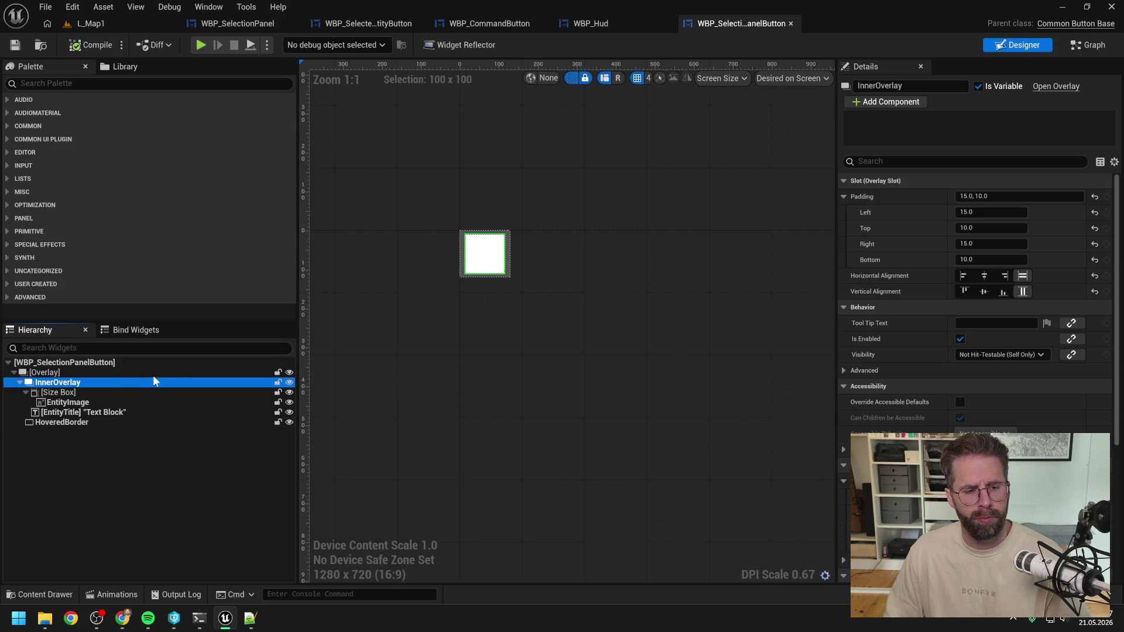
scroll(507, 241, "up", 6)
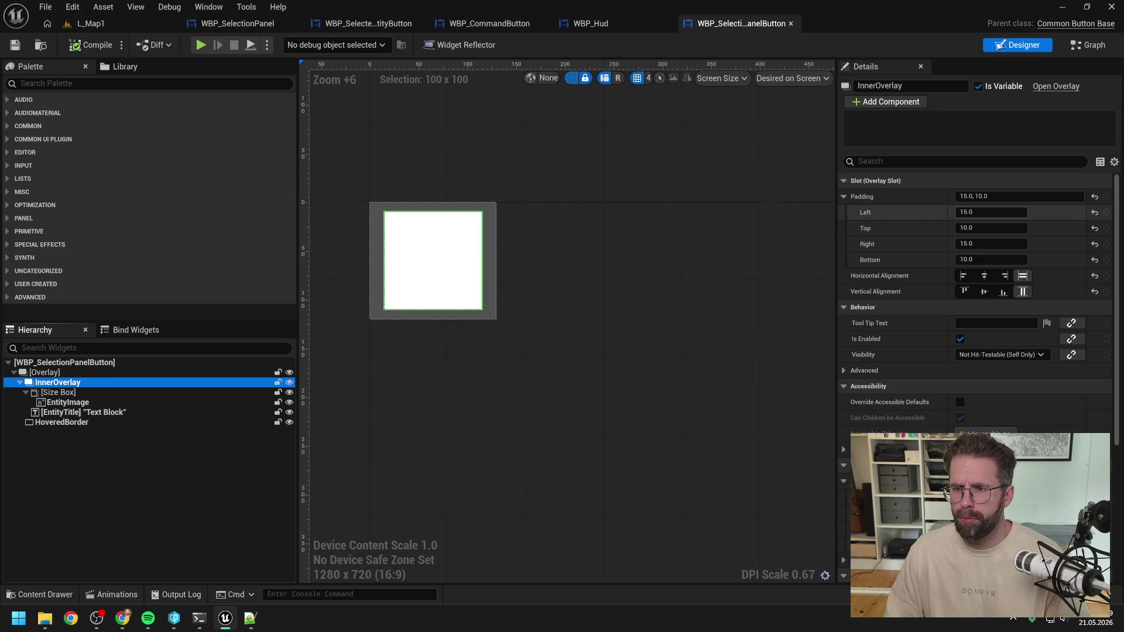
Set InnerOverlay padding to 30 left/right and 20 top/bottom
left_click(990, 212)
type("30")
left_click(989, 260)
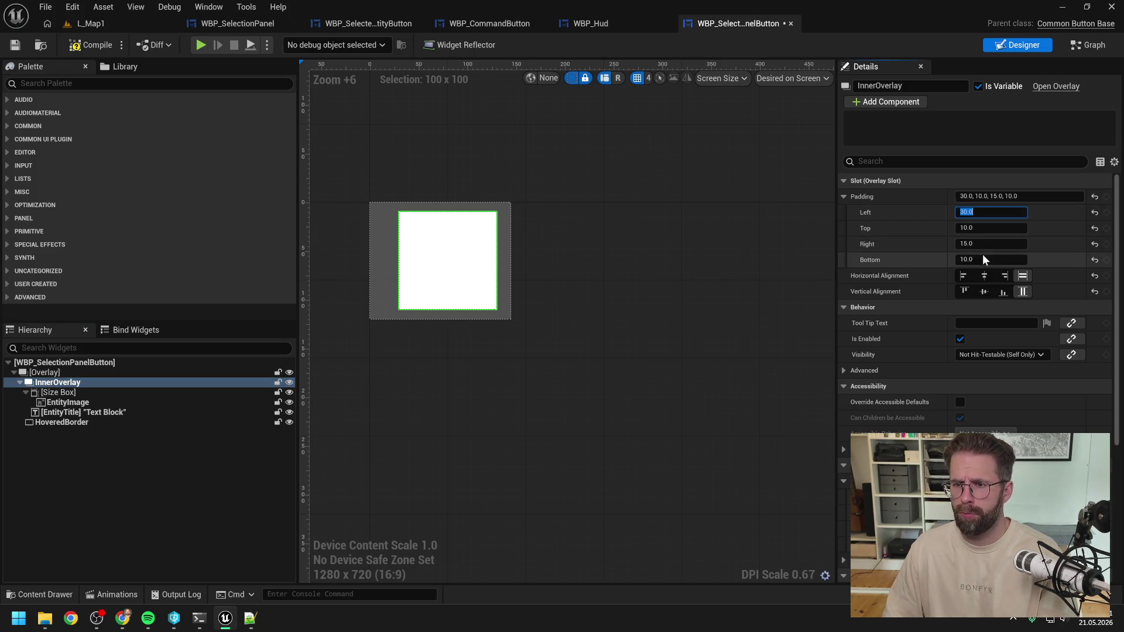
key("Return")
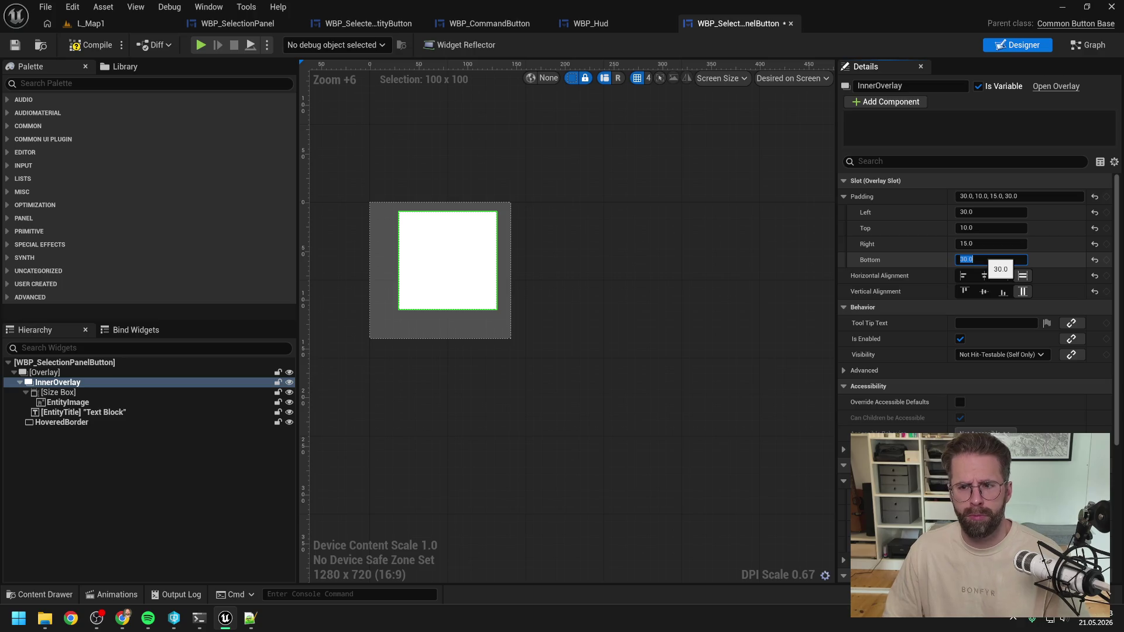
type("15")
key("Return")
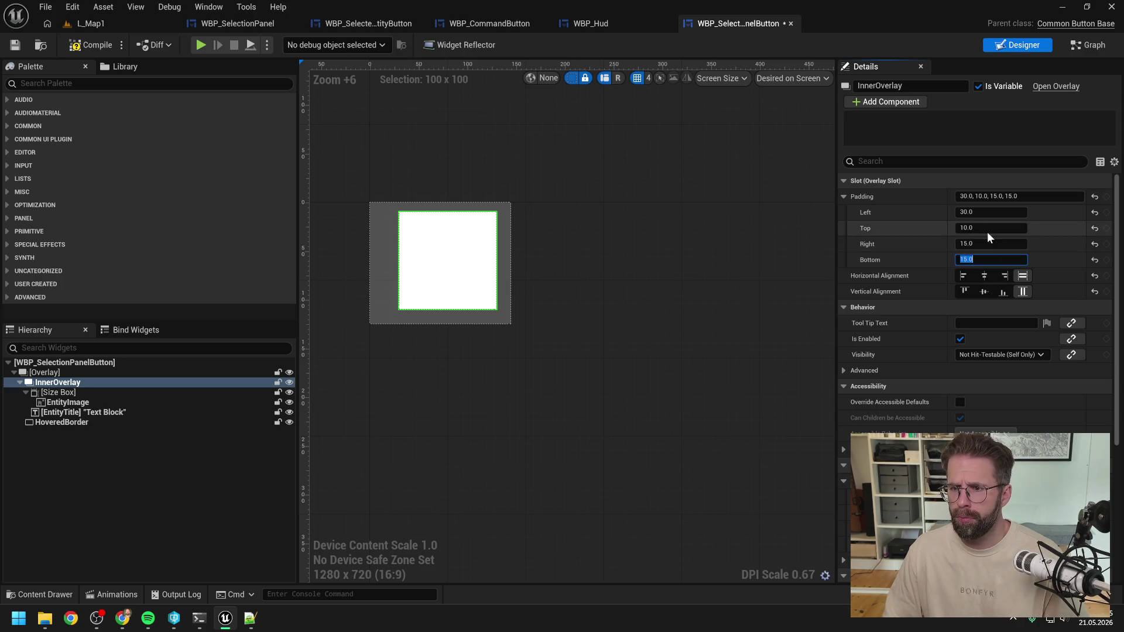
type("30")
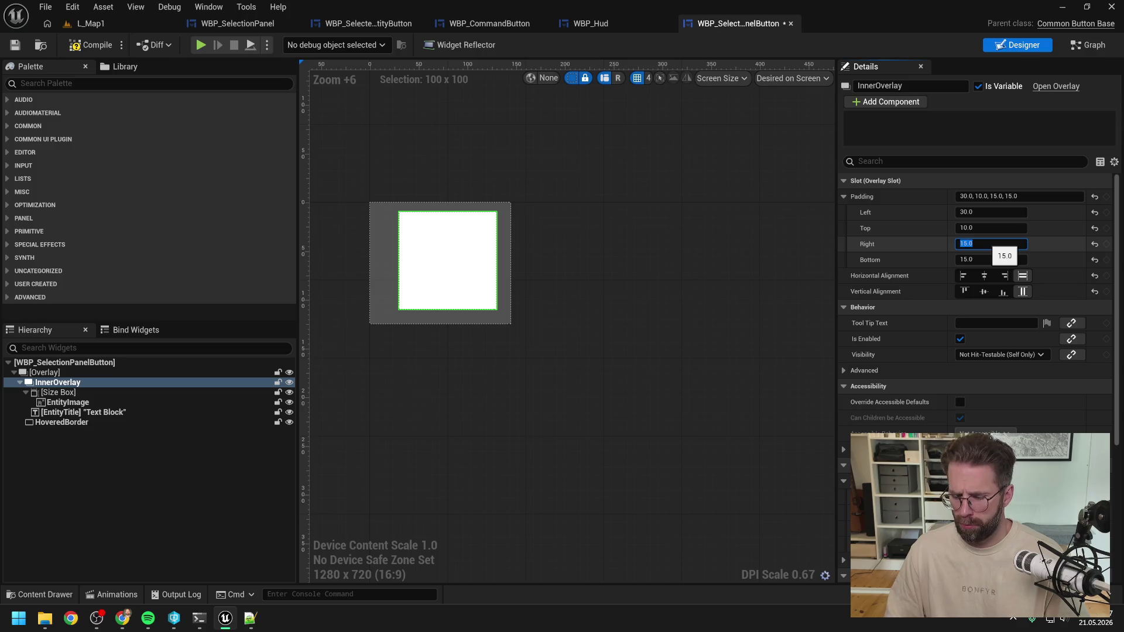
key("Return")
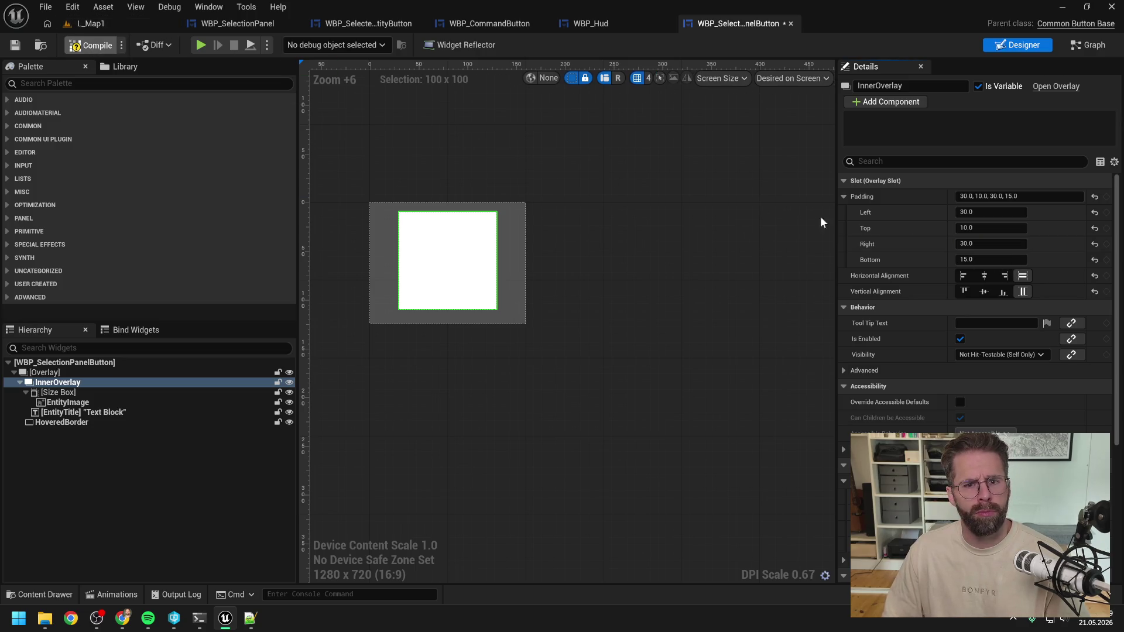
key("ctrl+s")
key("ctrl+a")
type("20")
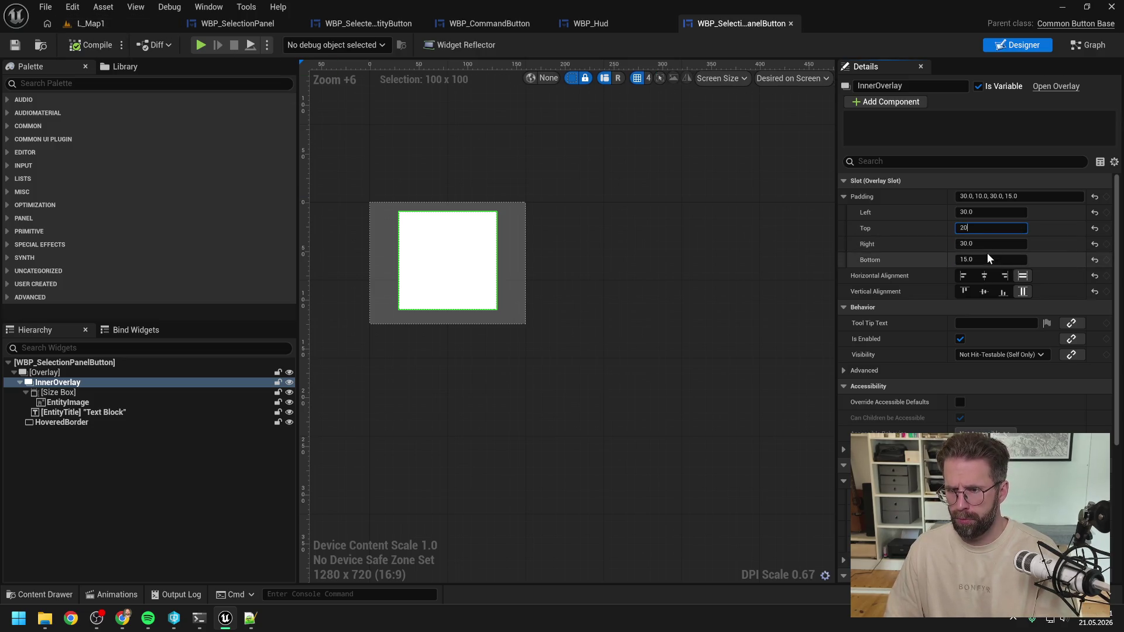
left_click(986, 260)
key("ctrl+a")
type("20")
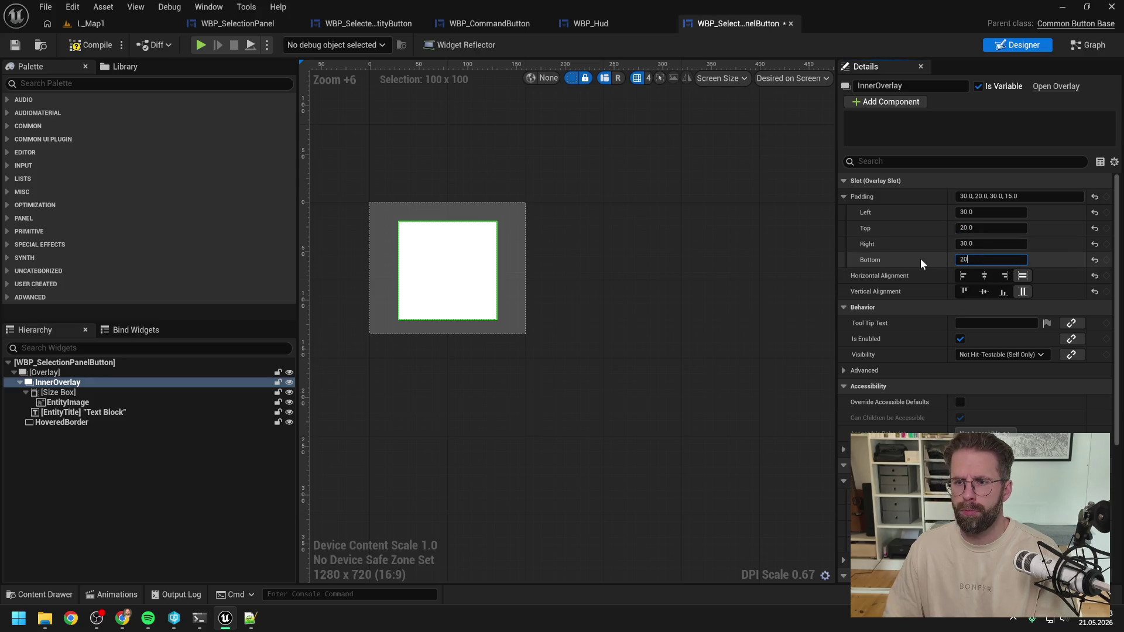
key("Return")
Compile the button widget and play-test L_Map1, selecting the cube building
left_click(93, 46)
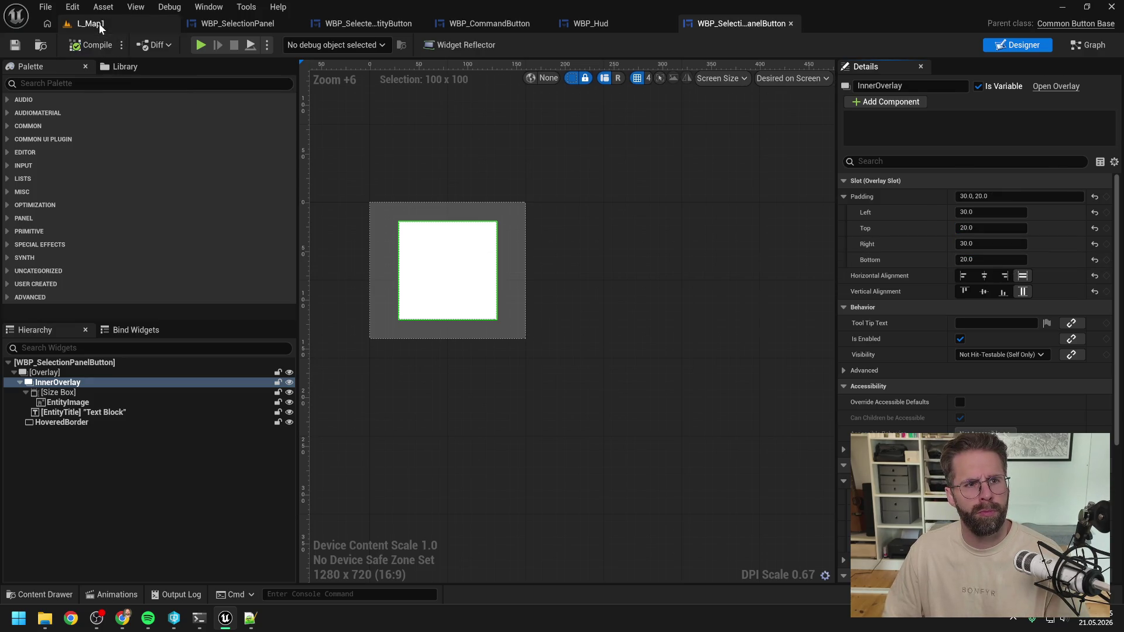
left_click(100, 23)
key("alt+p")
left_click(463, 277)
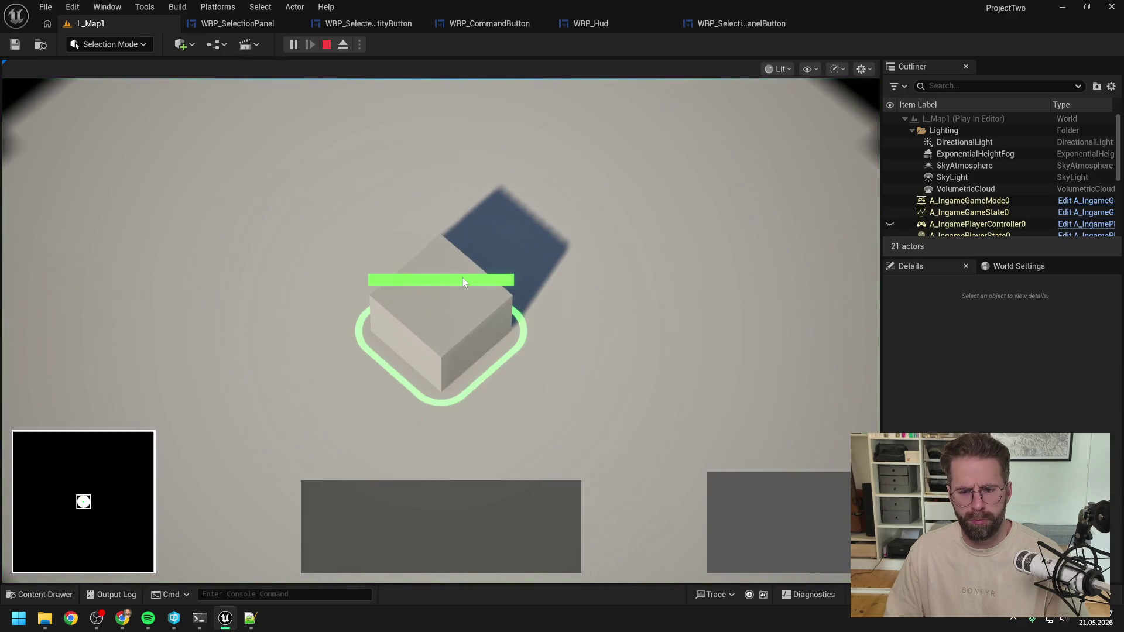
Reselect the cube several times to inspect the Main Hall panel, then stop and return to WBP_Hud
left_click(625, 259)
left_click(556, 276)
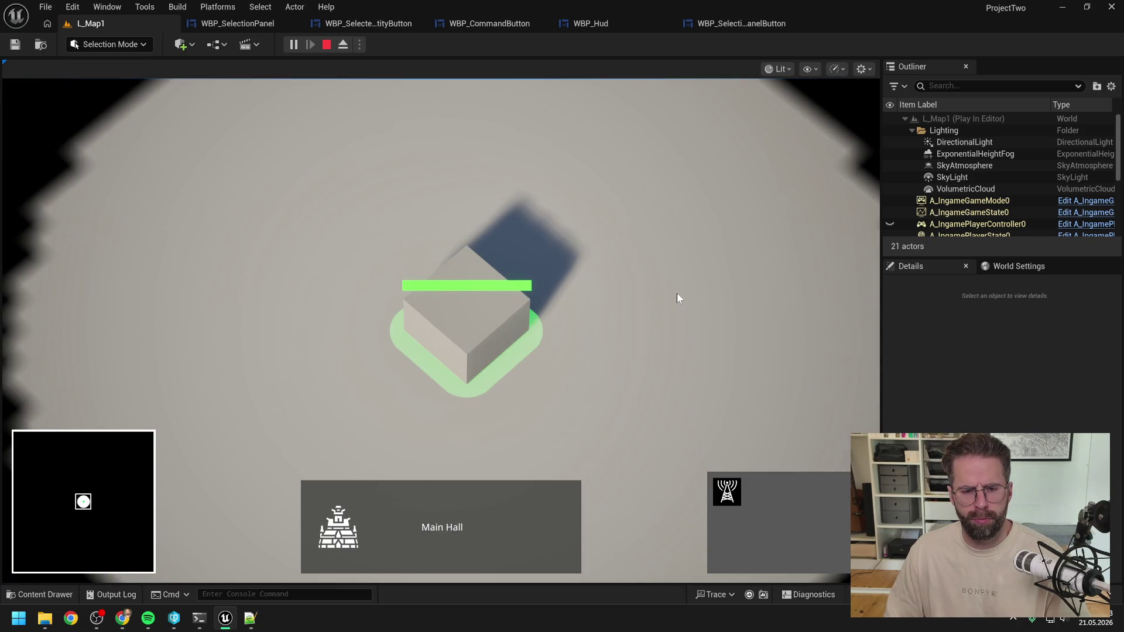
left_click(466, 318)
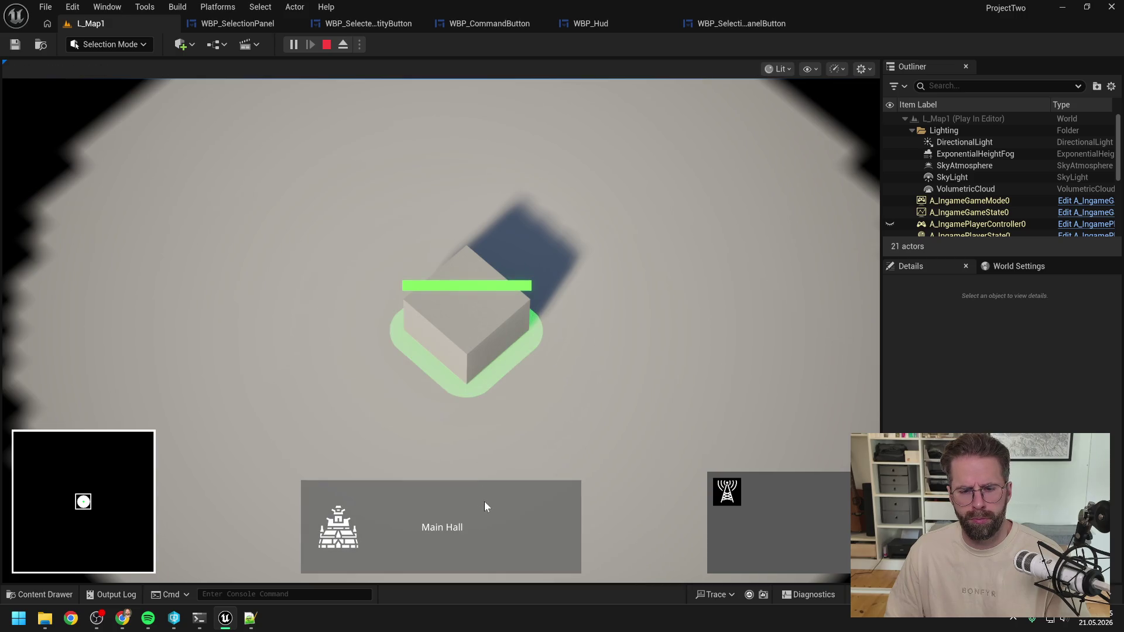
left_click(582, 381)
left_click(433, 328)
left_click(599, 385)
left_click(303, 320)
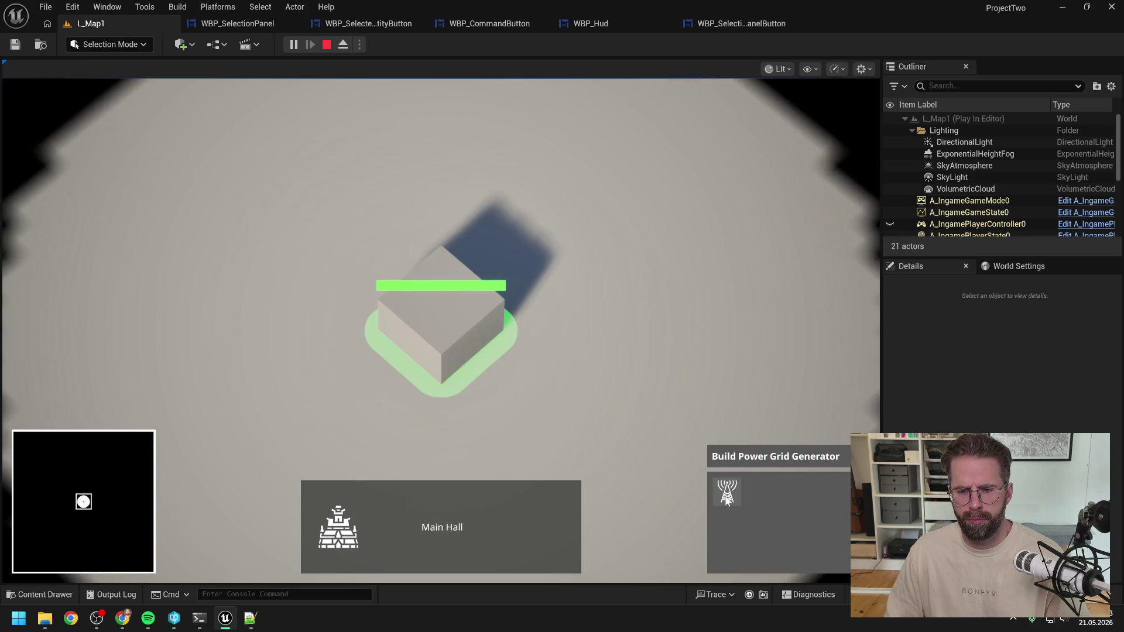
left_click(629, 397)
left_click(375, 345)
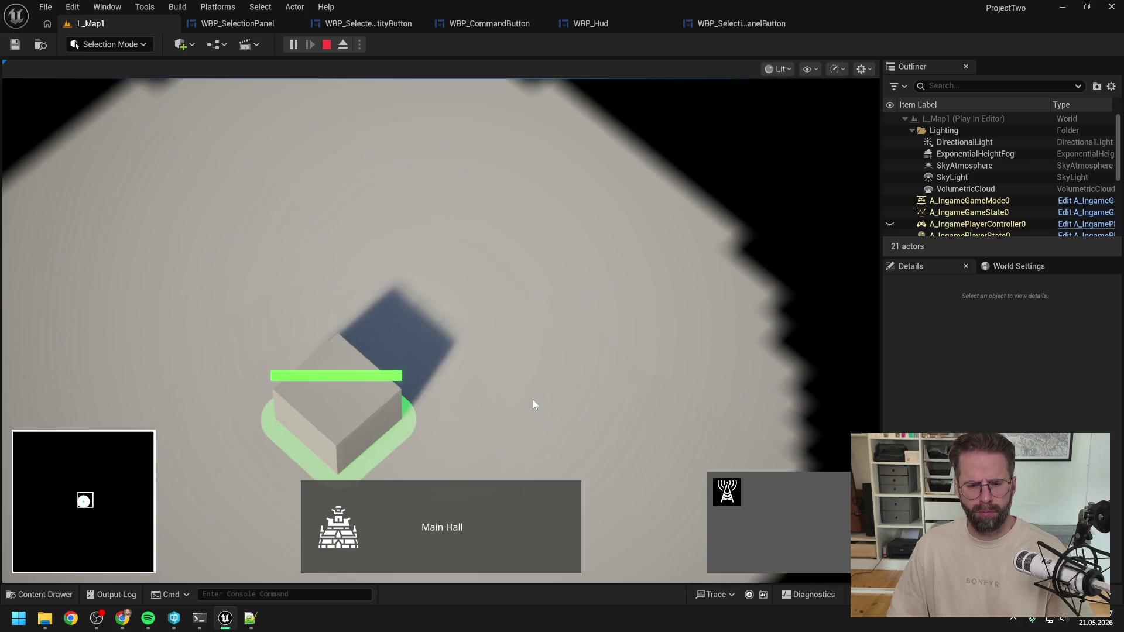
left_click(518, 361)
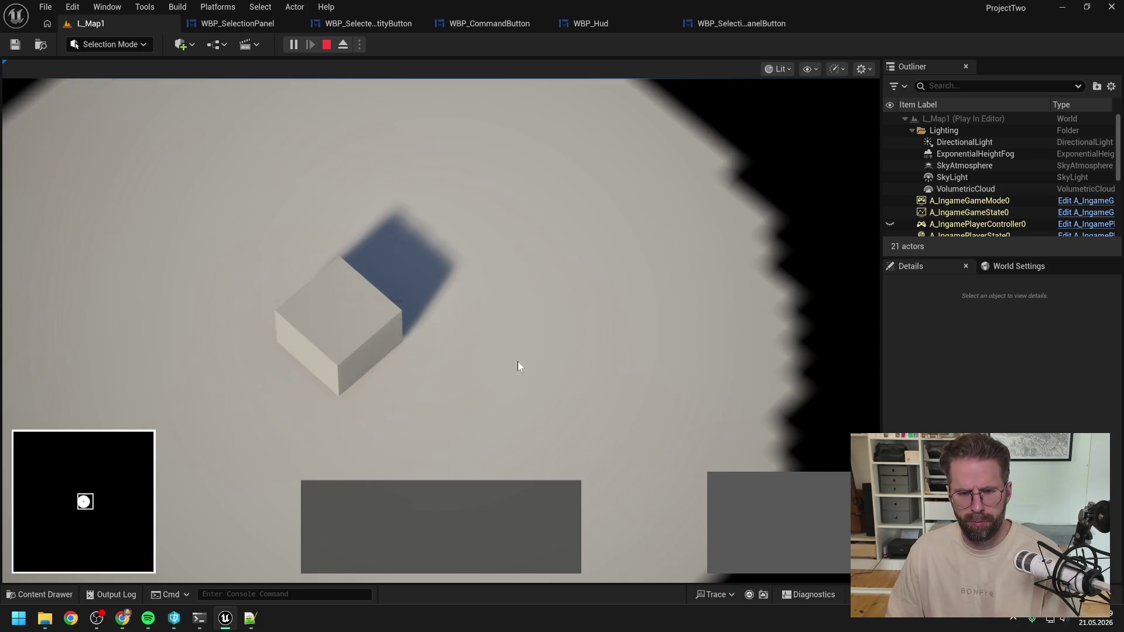
key("Escape")
left_click(597, 23)
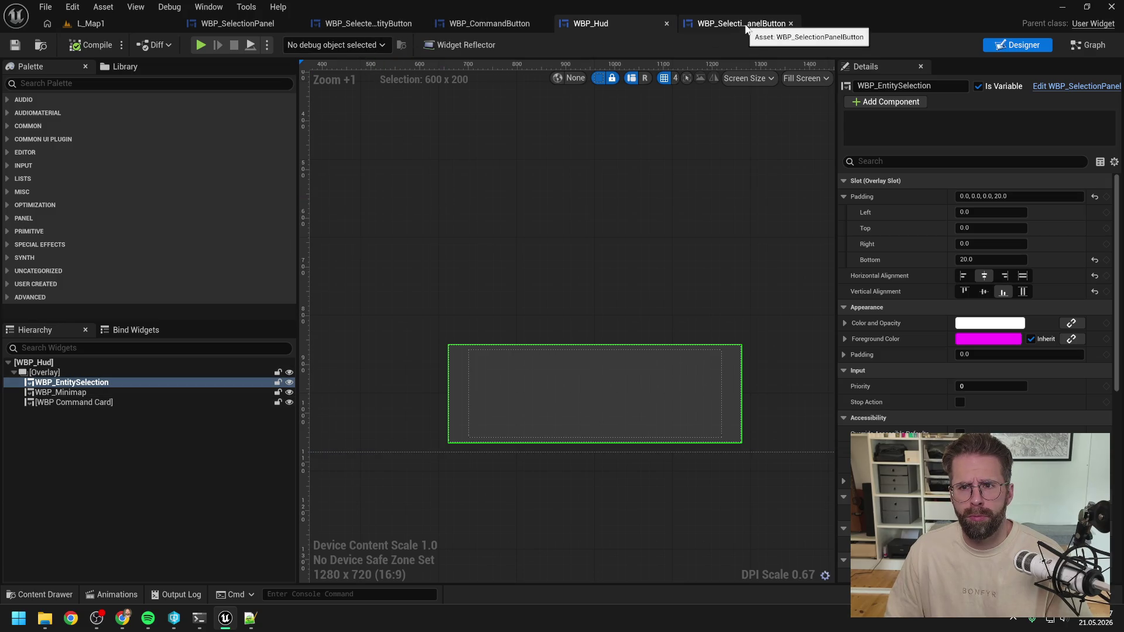
Set the InnerOverlay padding in WBP_SelectionPanelButton to 40, 20
left_click(746, 25)
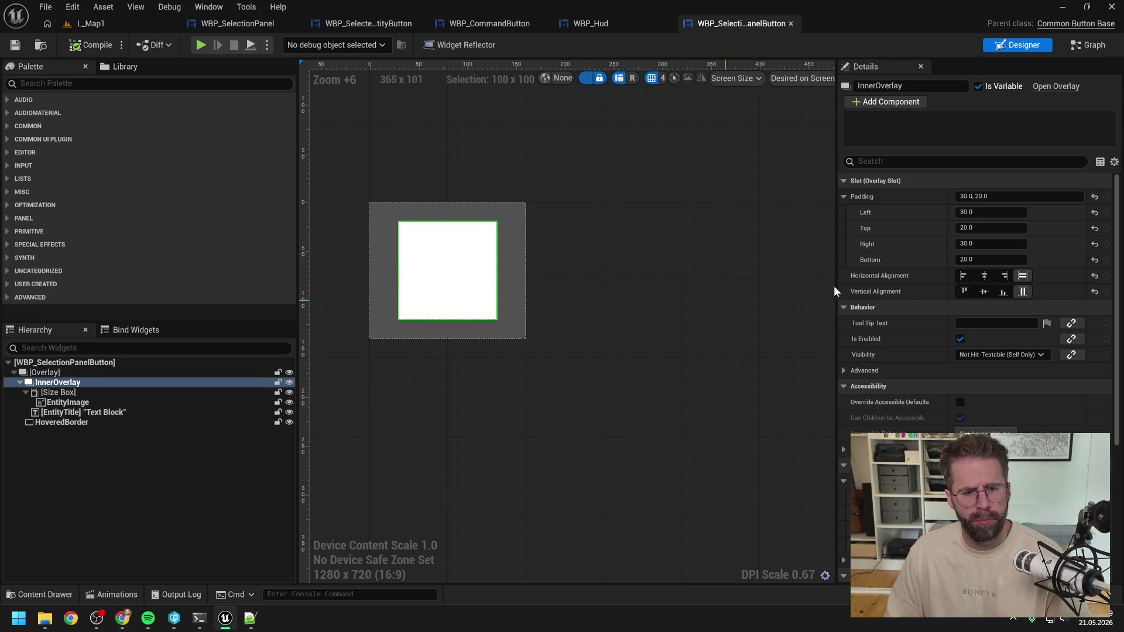
left_click(967, 197)
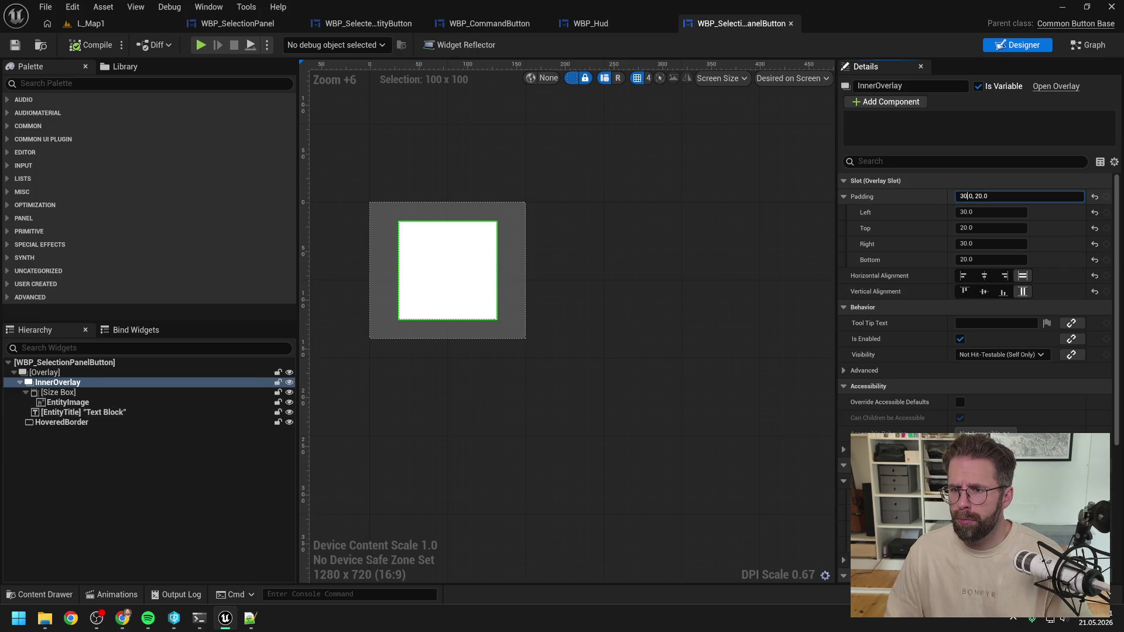
type("40")
key("Return")
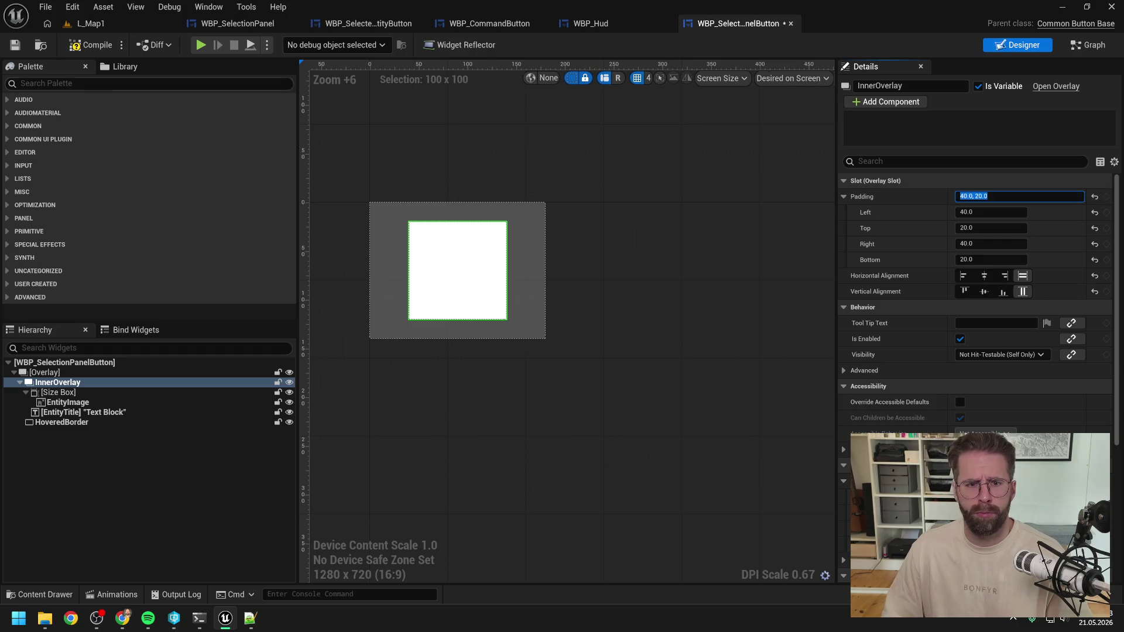
Compile the button widget and start a play test in L_Map1
left_click(107, 47)
left_click(121, 23)
left_click(297, 45)
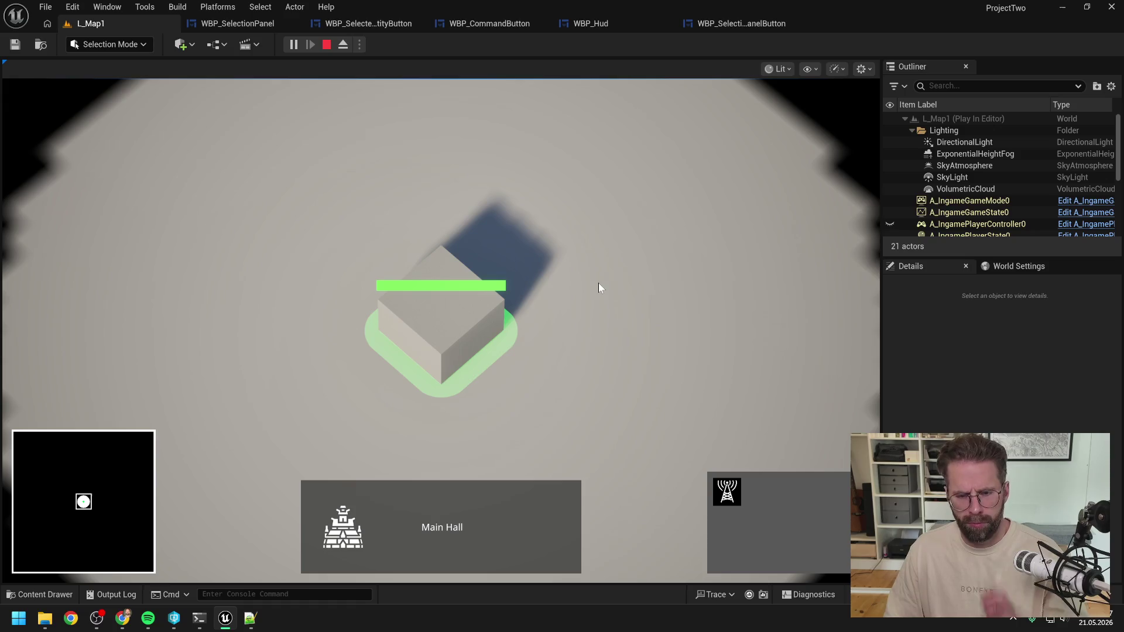
Check the cube's Main Hall panel in play, stop, and select EntityTitle in the button widget
left_click(479, 305)
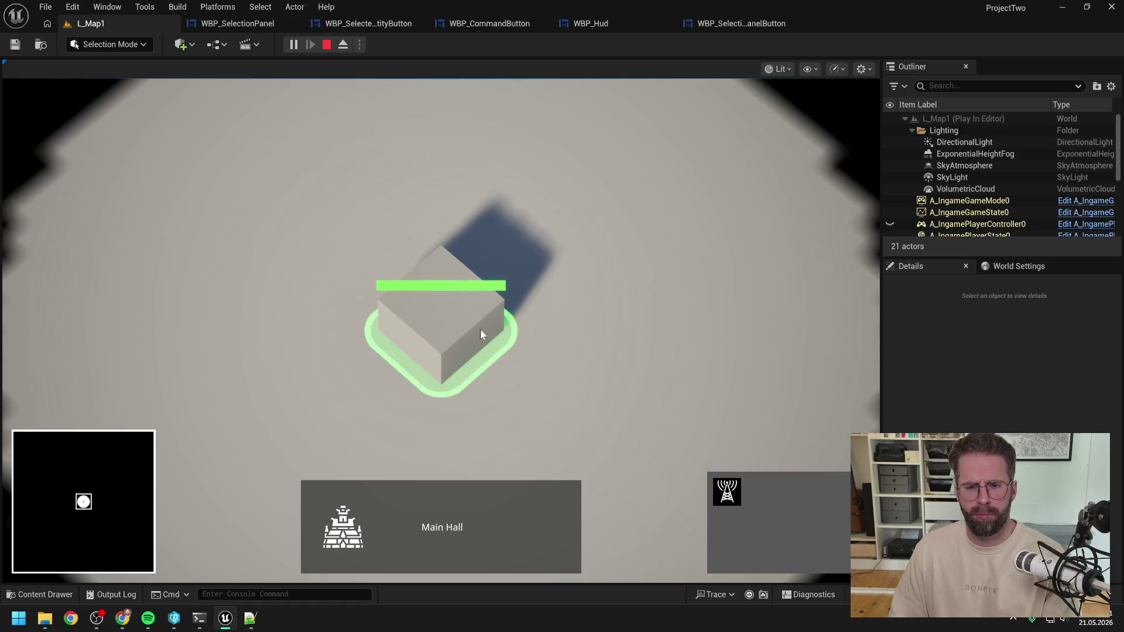
left_click(602, 328)
key("Escape")
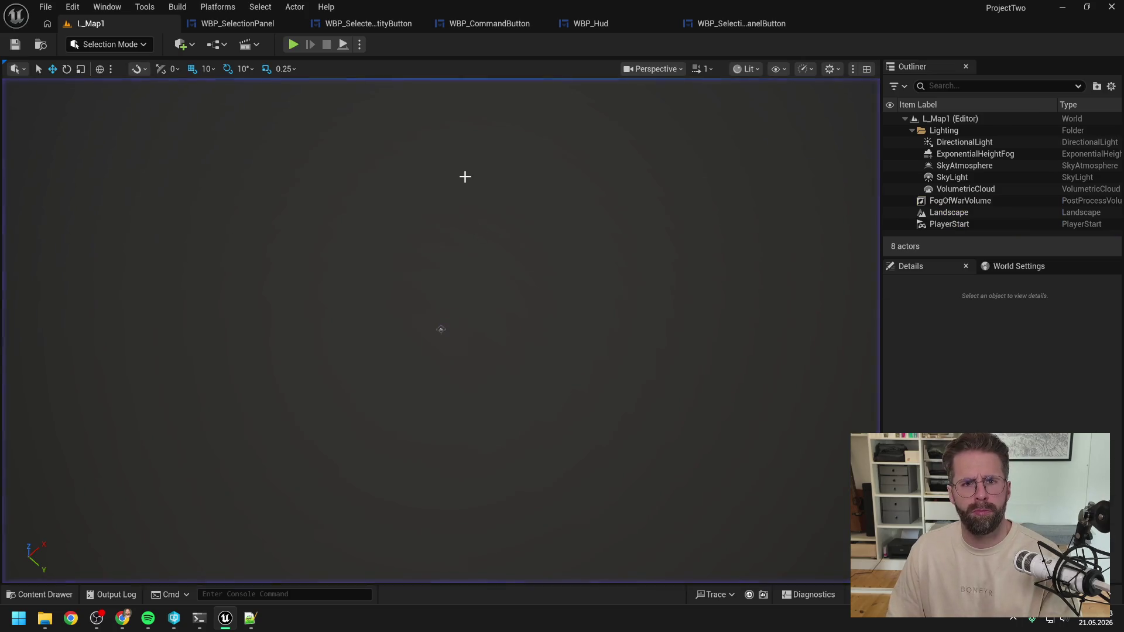
left_click(726, 23)
left_click(124, 411)
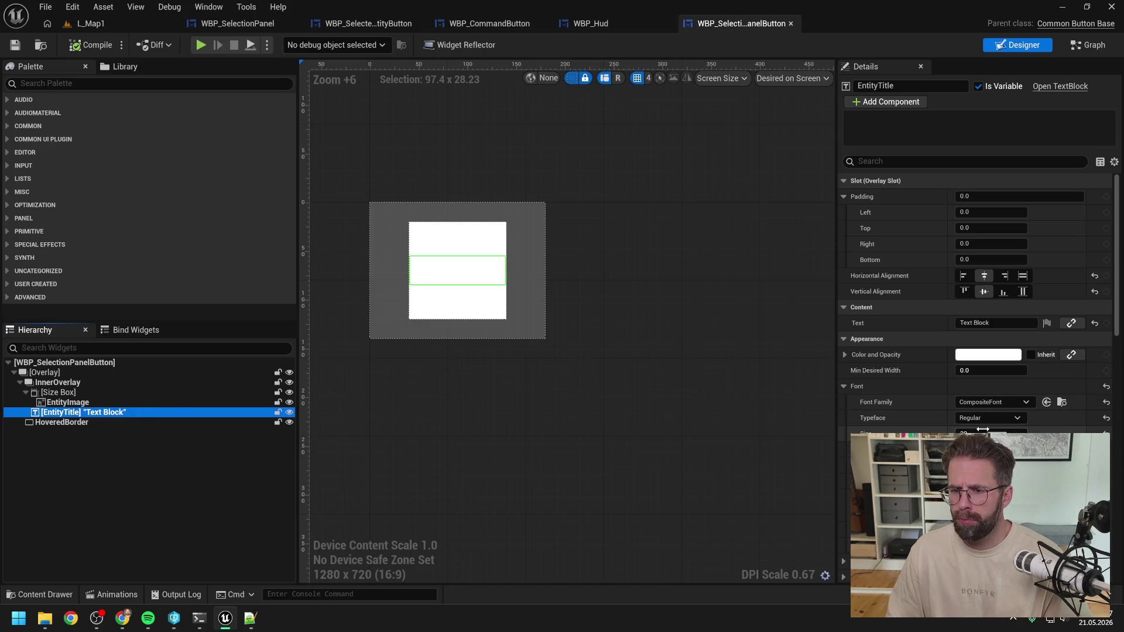
Set the EntityTitle font size to 38, compile, and play-test the result
left_click(983, 432)
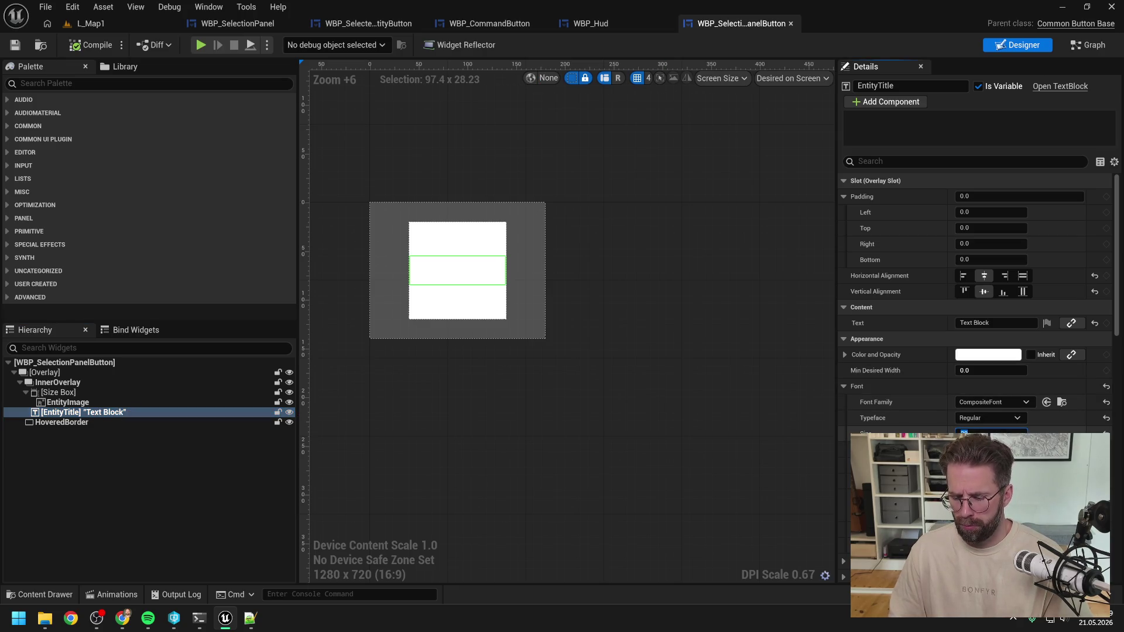
type("38")
key("Return")
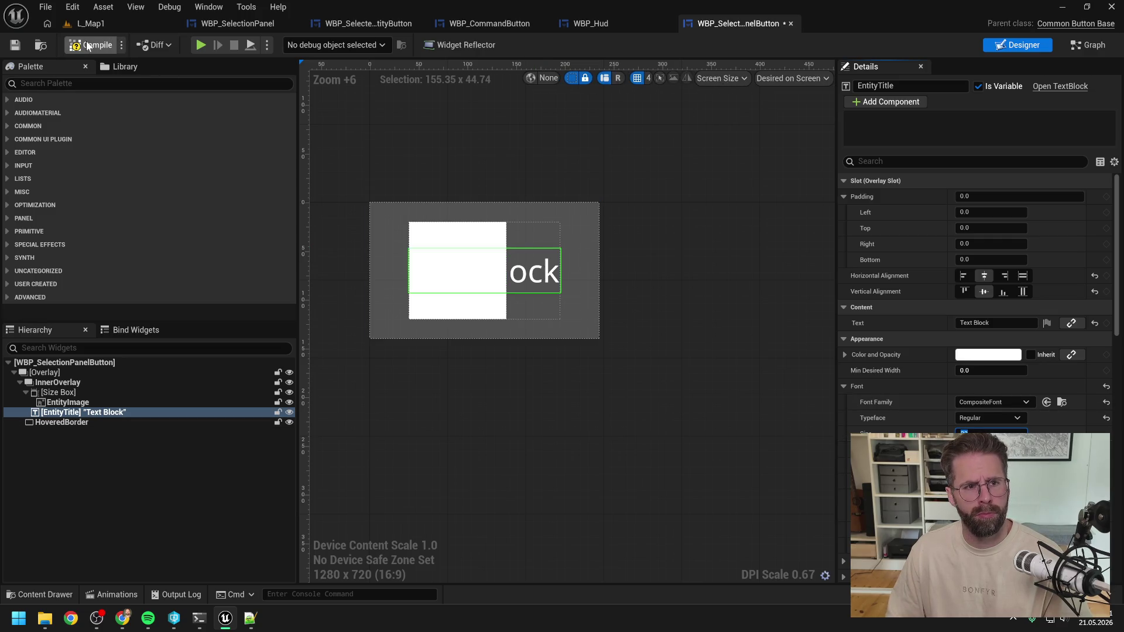
left_click(88, 45)
left_click(118, 27)
left_click(291, 45)
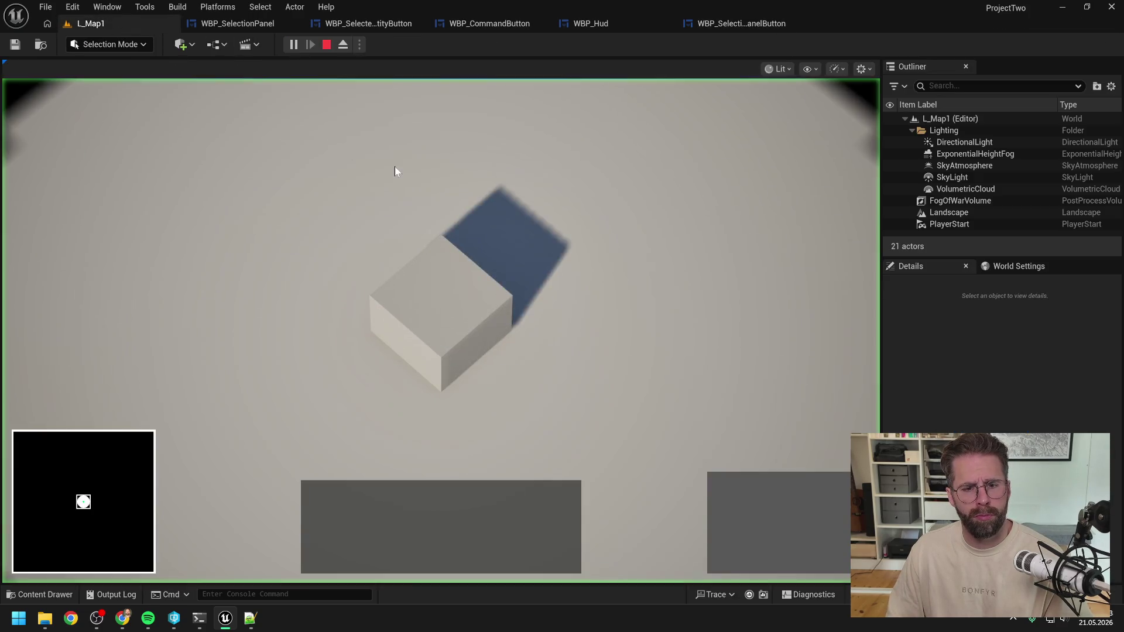
left_click(633, 232)
key("Escape")
Lower the EntityTitle font size, compile, and start another L_Map1 play test
left_click(244, 22)
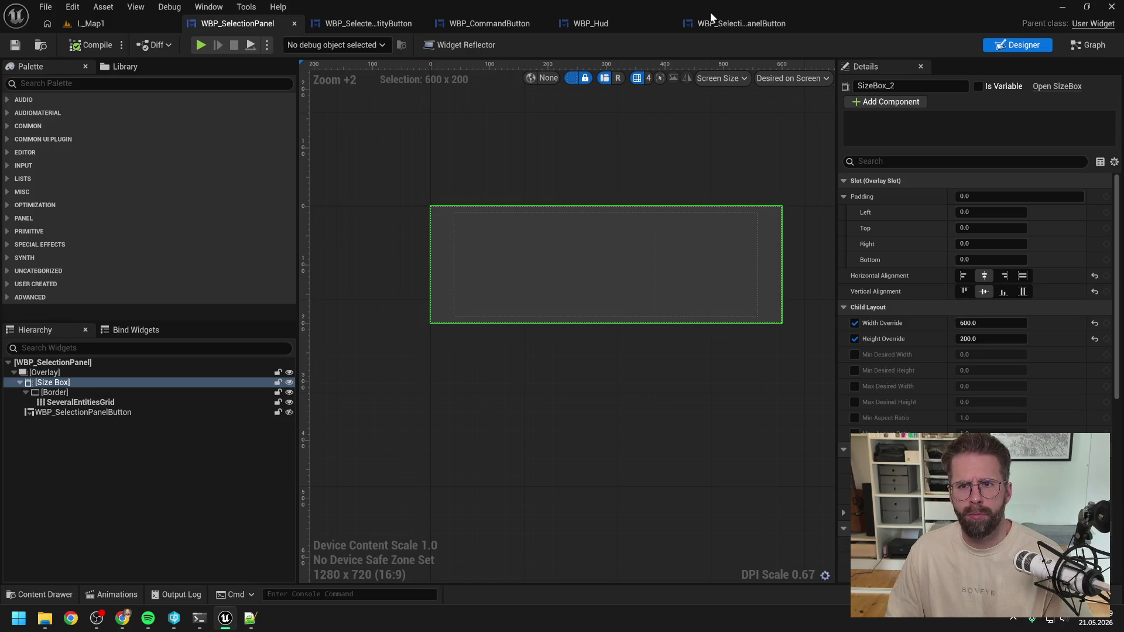
left_click(726, 23)
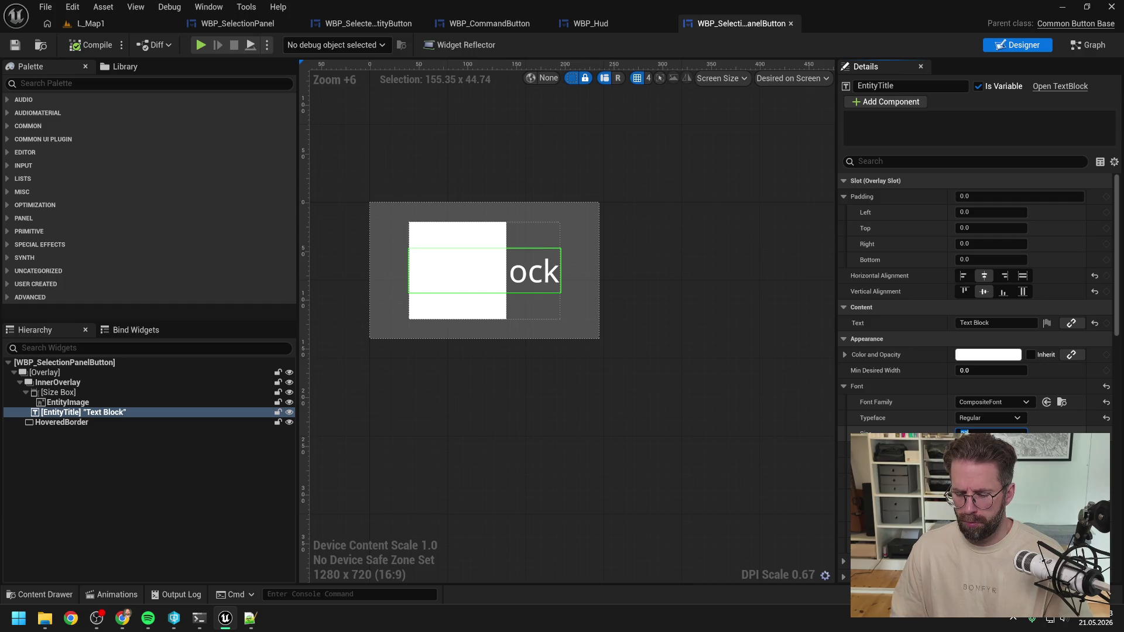
type("4")
key("Return")
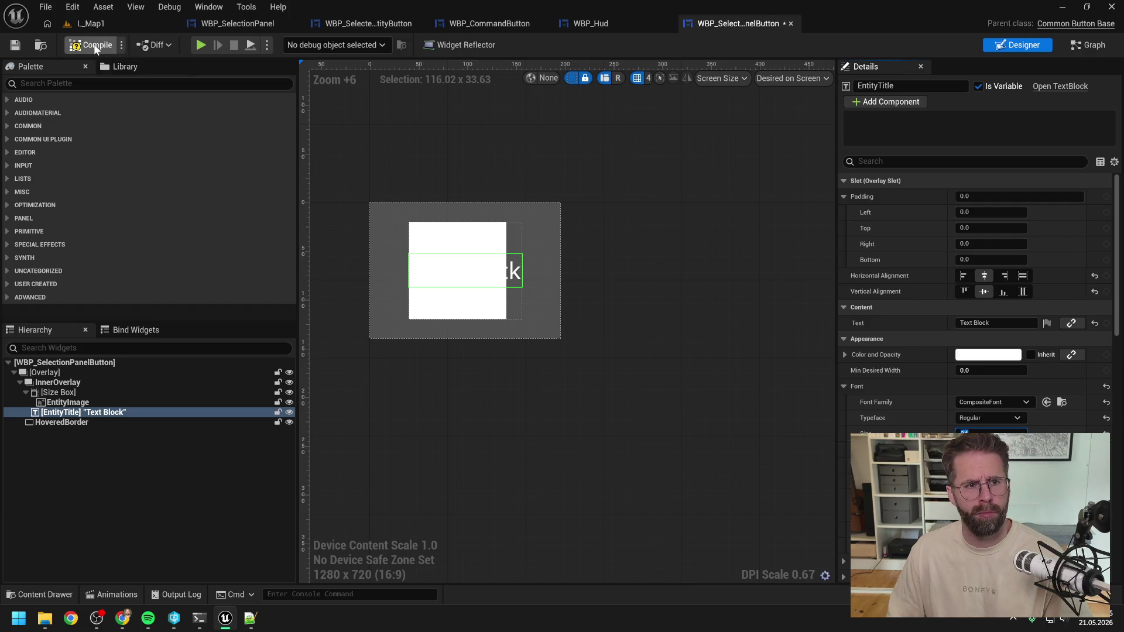
left_click(102, 25)
left_click(294, 45)
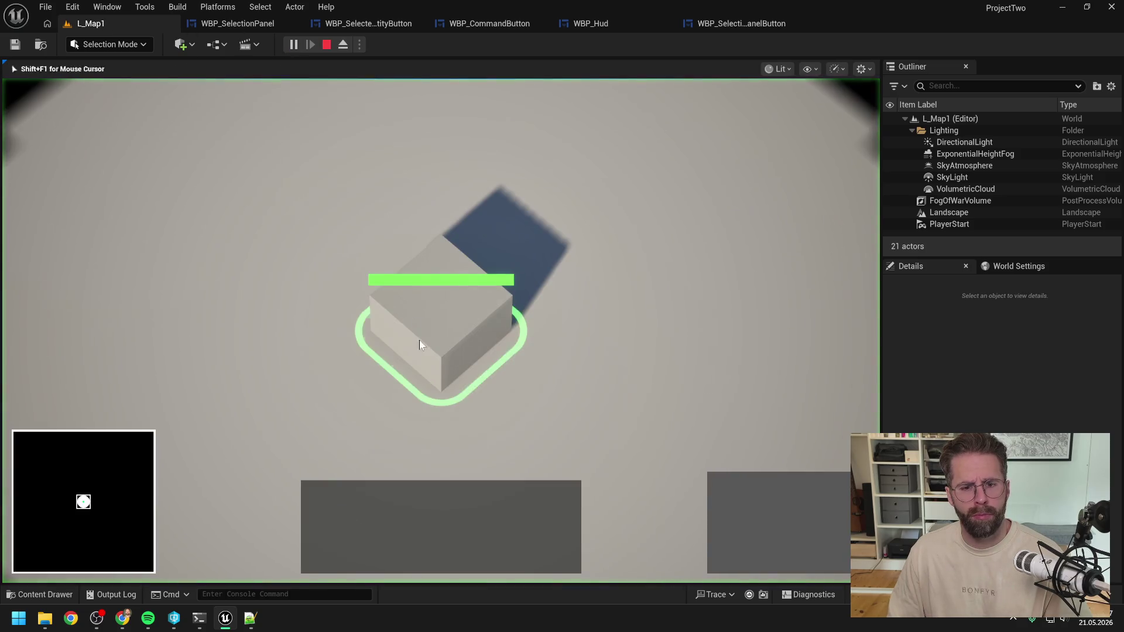
Toggle the cube selection while moving the camera to check the panel, then return to WBP_SelectionPanelButton
left_click(478, 317)
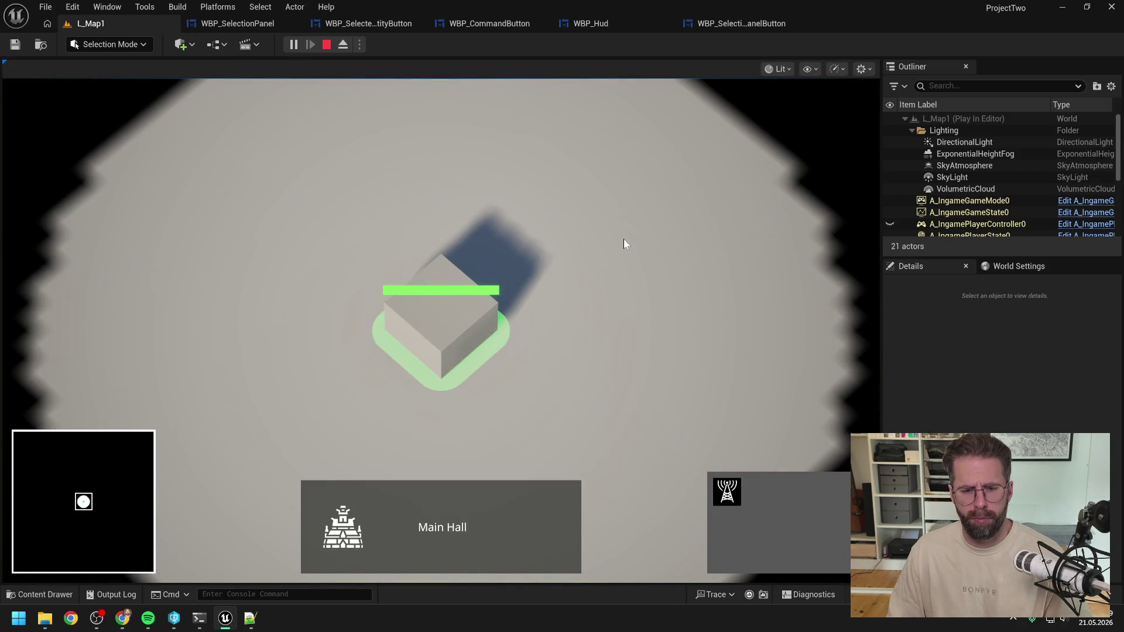
key("w")
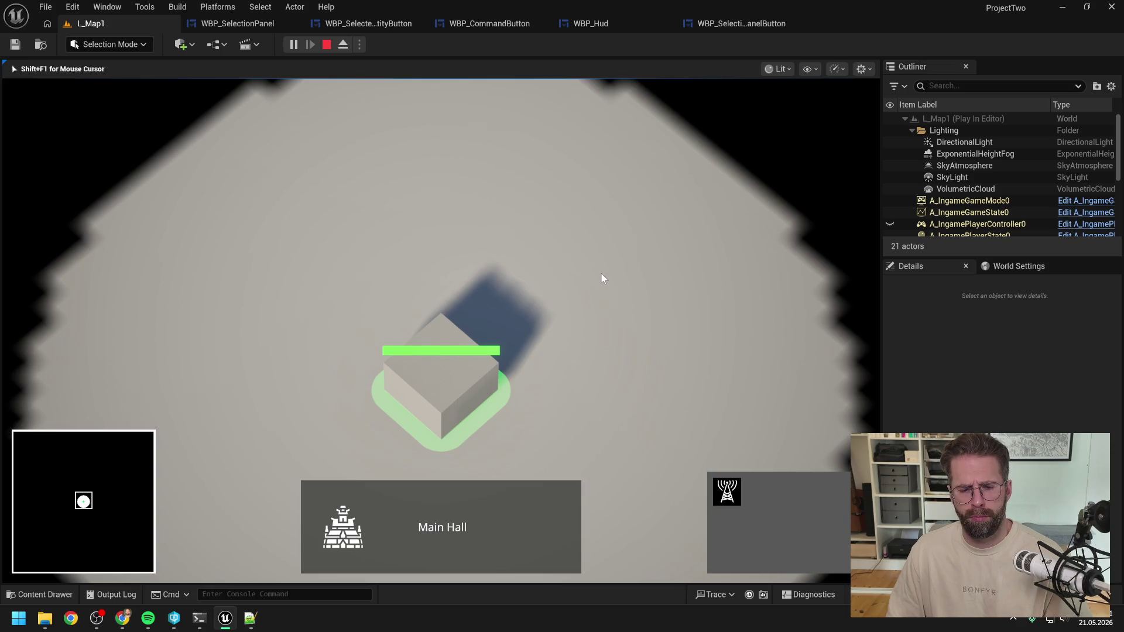
left_click(602, 273)
left_click(454, 391)
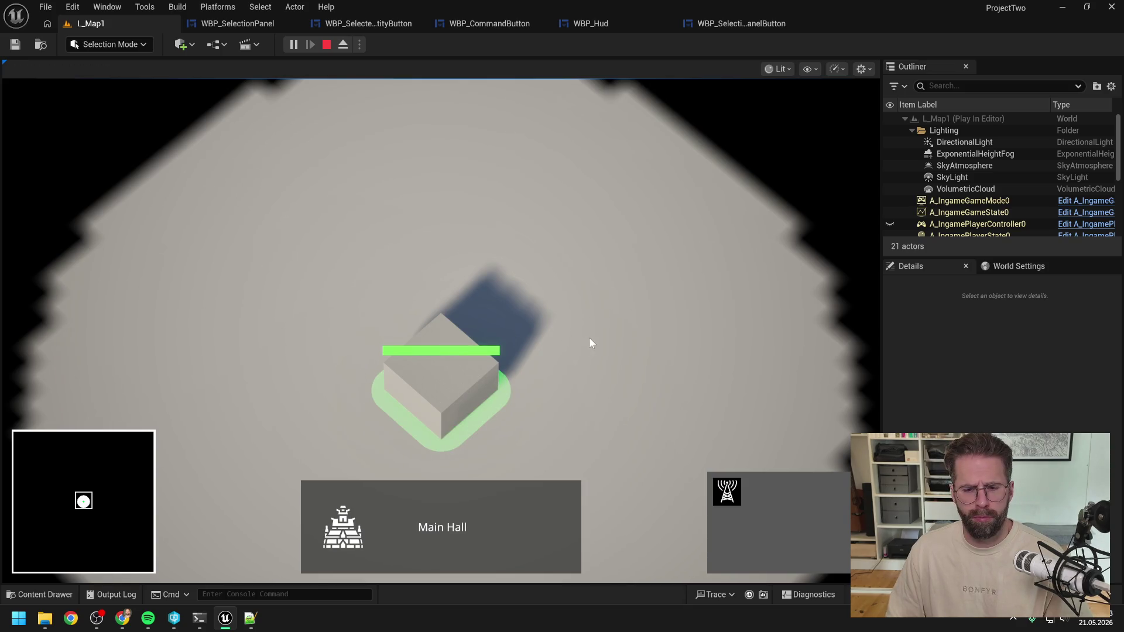
key("s")
left_click(591, 339)
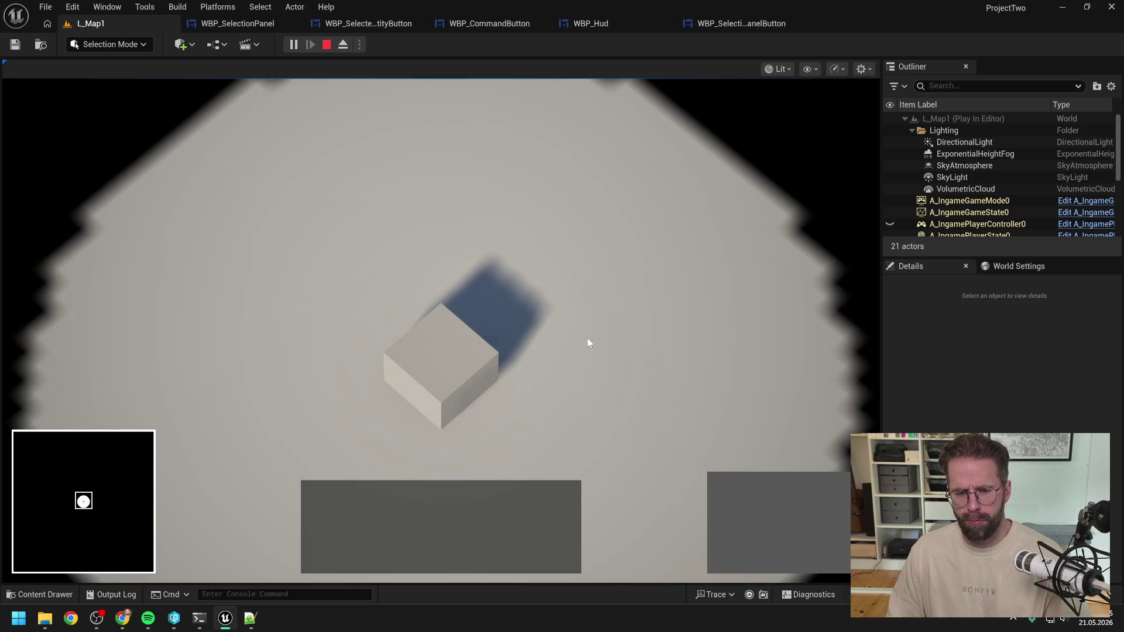
left_click(592, 337)
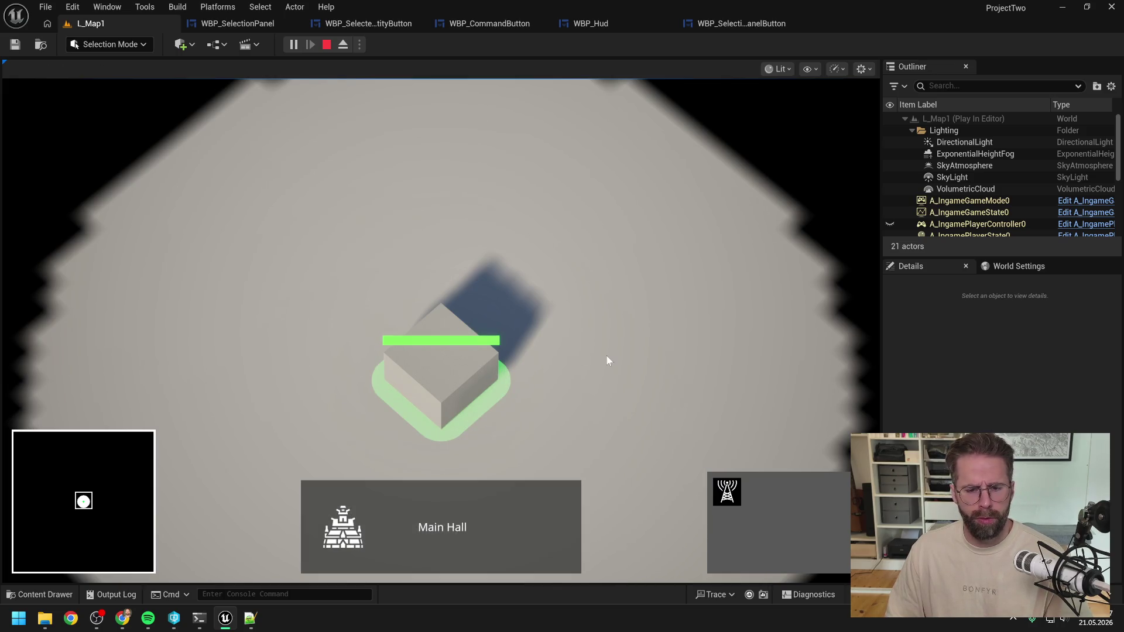
left_click(606, 356)
key("Escape")
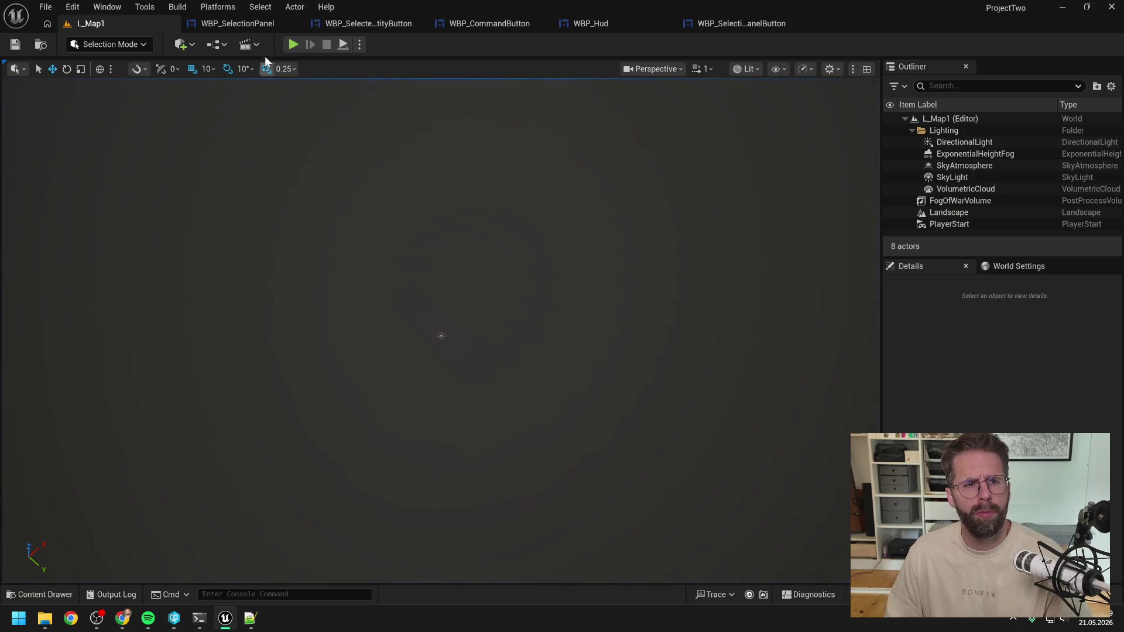
left_click(764, 24)
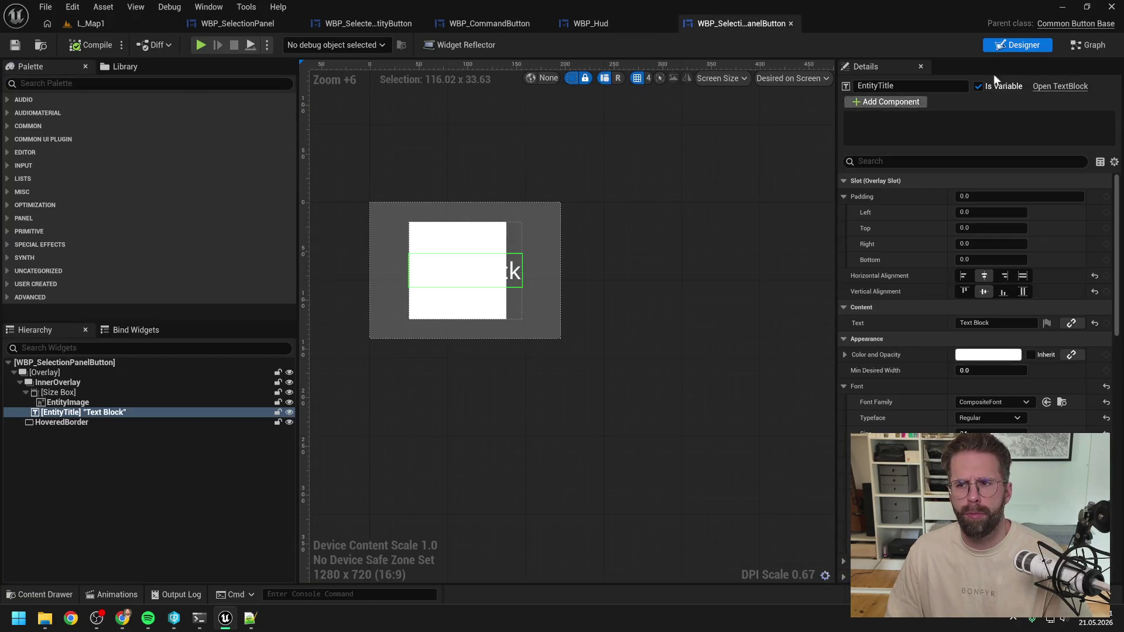
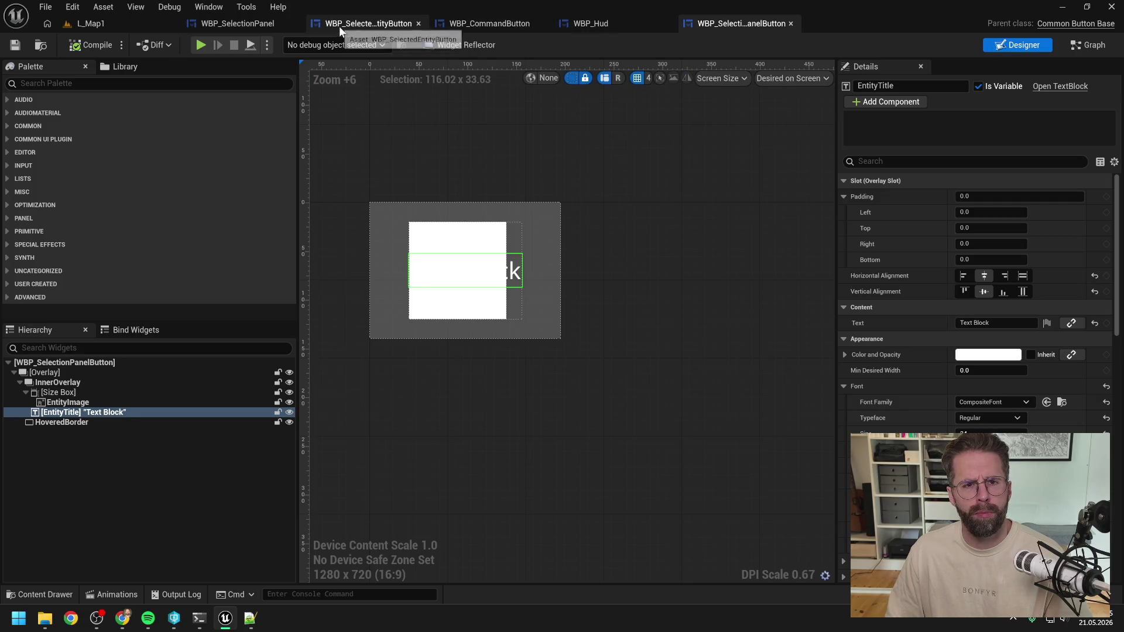
Open WBP_SelectionPanel's EventGraph and close every other open graph tab
left_click(260, 26)
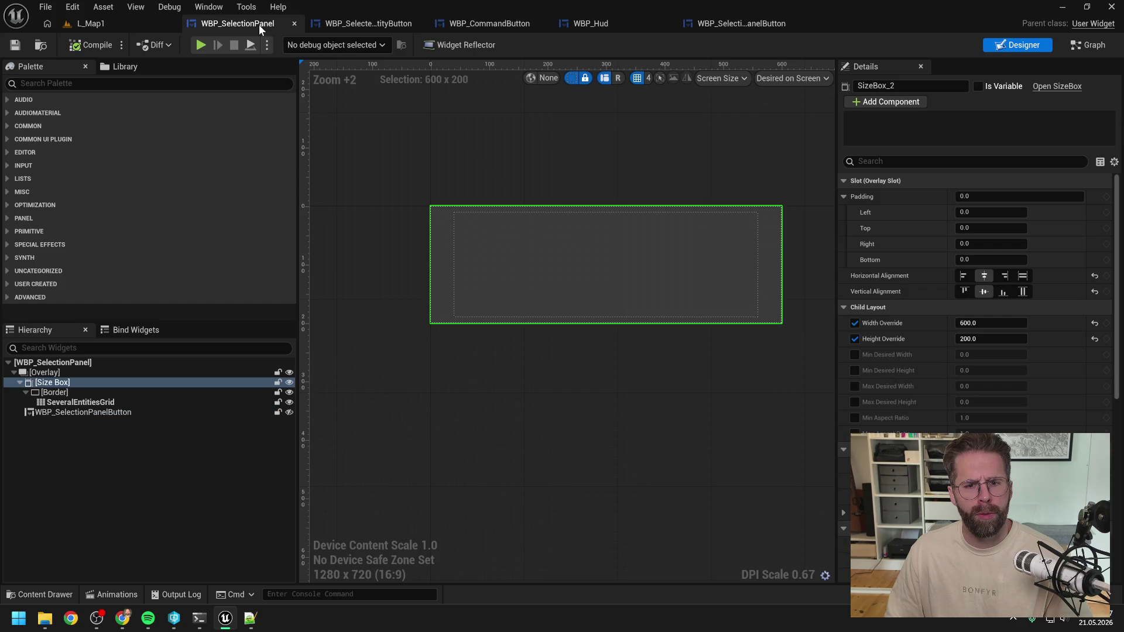
left_click(1063, 47)
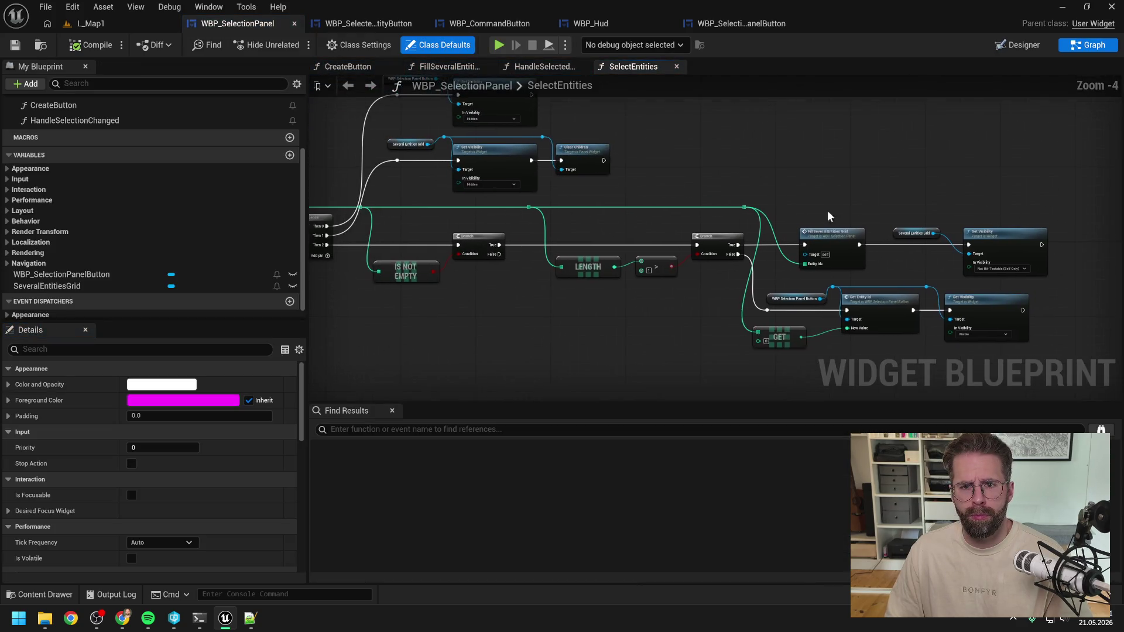
scroll(137, 123, "up", 5)
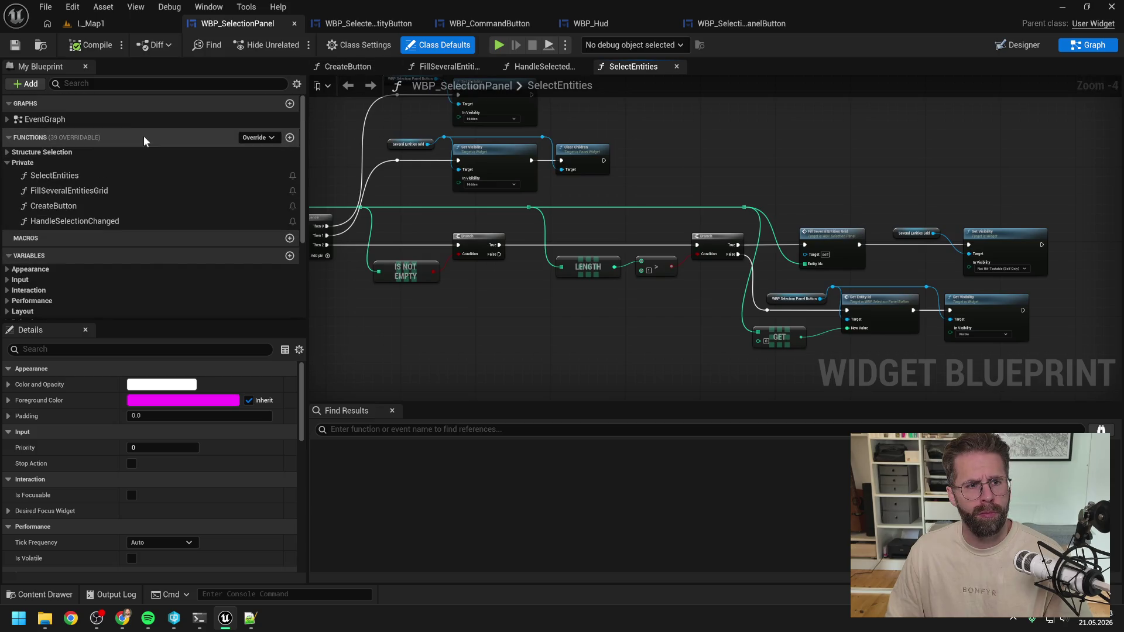
double_click(115, 116)
right_click(620, 65)
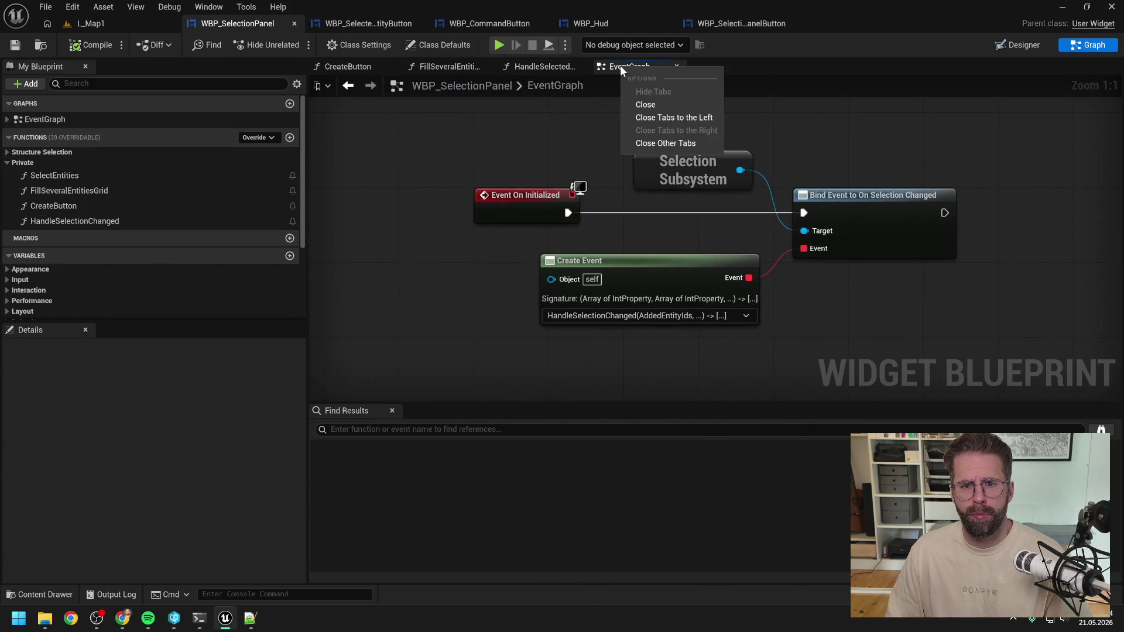
left_click(670, 143)
scroll(760, 143, "down", 1)
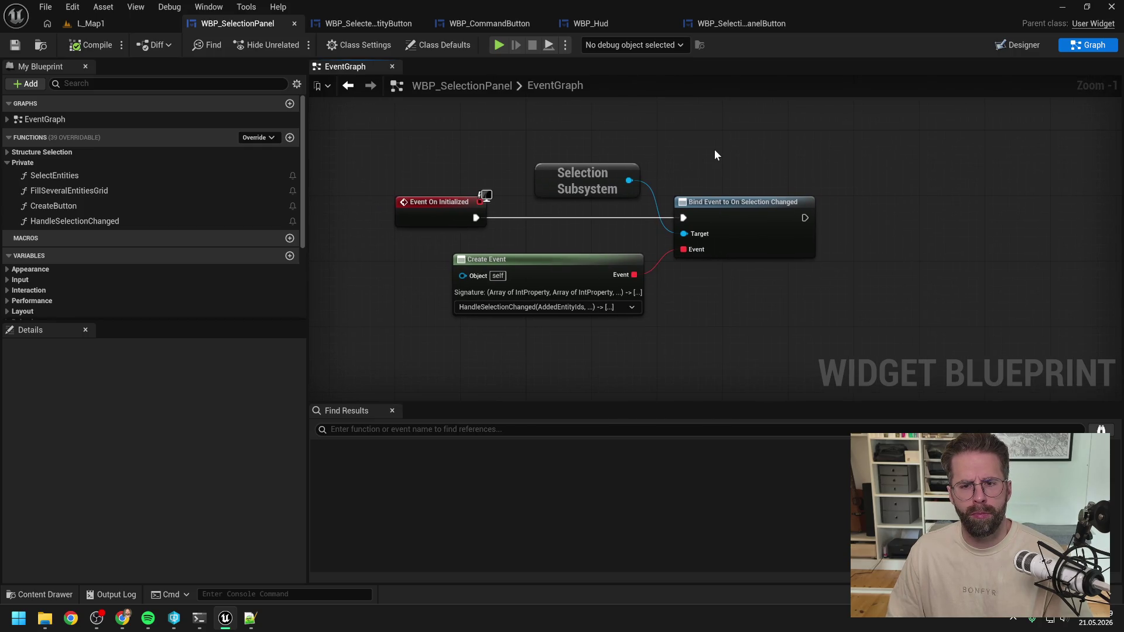
Make room in the EventGraph and select the WBP_SelectionPanelButton variable under Structure Selection
left_click(1024, 45)
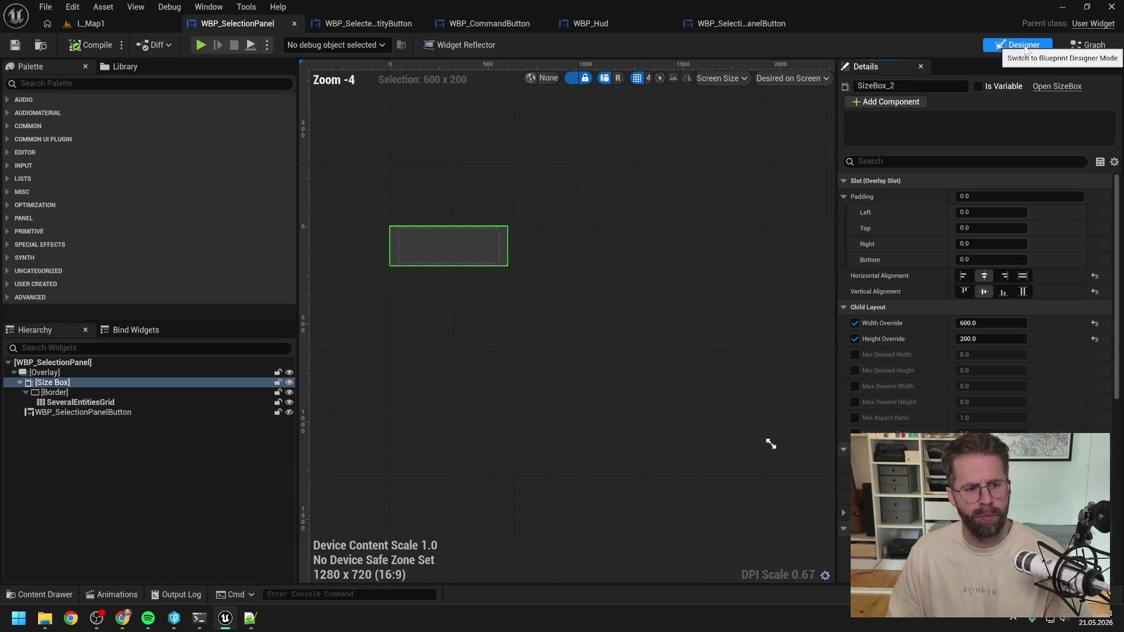
left_click(1086, 47)
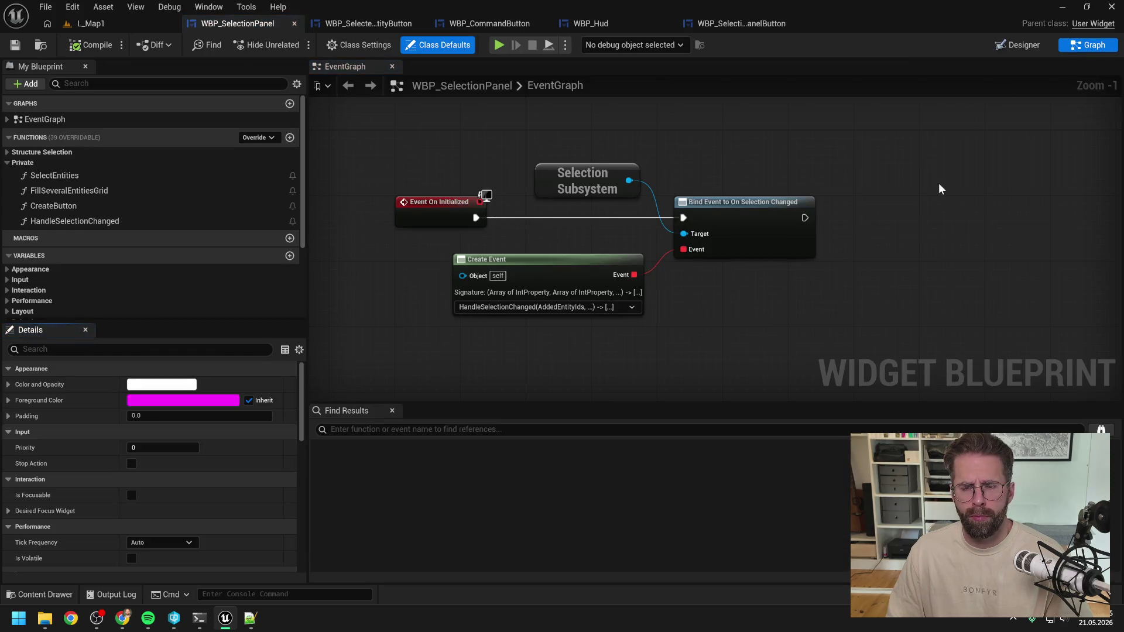
left_click_drag(1098, 220, 878, 240)
scroll(747, 204, "down", 1)
left_click_drag(731, 202, 821, 201)
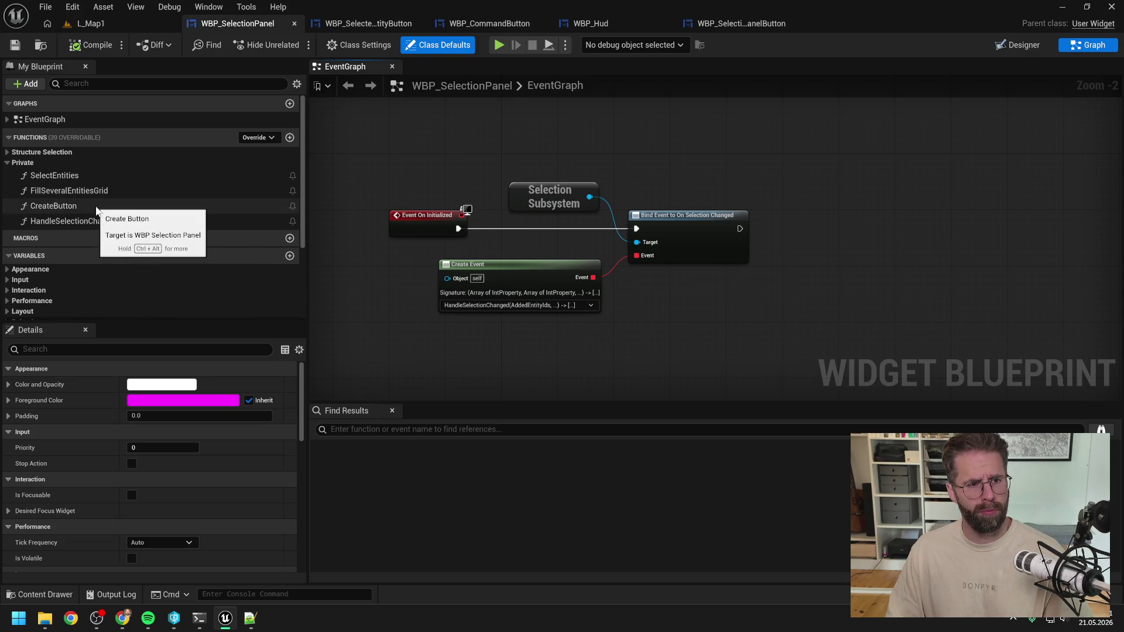
left_click(8, 153)
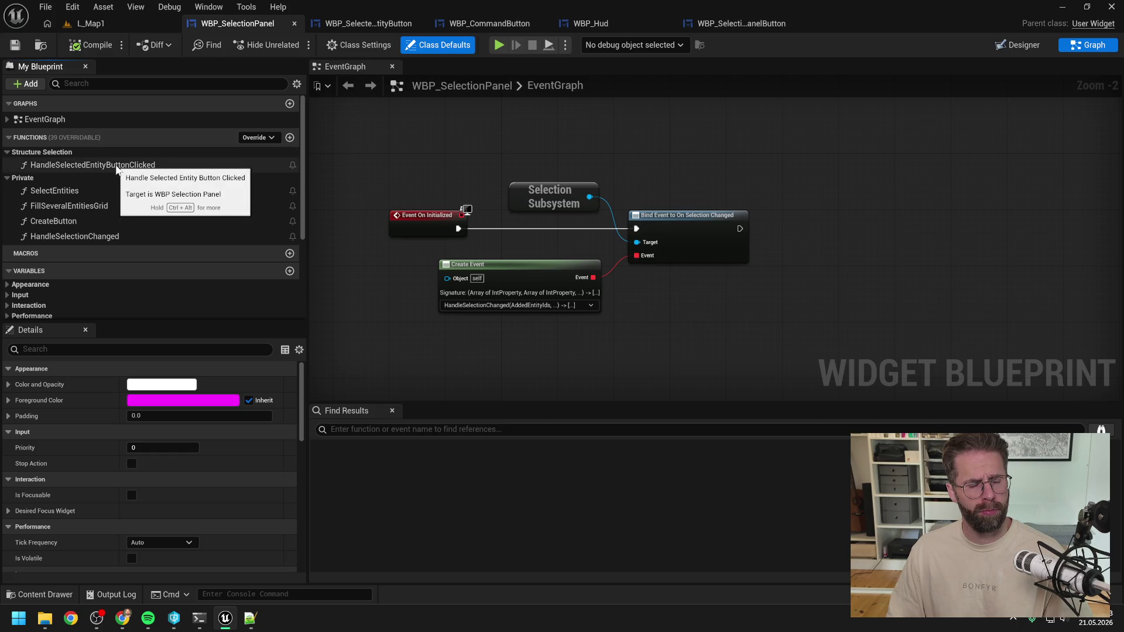
left_click_drag(793, 168, 668, 180)
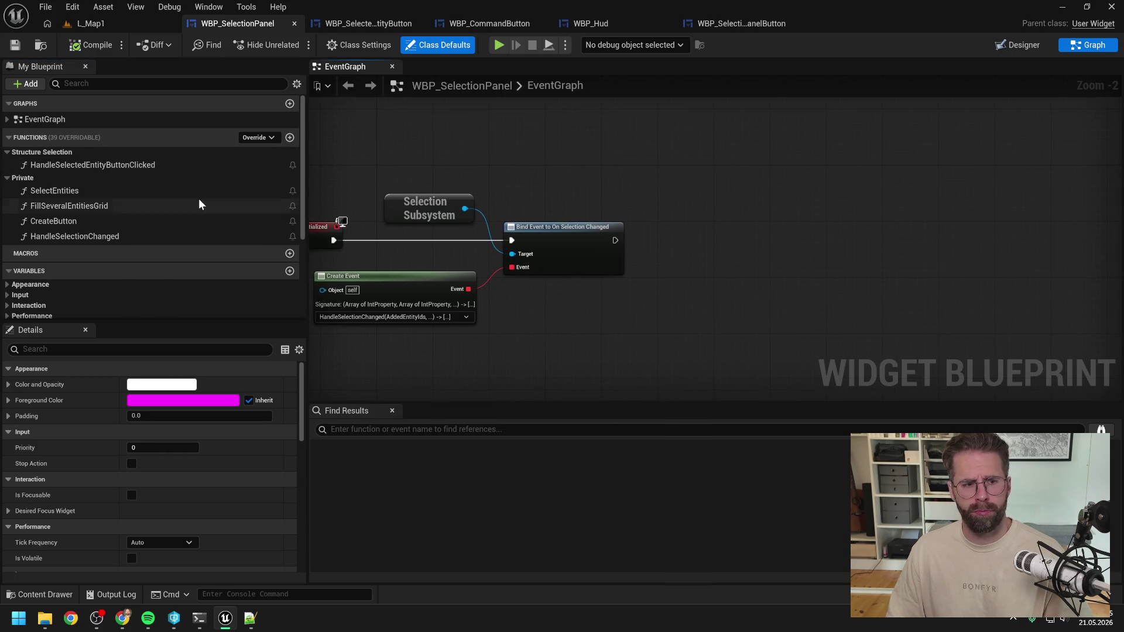
scroll(175, 200, "down", 4)
left_click(92, 276)
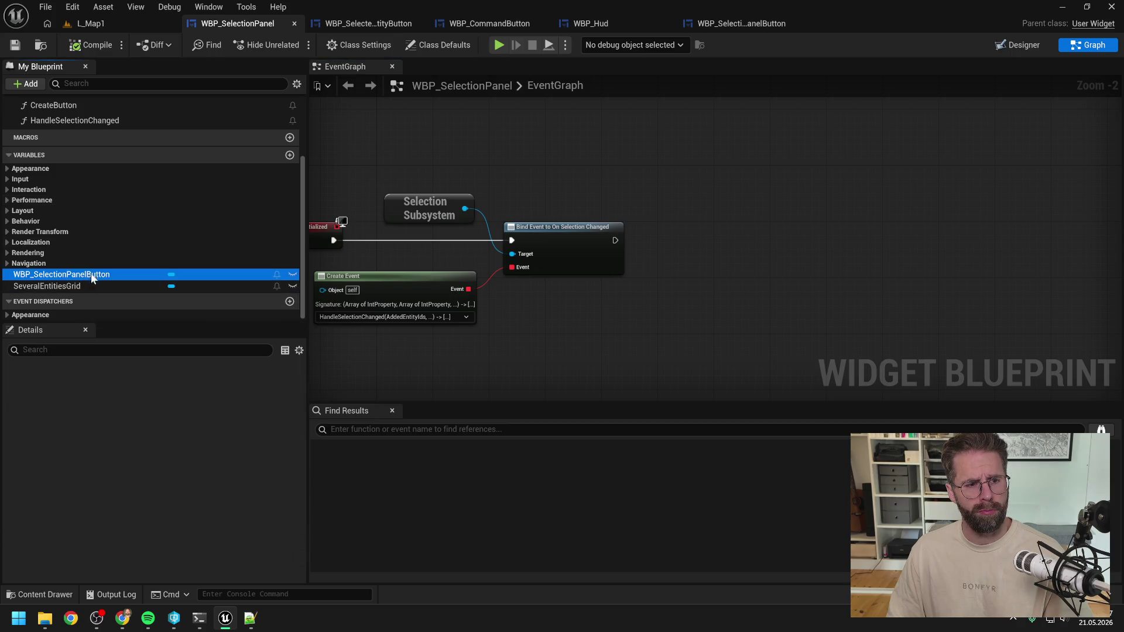
Add a WBP_SelectionPanelButton getter with Bind Event to On Clicked, chained after the selection binding
mouse_move(92, 278)
left_mouse_down()
mouse_move(701, 220)
mouse_move(693, 237)
left_mouse_up()
left_click(711, 233)
type("bind clicked")
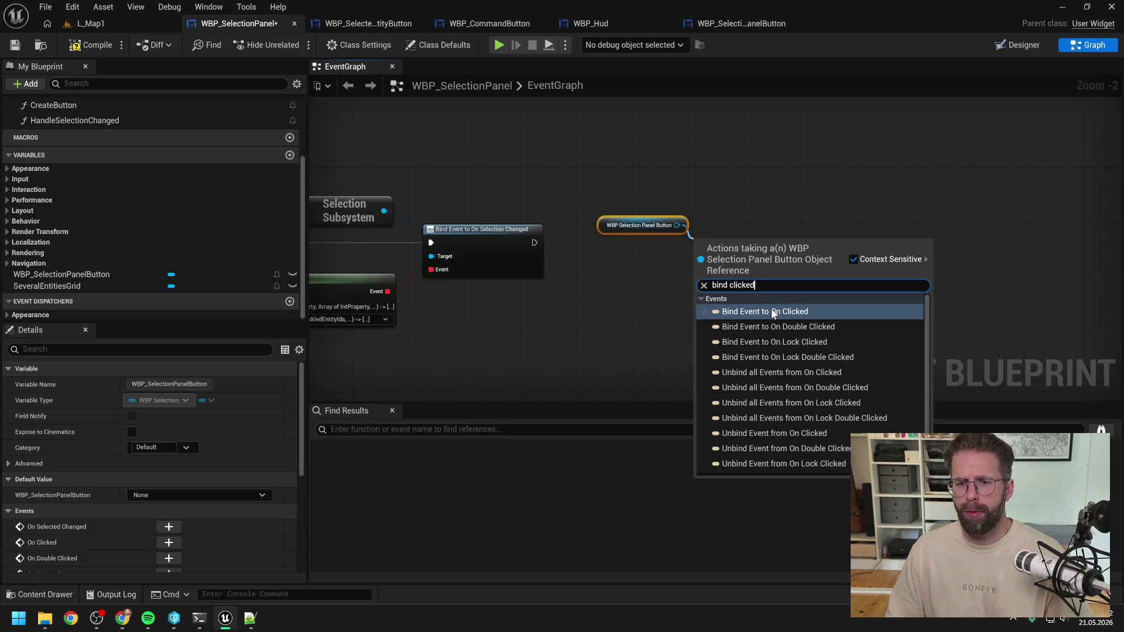
left_click(771, 310)
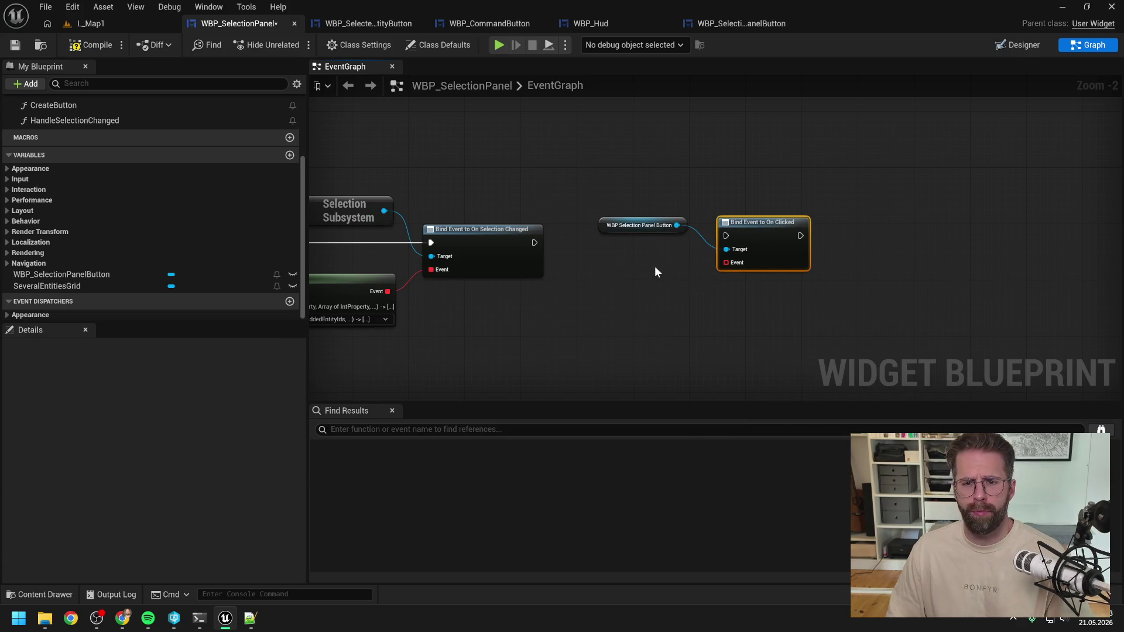
mouse_move(535, 243)
left_mouse_down()
mouse_move(724, 237)
mouse_move(764, 223)
mouse_move(756, 230)
left_mouse_up()
left_click(637, 234)
Feed the binding from a Create Event node that generates a matching function
mouse_move(731, 269)
left_mouse_down()
mouse_move(635, 279)
mouse_move(645, 265)
left_mouse_up()
left_click(679, 347)
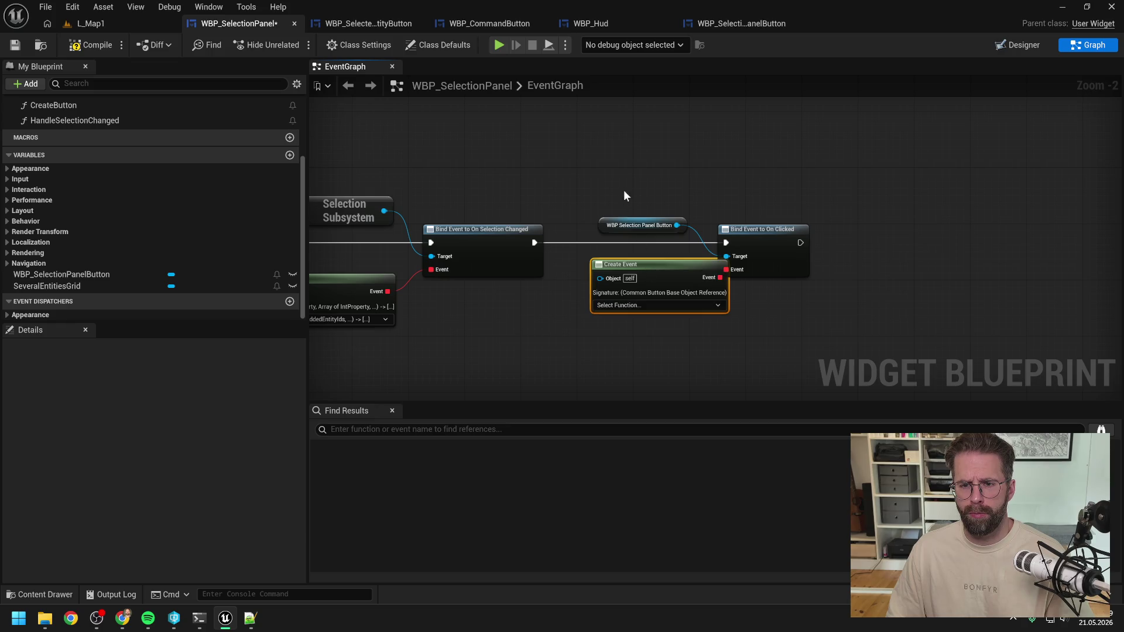
left_click_drag(624, 190, 779, 246)
left_click_drag(776, 240, 822, 240)
left_click_drag(702, 262, 709, 255)
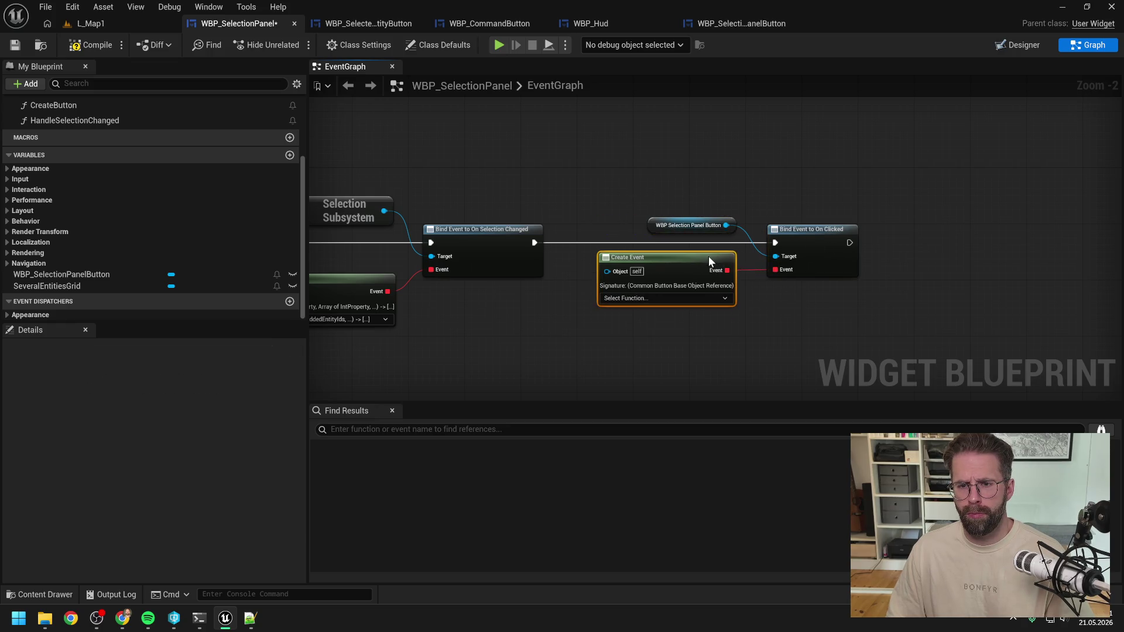
left_click(691, 298)
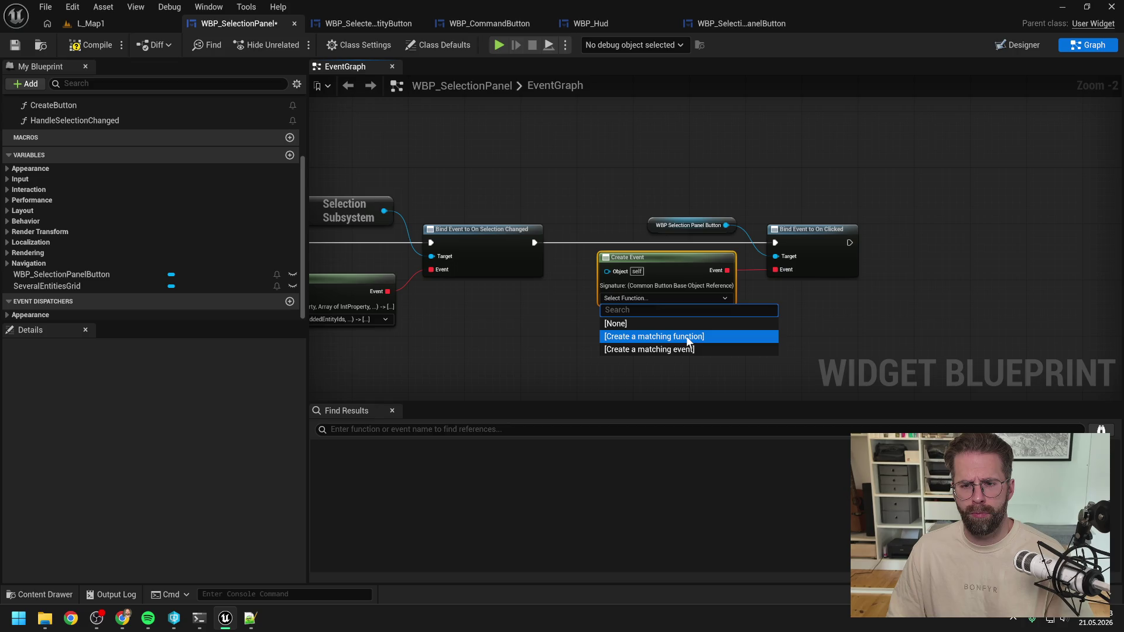
left_click(686, 337)
Rename the generated function to HandleSelectionPanelButtonClicked
left_click(91, 135)
key("F2")
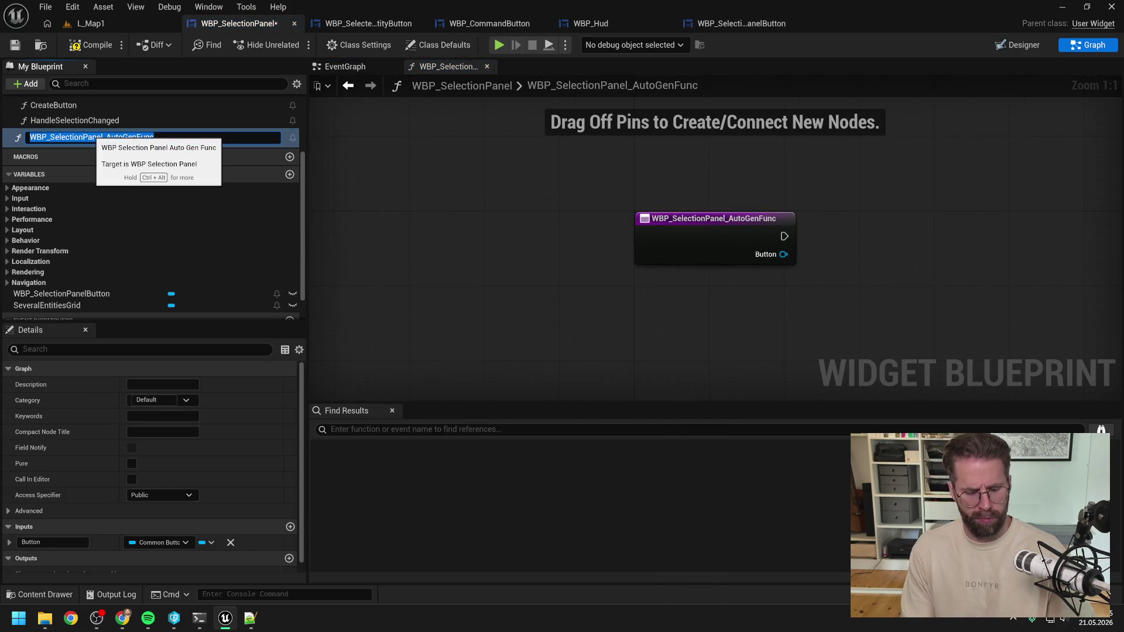
type("Handle")
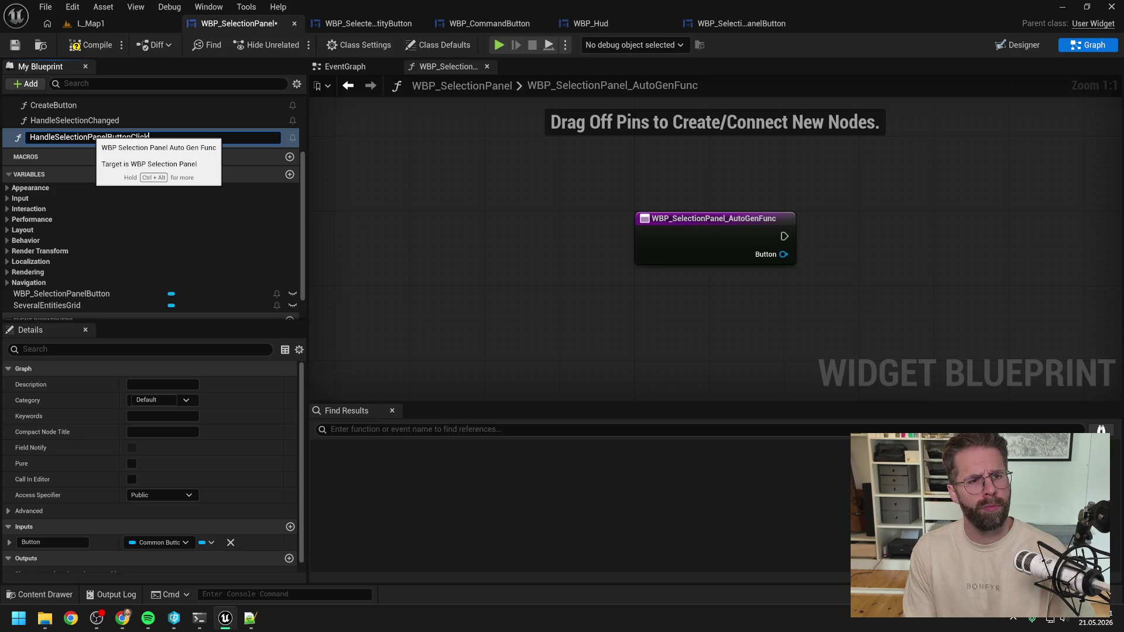
type("d")
key("Return")
left_click(168, 495)
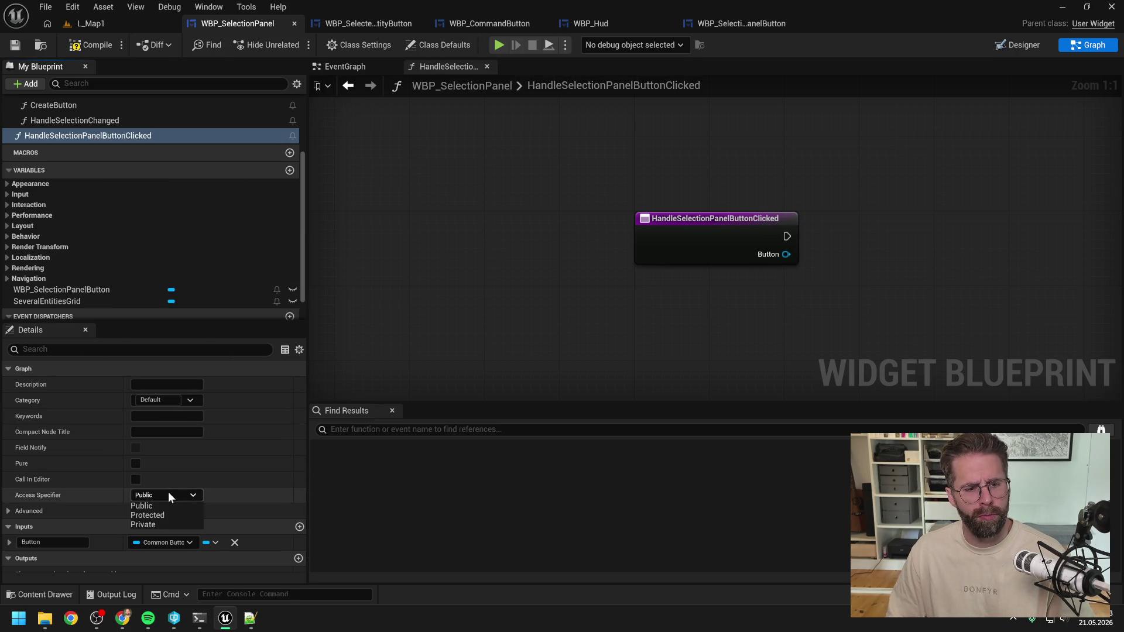
Make HandleSelectionPanelButtonClicked private and file it under the Private category
left_click(149, 524)
scroll(156, 219, "up", 2)
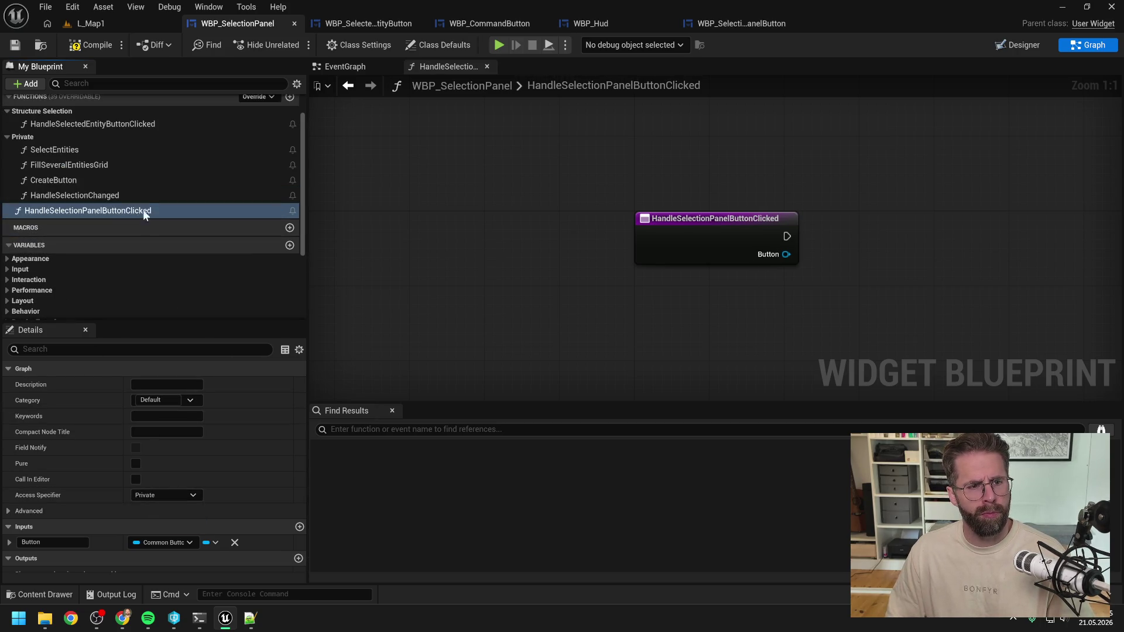
left_click_drag(100, 209, 103, 198)
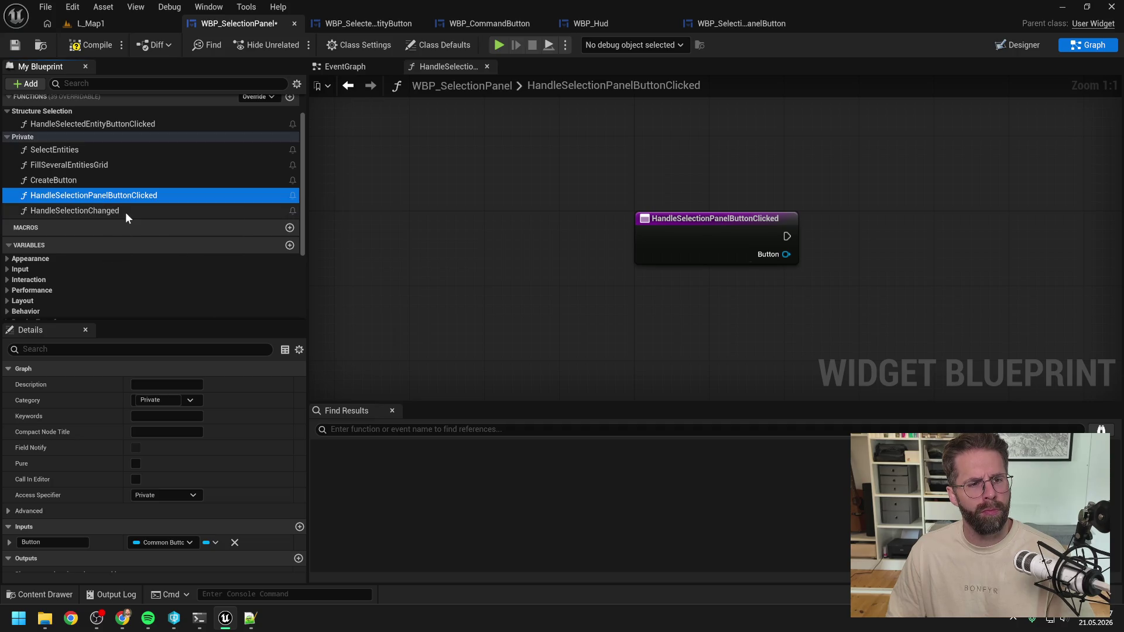
left_click(118, 212)
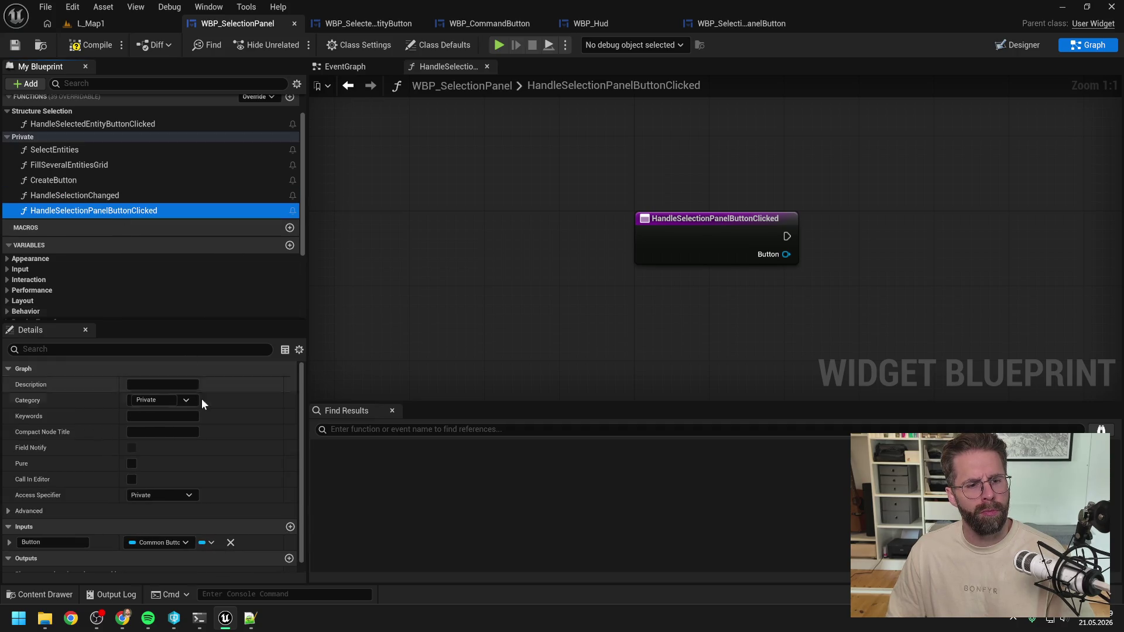
scroll(504, 300, "down", 2)
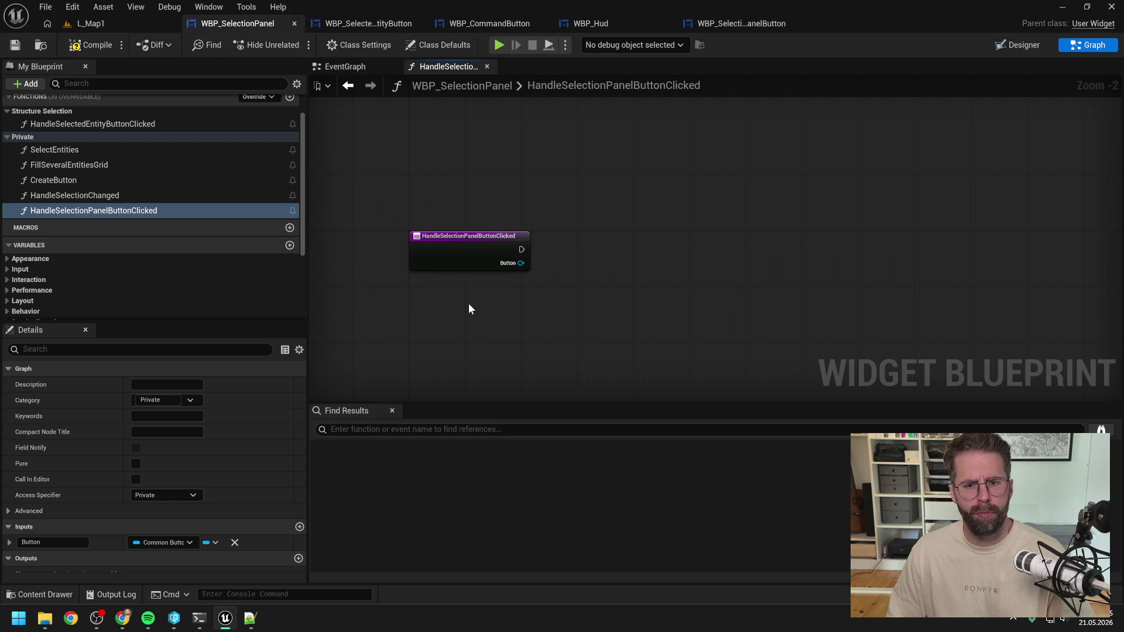
Compare with HandleSelectionChanged's settings, then bring up the WBP_SelectionPanelButton blueprint
left_click(105, 194)
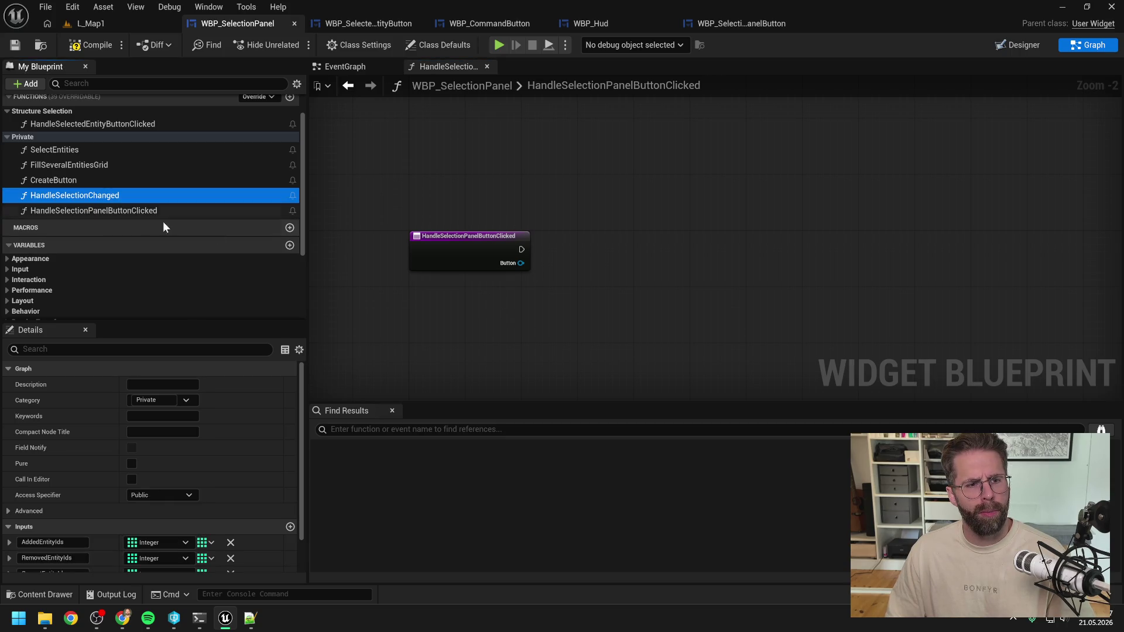
left_click(669, 136)
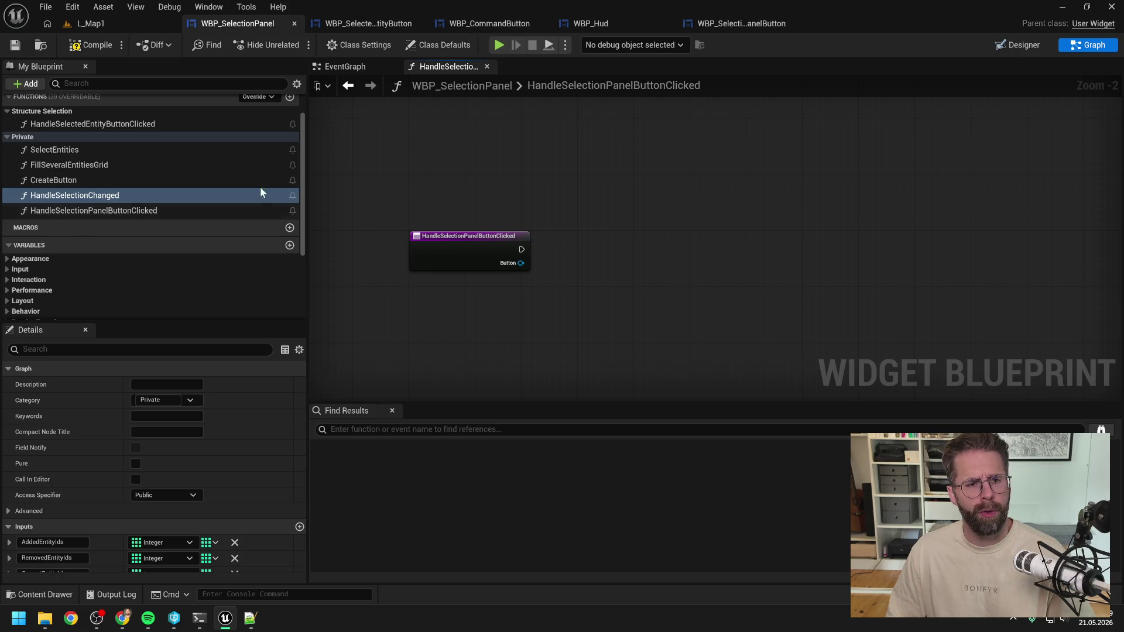
left_click(742, 26)
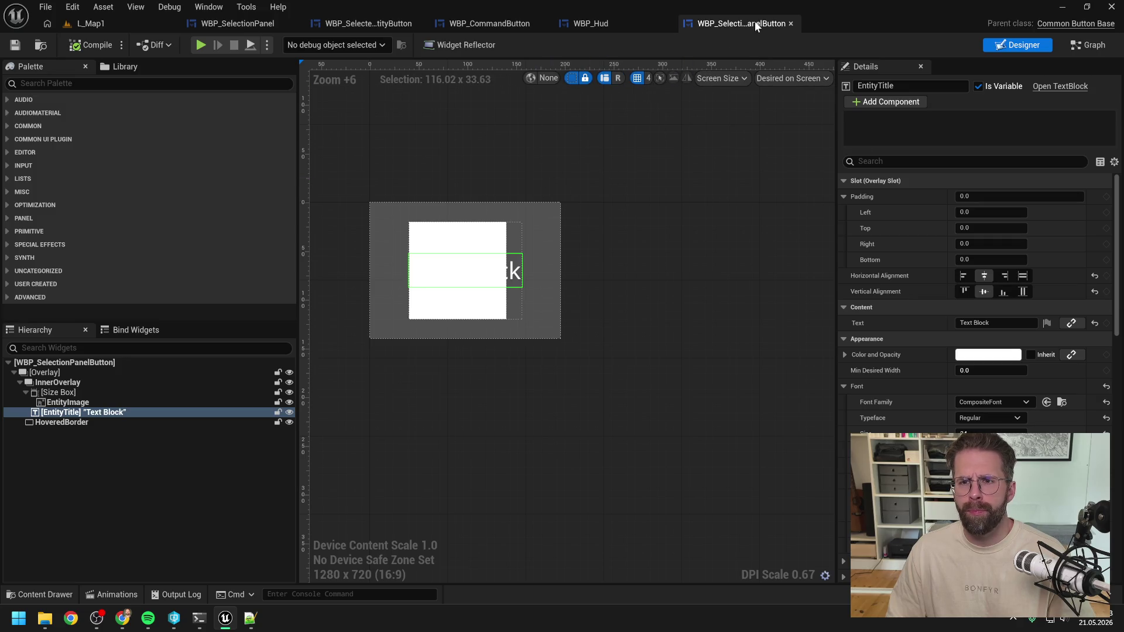
Add an Event On Clicked override to the button blueprint's event graph
left_click(1087, 49)
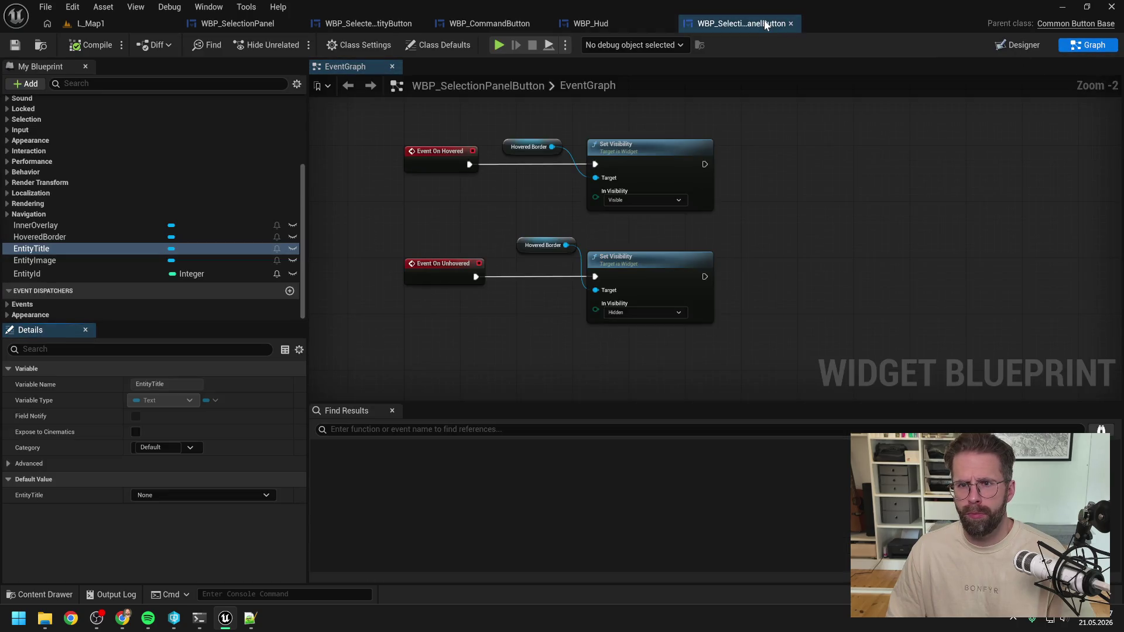
scroll(261, 197, "up", 5)
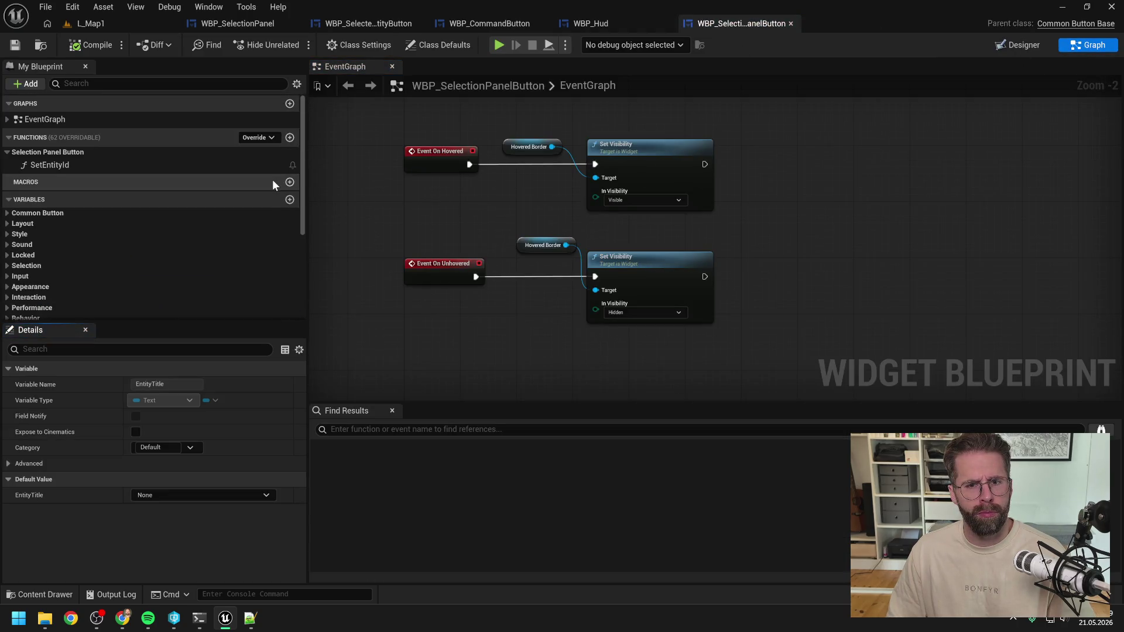
left_click(262, 137)
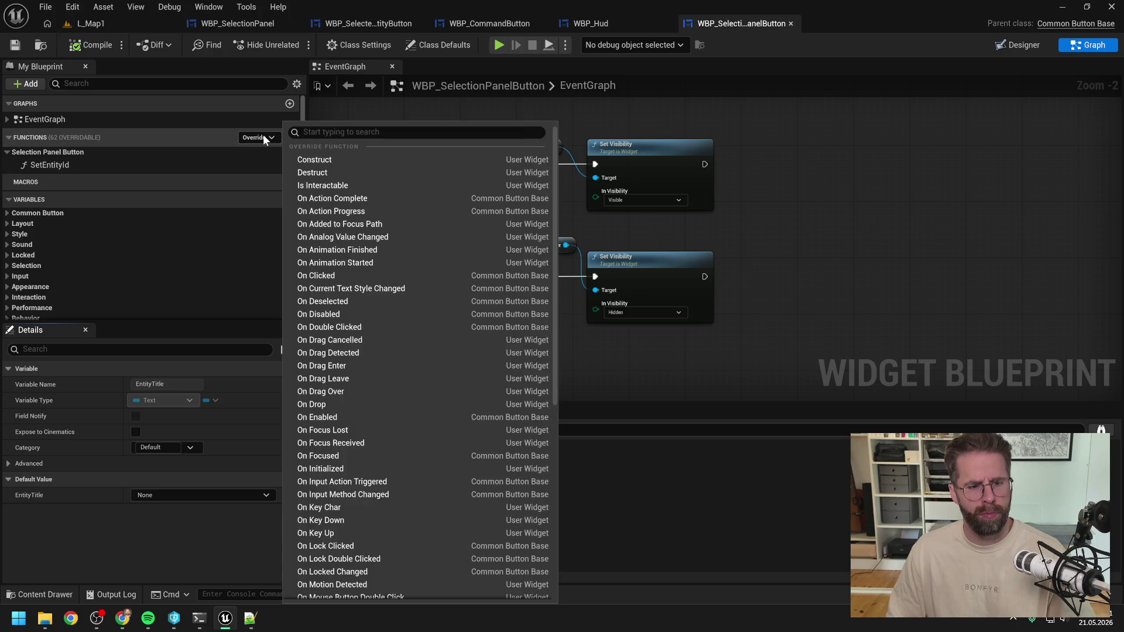
type("click")
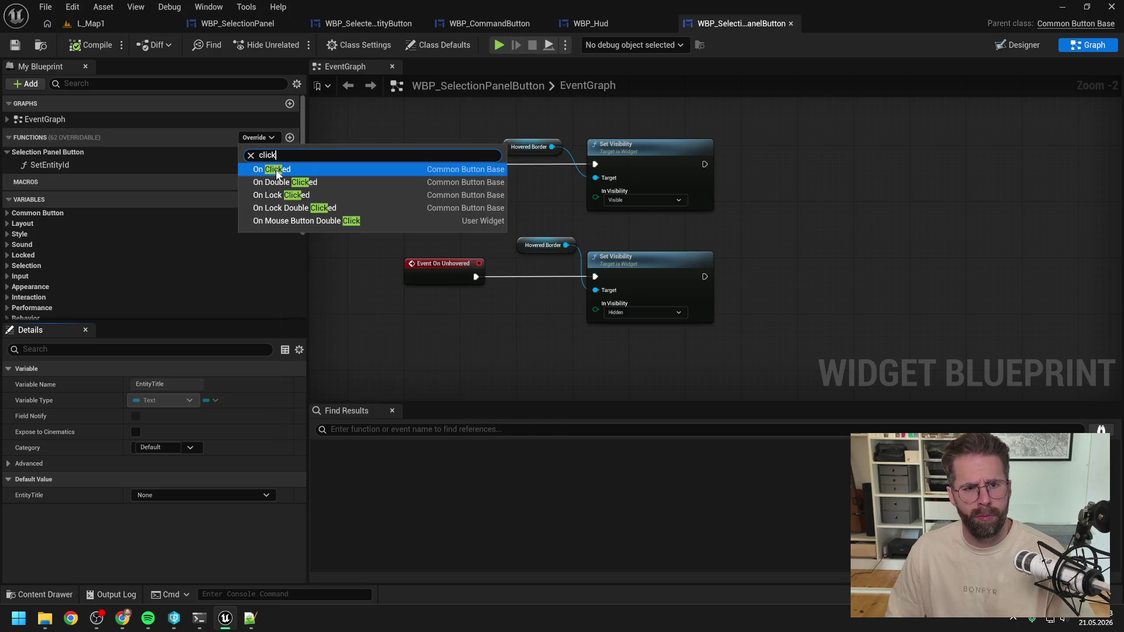
left_click(264, 166)
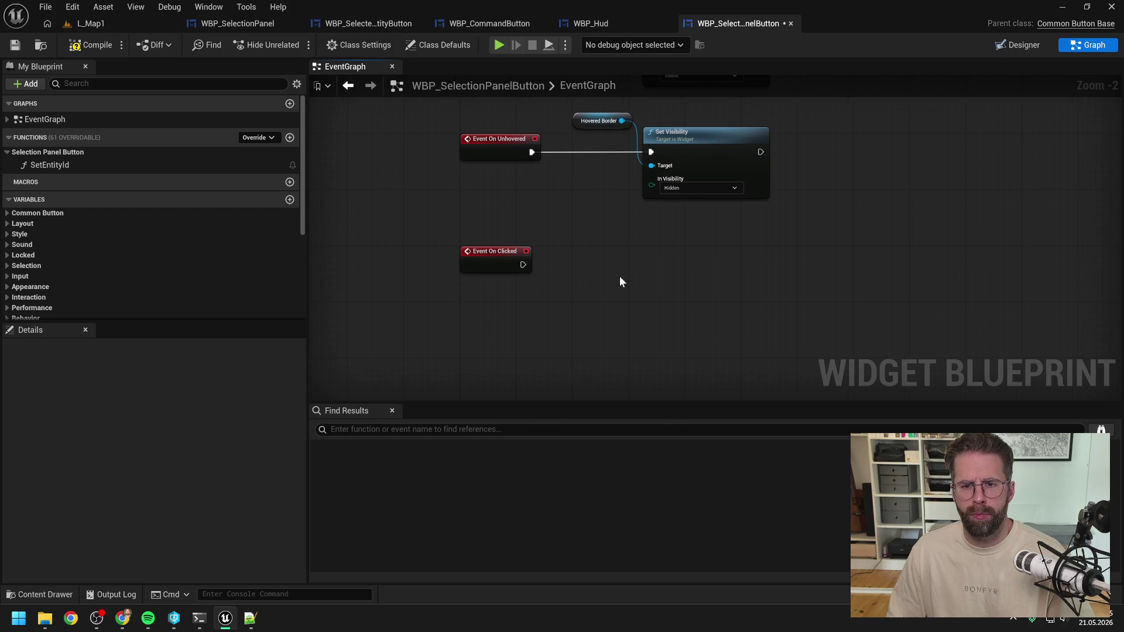
Create an event dispatcher named OnClicked and place a Call OnClicked node
scroll(125, 266, "down", 5)
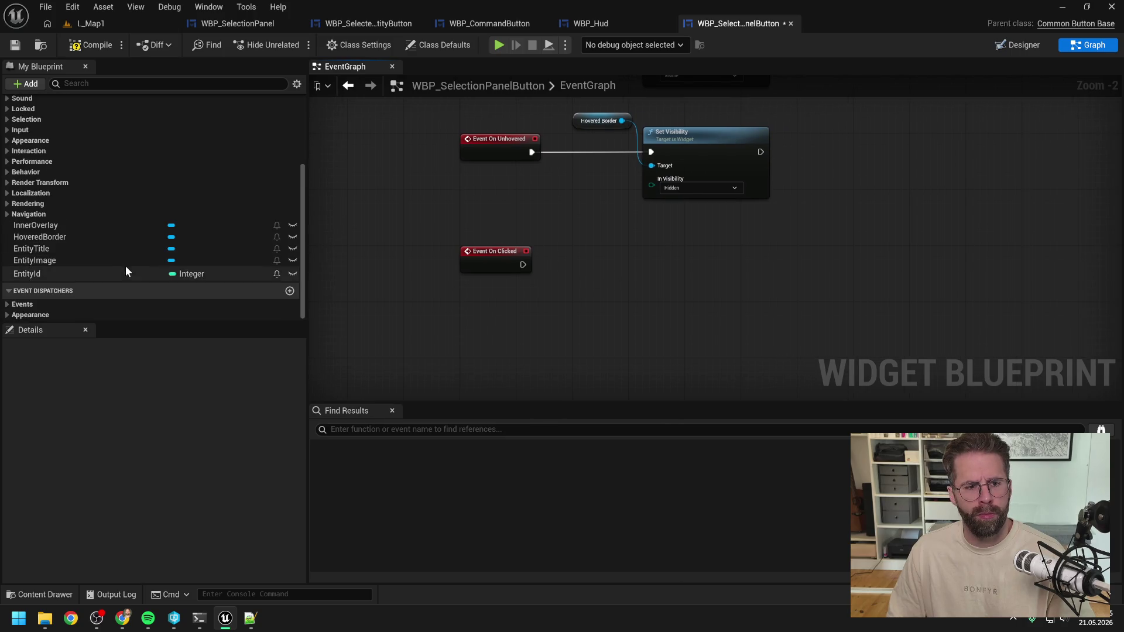
left_click(289, 291)
type("OnClicke")
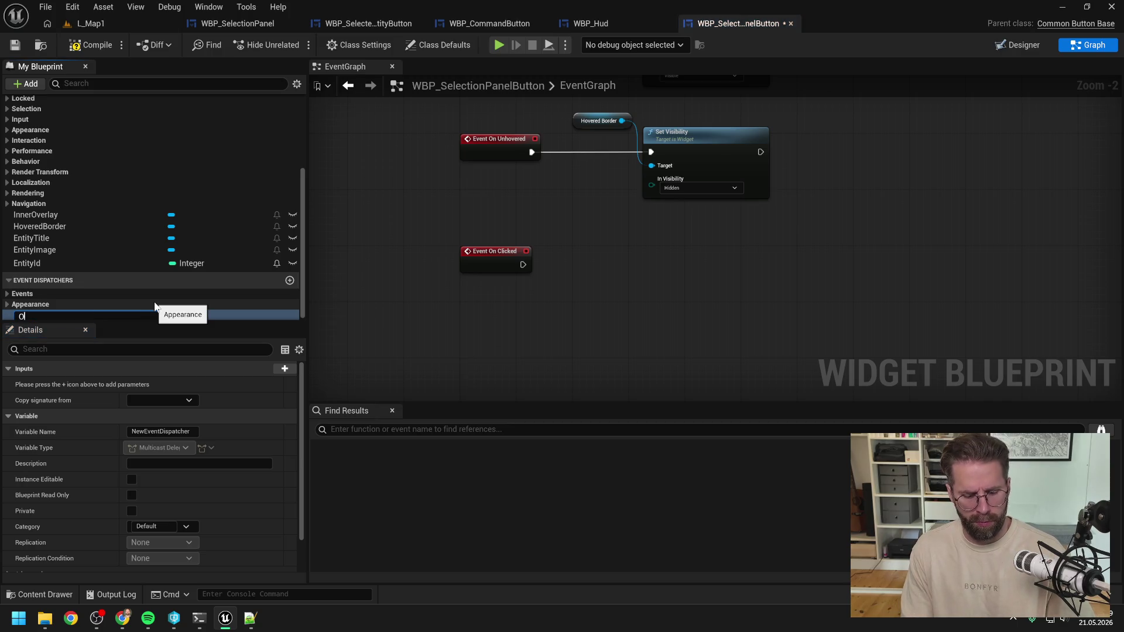
type("d")
key("Return")
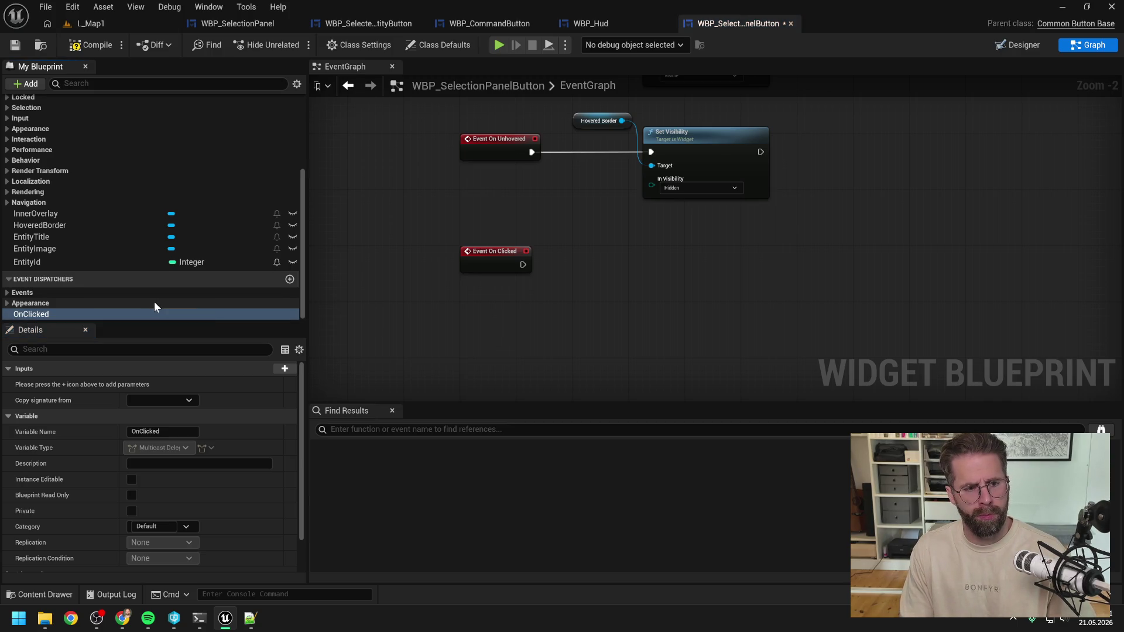
mouse_move(149, 313)
left_mouse_down()
mouse_move(595, 259)
mouse_move(572, 244)
left_mouse_up()
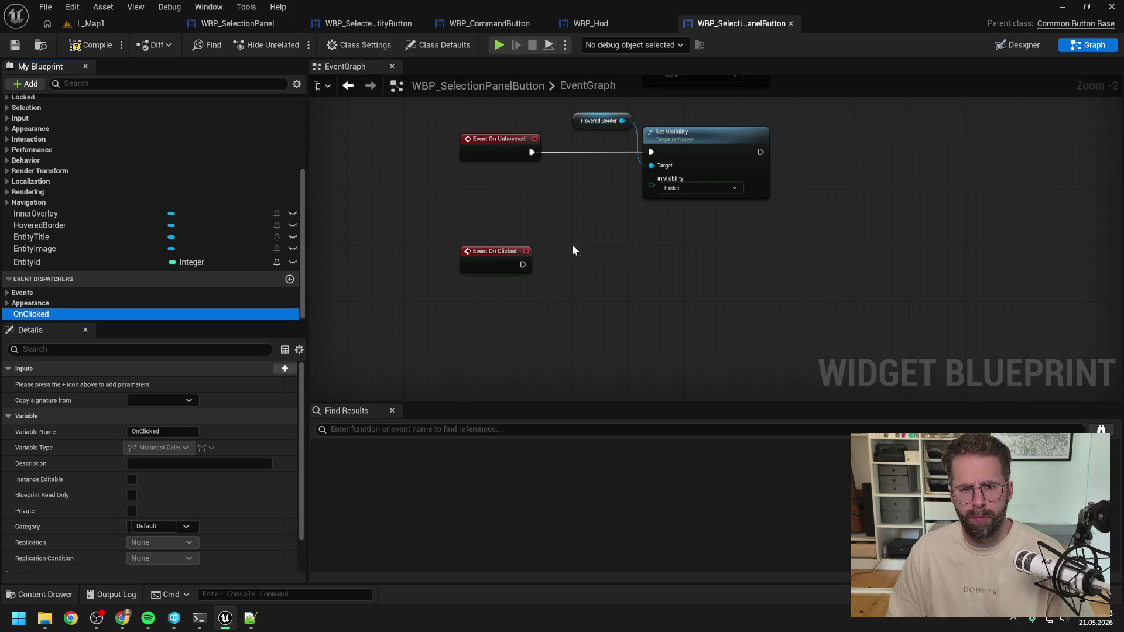
left_click(580, 259)
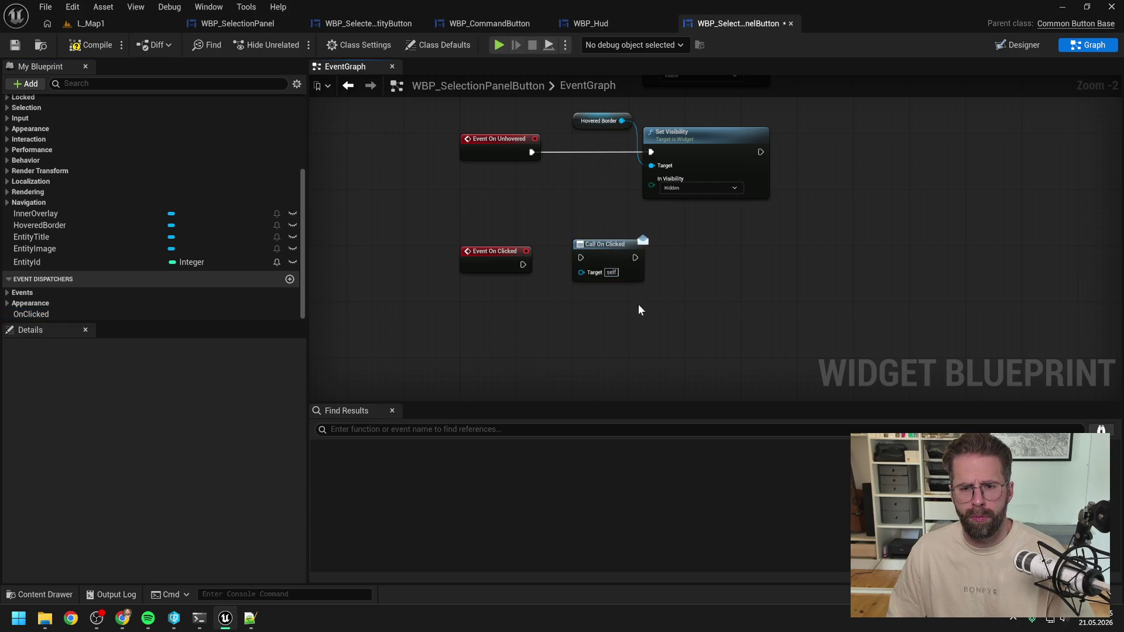
Save and wire Event On Clicked into the Call On Clicked node
key("ctrl+s")
left_click(571, 261)
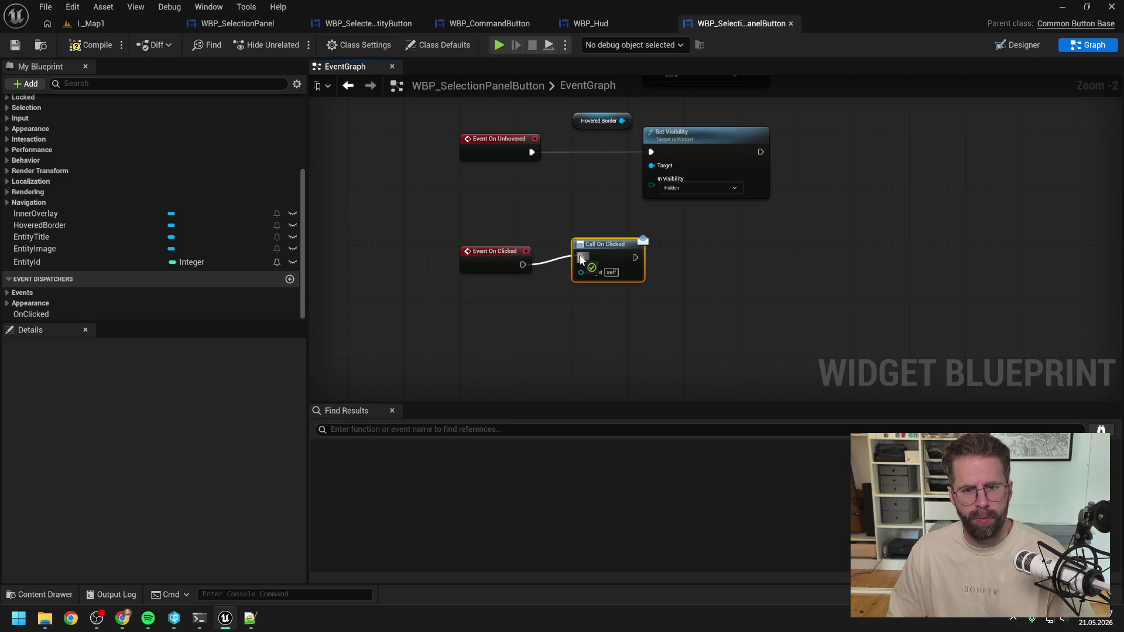
left_click_drag(579, 258, 581, 258)
left_click_drag(603, 244, 610, 252)
scroll(191, 233, "up", 5)
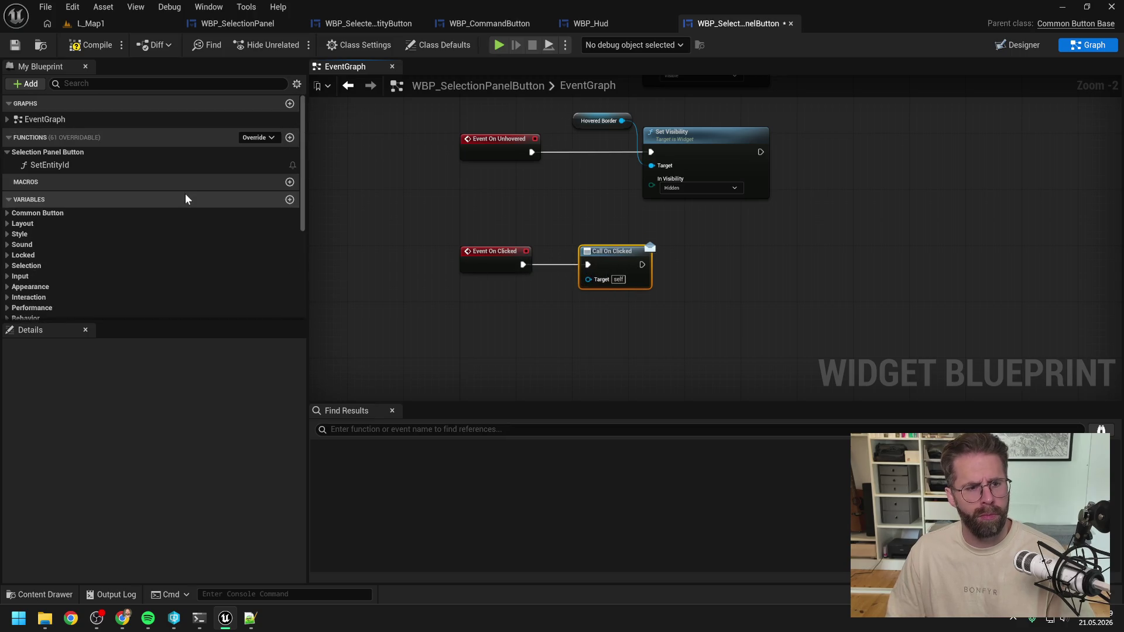
scroll(159, 240, "down", 5)
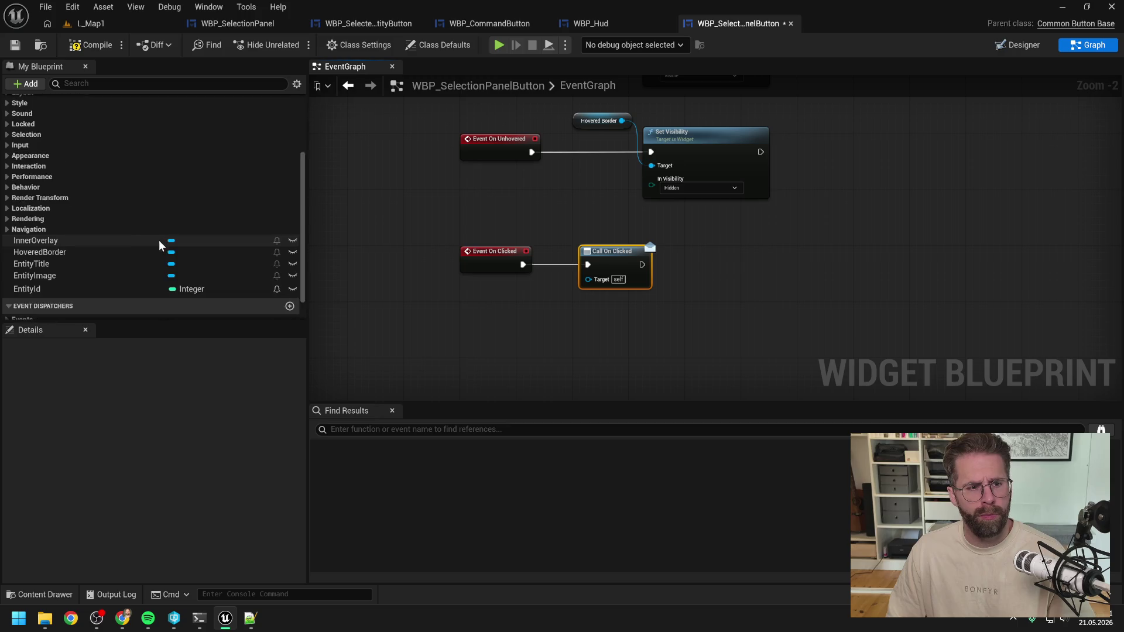
Give the OnClicked dispatcher a SelectionPanelButton input of type WBP Selection Panel Button reference
left_click(44, 315)
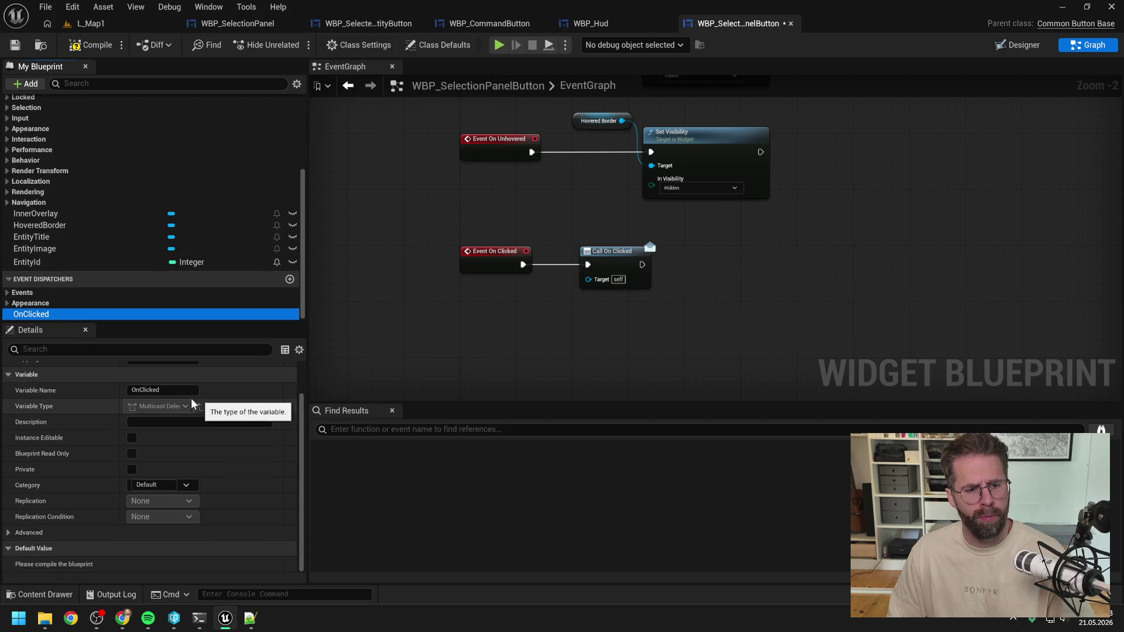
scroll(124, 487, "up", 2)
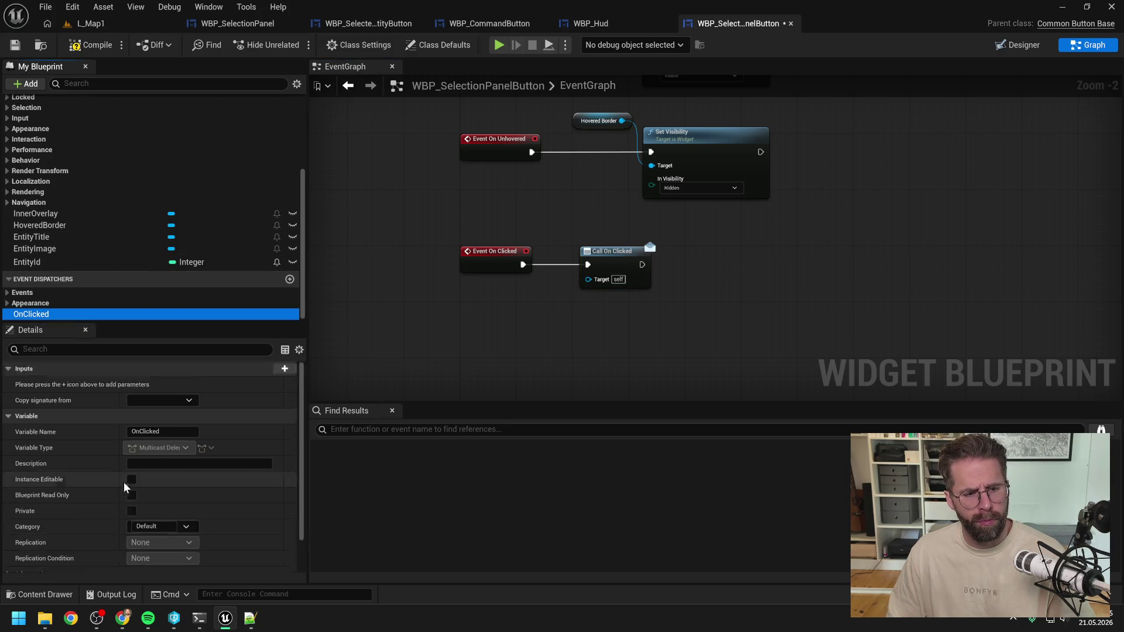
scroll(111, 417, "down", 2)
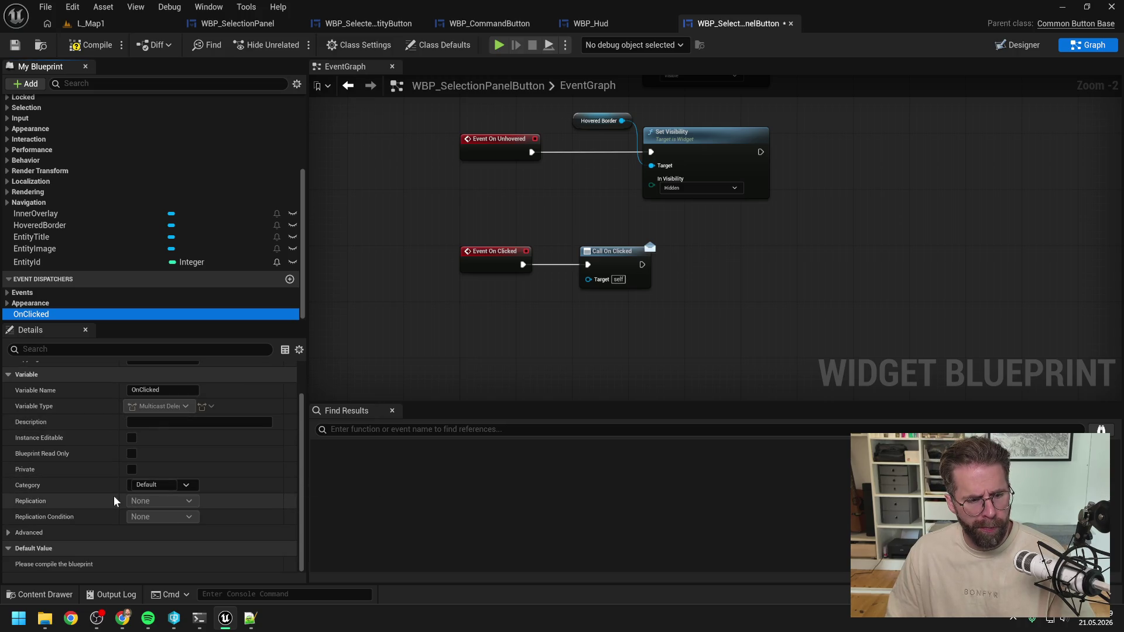
scroll(183, 497, "up", 2)
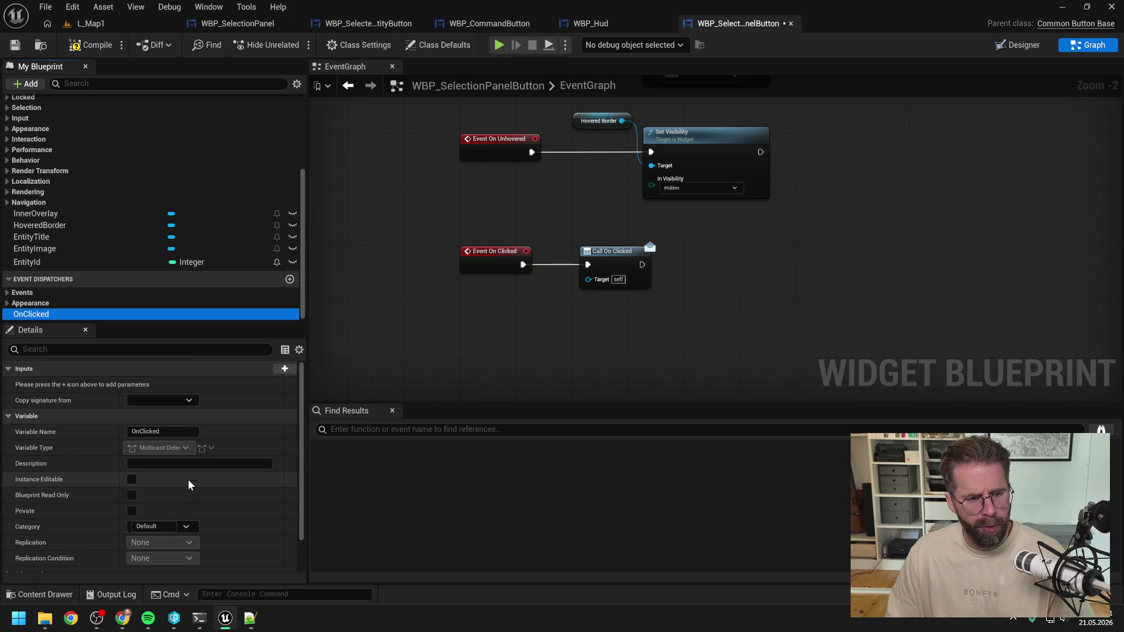
left_click(285, 368)
left_click(174, 385)
type("s")
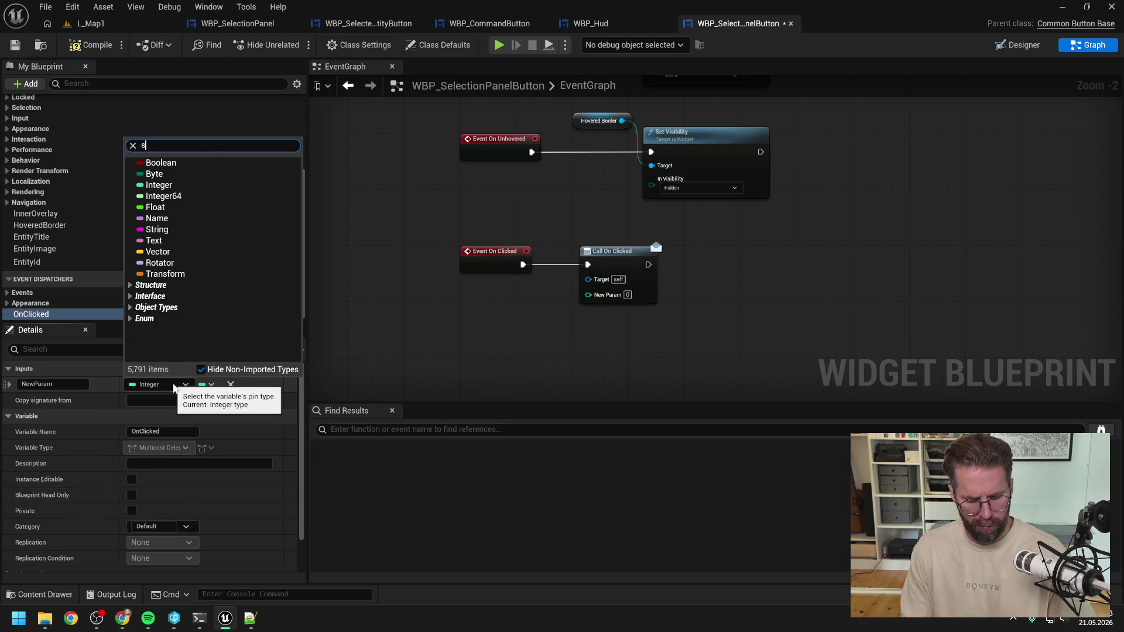
type("el pan but")
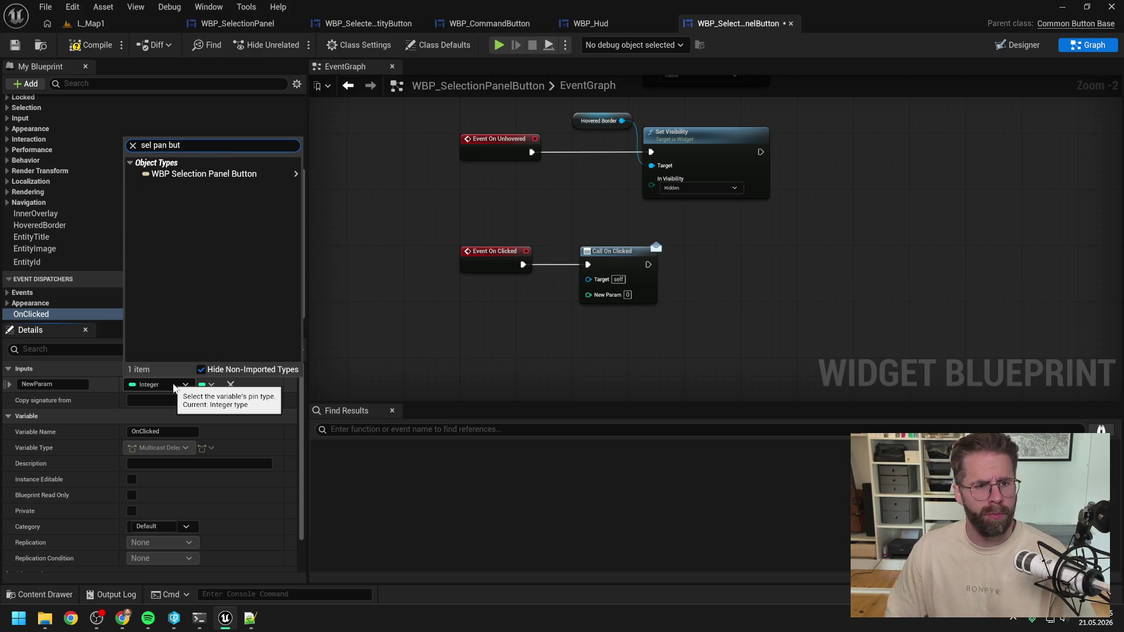
mouse_move(252, 174)
left_click(328, 175)
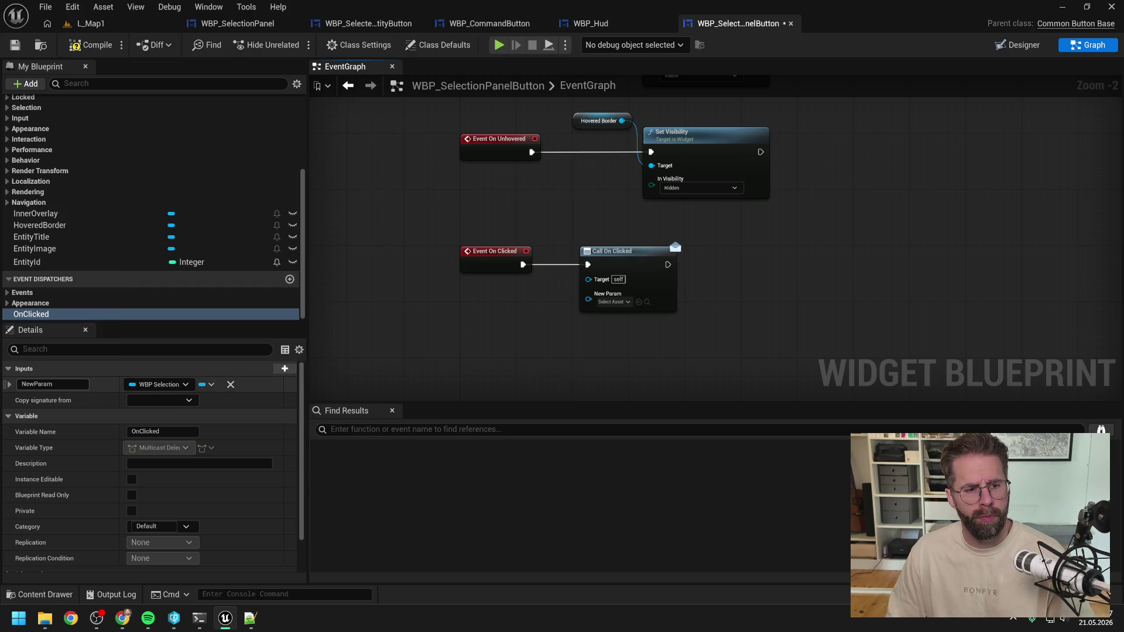
left_click(38, 385)
type("SelectionPanelBu")
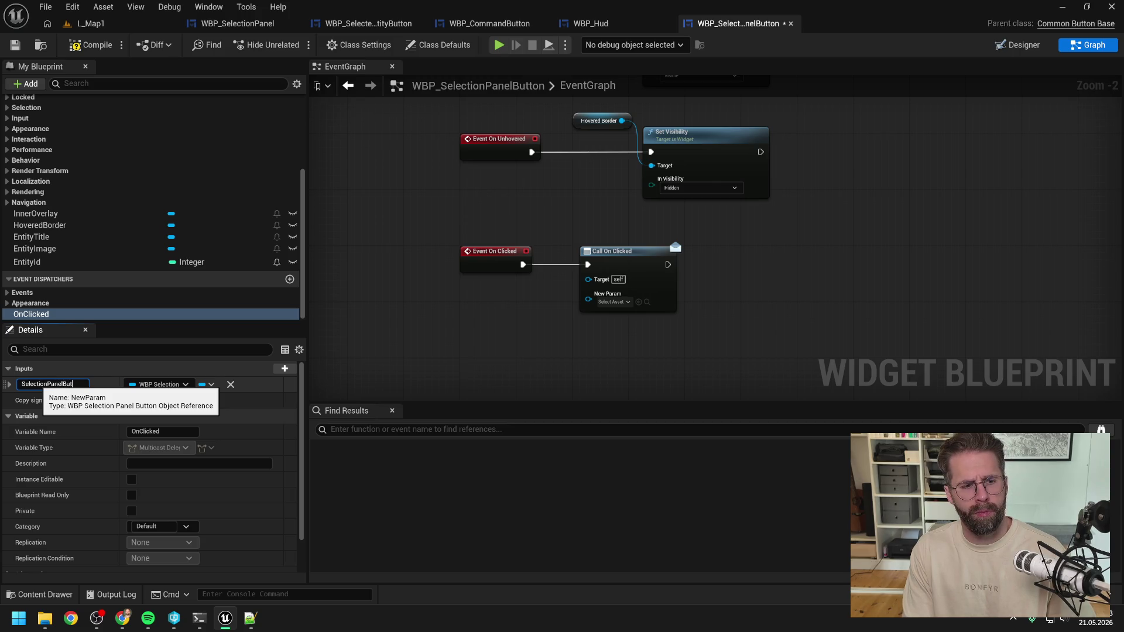
type("ton")
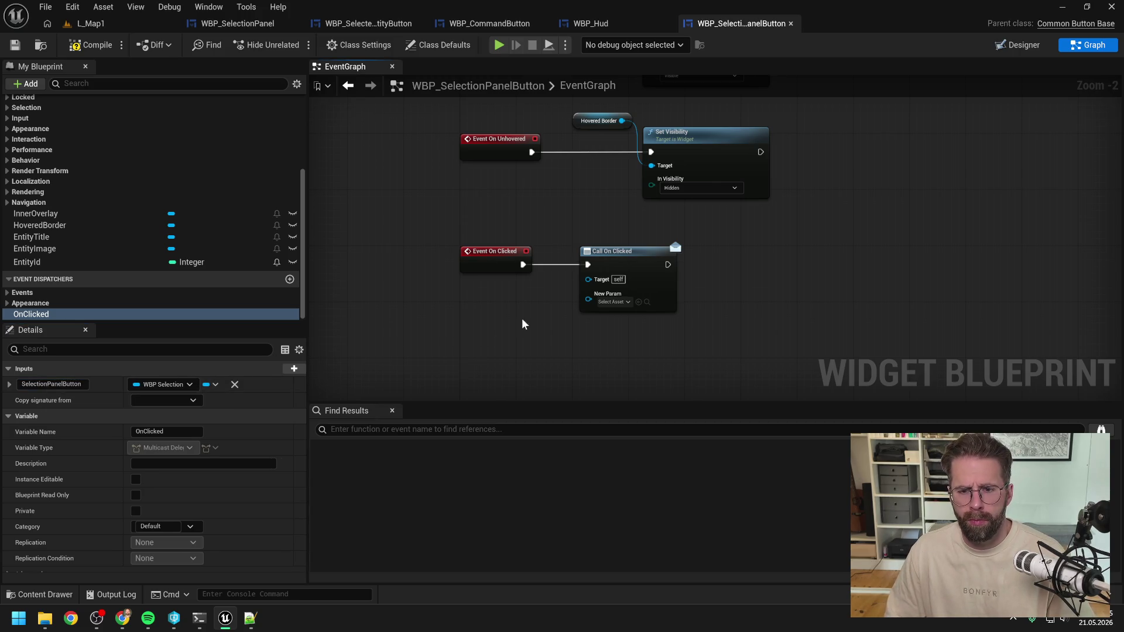
Plug a Self reference into Call On Clicked's SelectionPanelButton input
right_click(626, 263)
left_click(512, 321)
right_click(509, 321)
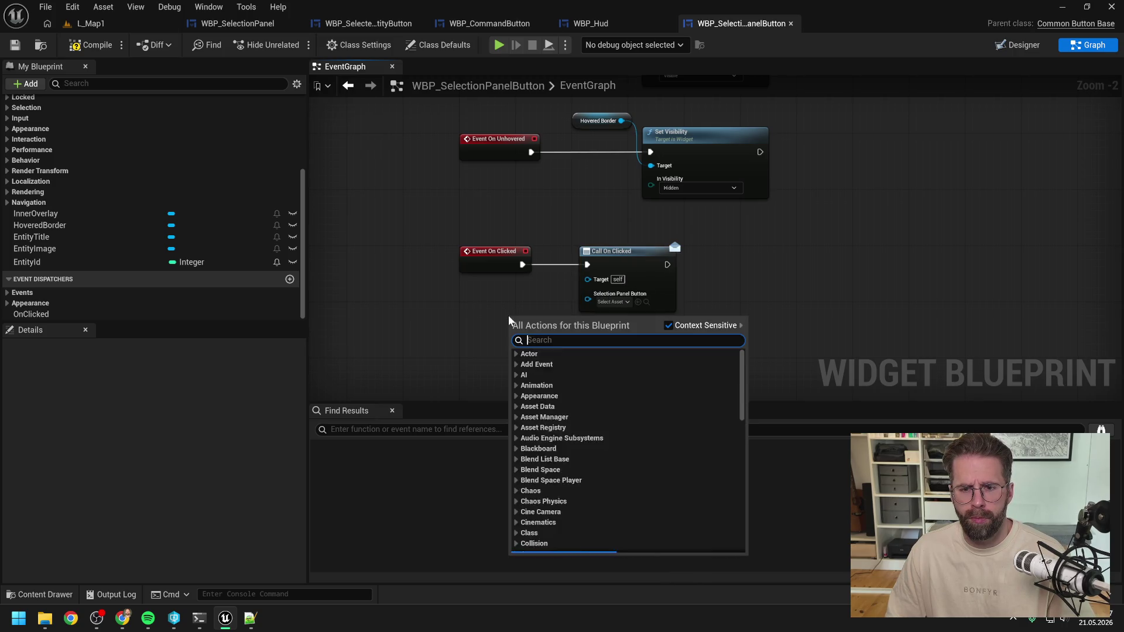
type("self")
key("Return")
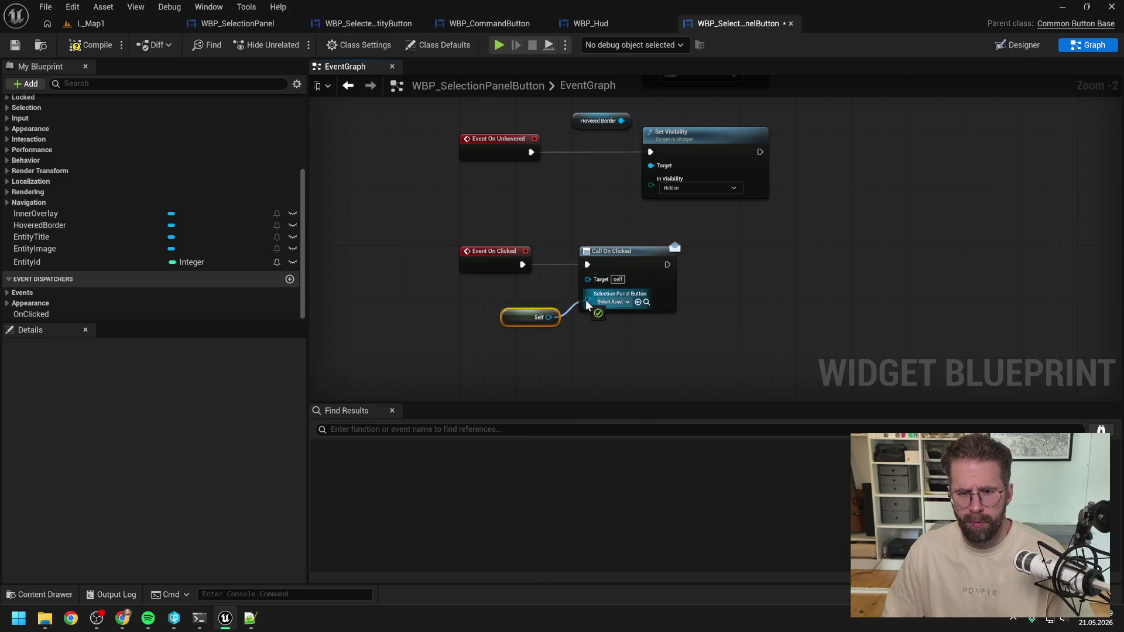
left_click_drag(513, 322, 499, 301)
left_click(546, 345)
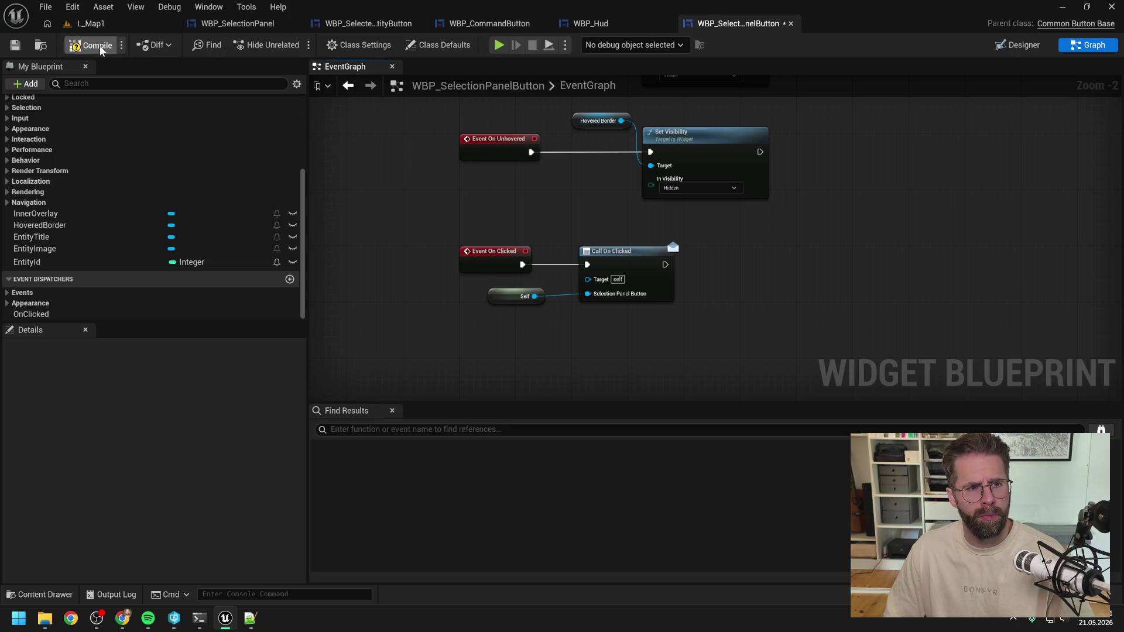
left_click(589, 23)
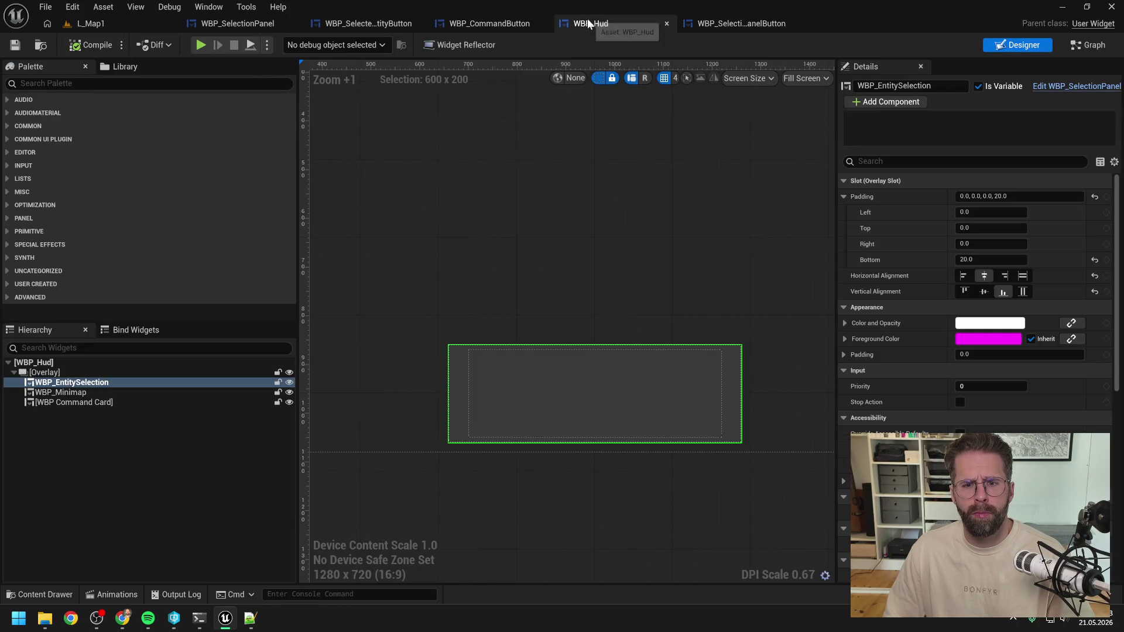
In WBP_SelectionPanel's event graph, add Bind Event to On Clicked from the panel button reference
left_click(361, 22)
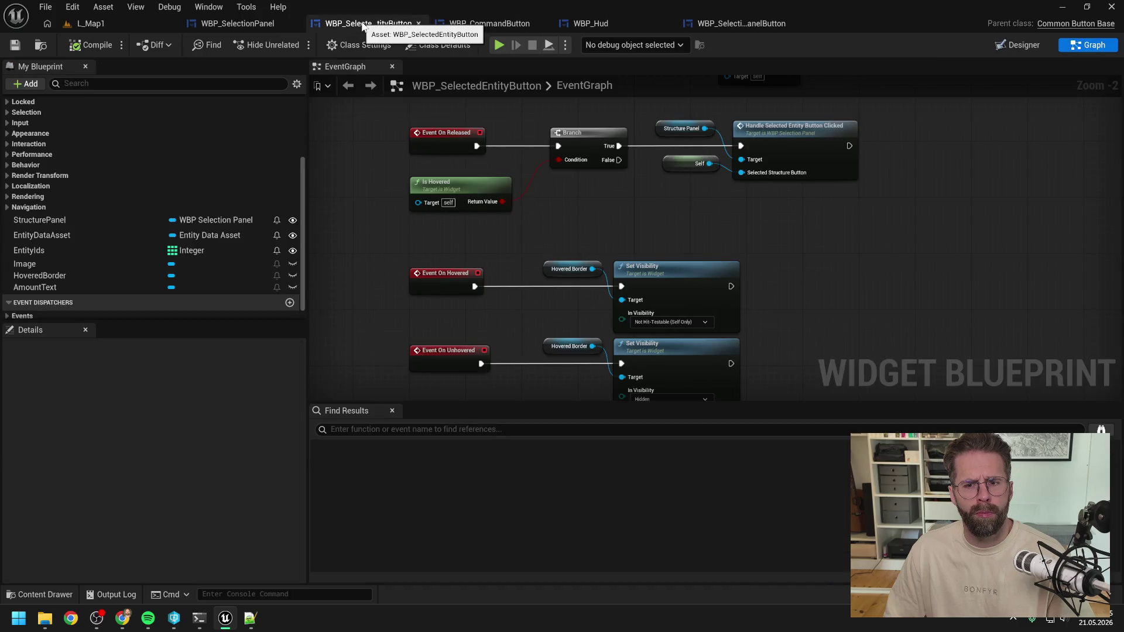
left_click(248, 23)
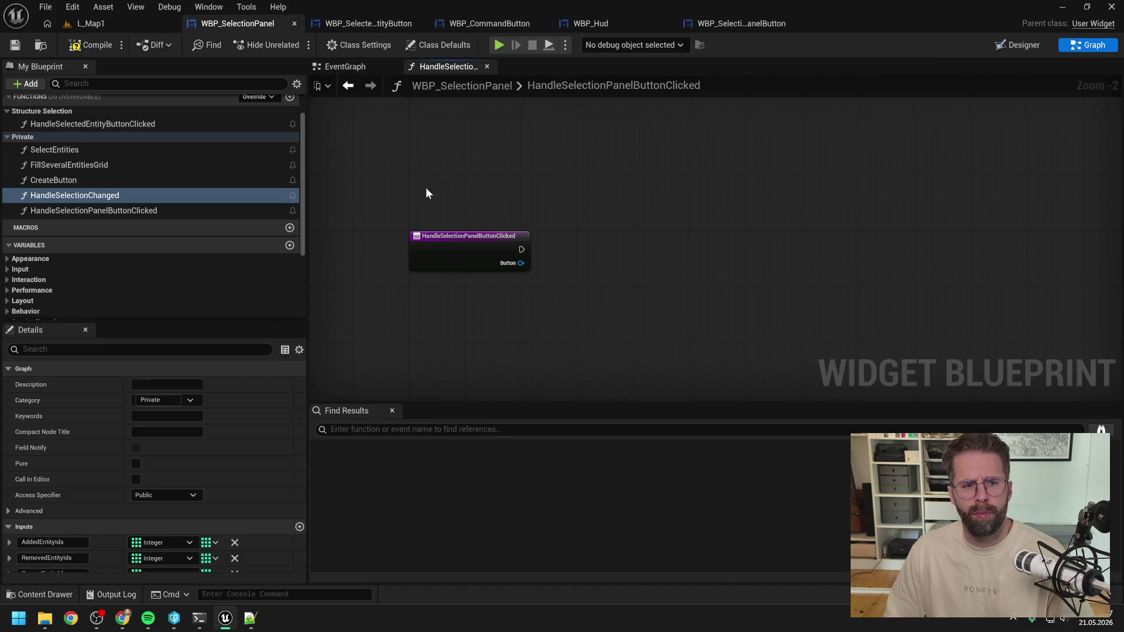
left_click(342, 67)
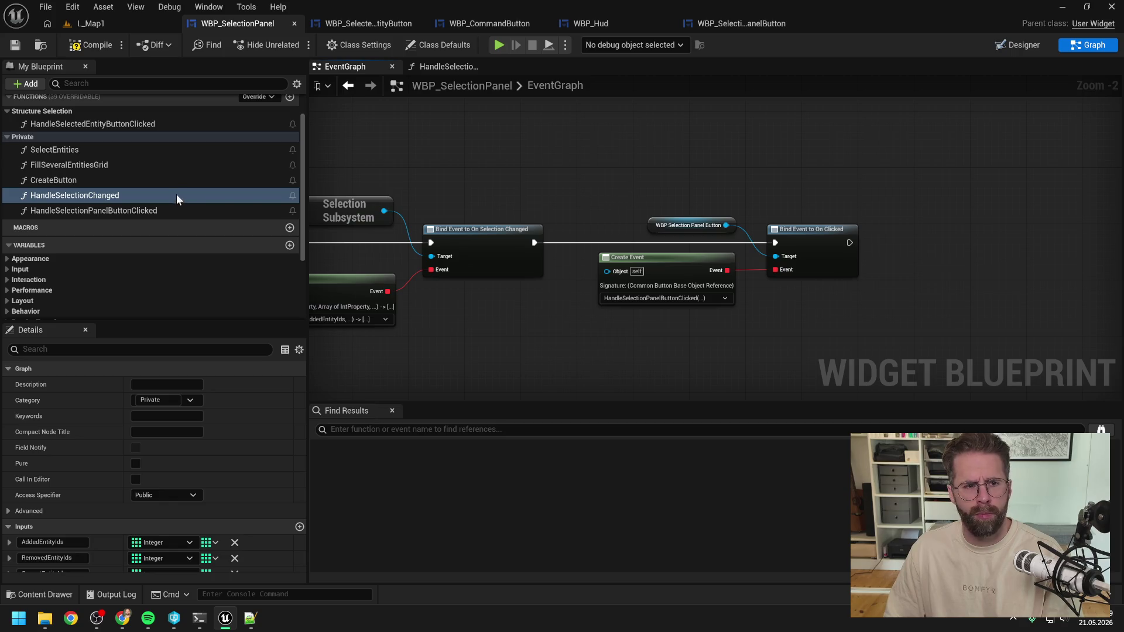
left_click_drag(612, 221, 671, 188)
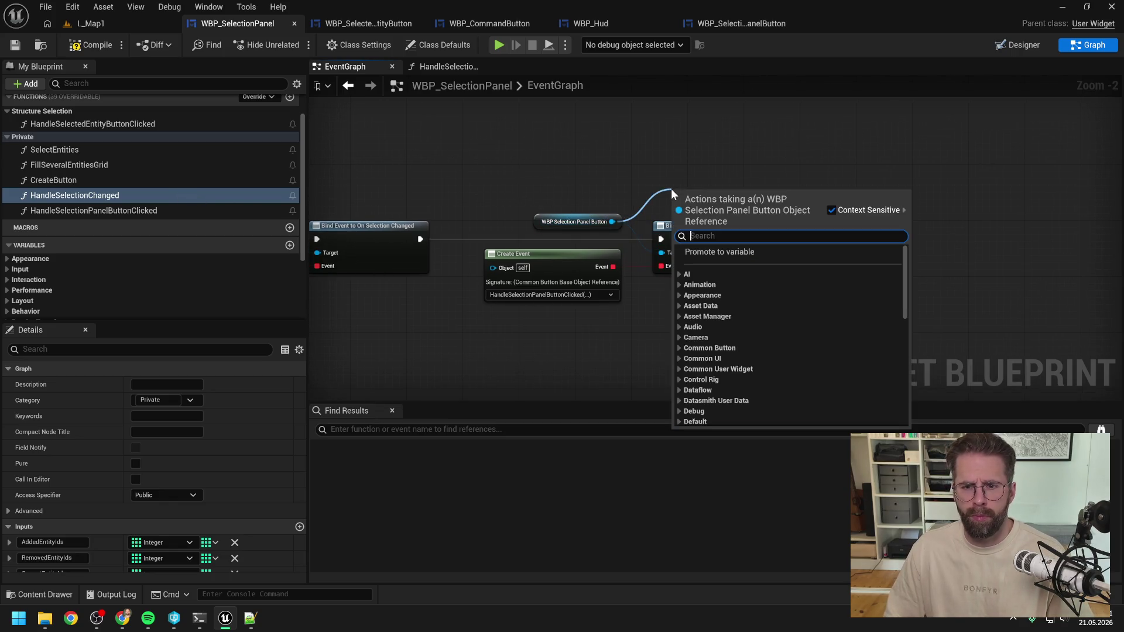
type("bind on cli")
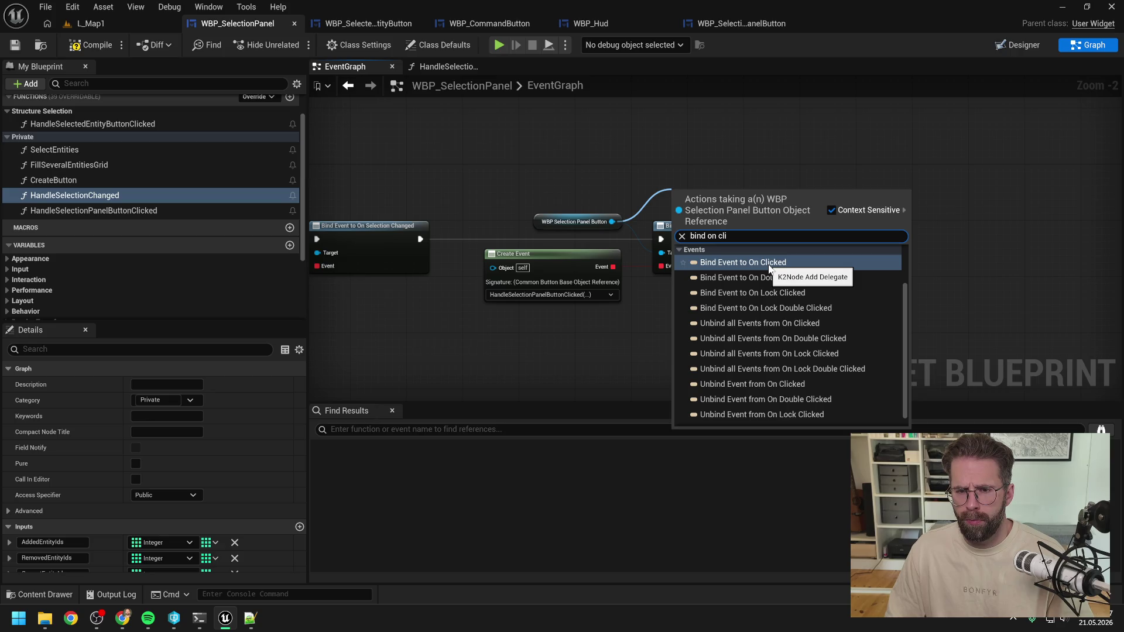
scroll(835, 299, "down", 1)
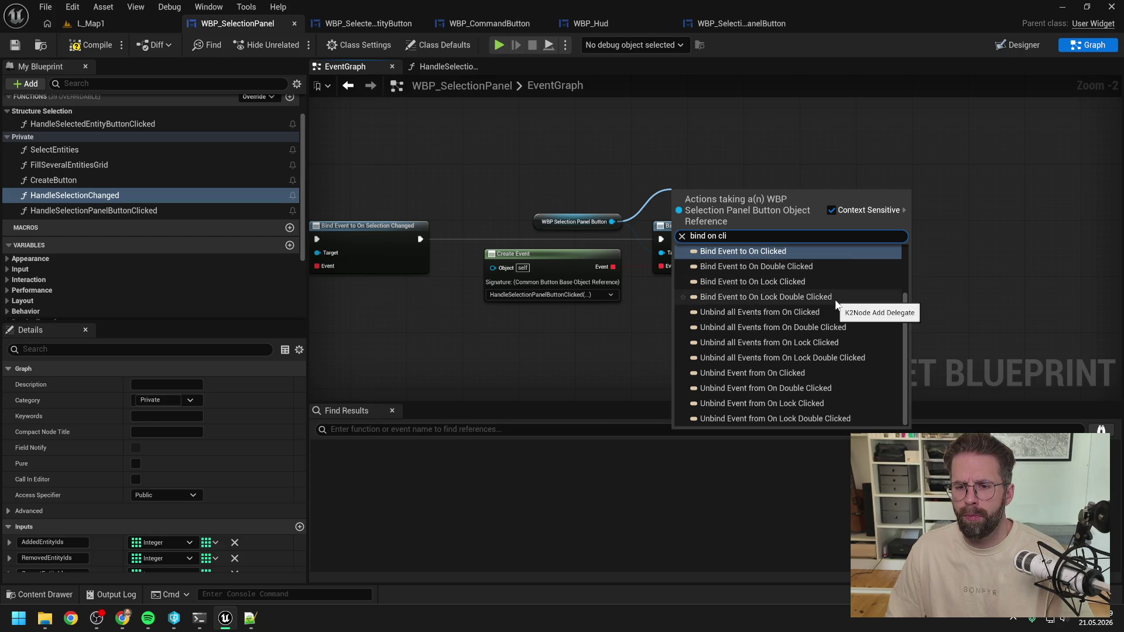
key("Return")
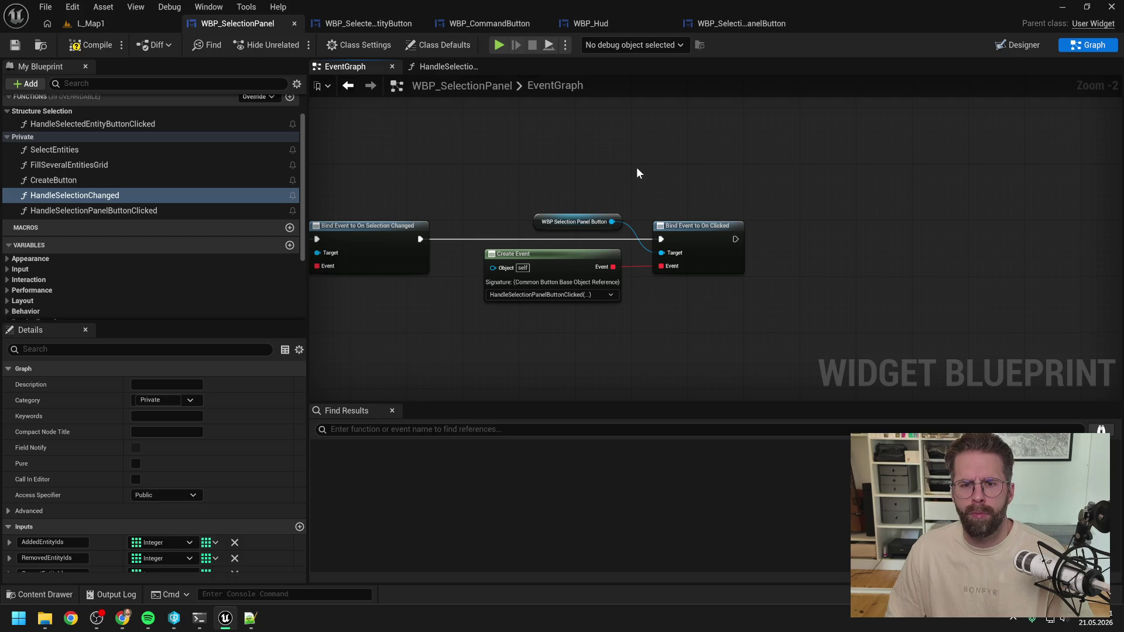
Add a second Bind Event to On Clicked node above the first
left_click_drag(617, 224, 647, 185)
type("bind ")
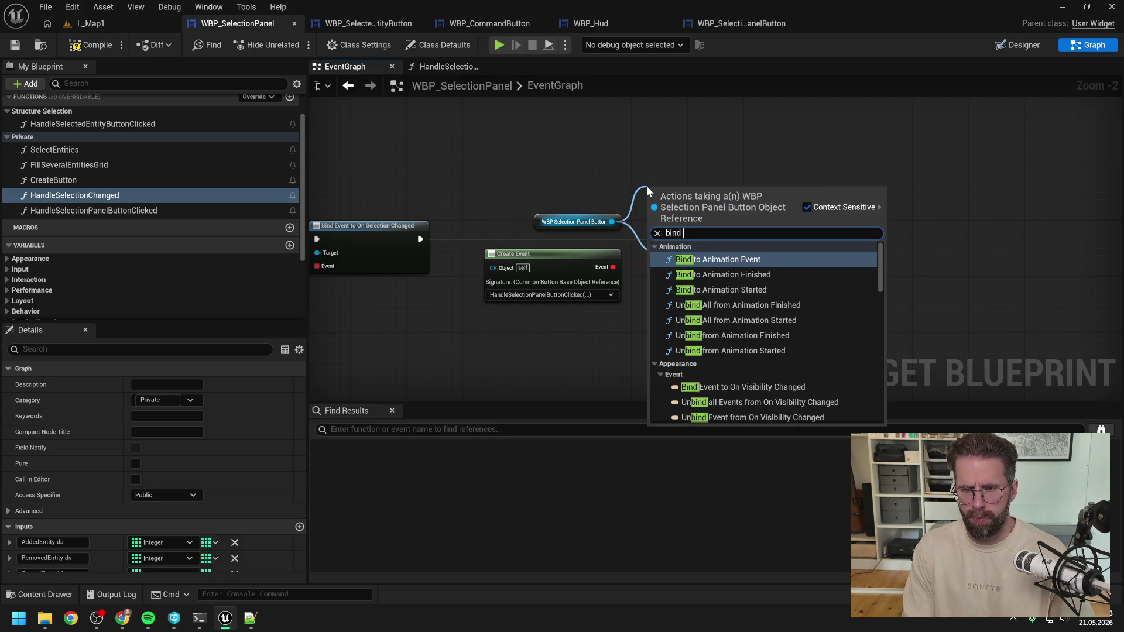
type("click")
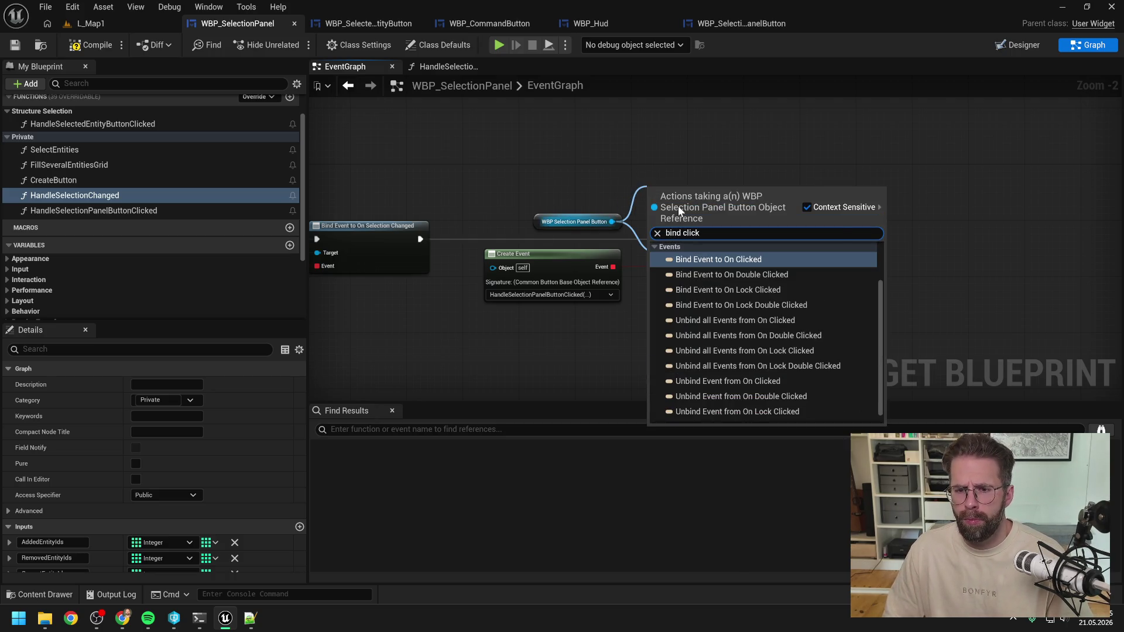
left_click(815, 263)
left_click_drag(707, 199, 722, 170)
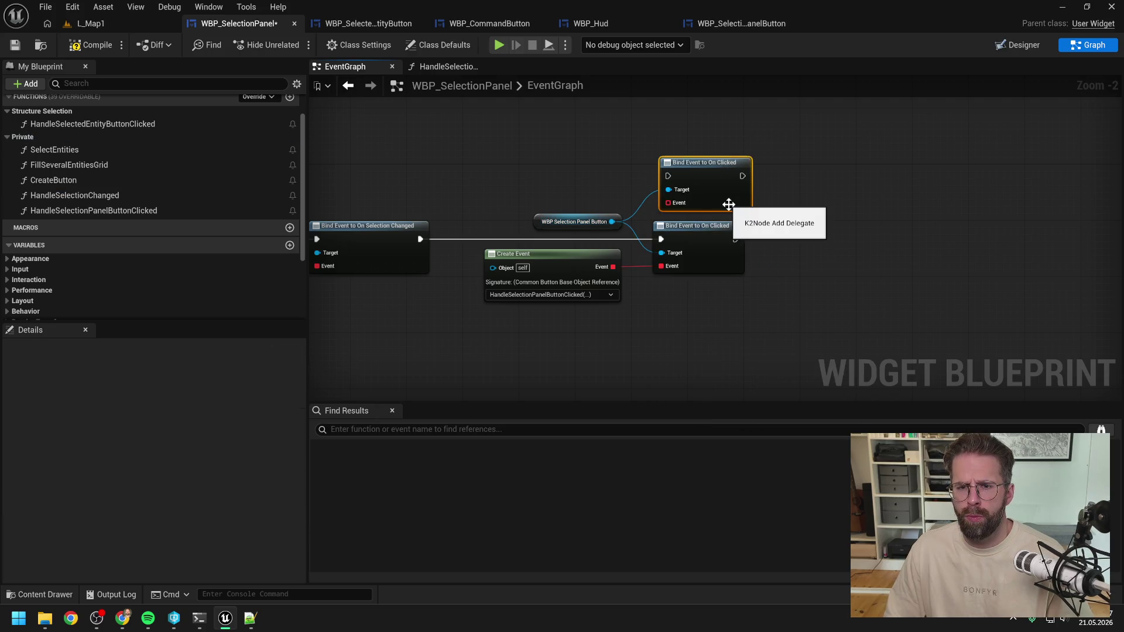
left_click(831, 233)
left_click(710, 24)
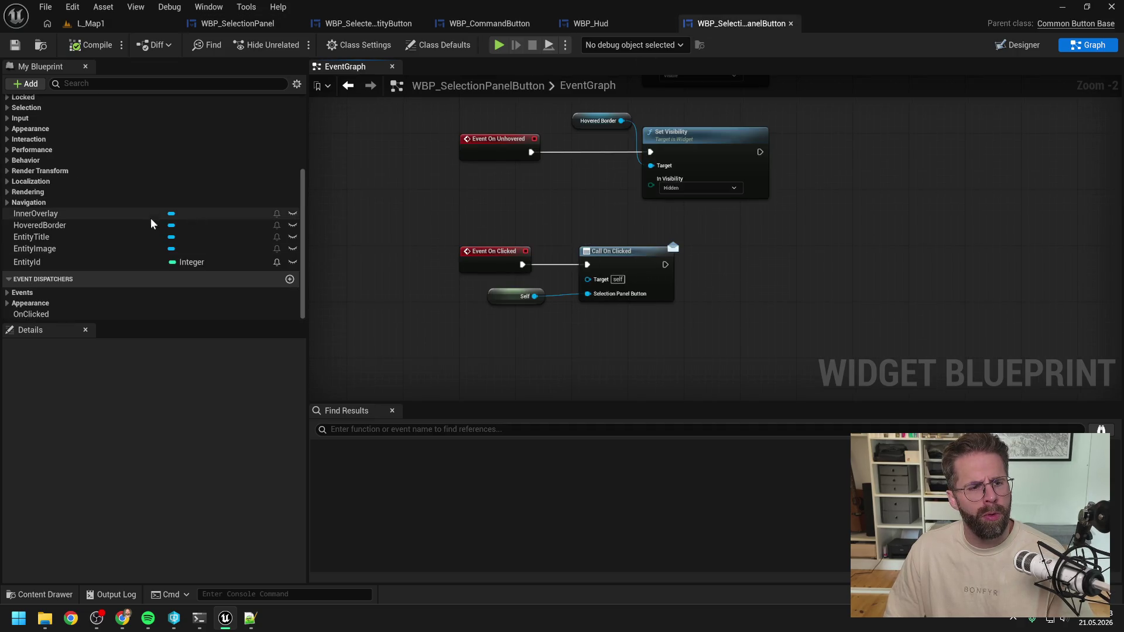
Check the OnClicked dispatcher's inputs, then delete the duplicate bind node in WBP_SelectionPanel
left_click(59, 316)
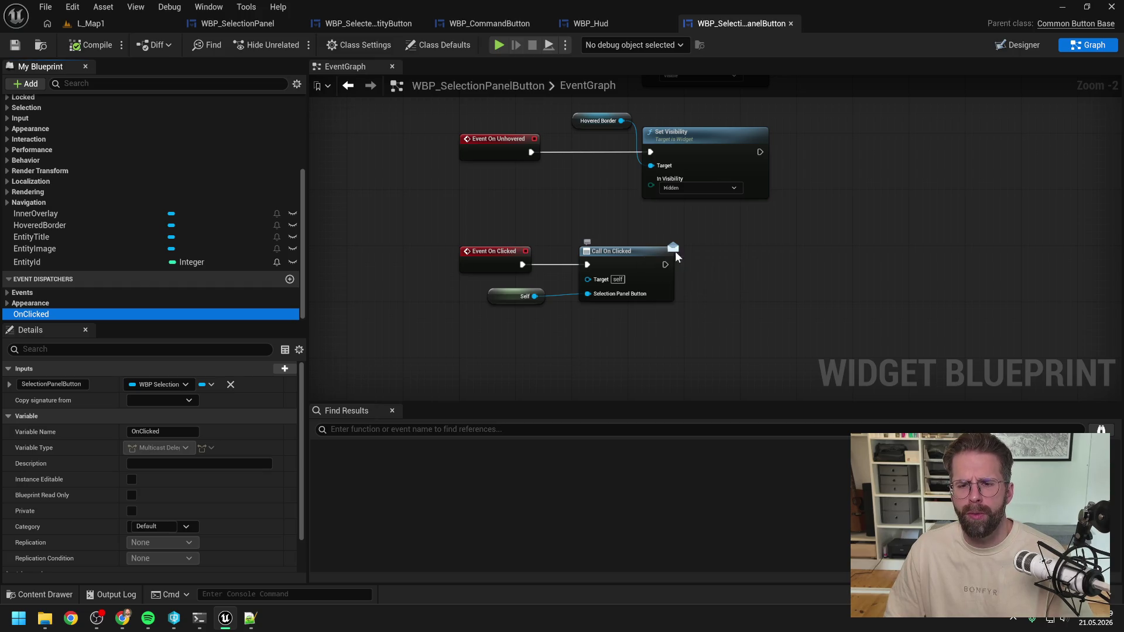
left_click(551, 201)
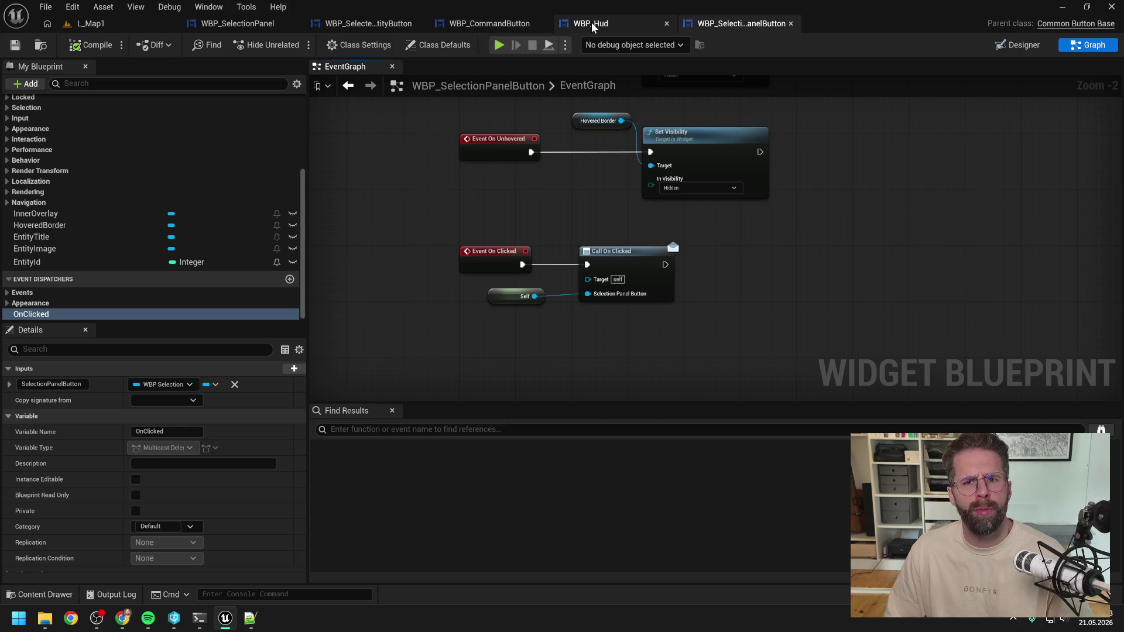
left_click(390, 27)
left_click(228, 23)
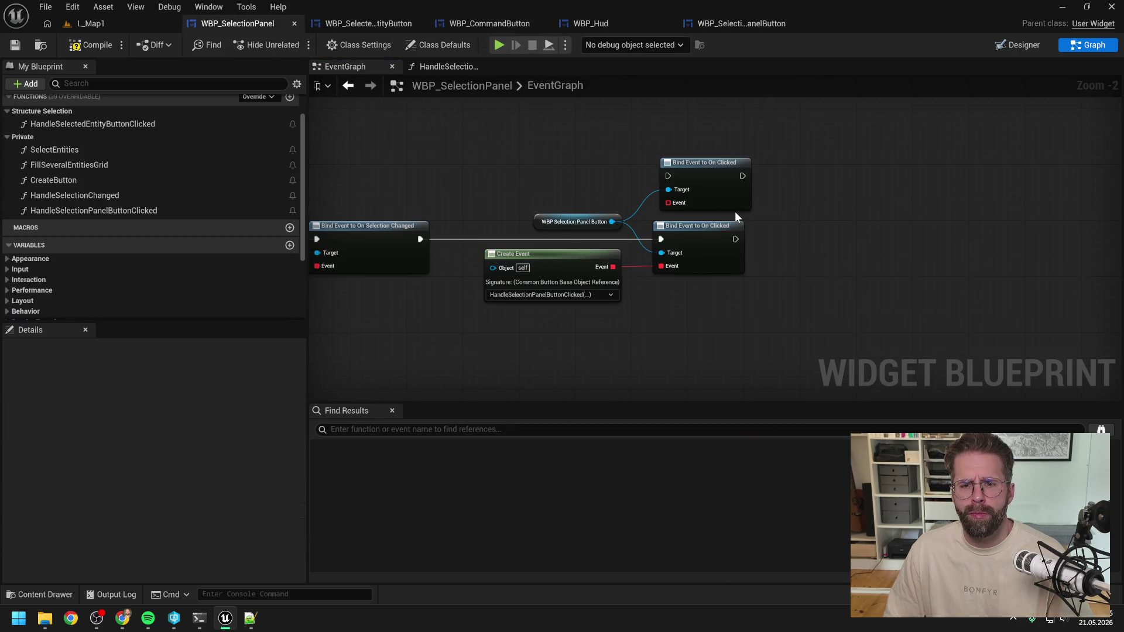
left_click(688, 168)
key("Delete")
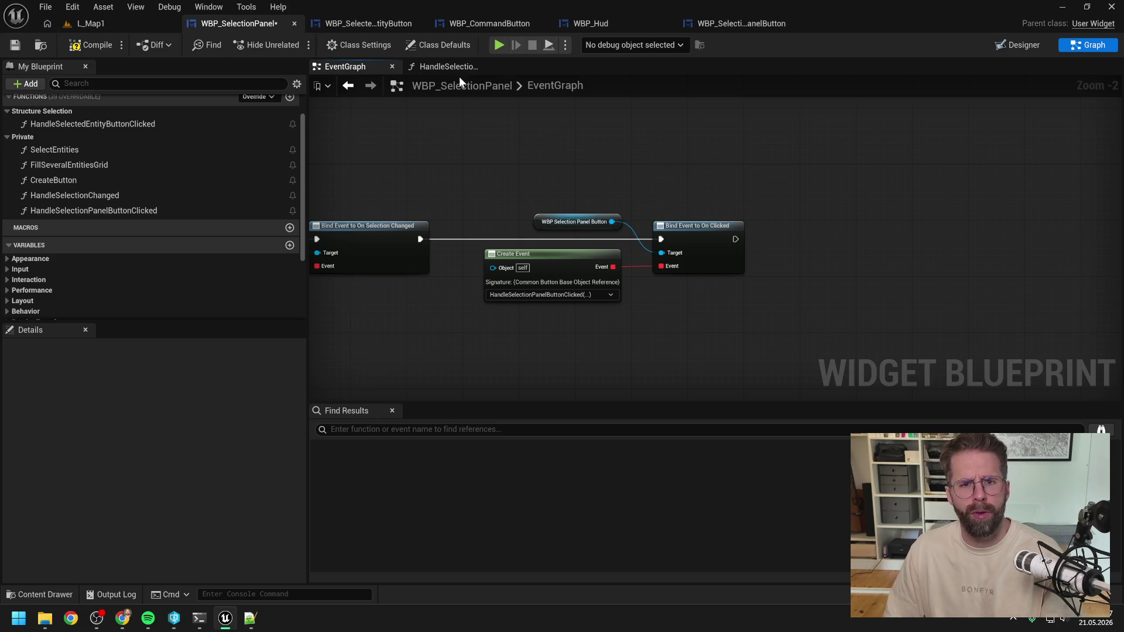
Delete the HandleSelectionPanelButtonClicked function from WBP_SelectionPanel
left_click(451, 67)
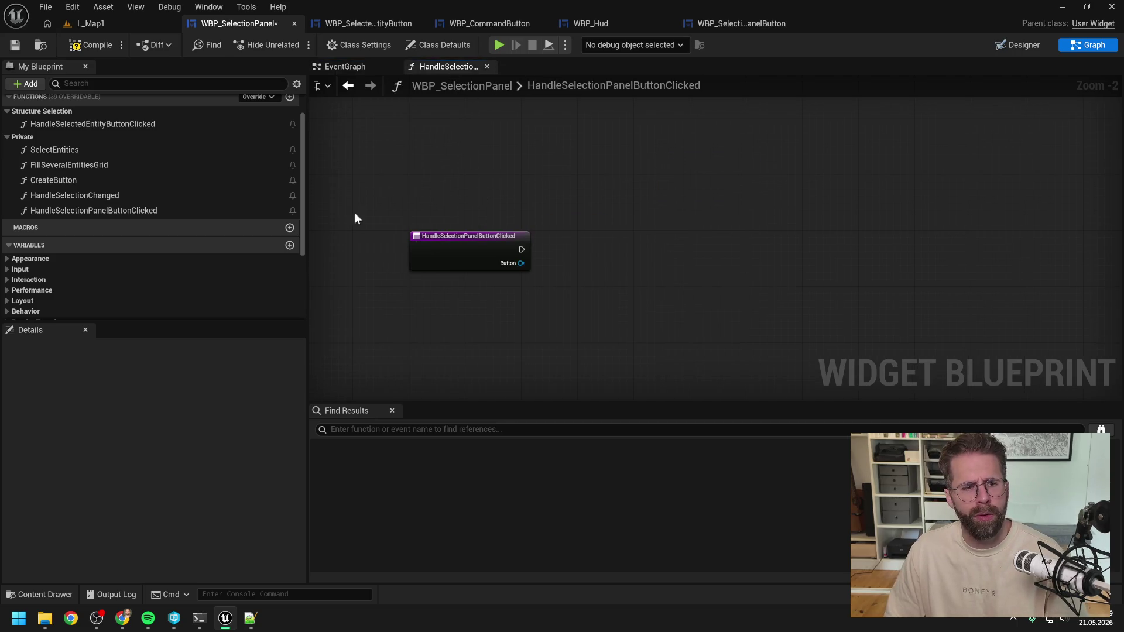
left_click(116, 210)
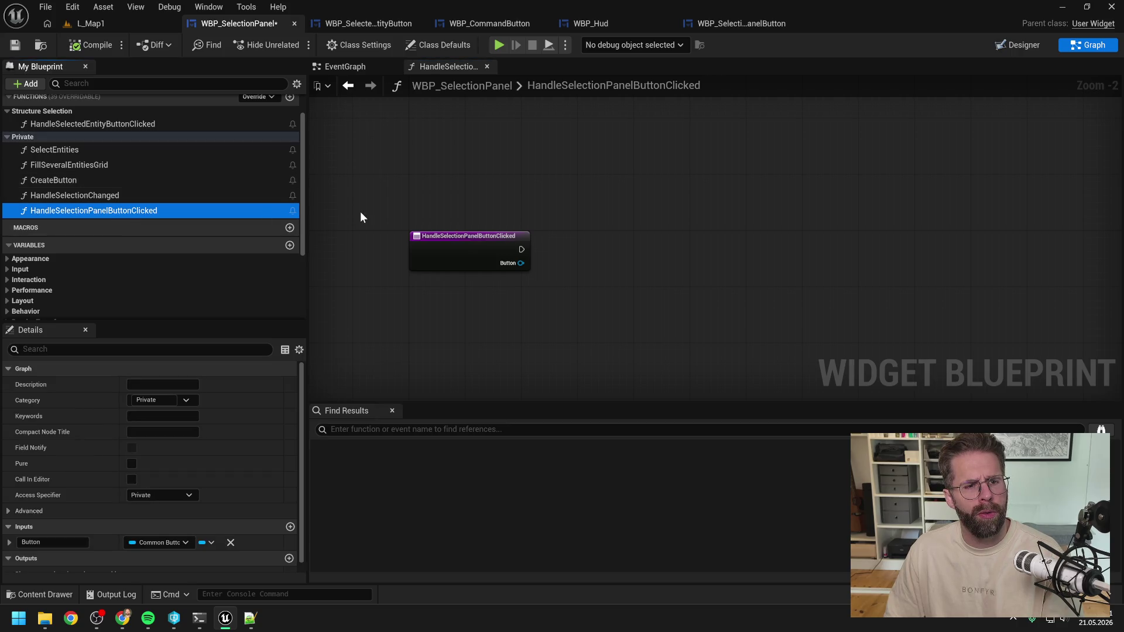
left_click(360, 217)
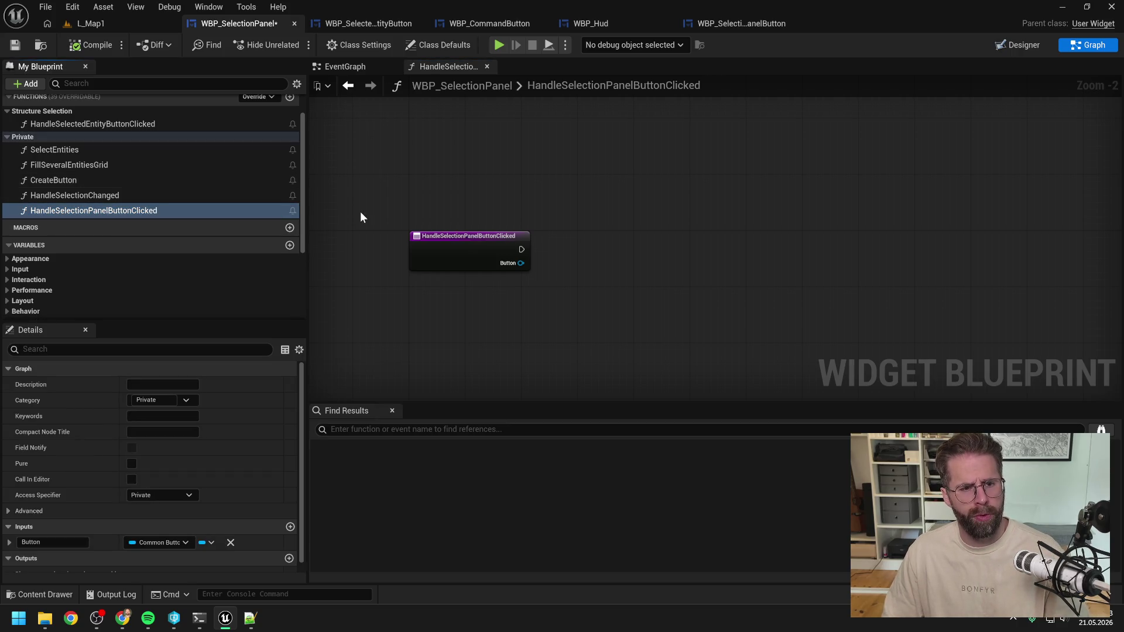
key("Delete")
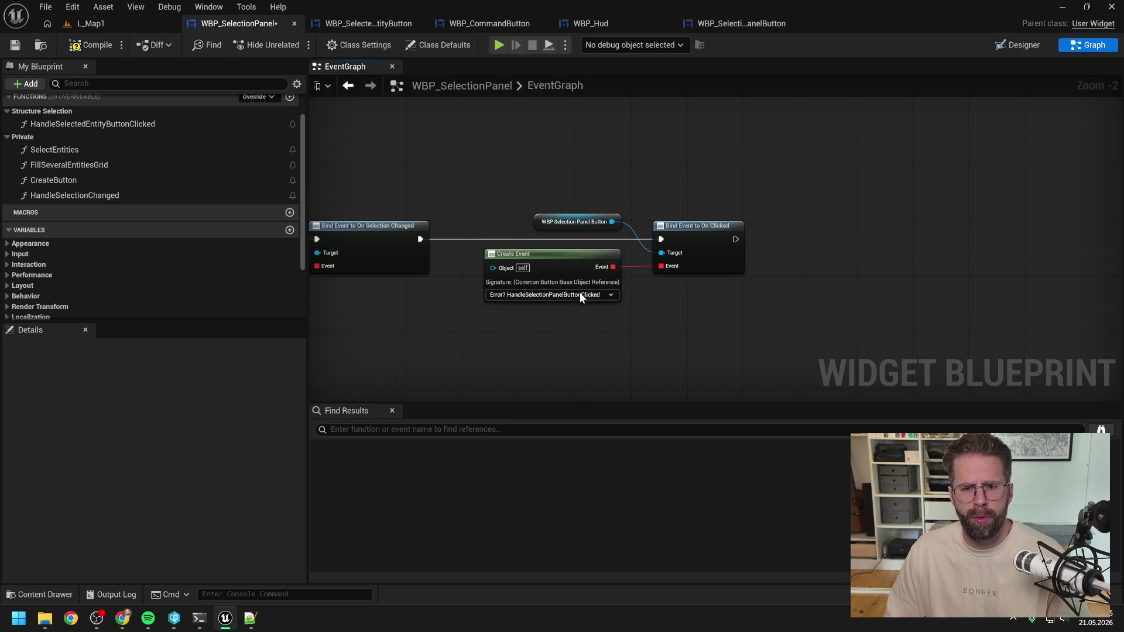
Generate and then delete a WBP_SelectionPanel_AutoGenFunc from Create Event, returning to the button's OnClicked dispatcher
left_click(579, 295)
left_click(570, 333)
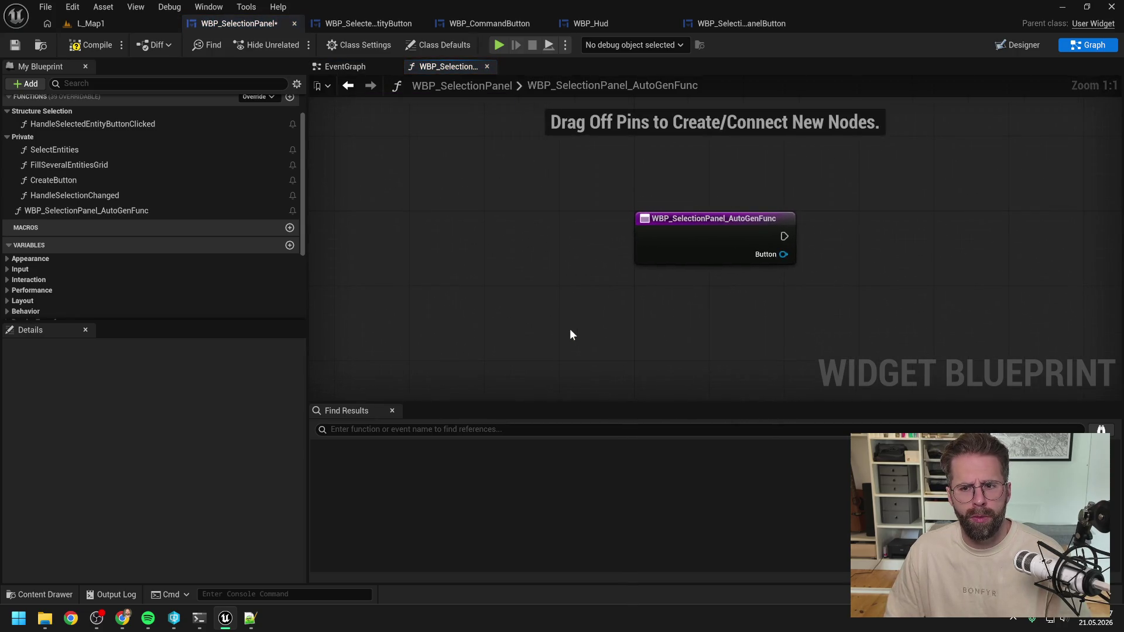
left_click(111, 210)
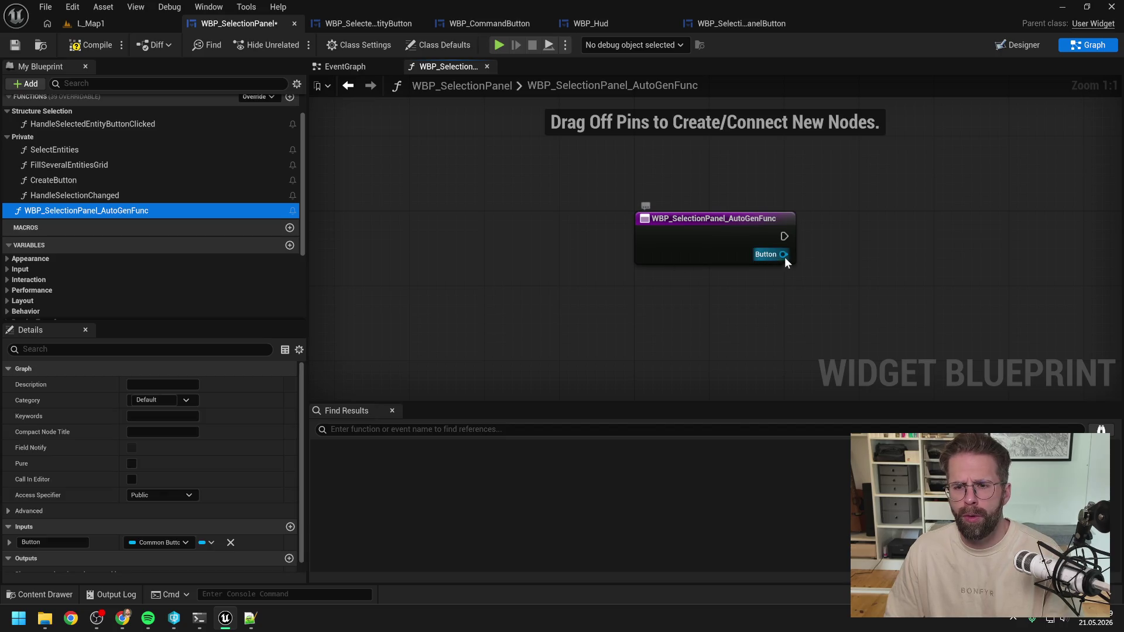
left_click(135, 210)
key("Delete")
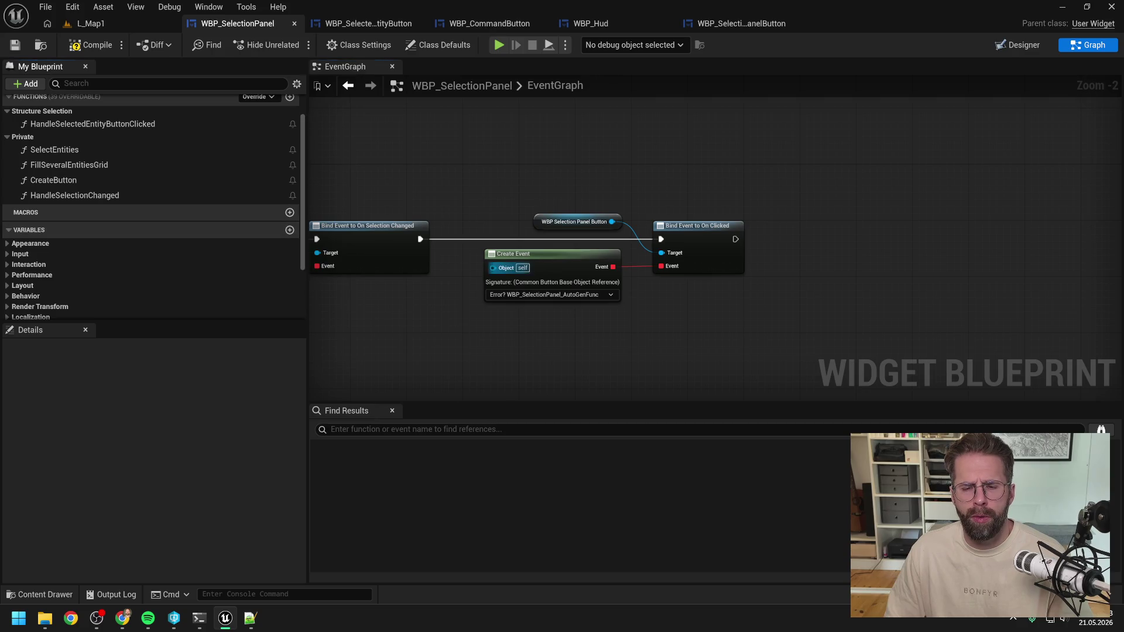
left_click(541, 295)
left_click(482, 175)
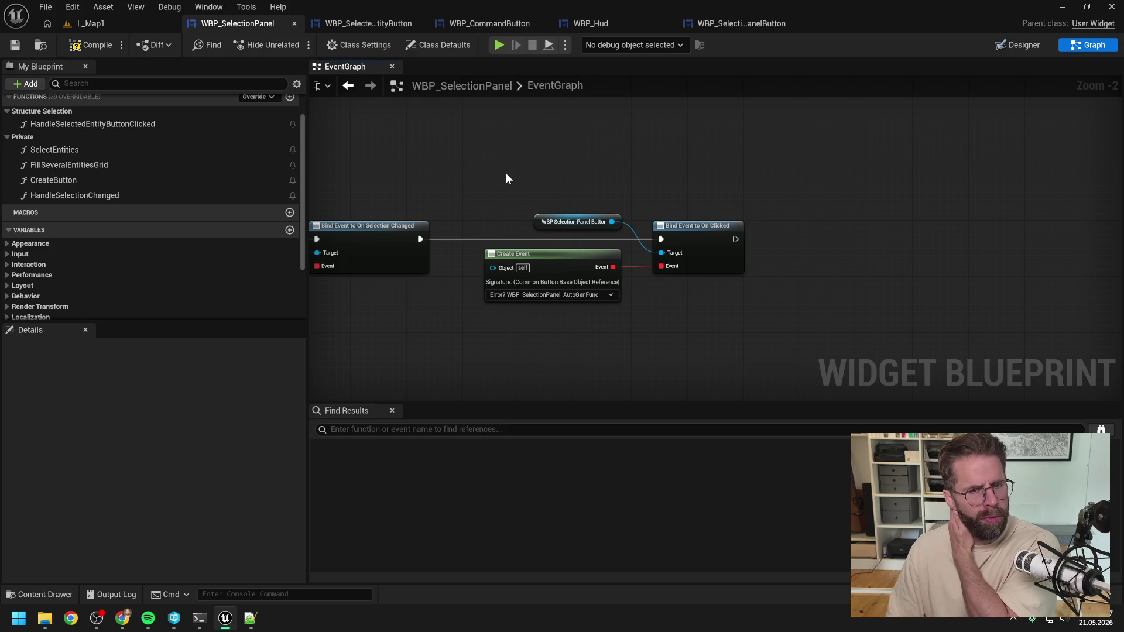
left_click(765, 23)
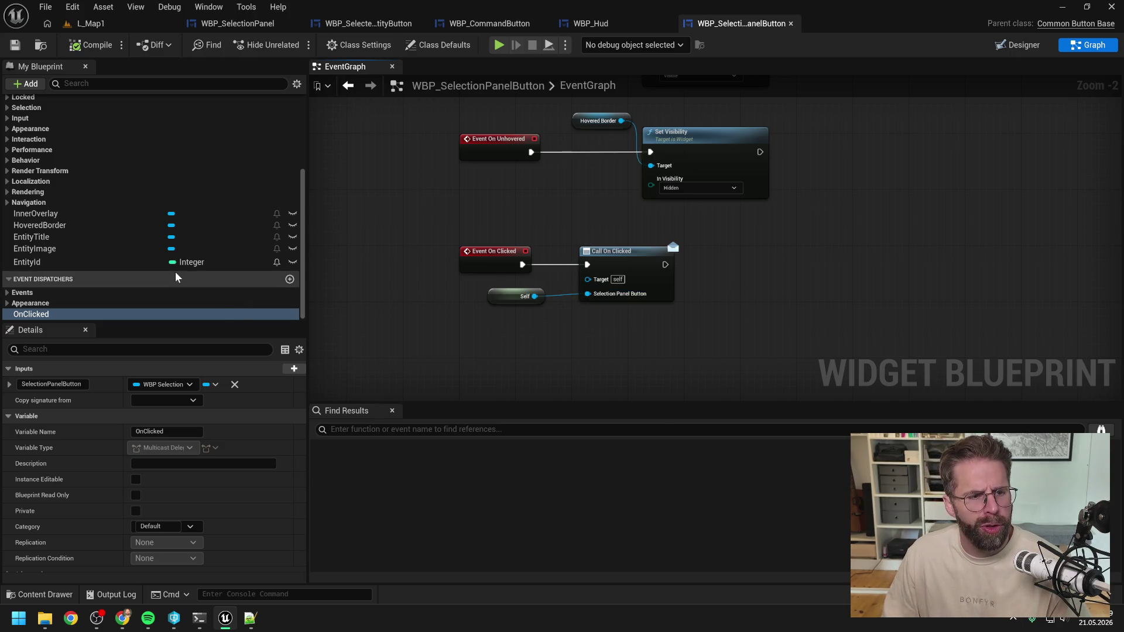
left_click(75, 314)
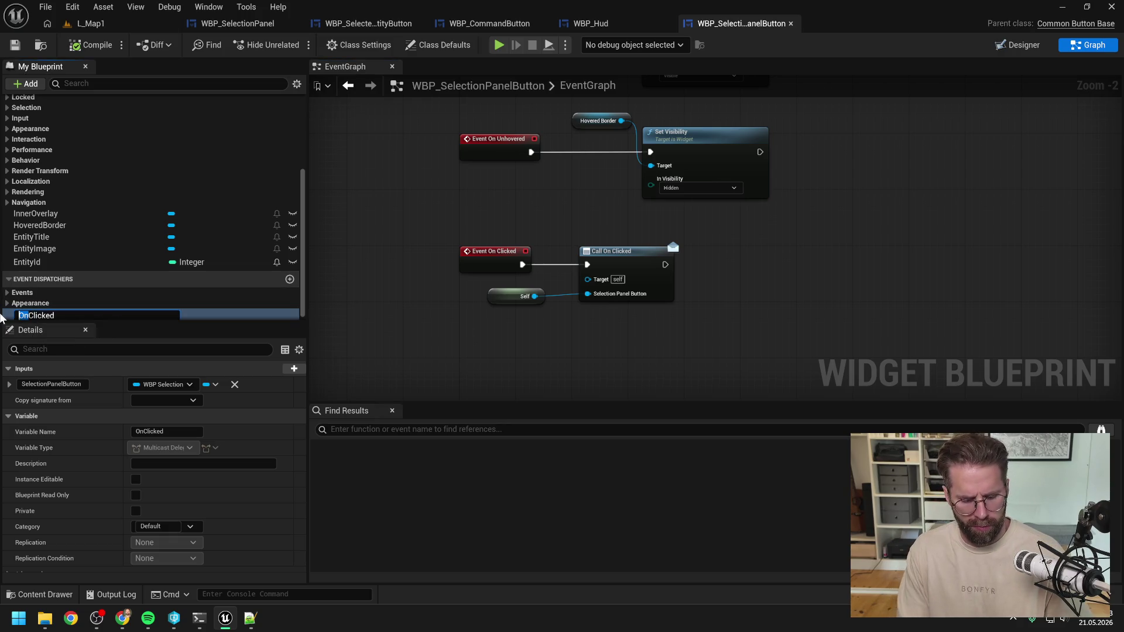
Rename the dispatcher to HandleClicked and compile the button blueprint
type("Handle")
key("Return")
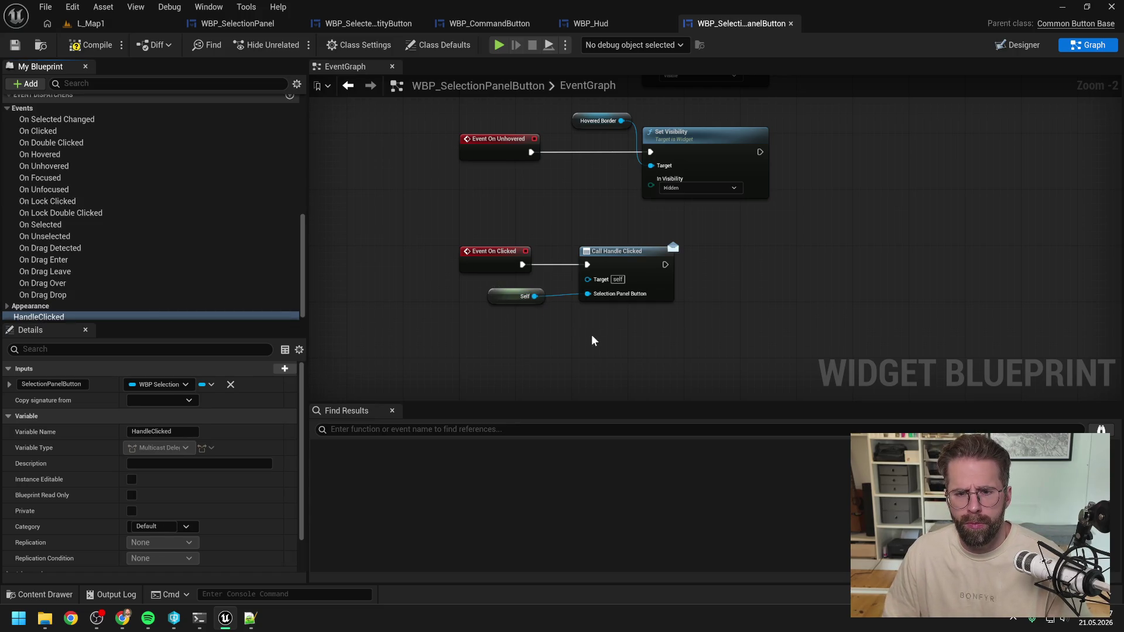
left_click(91, 45)
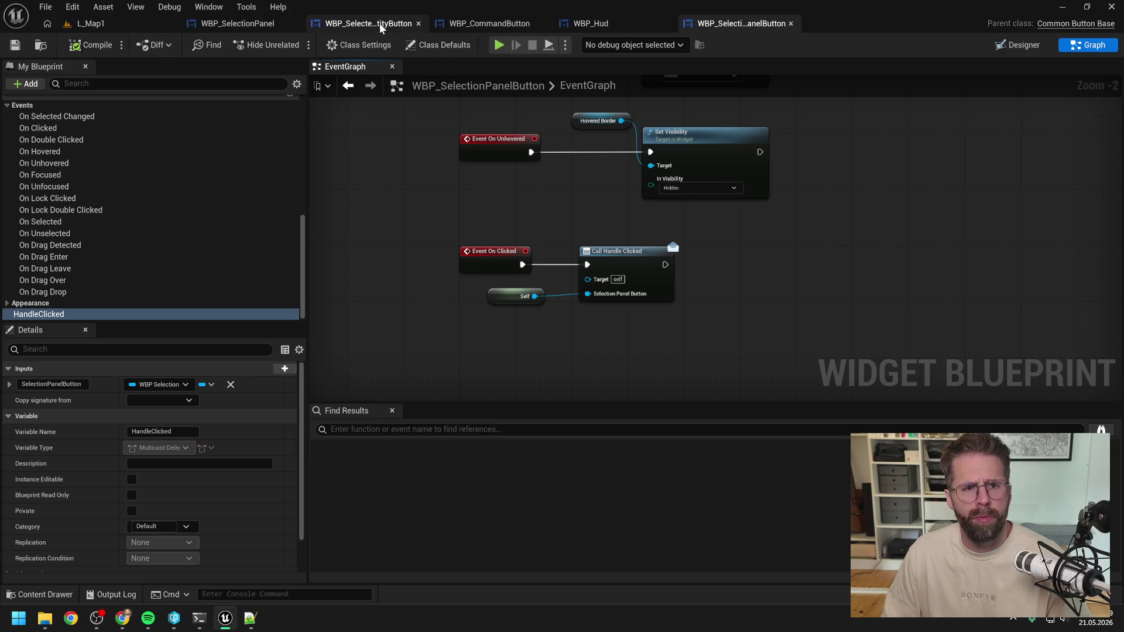
In WBP_SelectionPanel, replace the On Clicked bind with Bind Event to Handle Clicked and generate its function
left_click(235, 24)
left_click_drag(612, 222, 647, 192)
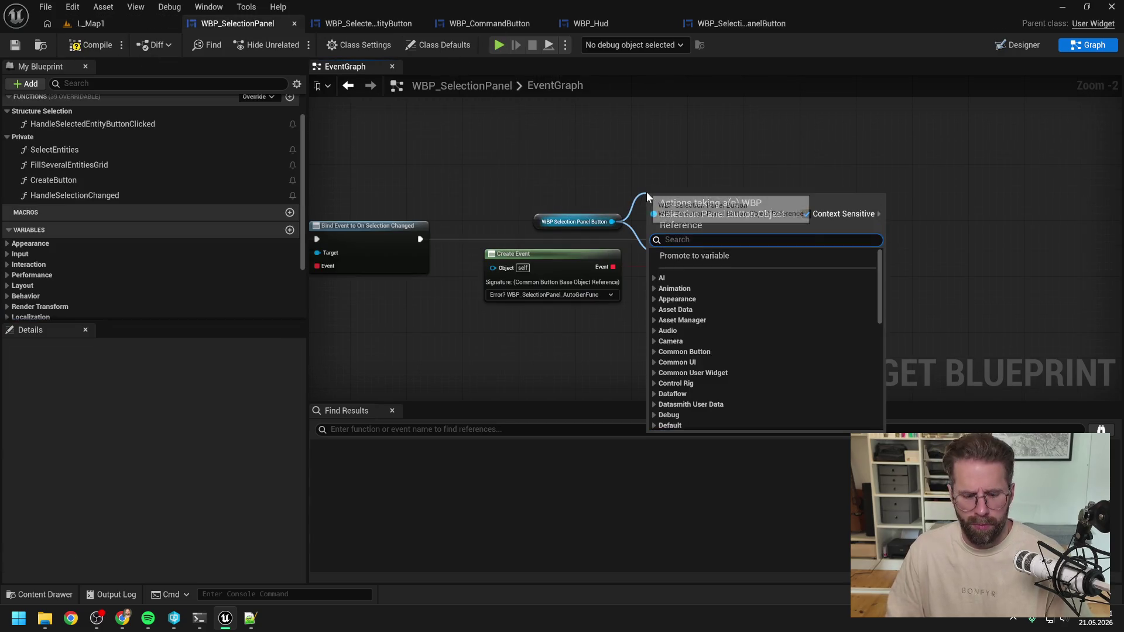
type("bind han")
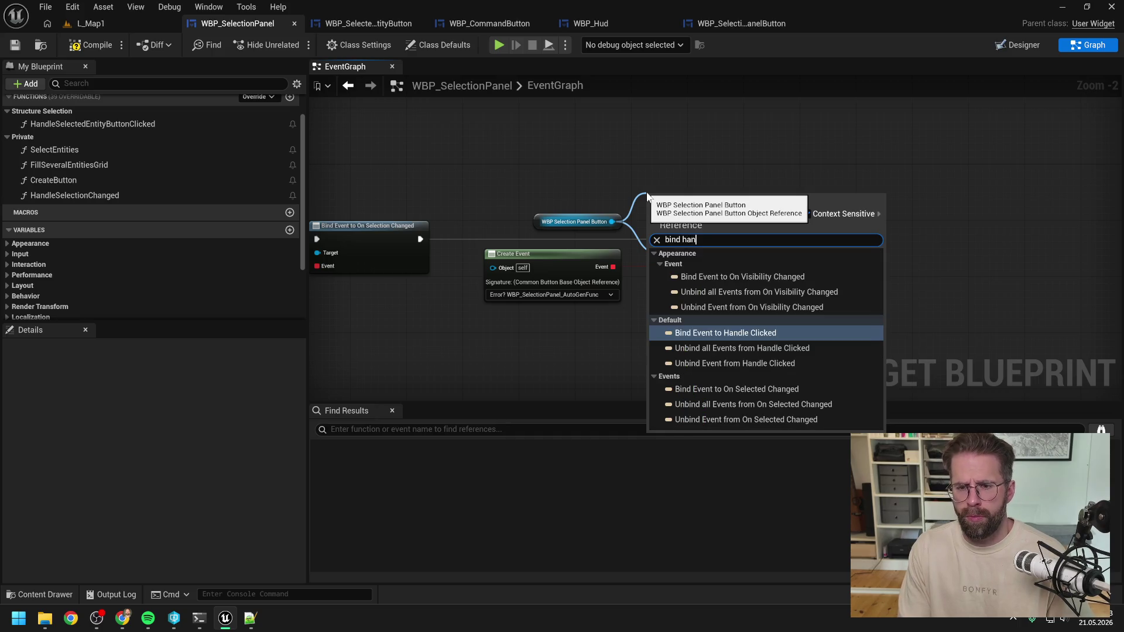
key("Return")
left_click_drag(712, 195, 833, 226)
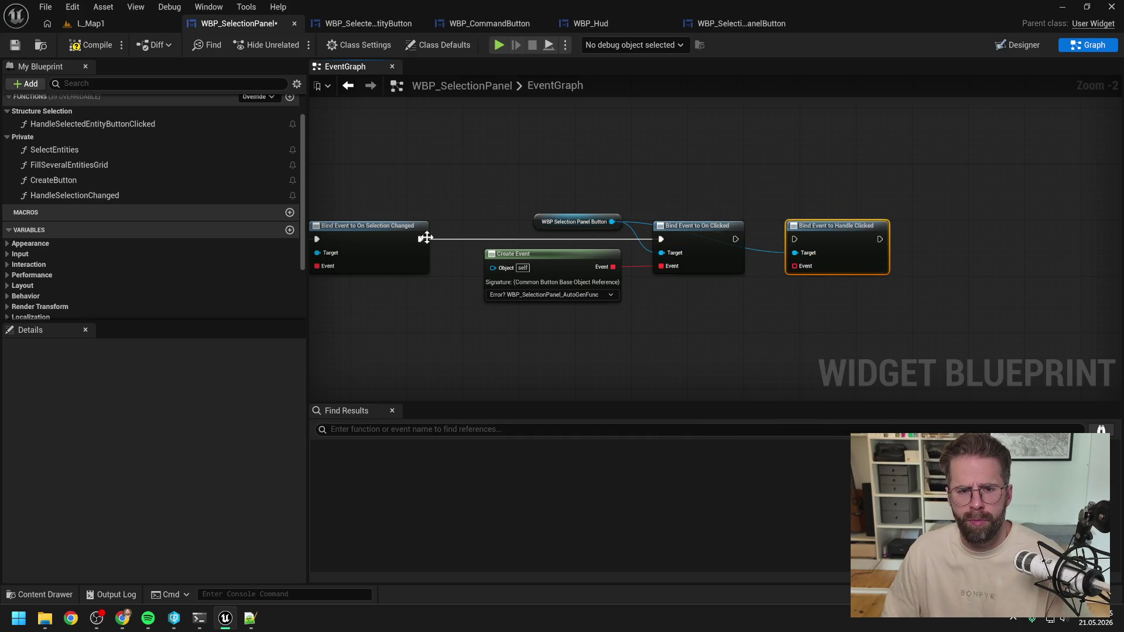
mouse_move(426, 237)
left_mouse_down()
mouse_move(794, 239)
mouse_move(760, 229)
left_mouse_up()
left_click(712, 227)
key("Delete")
left_click_drag(559, 267, 710, 266)
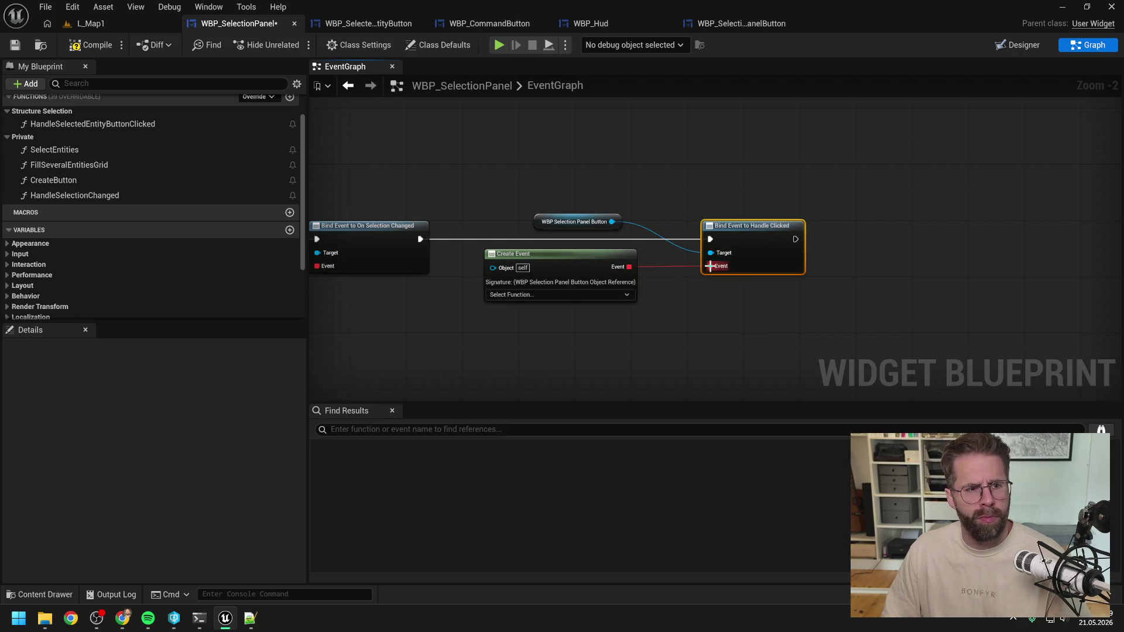
left_click(557, 295)
Create a matching click function named HandleSelectionPanelButtonClicked and save the widget blueprint
left_click(574, 334)
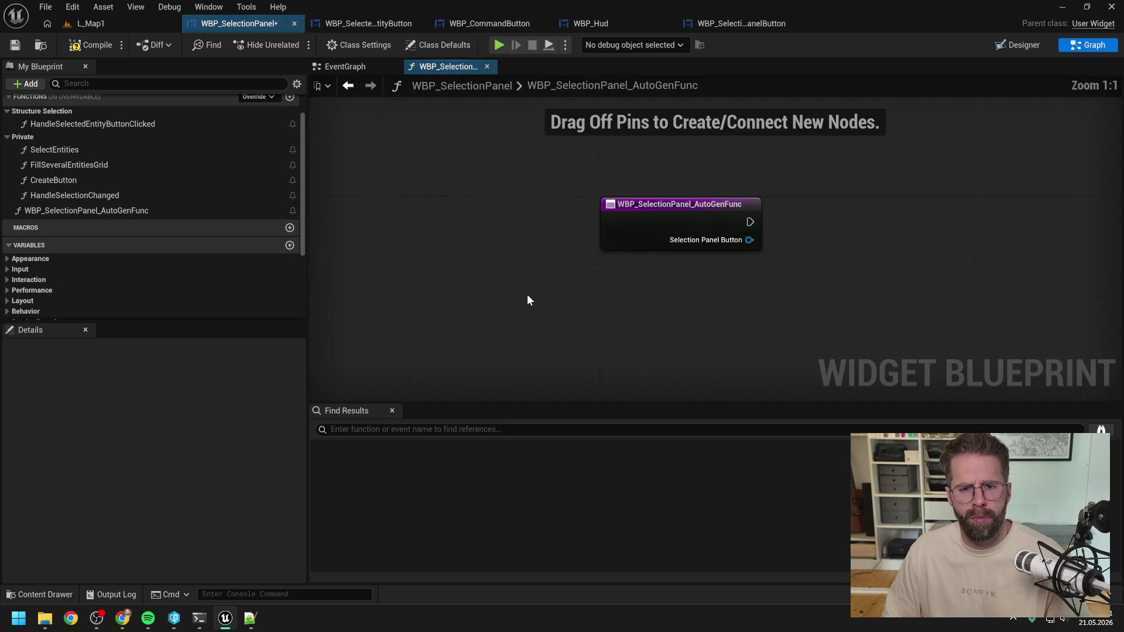
left_click(151, 211)
key("F2")
type("HandleSelectionPanelButtonClicked")
key("Return")
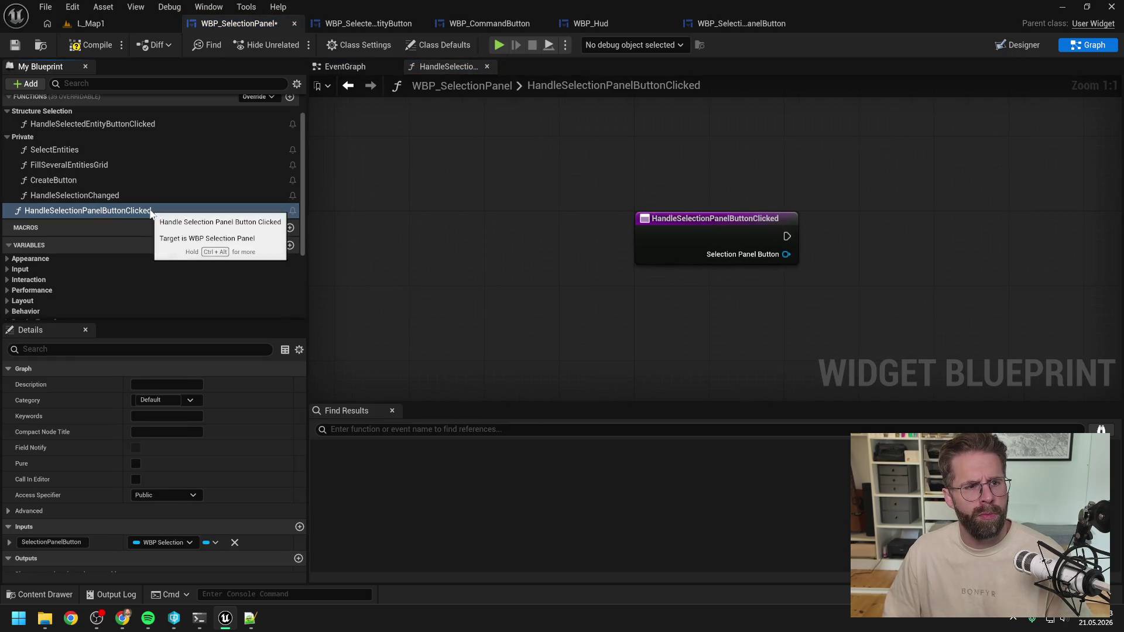
key("ctrl+s")
Make HandleSelectionPanelButtonClicked private and move it beside HandleSelectionChanged in the function list
left_click(160, 496)
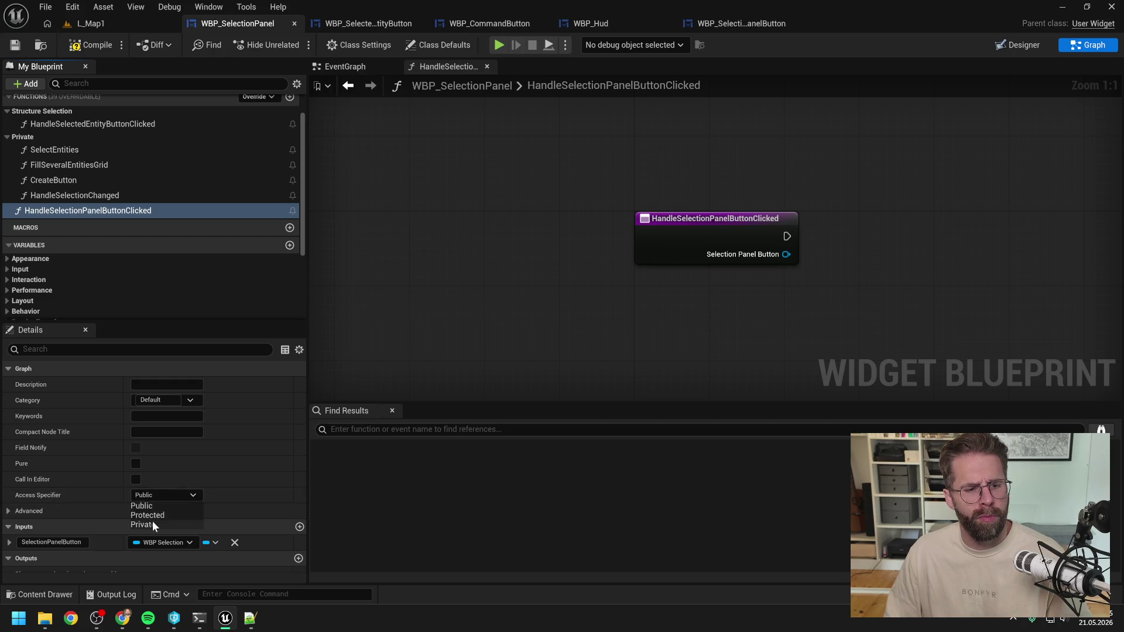
left_click(153, 526)
left_click_drag(68, 209, 72, 196)
left_click(75, 195)
scroll(408, 269, "down", 1)
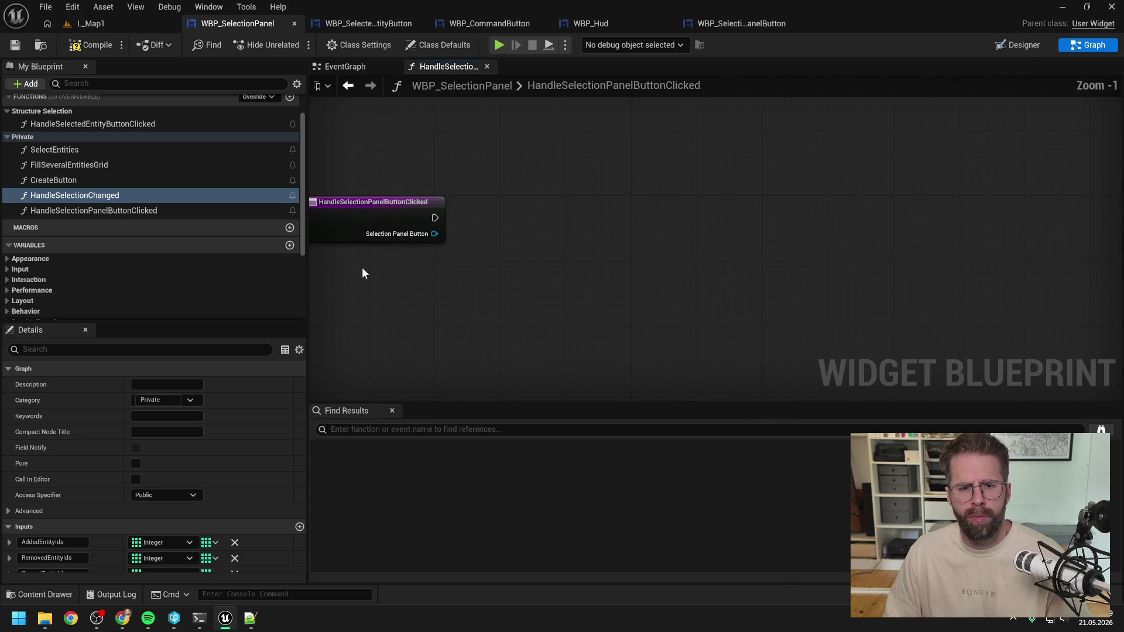
Add a Get Entity Id node fed by the Selection Panel Button input
left_click_drag(504, 243, 532, 252)
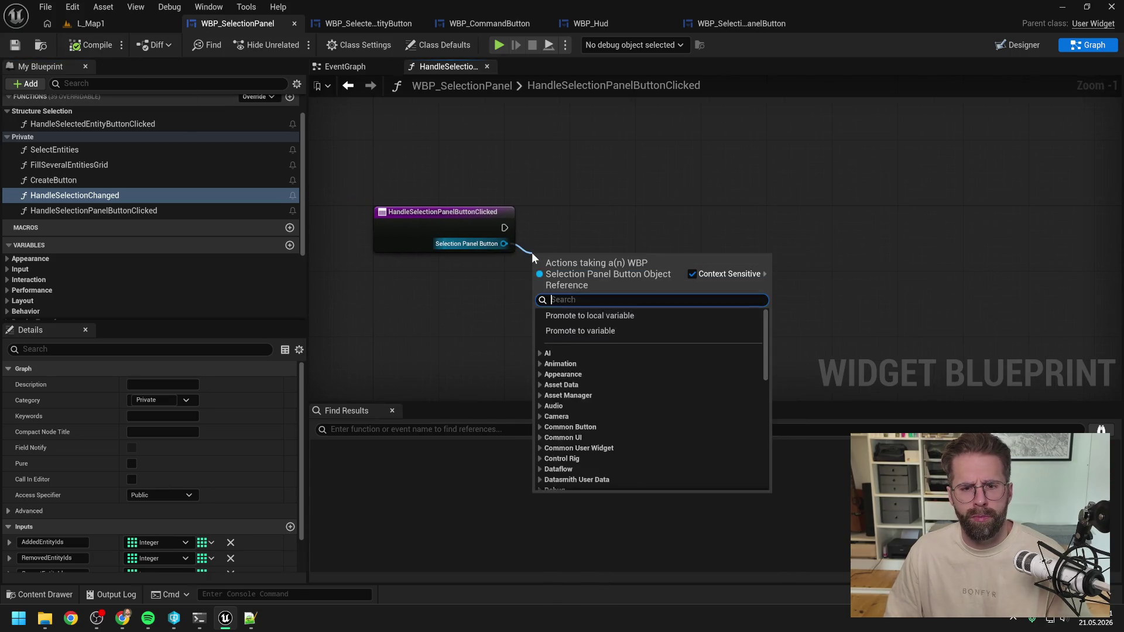
type("get")
left_click_drag(766, 343, 768, 445)
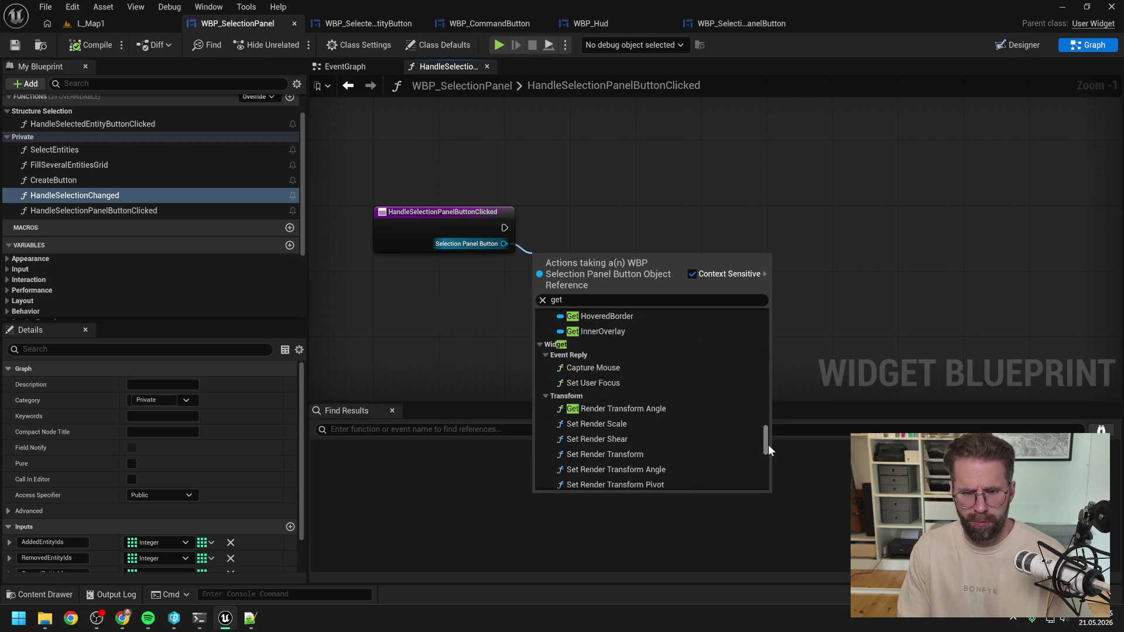
left_click(609, 300)
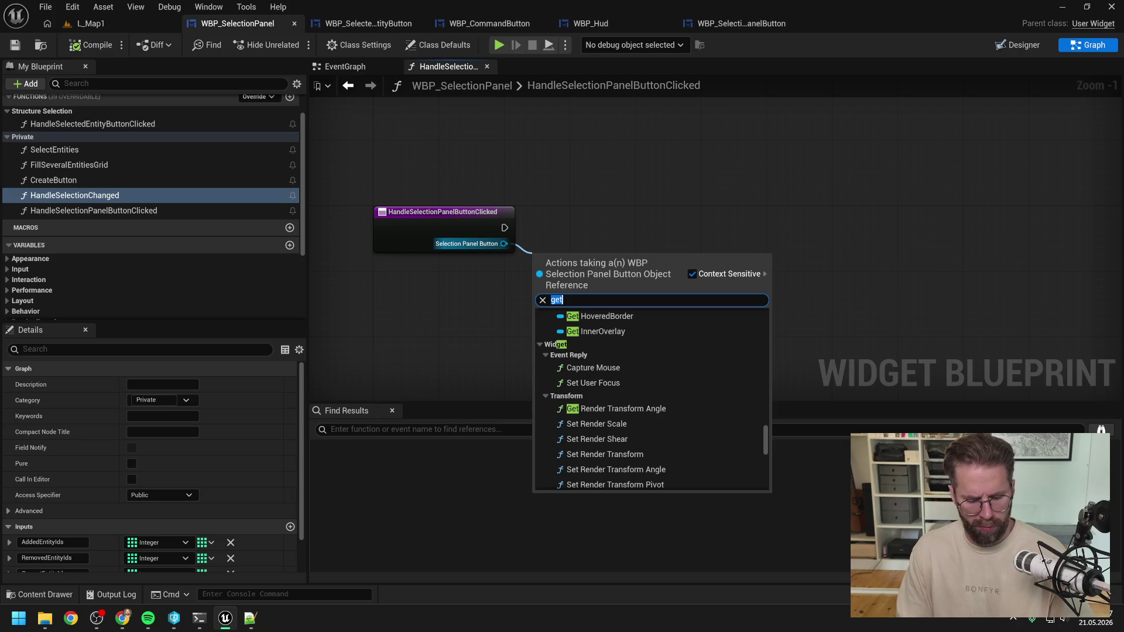
type("ent it")
key("BackSpace")
type("d")
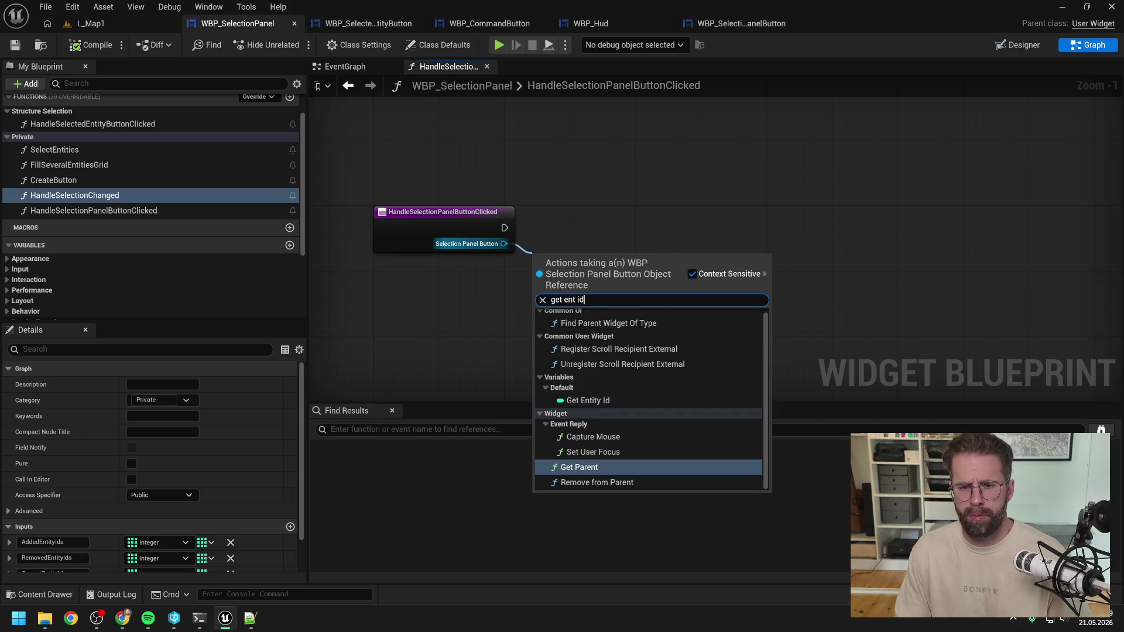
left_click(614, 403)
left_click(593, 308)
scroll(592, 308, "down", 2)
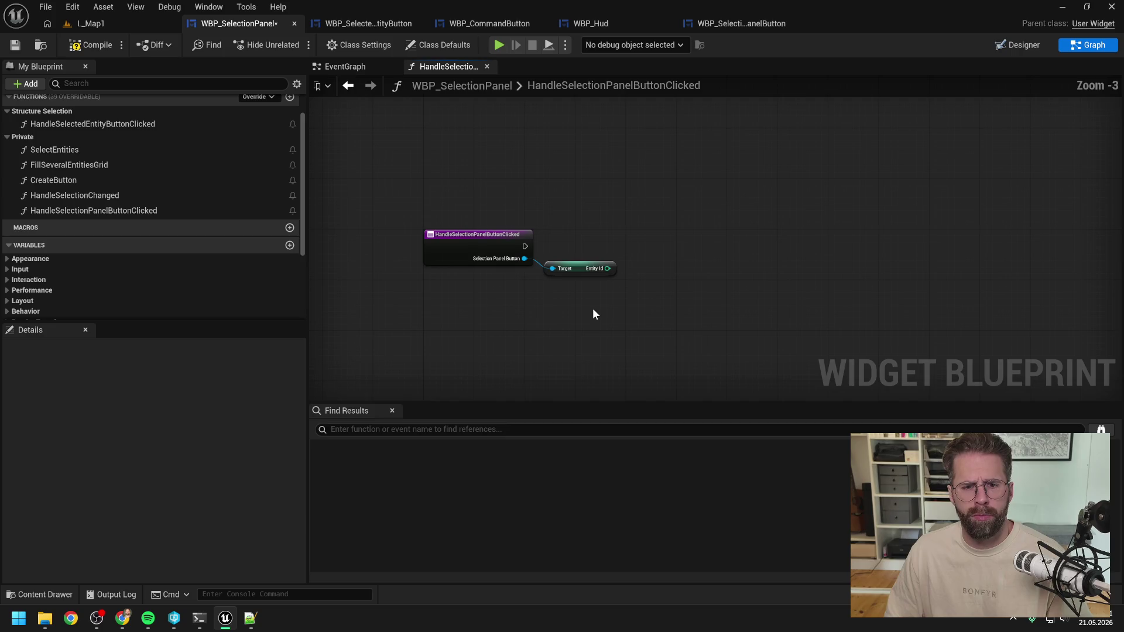
left_click(586, 273)
left_click(610, 256)
Compile the widget blueprint, tidy the Entity Id node's position, and save
left_click(78, 38)
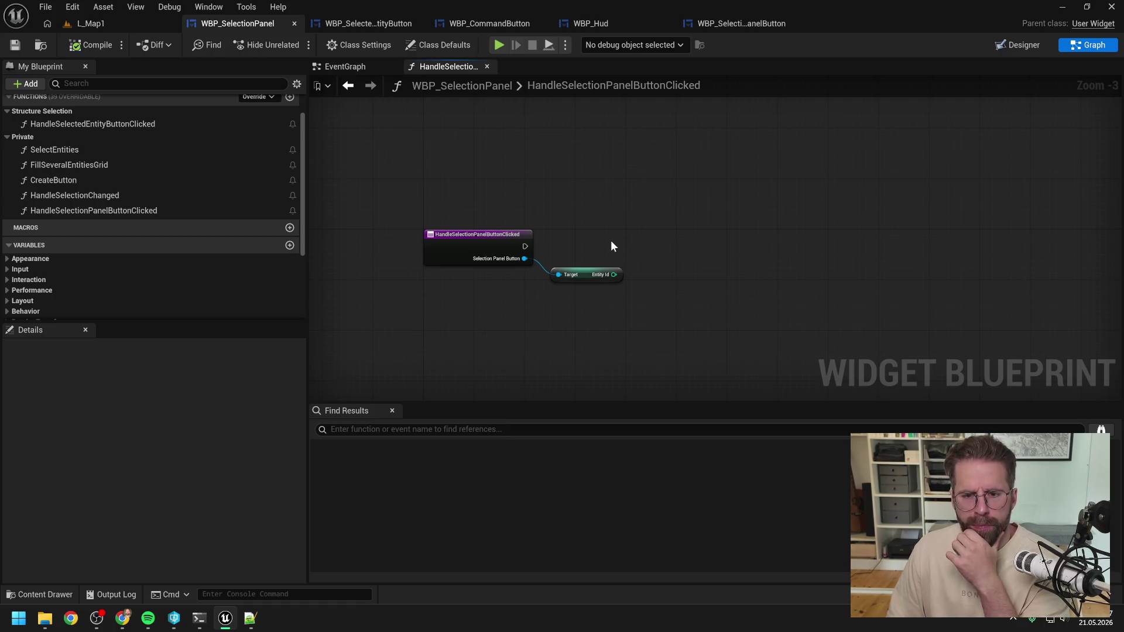
left_click_drag(585, 273, 592, 279)
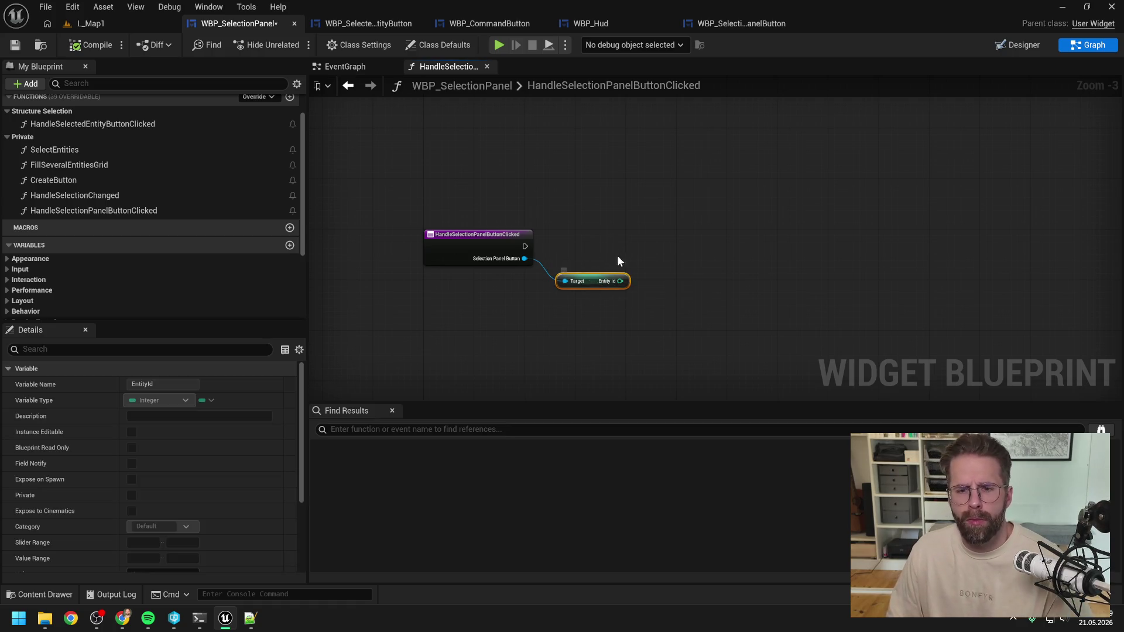
left_click(617, 256)
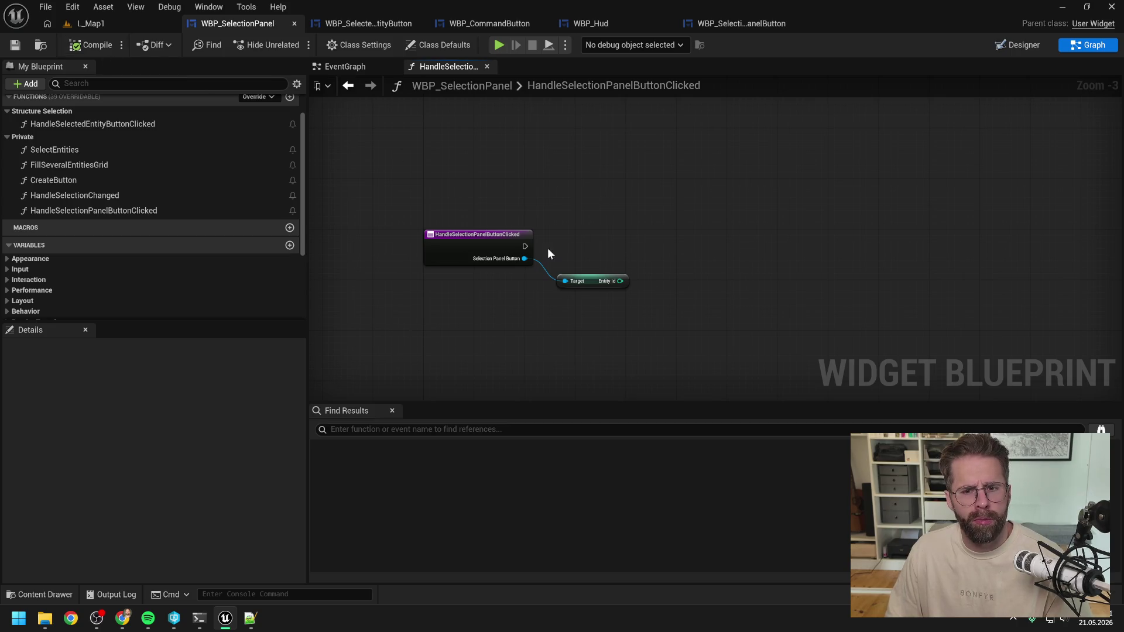
key("alt+Tab")
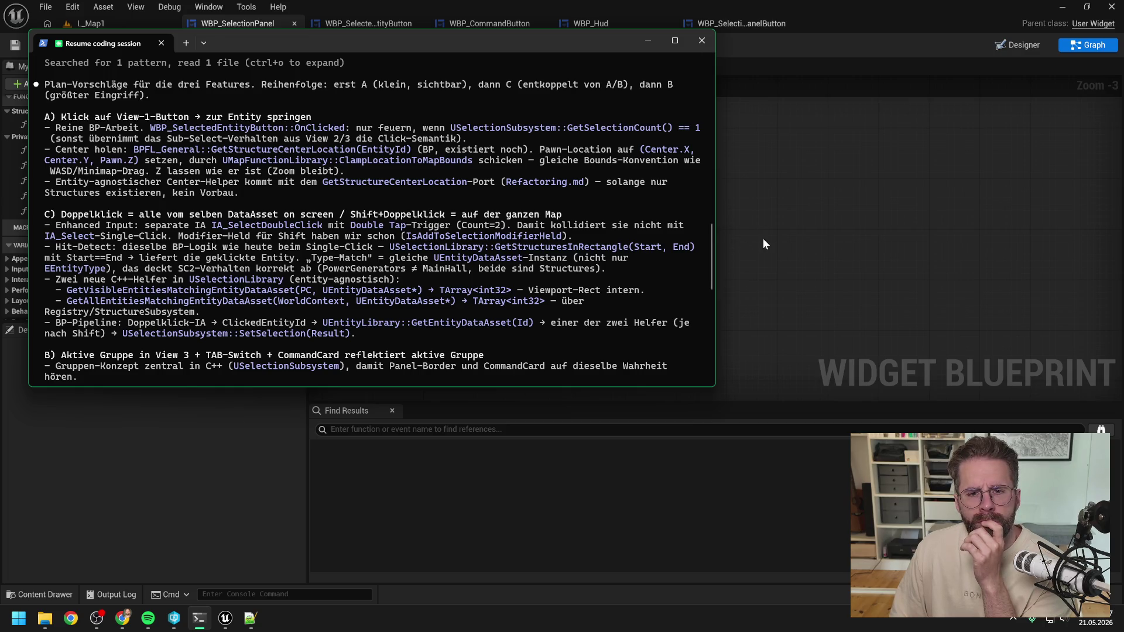
left_click(761, 262)
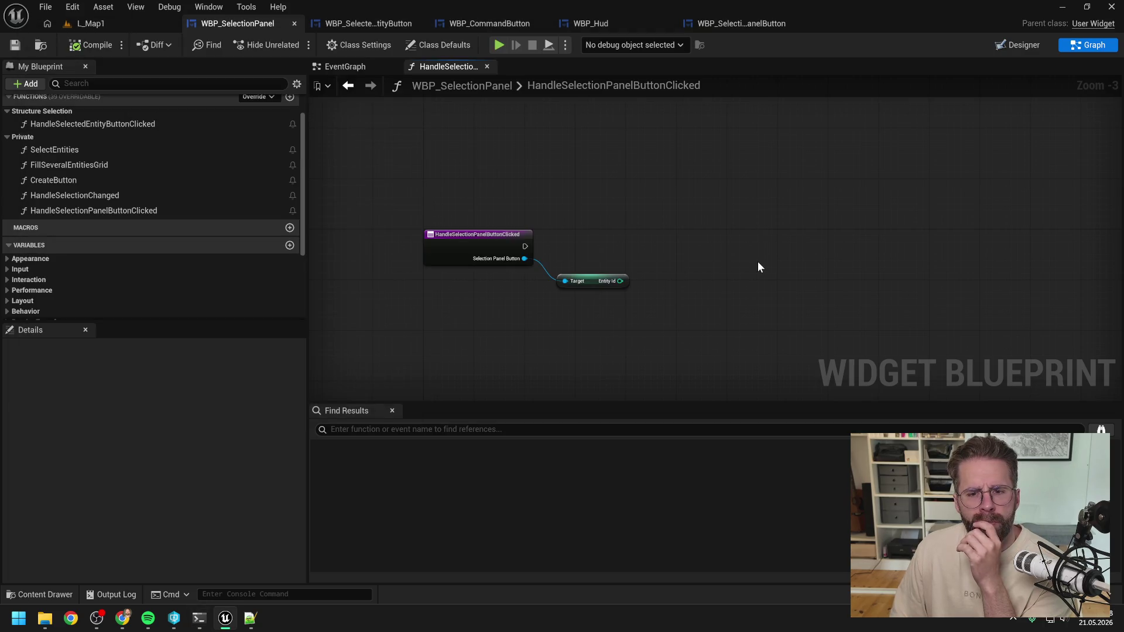
left_click(593, 281)
key("ctrl+z")
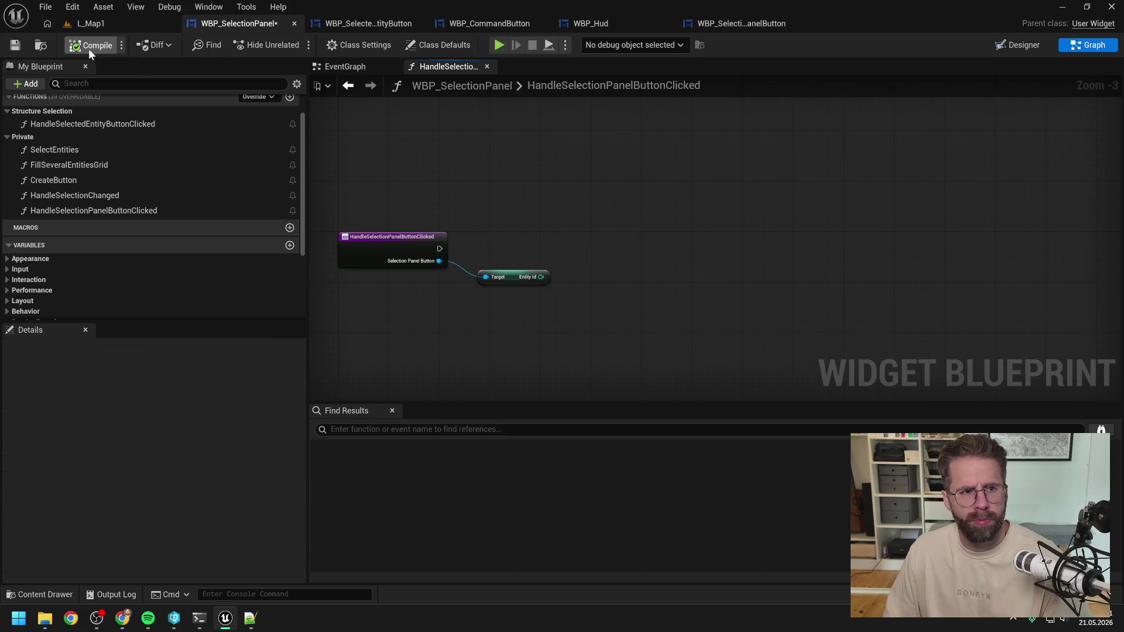
key("ctrl+s")
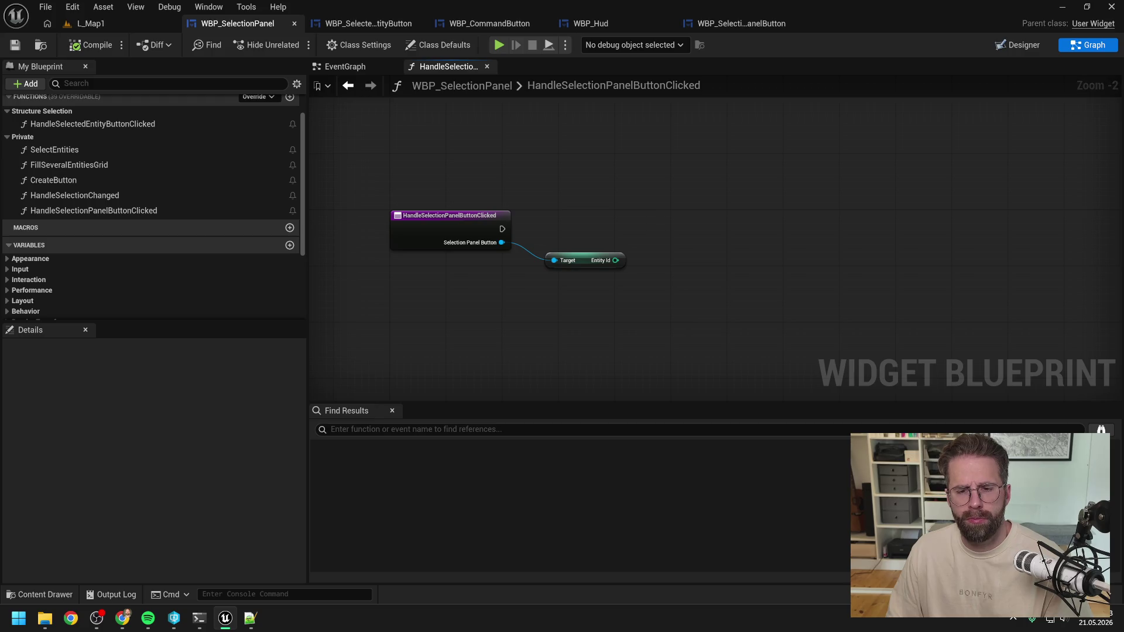
scroll(646, 213, "up", 1)
Add a Get Structure Center Location node to the click handler via an 'ent center' search
right_click(618, 272)
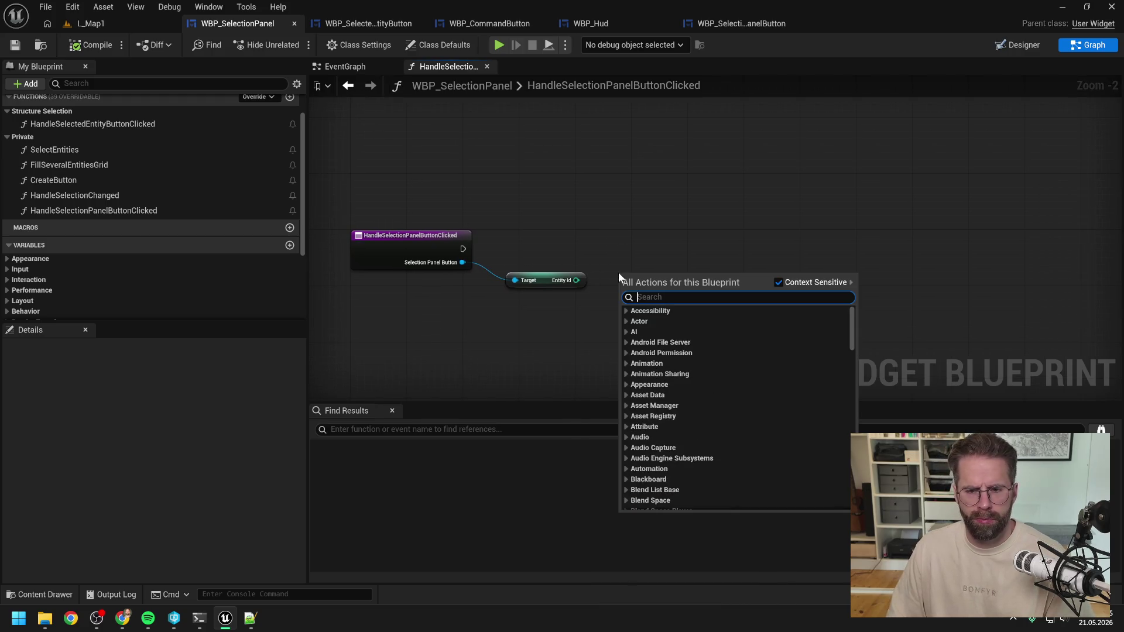
key("Escape")
right_click(622, 263)
type("e")
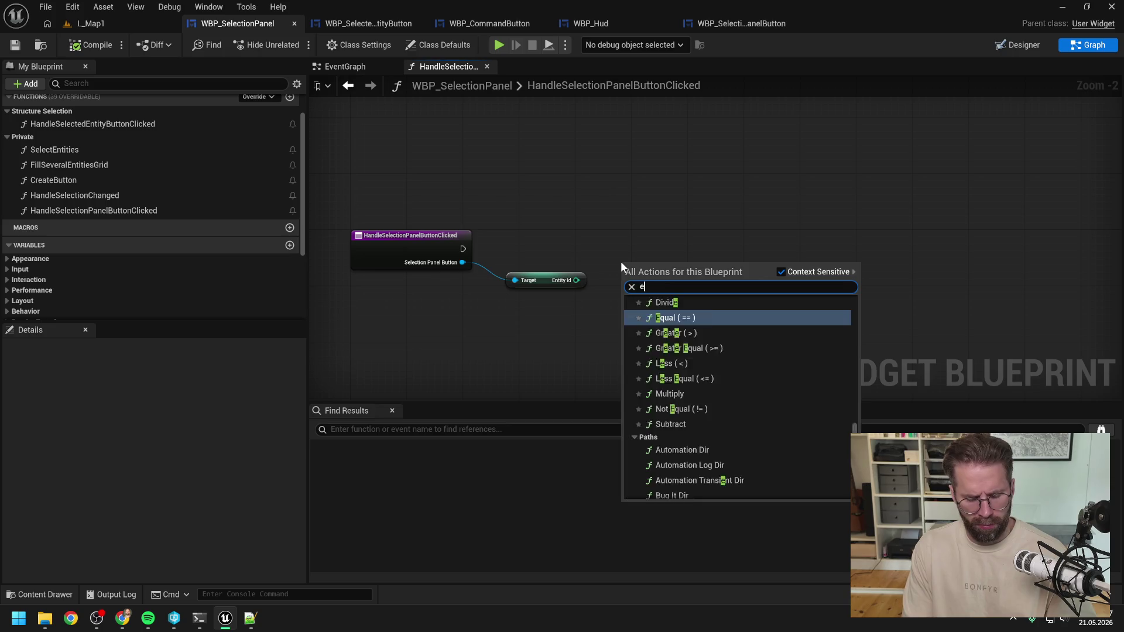
type("nt center")
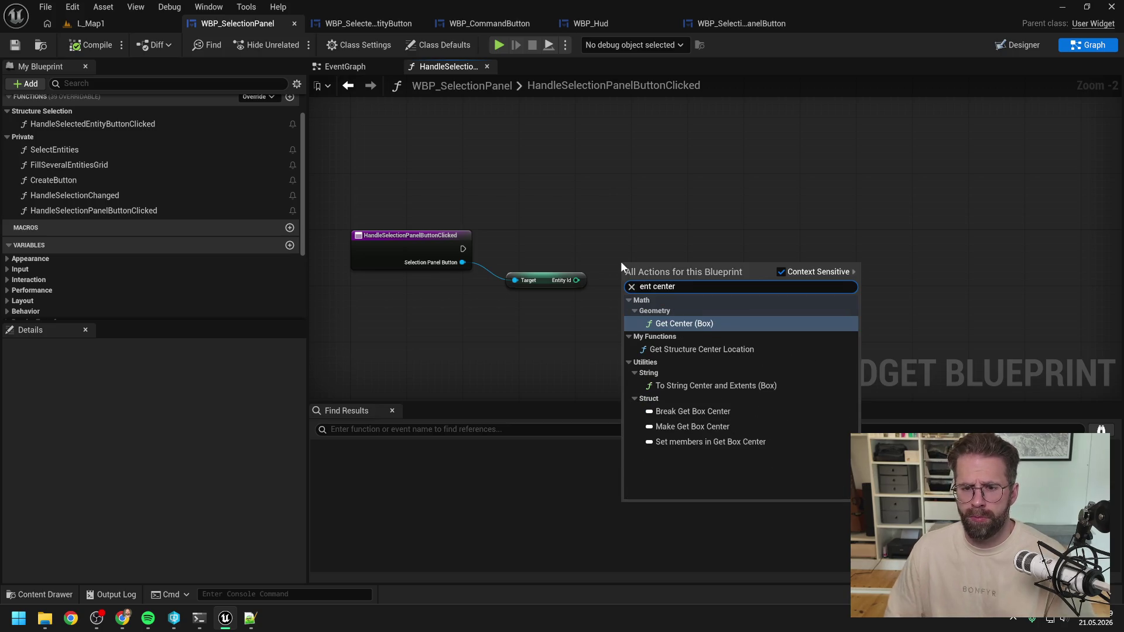
left_click(698, 350)
Open the GetStructureCenterLocation function graph in BPFL_General to review it
double_click(670, 259)
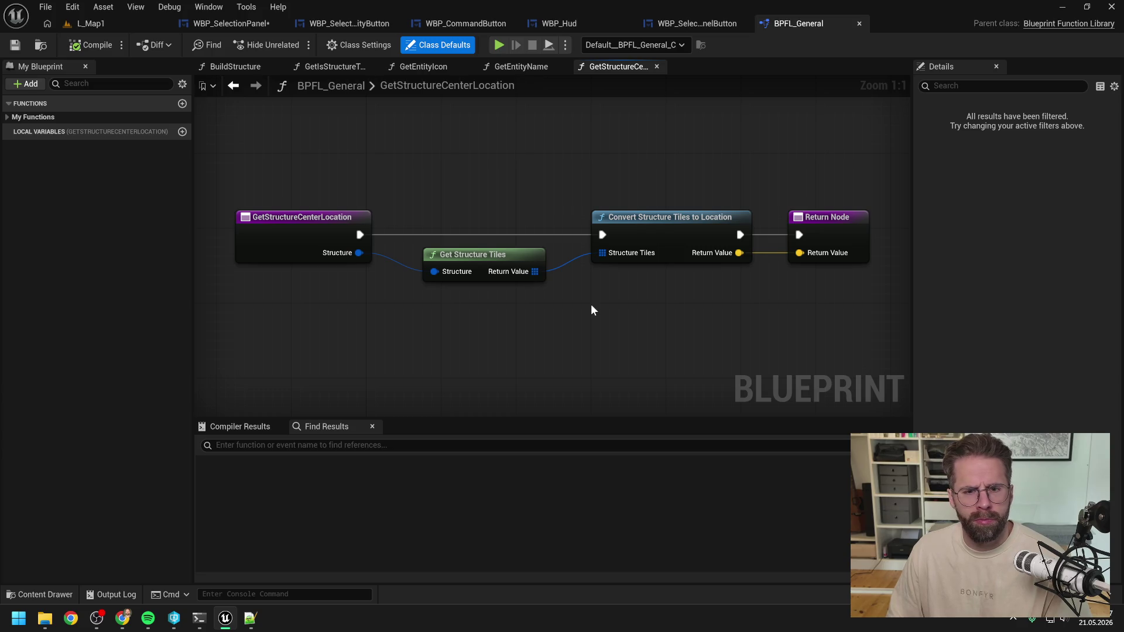
scroll(592, 306, "down", 1)
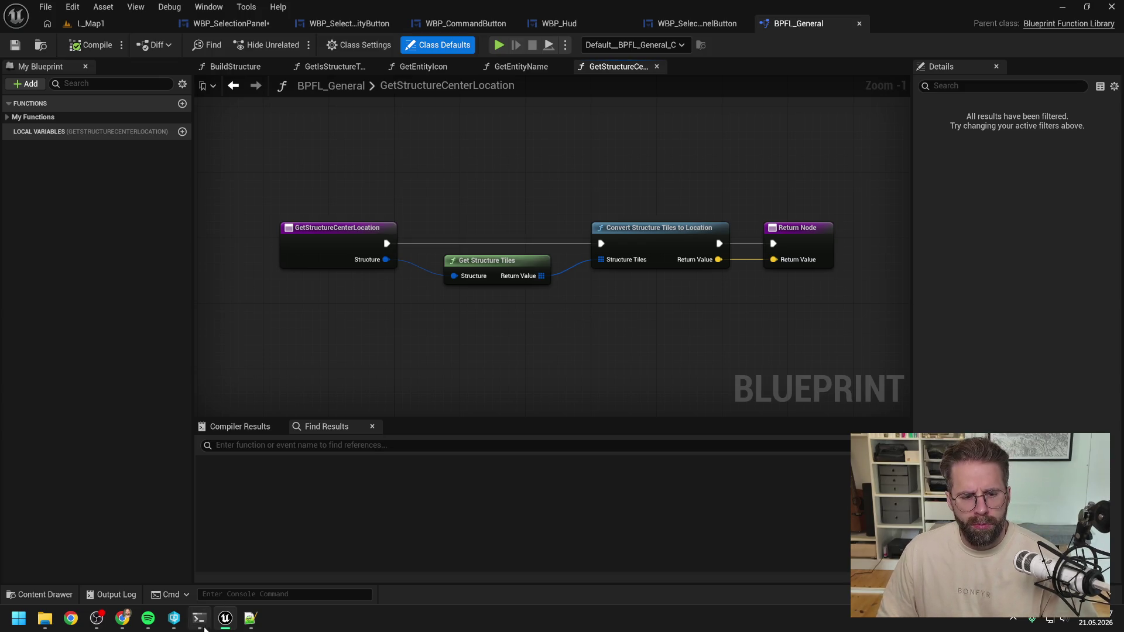
mouse_move(199, 619)
left_click(248, 552)
Write the Claude Code prompt: starting task A, the click yields the EntityId, so move GetEntityCenterLocation to C++
scroll(351, 354, "down", 10)
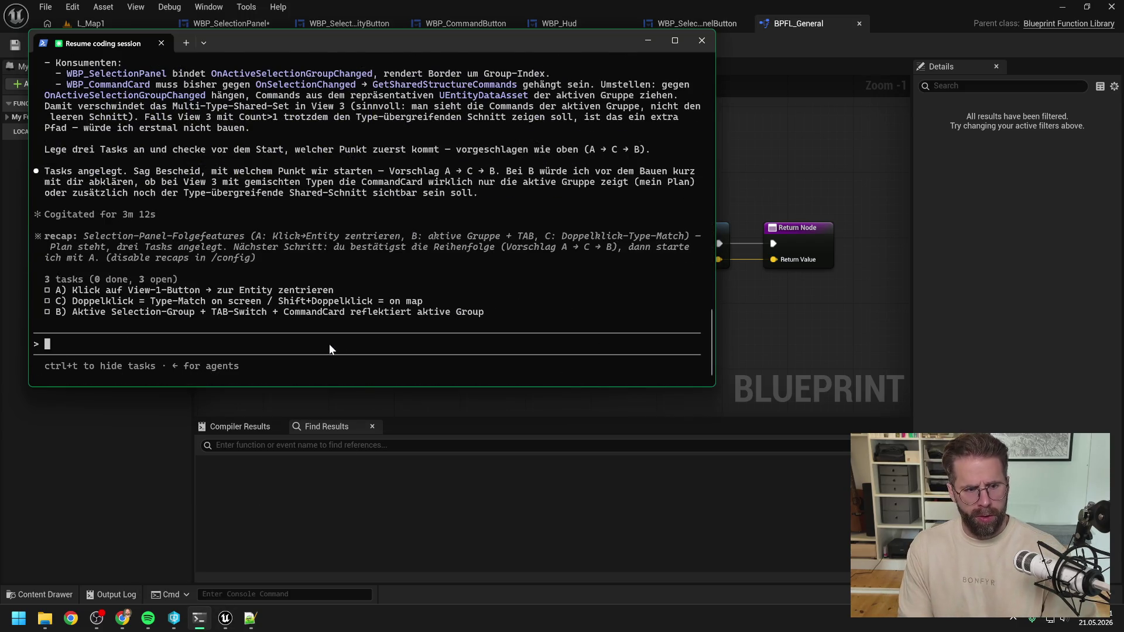
type("Sitze an A ")
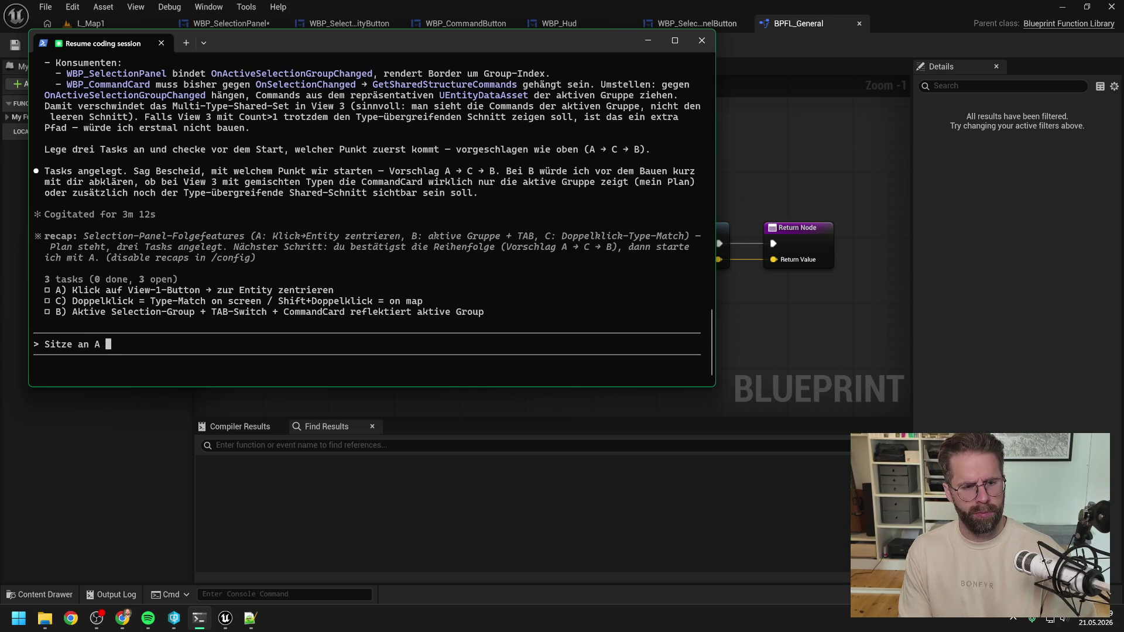
type(" -> Klick w")
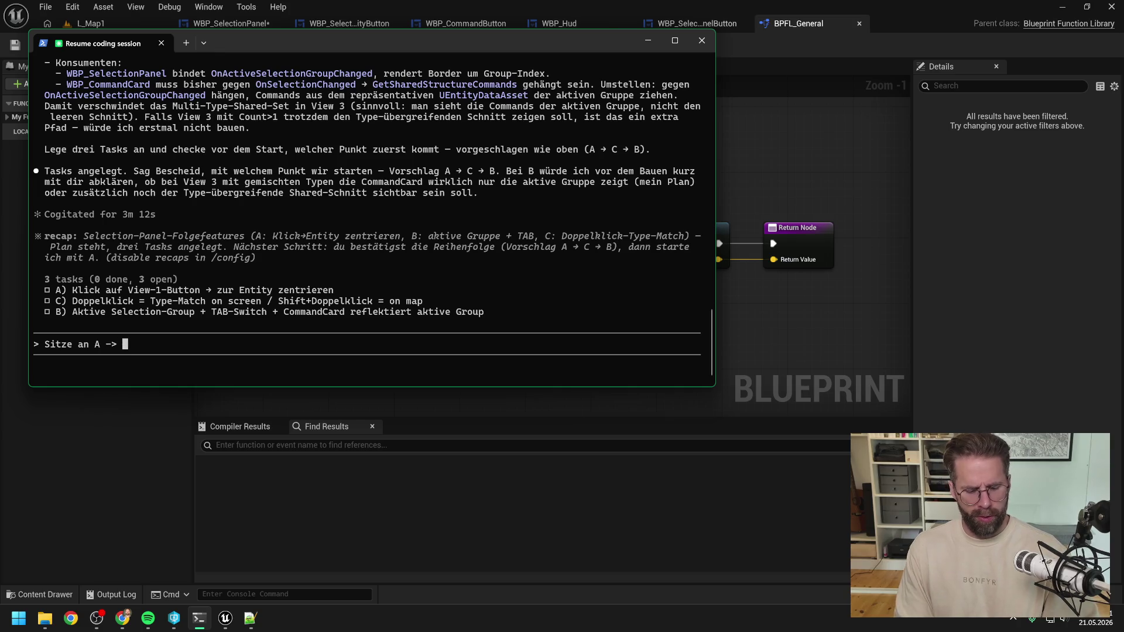
type("ird ausg")
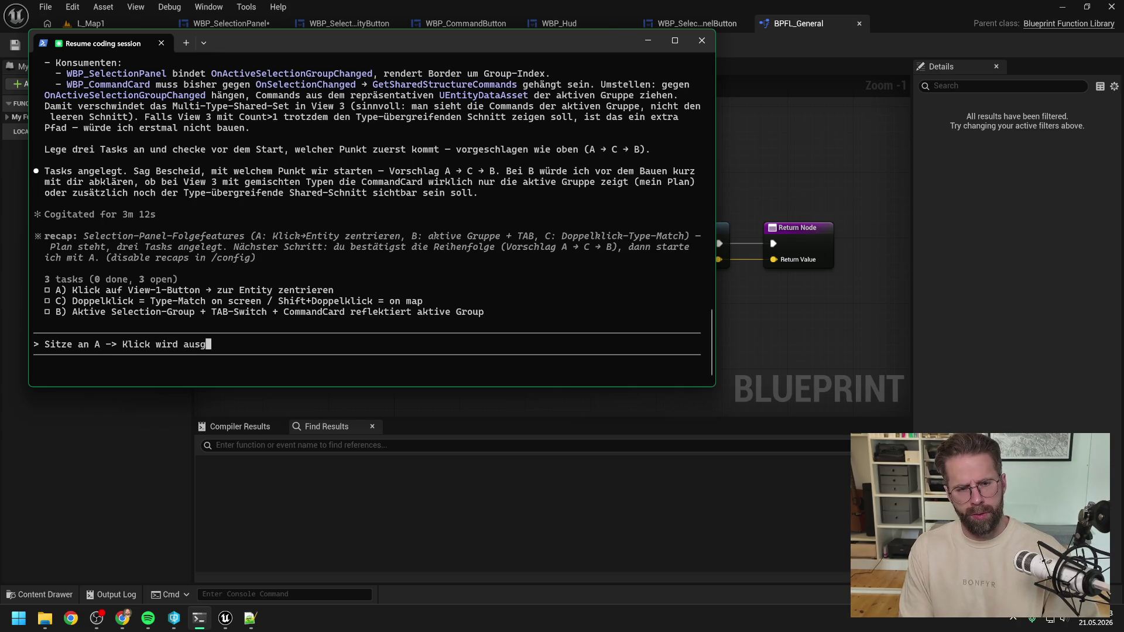
type("elöst, wir")
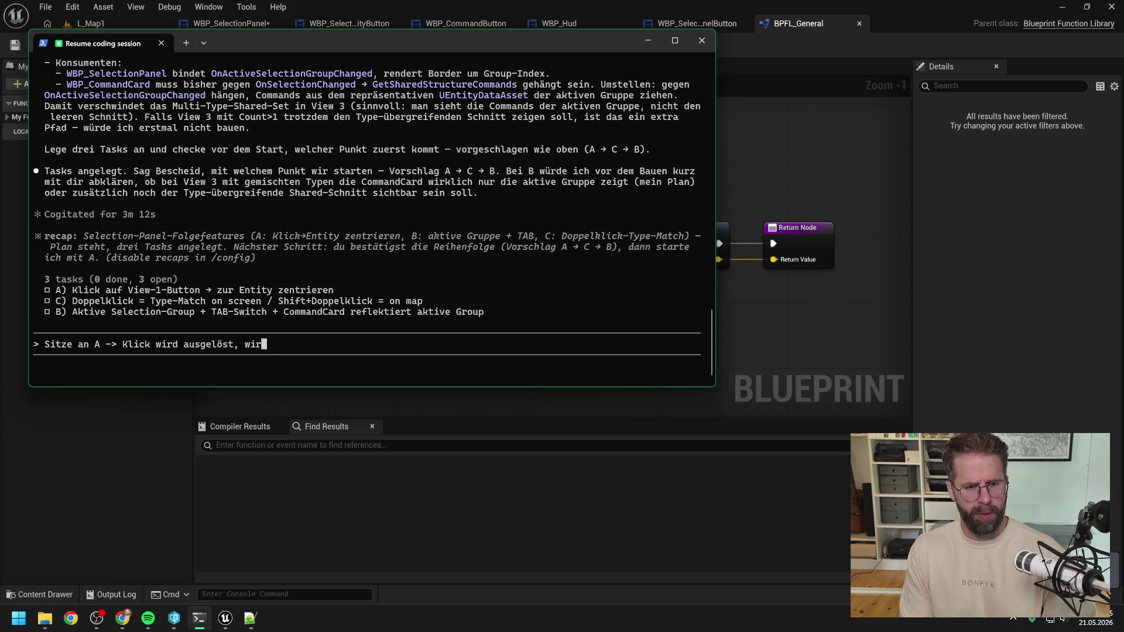
type(" haben die ")
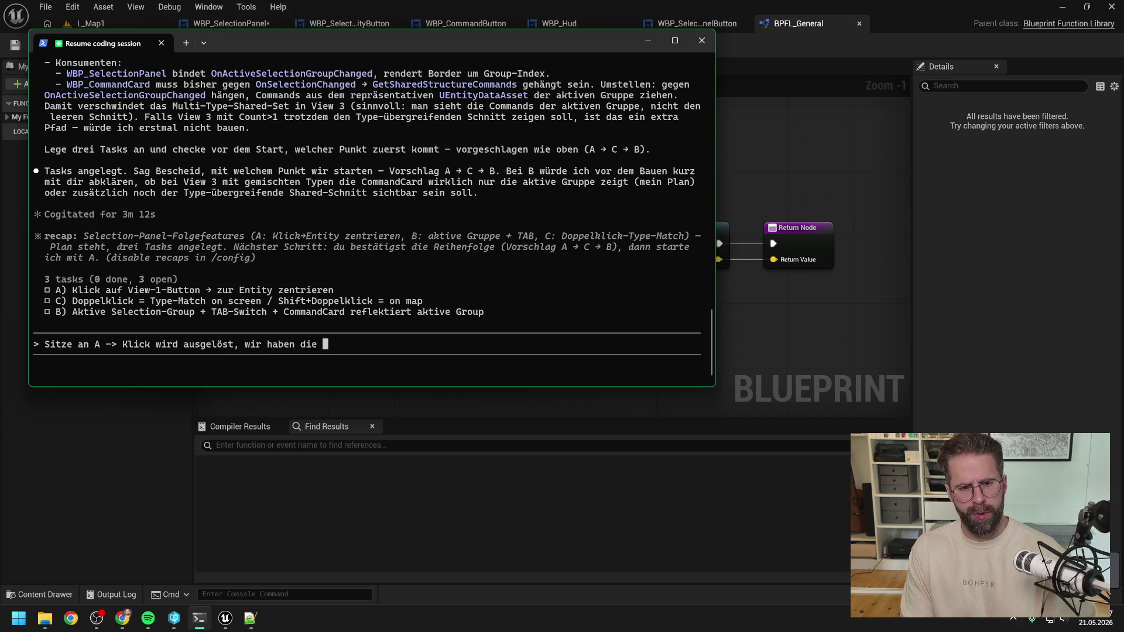
type("Entity")
type("Id")
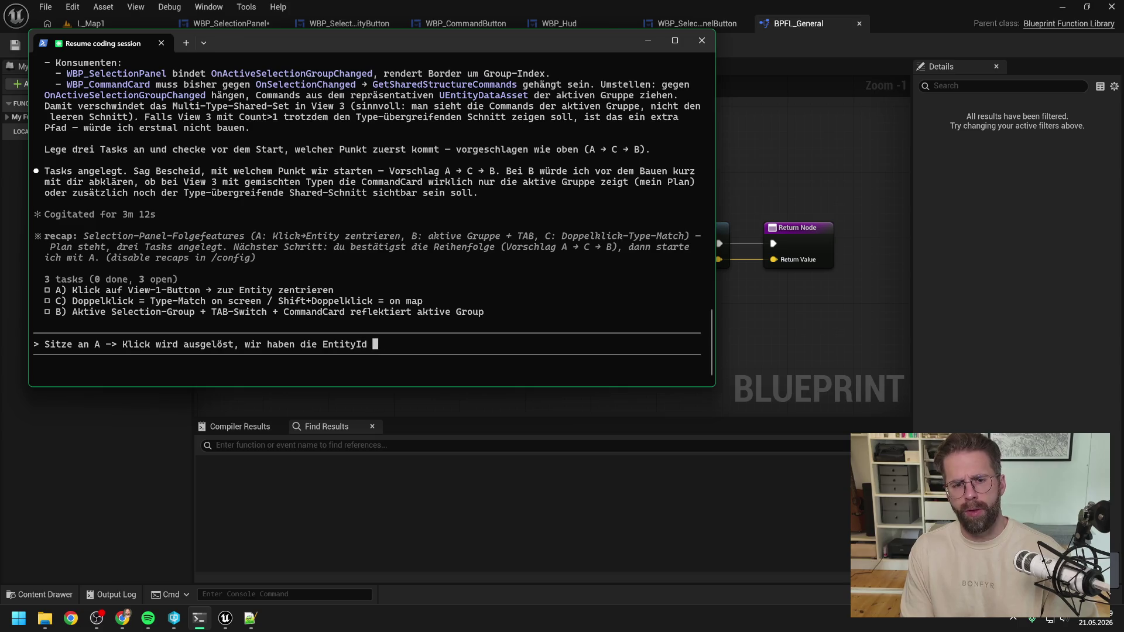
type(" auf die wirzent")
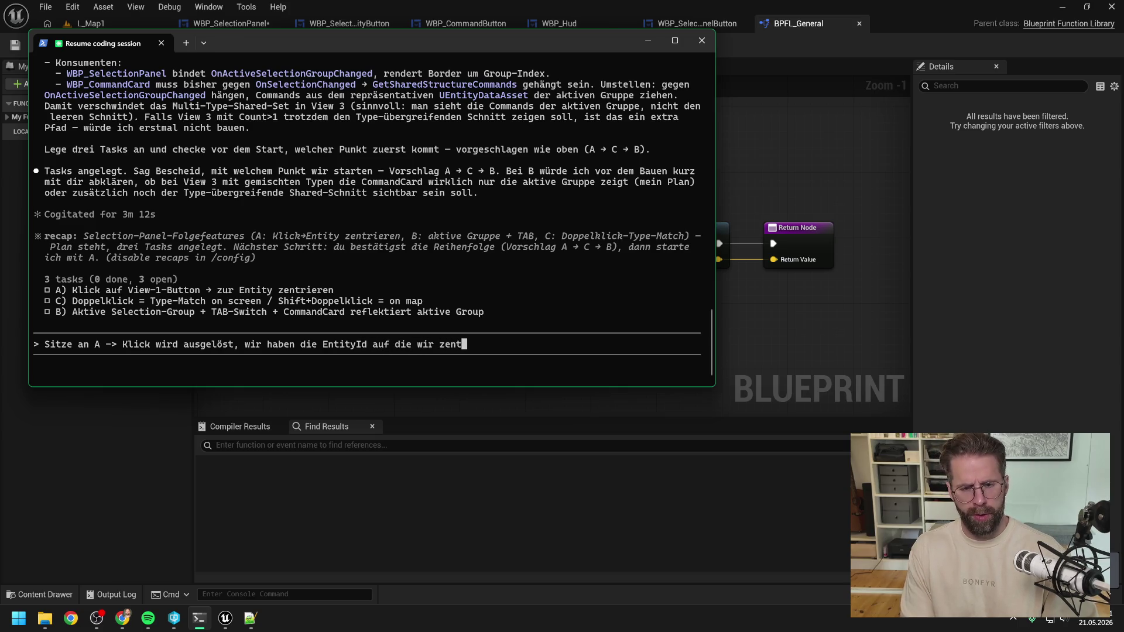
type("rieren möchten")
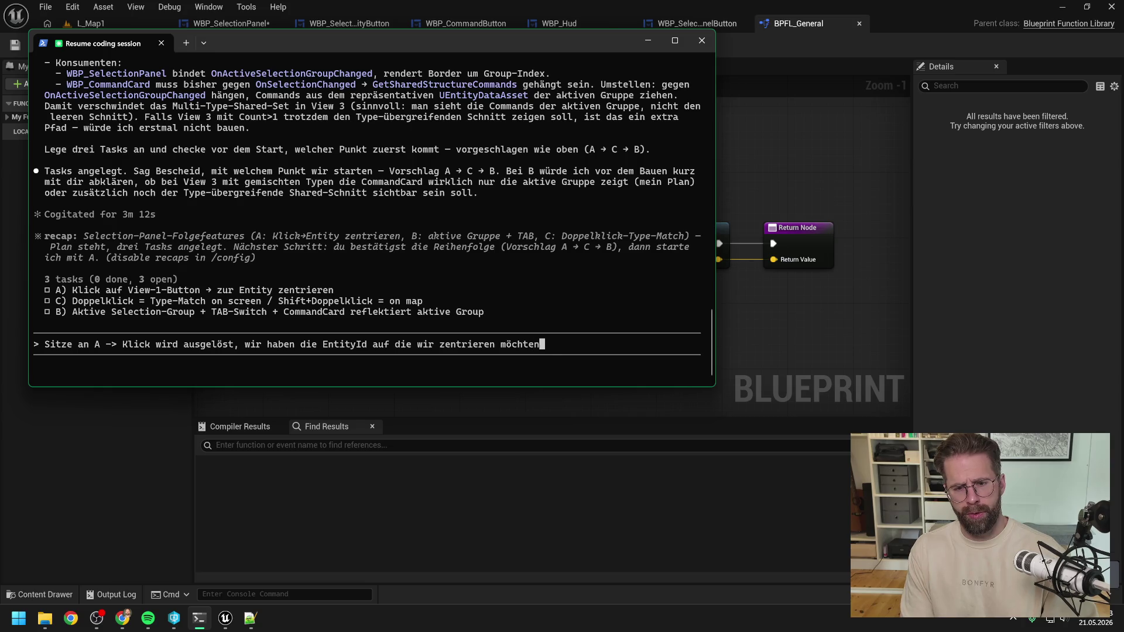
type(". Guter Zeitpunkt um")
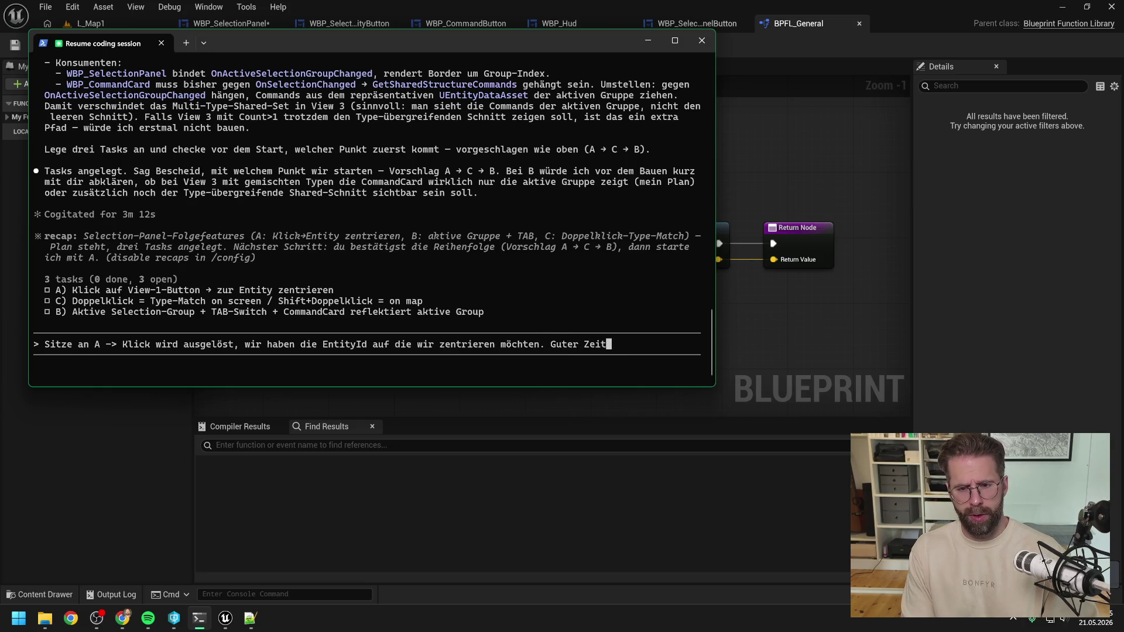
key("BackSpace")
key("BackSpace")
key("BackSpace")
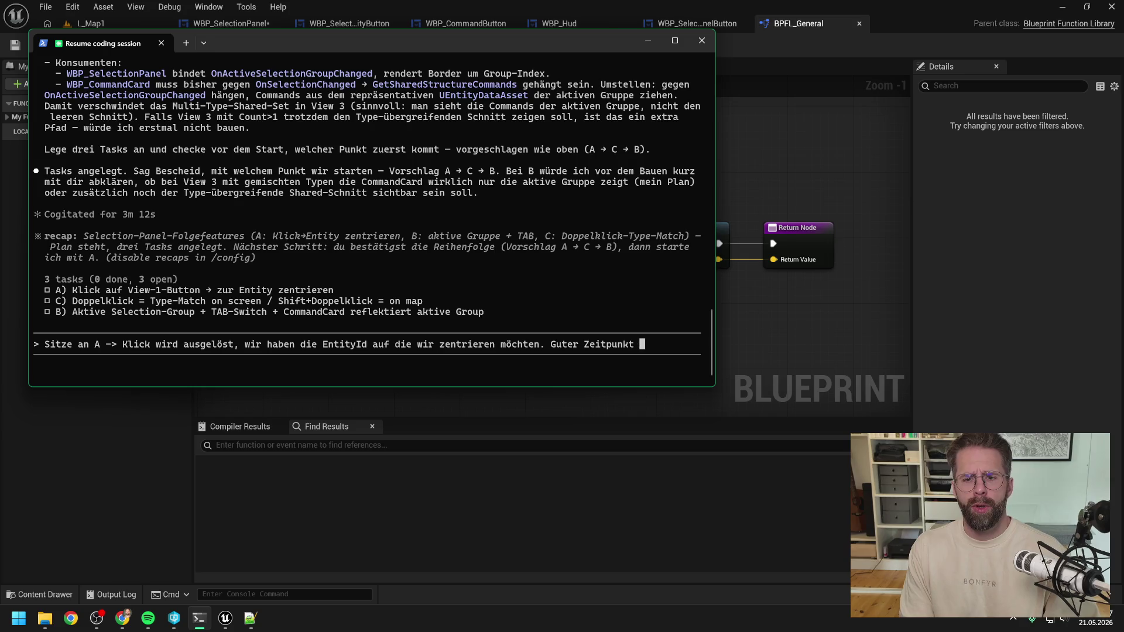
type("um nun ")
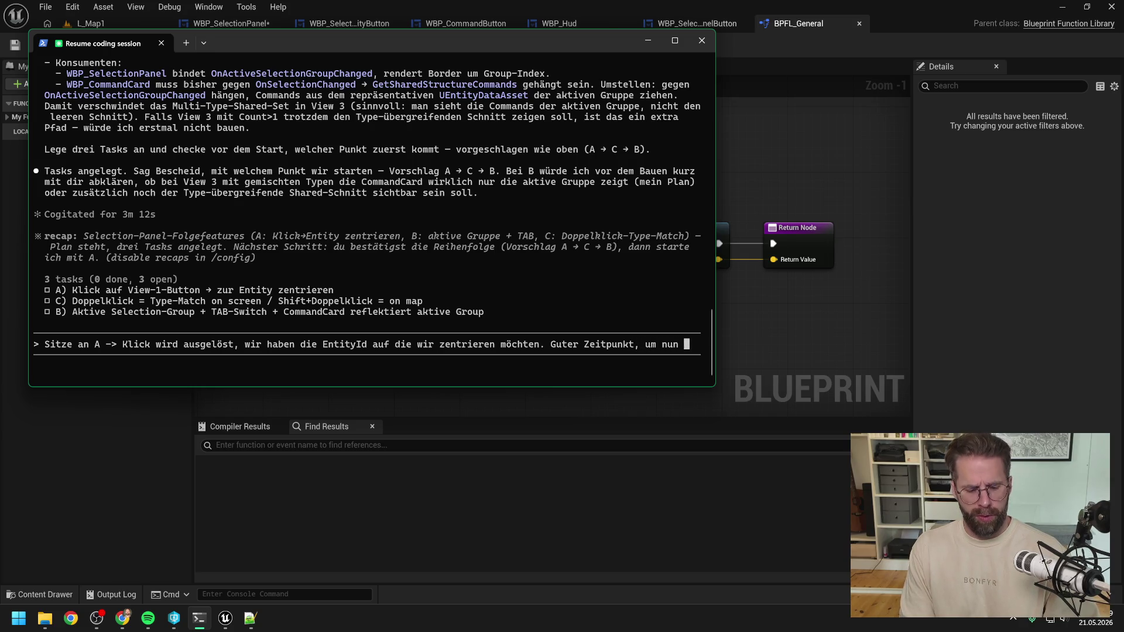
type("GetEtnti")
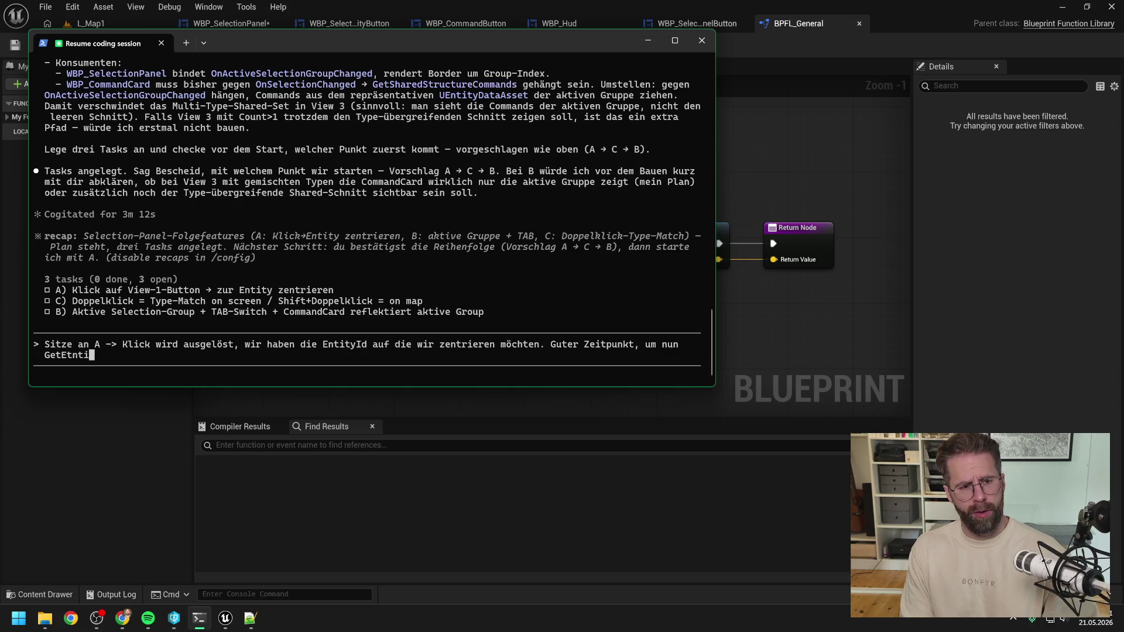
key("BackSpace")
key("BackSpace")
key("BackSpace")
key("BackSpace")
type("ntityCen")
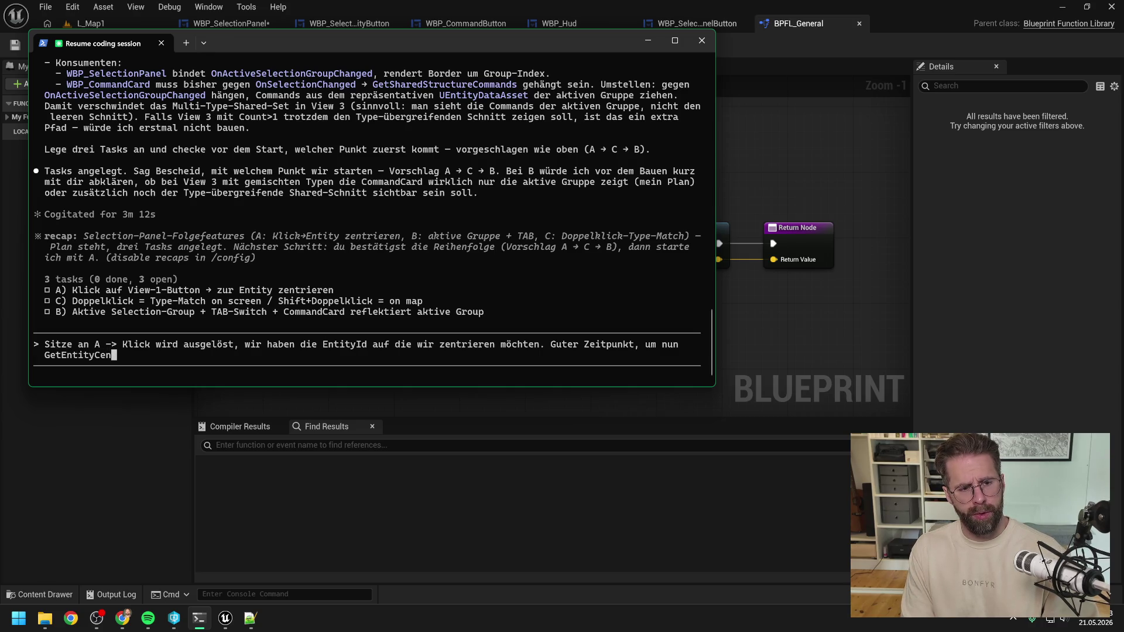
type("terLocation ")
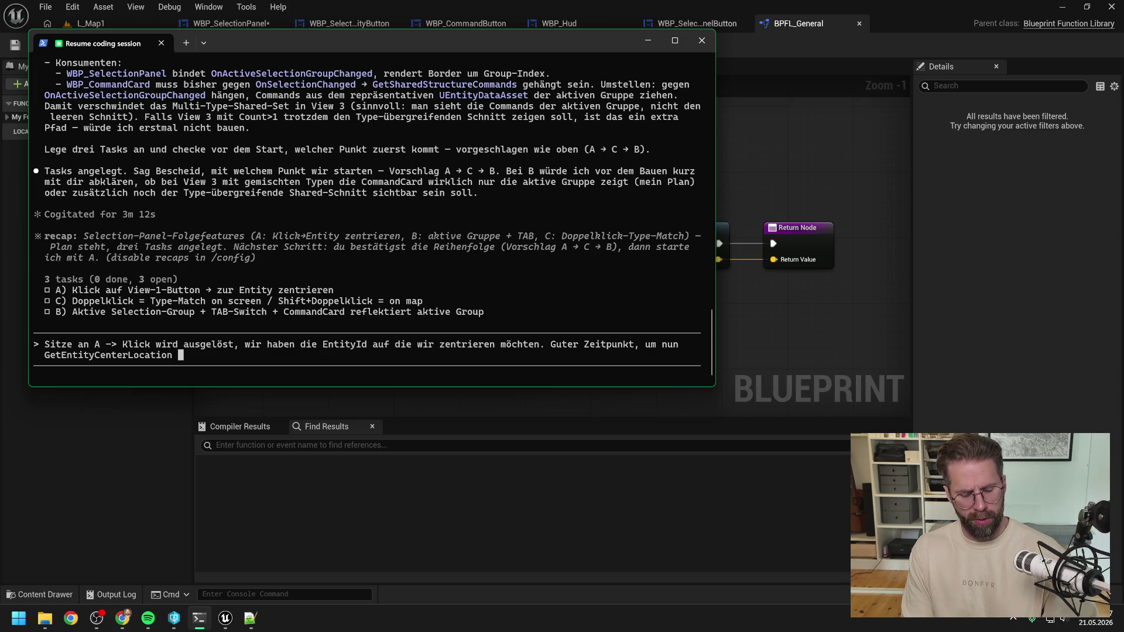
type("nach C++ zu holen.")
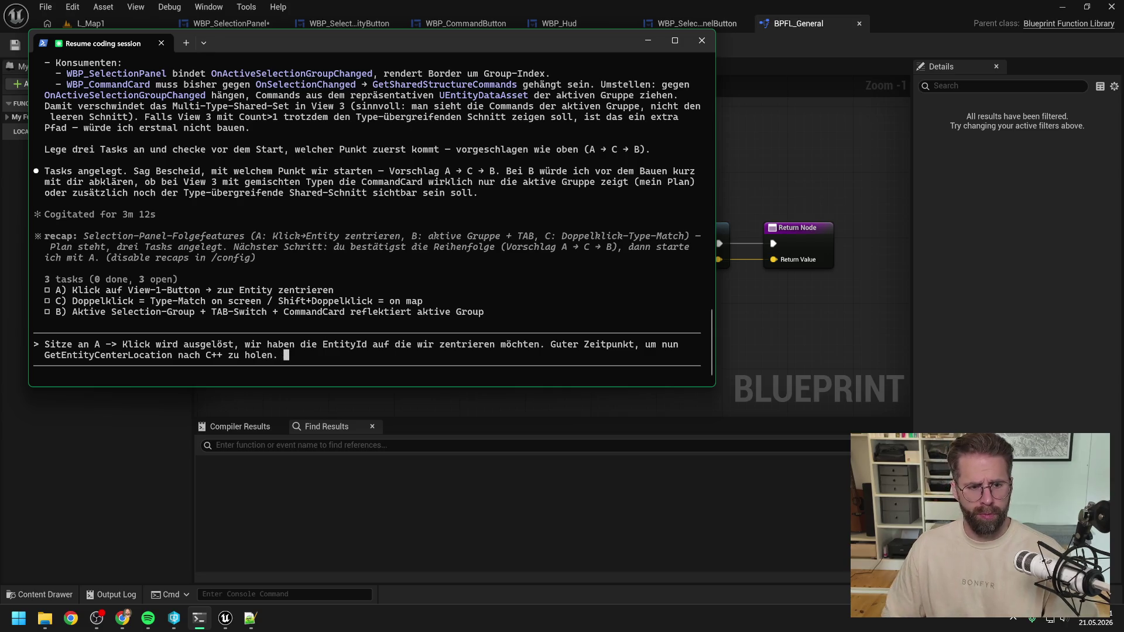
mouse_move(334, 47)
left_mouse_down()
mouse_move(474, 208)
mouse_move(536, 248)
mouse_move(869, 138)
mouse_move(834, 126)
left_mouse_up()
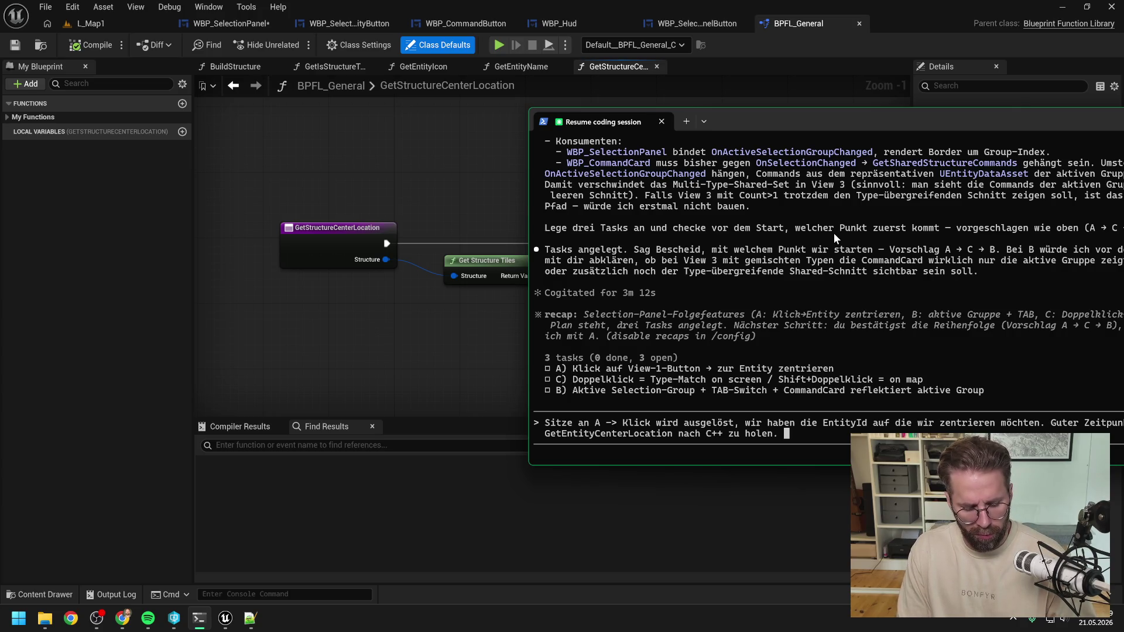
Extend the prompt: check Structure or Unit, reroute to GetStructureCenterLocation, and build that in C++ too
type("Dort muss ge")
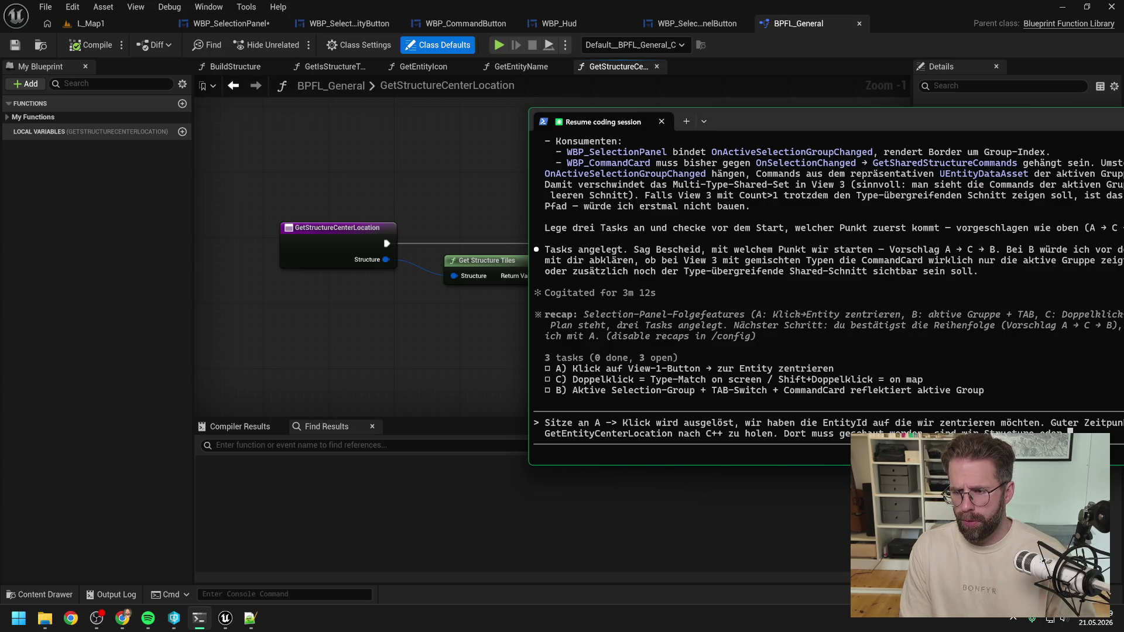
left_click_drag(835, 114, 780, 93)
type("Unit")
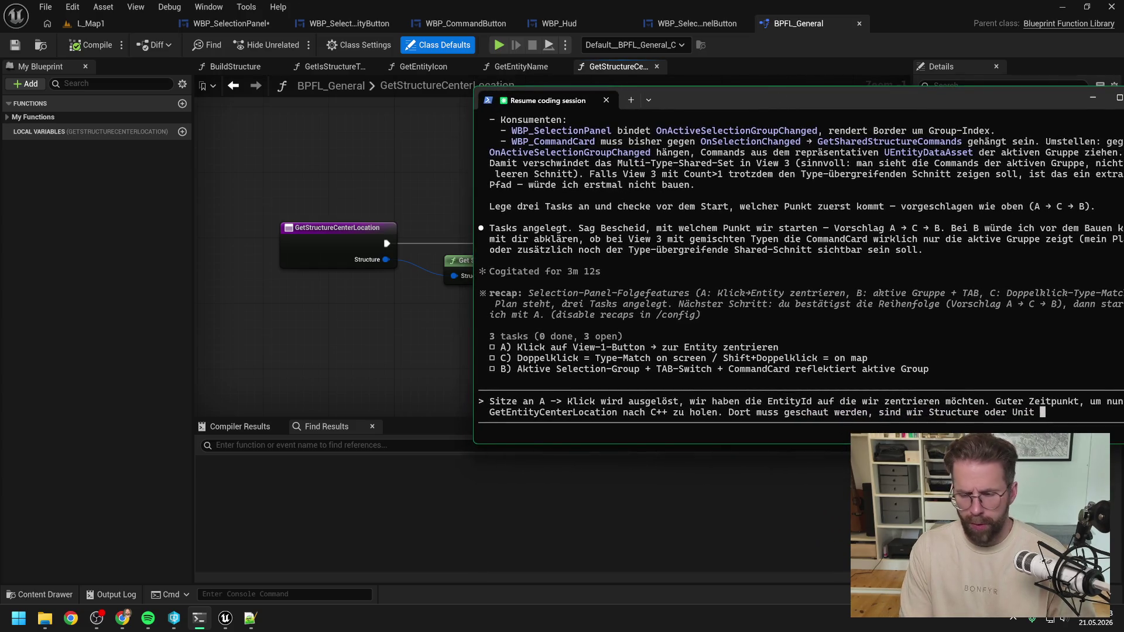
type("und dann ")
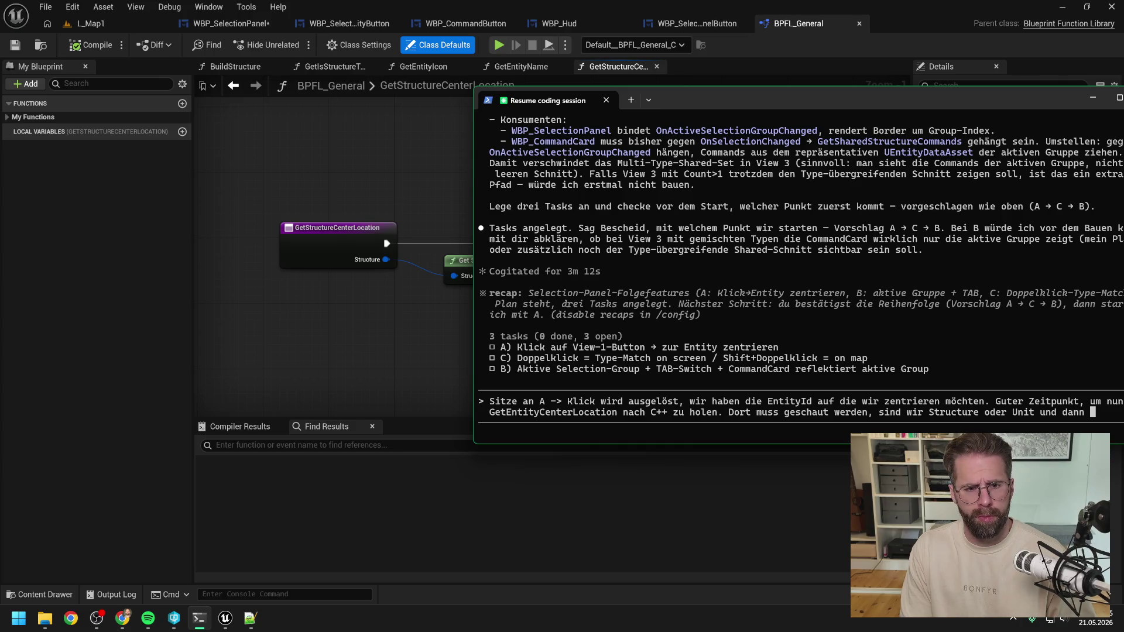
type("auf Ge")
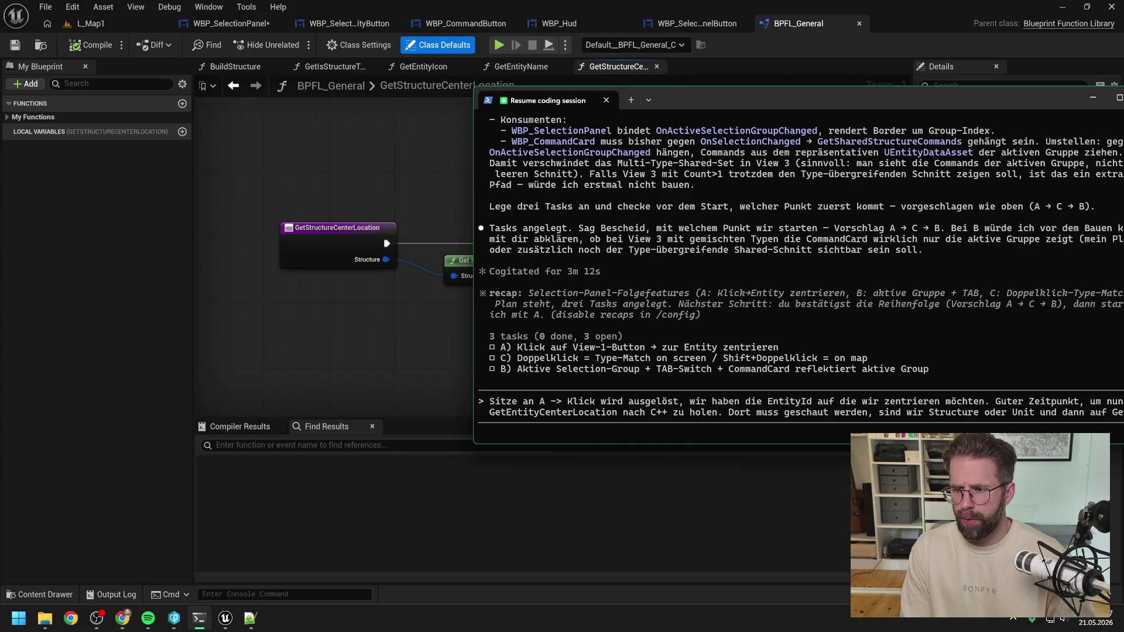
type("tStructure")
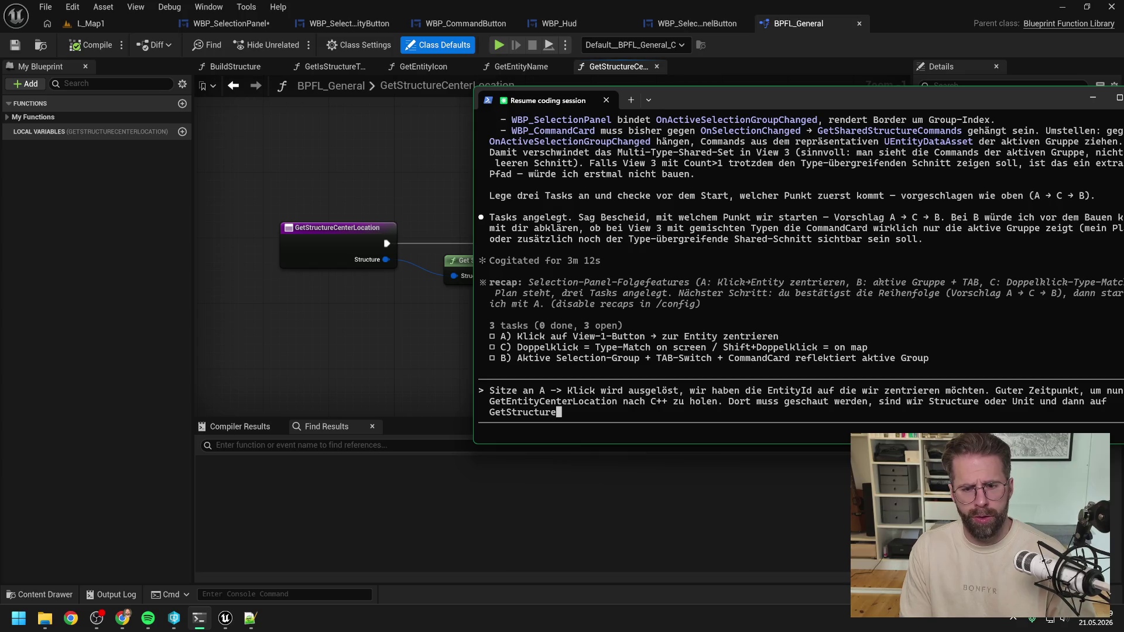
type("CenterLocati")
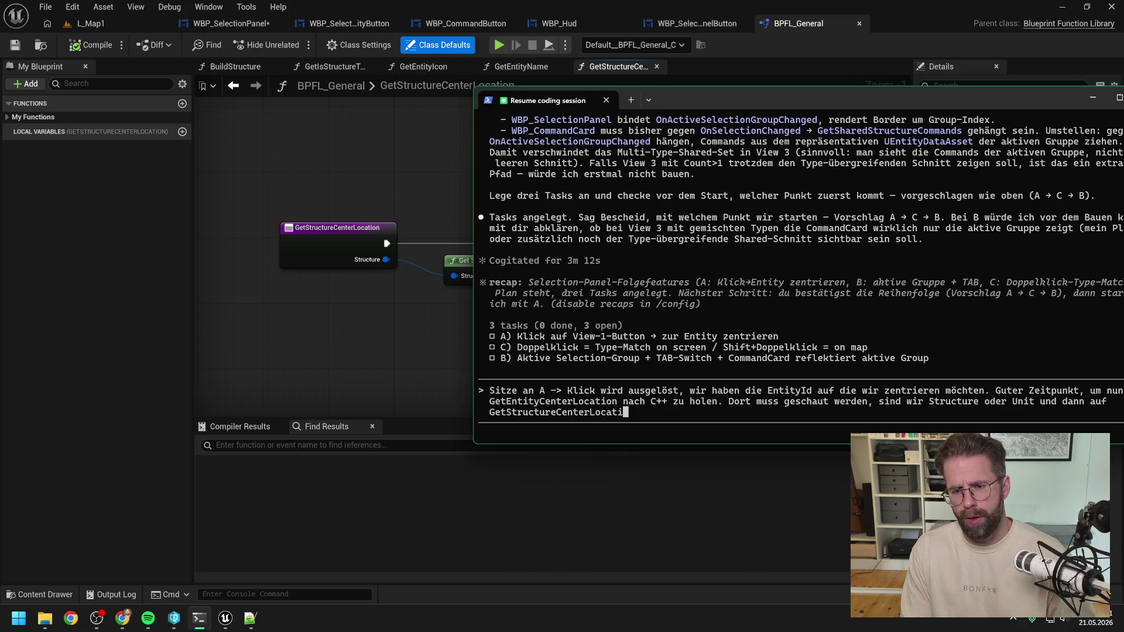
type("on umgeleitet ")
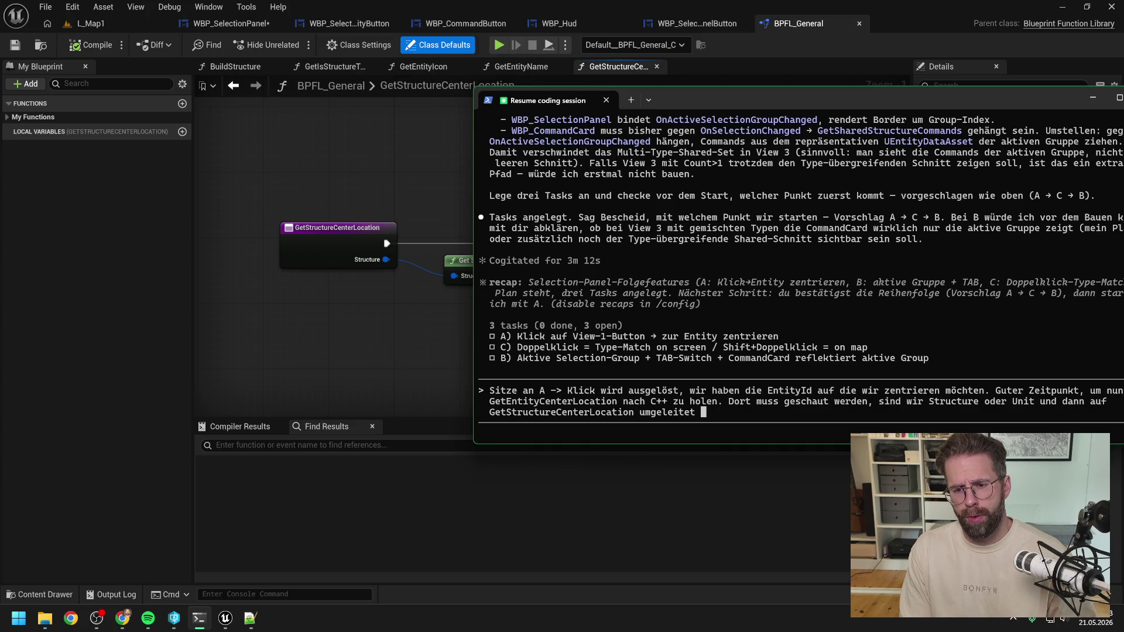
type("werden.")
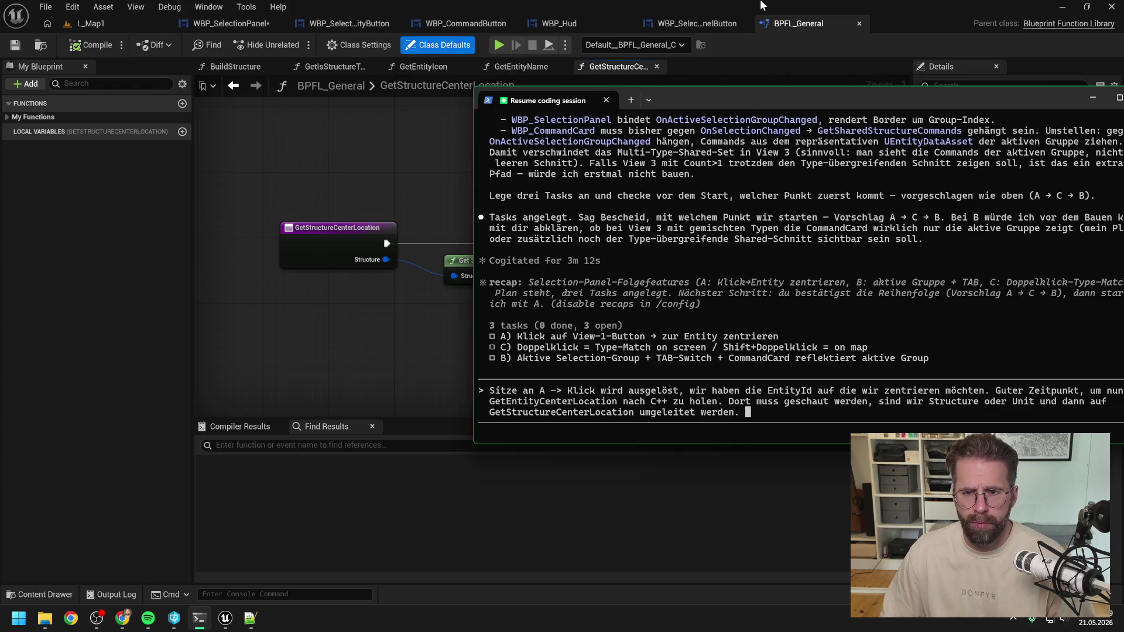
mouse_move(742, 99)
left_mouse_down()
mouse_move(1017, 126)
mouse_move(825, 327)
mouse_move(736, 315)
left_mouse_up()
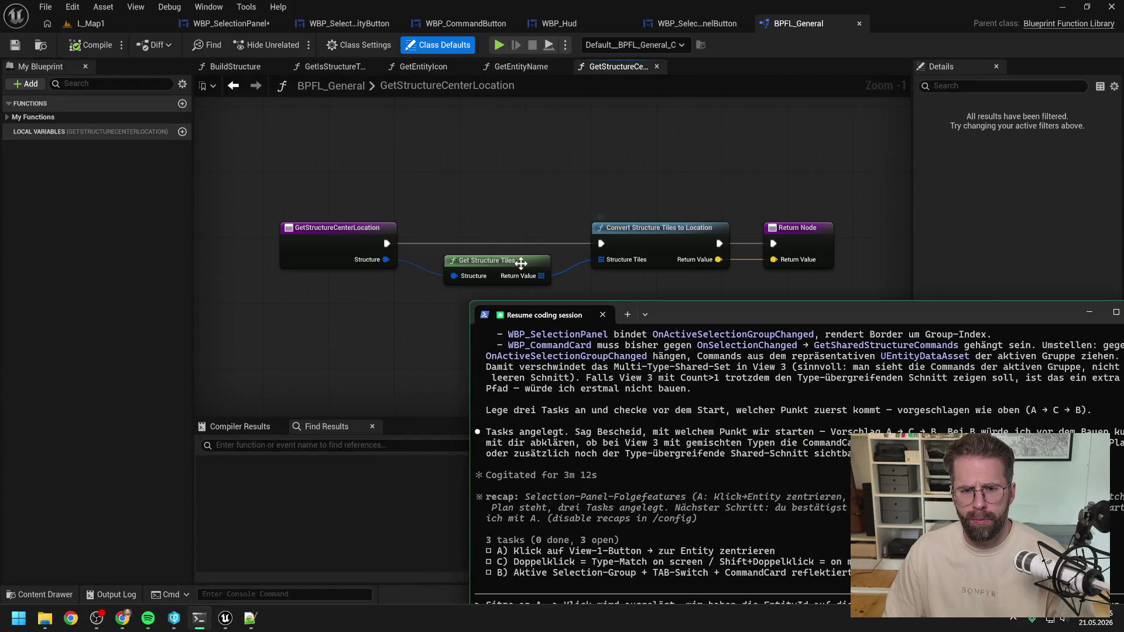
mouse_move(680, 314)
left_mouse_down()
mouse_move(733, 264)
mouse_move(947, 158)
mouse_move(996, 156)
left_mouse_up()
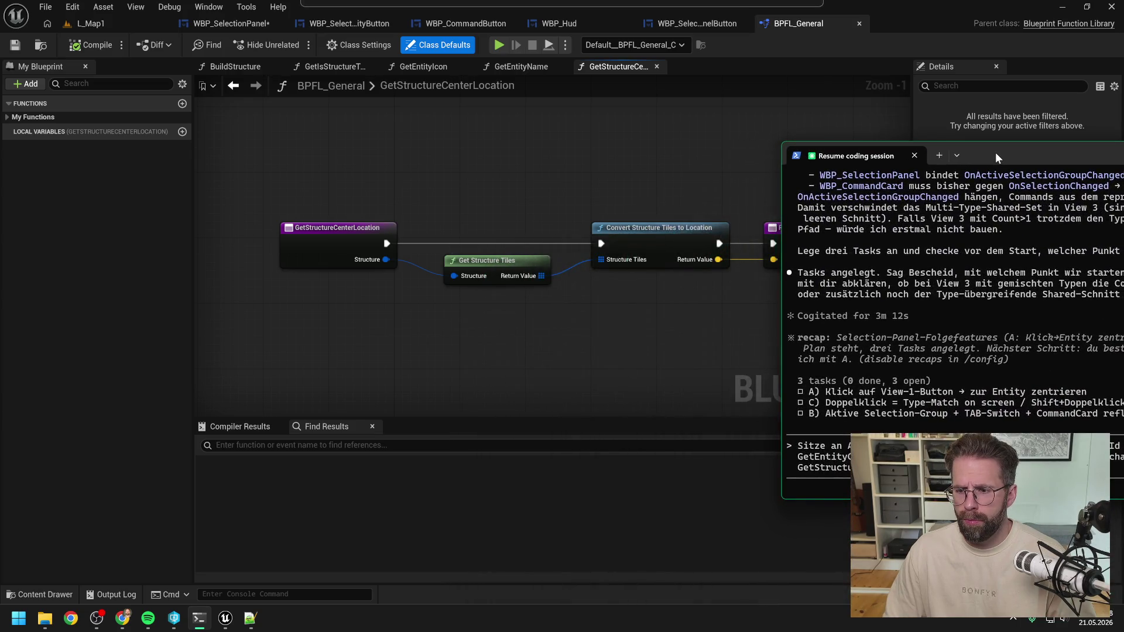
left_click(663, 315)
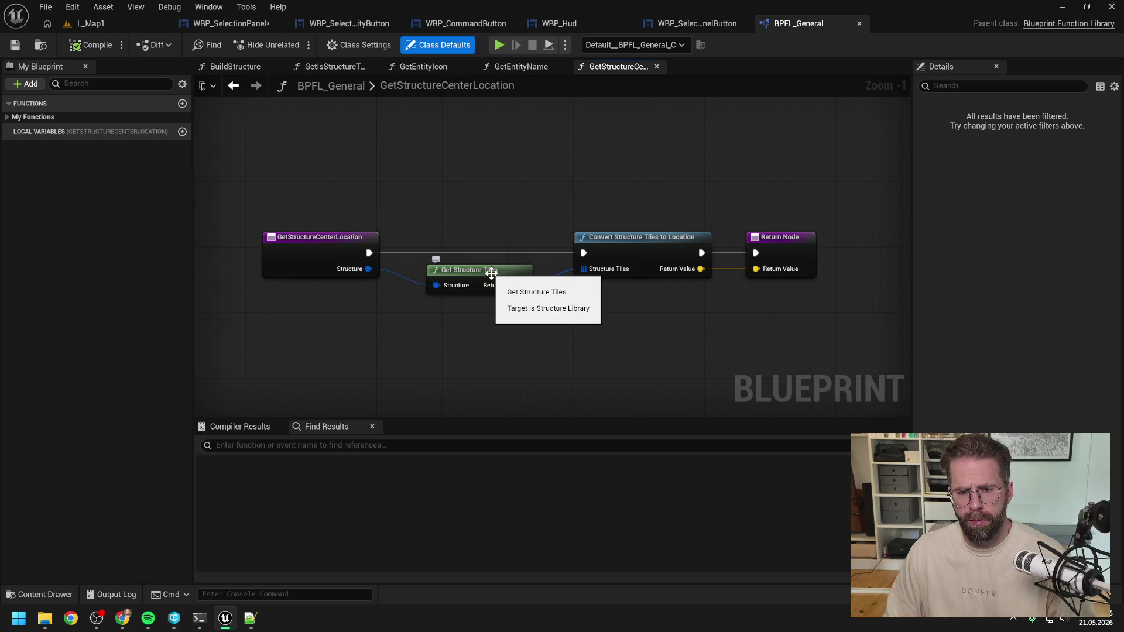
key("alt+Tab")
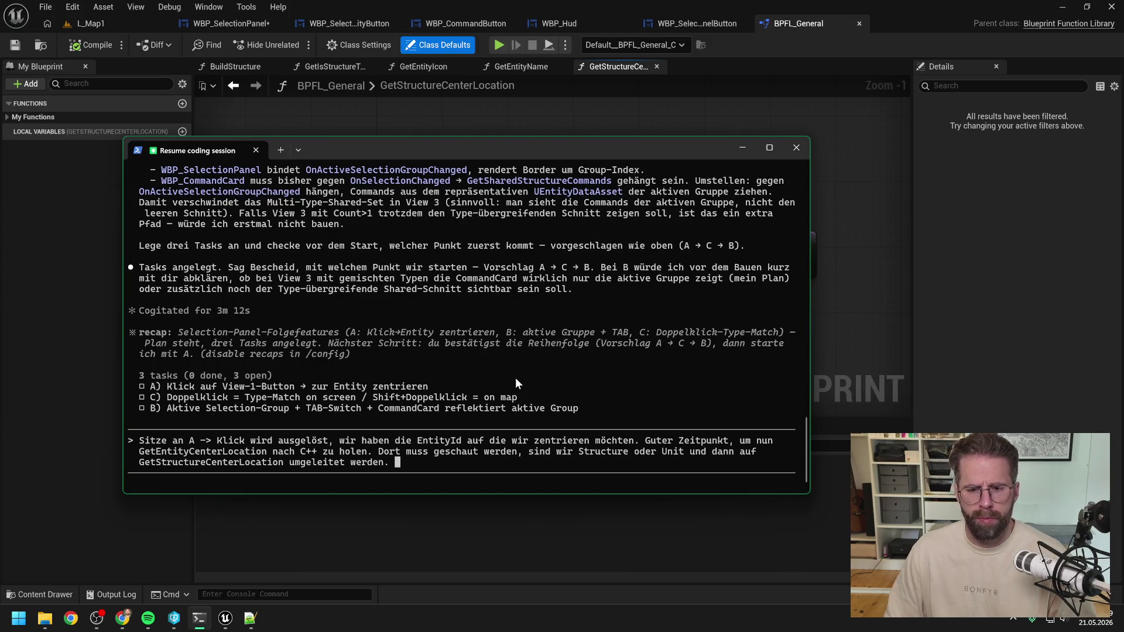
type("Die Dann bitte auch in ")
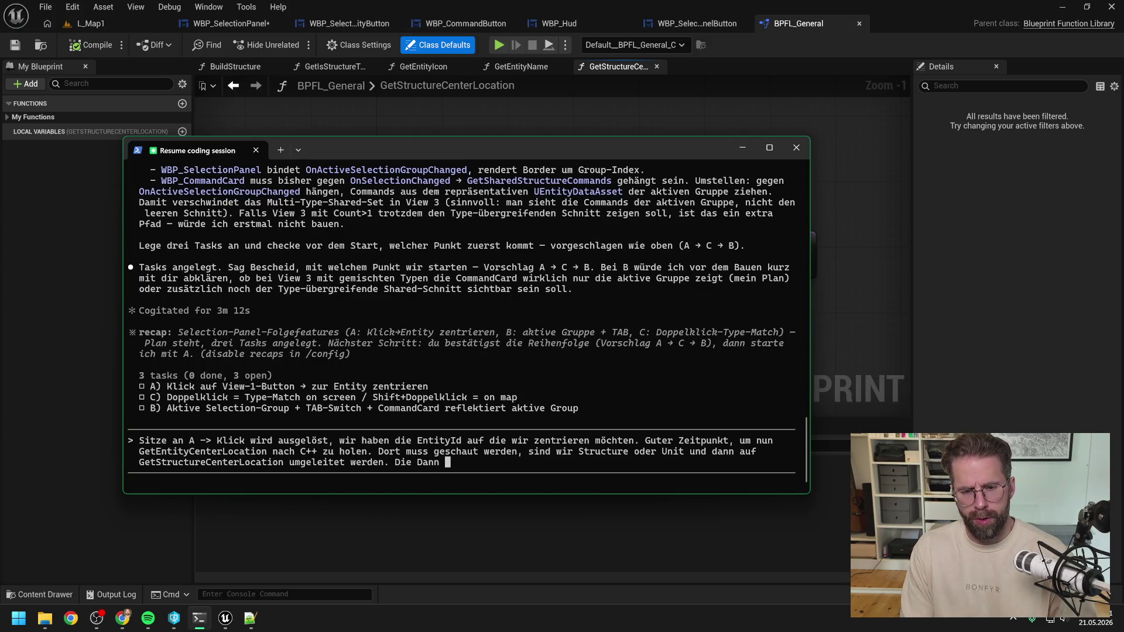
type("C++")
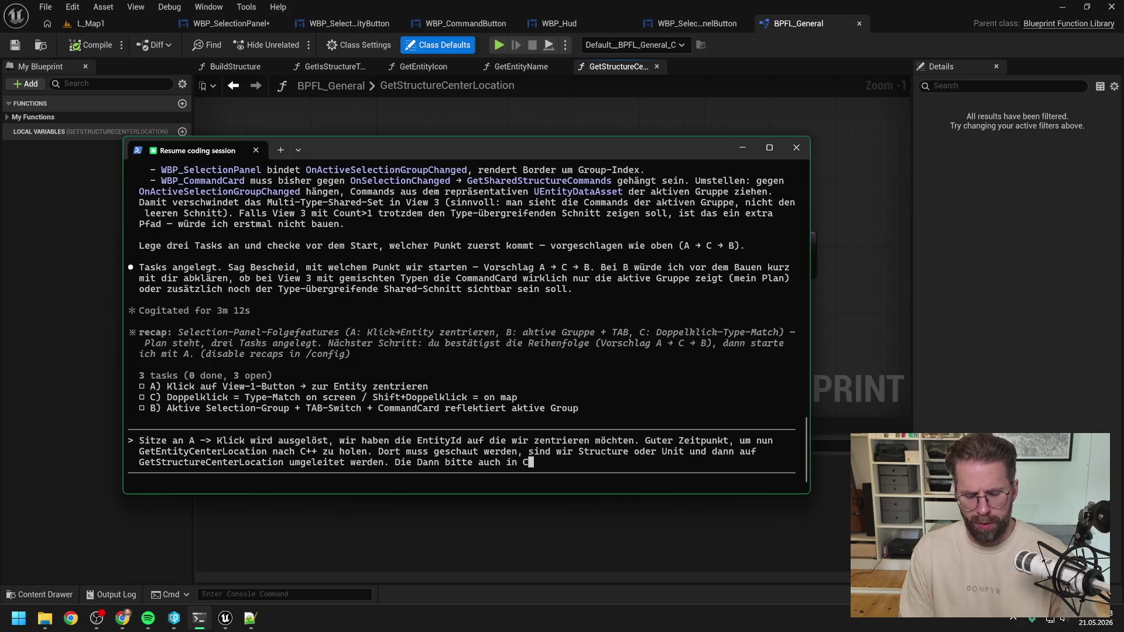
type(" bauen,")
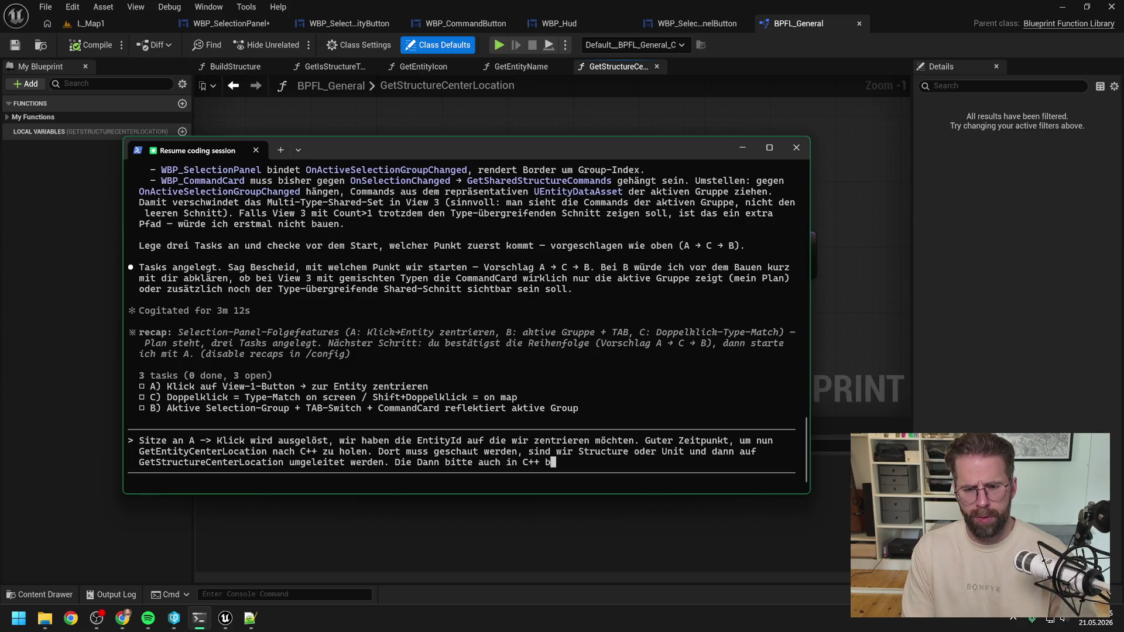